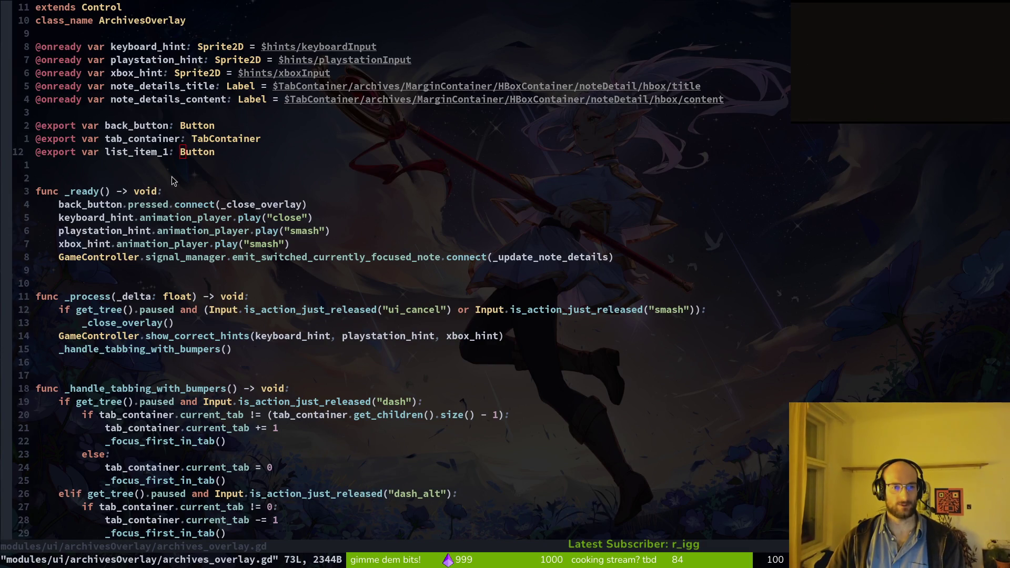
# - Check the exported fields on the archivesOverlay root node in the Godot editor
pyautogui.hotkey('alt', 'Tab')
pyautogui.click(56, 92)
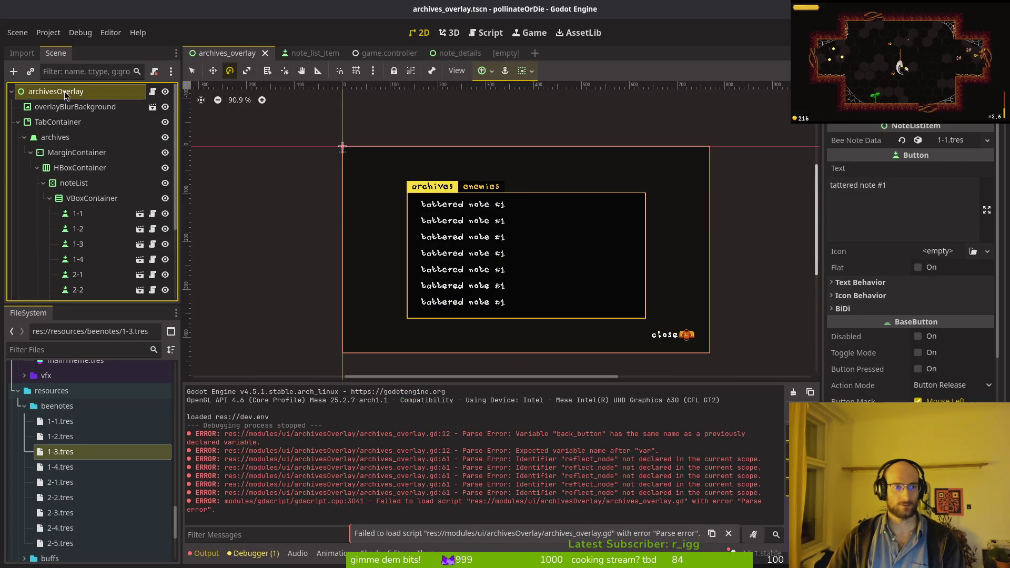
pyautogui.hotkey('alt', 'Tab')
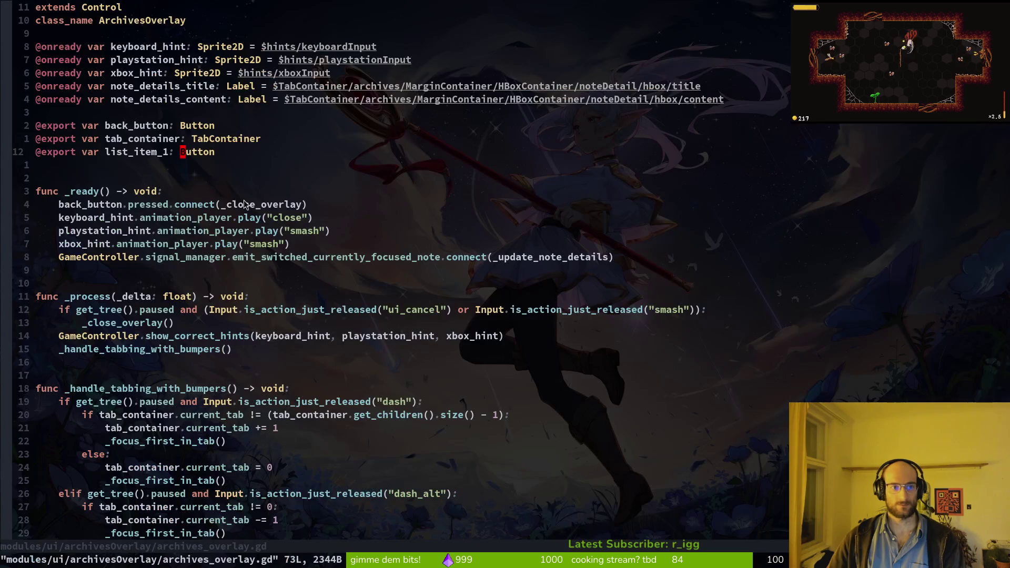
# - Replace reflect_node with list_item_1 in the grab_focus() call and save the script with :w
pyautogui.hotkey('shift', 'g')
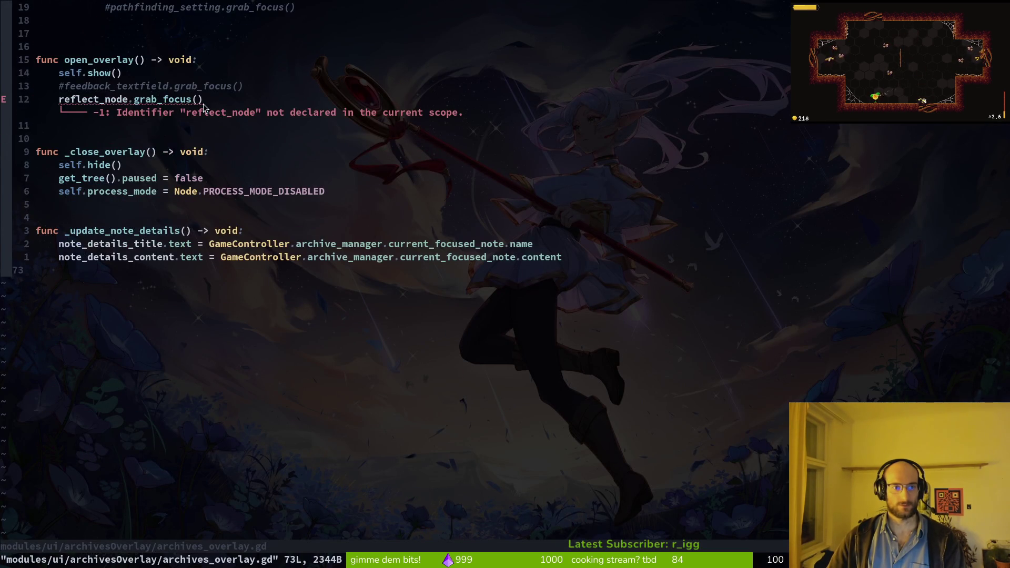
pyautogui.click(203, 104)
pyautogui.press('c')
pyautogui.press('i')
pyautogui.press('w')
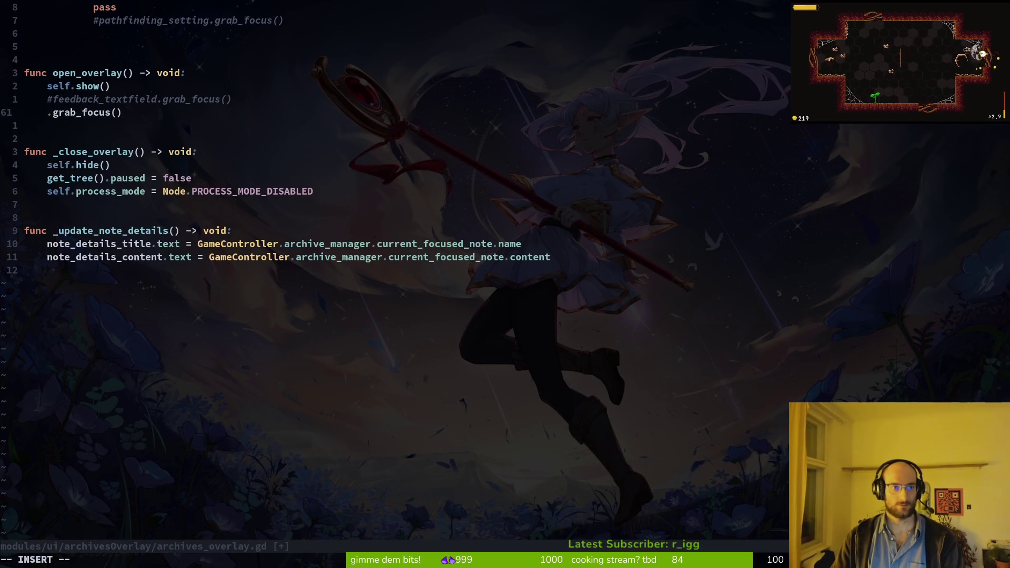
pyautogui.write('butt')
pyautogui.press('BackSpace')
pyautogui.press('BackSpace')
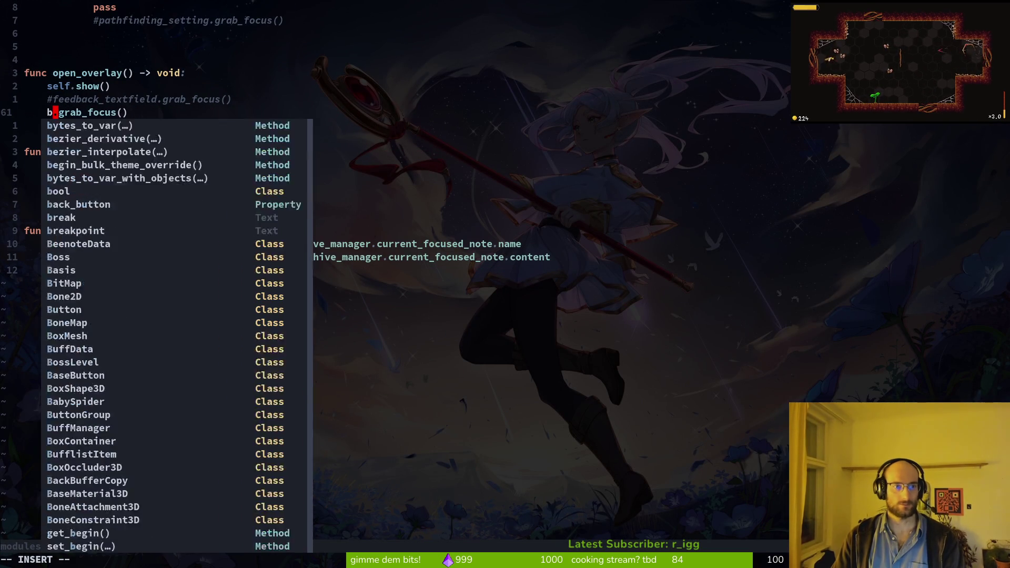
pyautogui.write('item')
pyautogui.press('Tab')
pyautogui.press('Escape')
pyautogui.write(':w')
pyautogui.press('Return')
pyautogui.hotkey('alt', 'Tab')
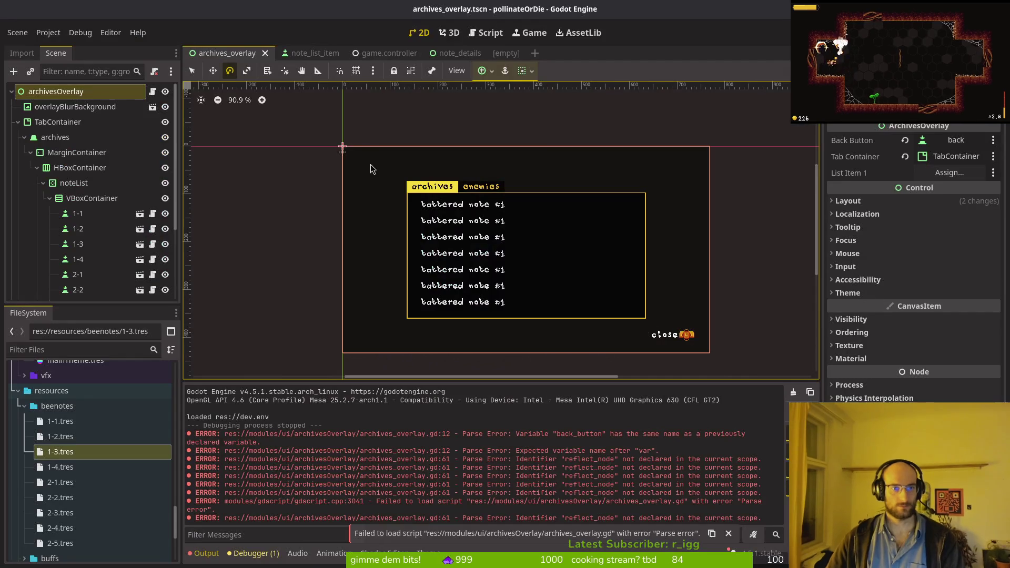
# - Assign the 1-1 note button to List Item 1 and save the archives overlay scene
pyautogui.click(937, 174)
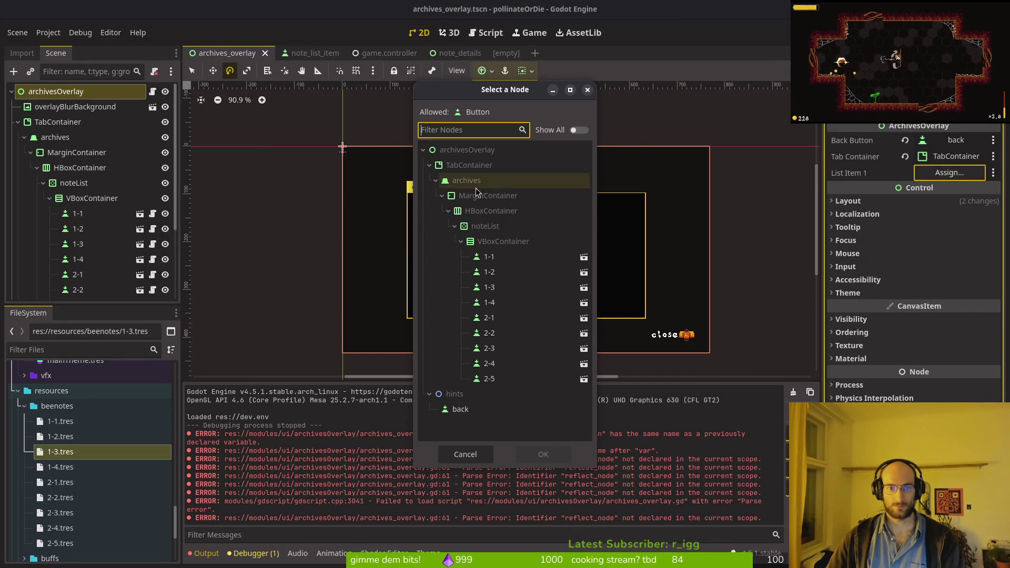
pyautogui.click(492, 259)
pyautogui.press('Return')
pyautogui.hotkey('ctrl', 's')
# - Run the game with F5 and hide the archivesOverlay node in the editor
pyautogui.press('F5')
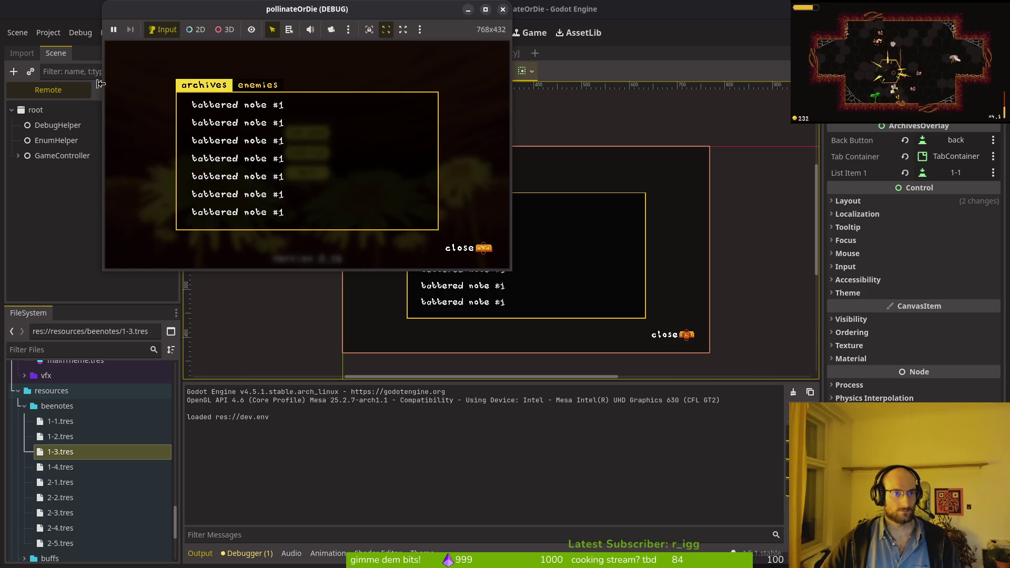
pyautogui.click(115, 92)
pyautogui.click(165, 110)
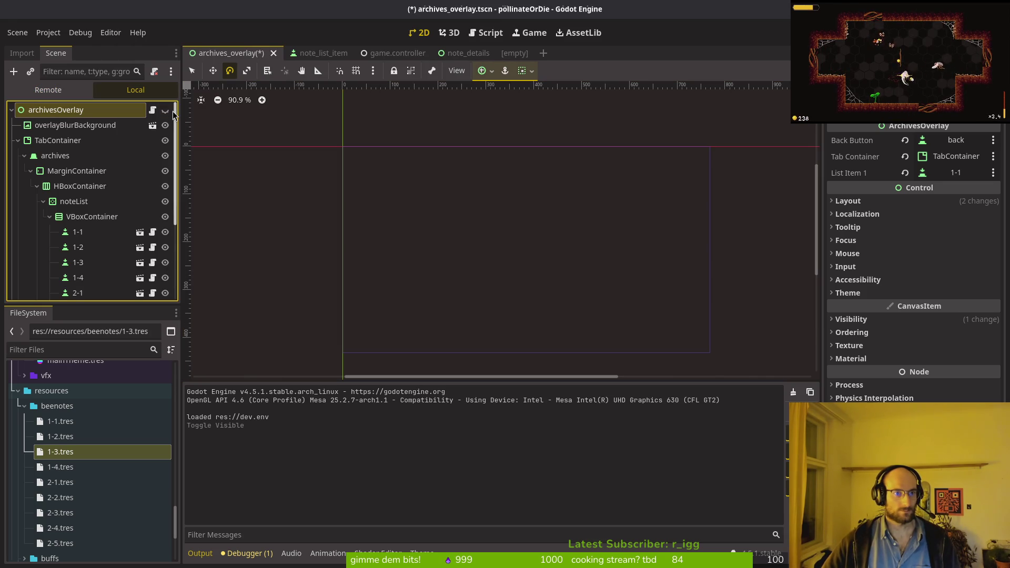
pyautogui.hotkey('alt', 'Tab')
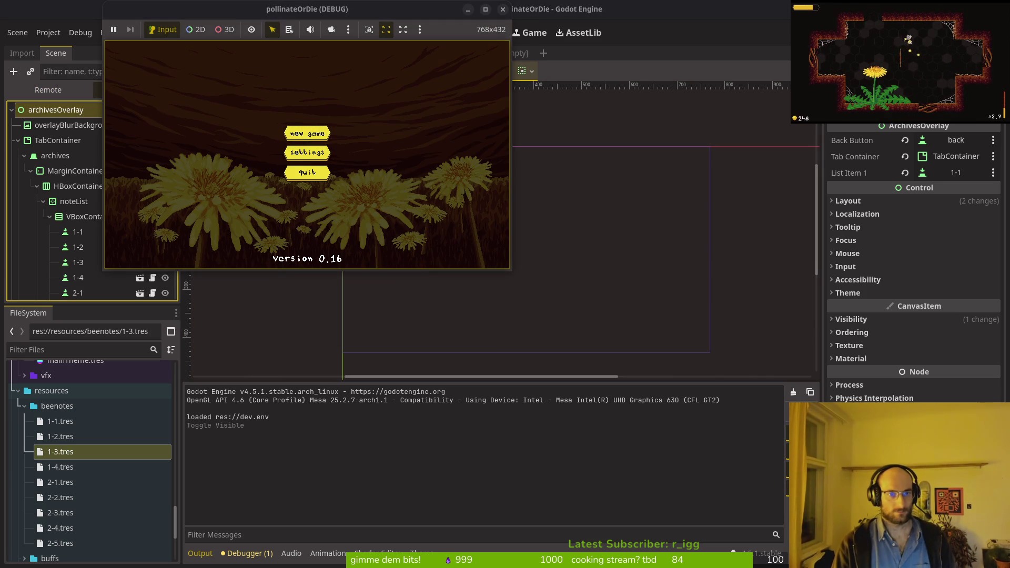
# - Start a new game, lower the music volume, then save and quit, which breaks in save_game
pyautogui.press('Return')
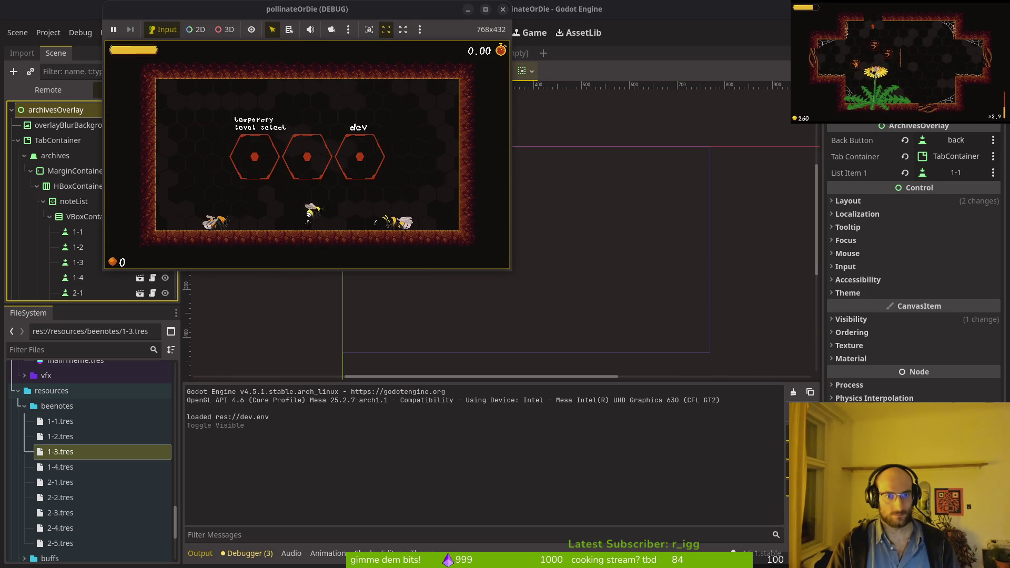
pyautogui.press('Escape')
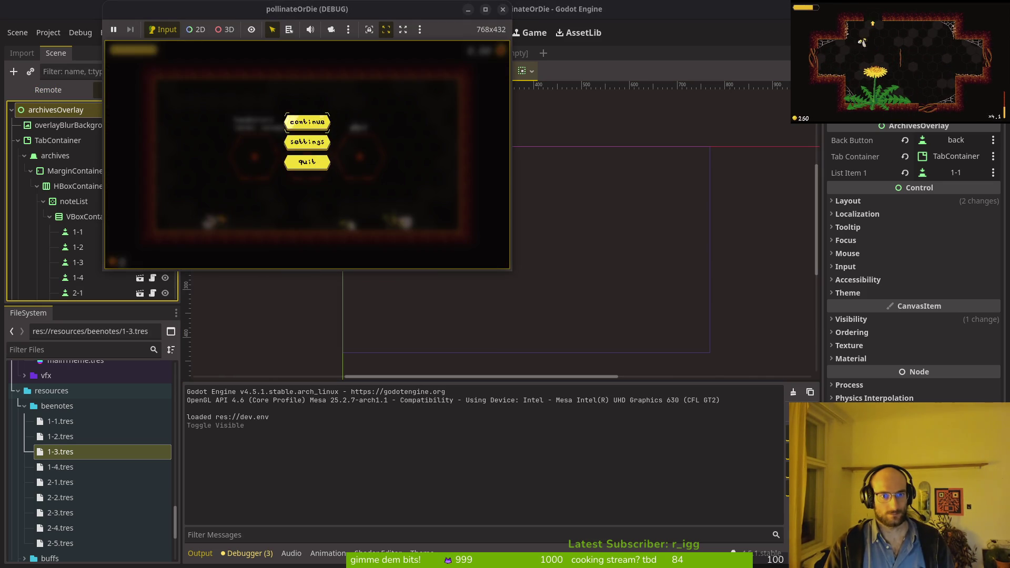
pyautogui.press('Return')
pyautogui.press('Left')
pyautogui.press('Left')
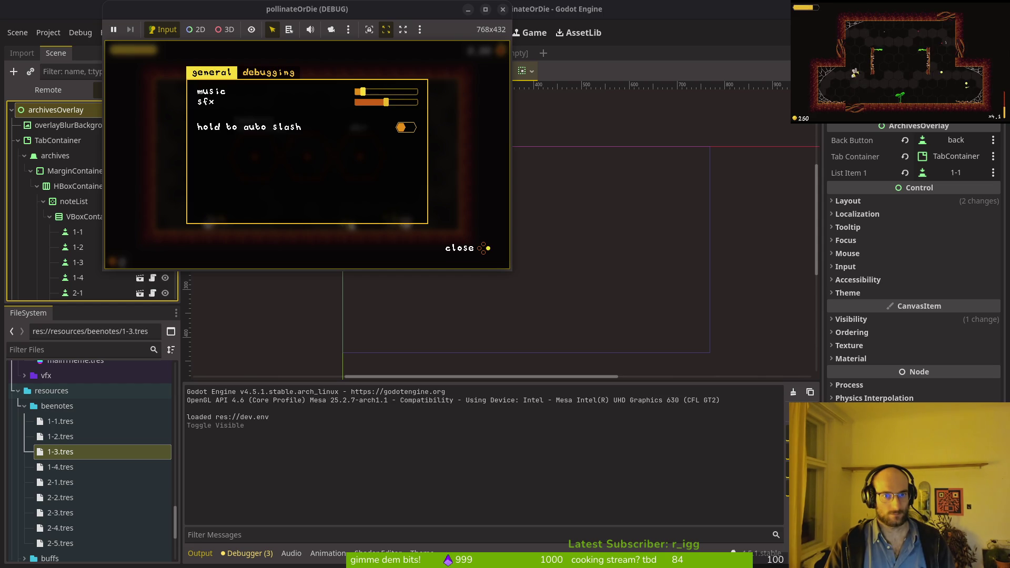
pyautogui.press('Escape')
pyautogui.press('Down')
pyautogui.press('Return')
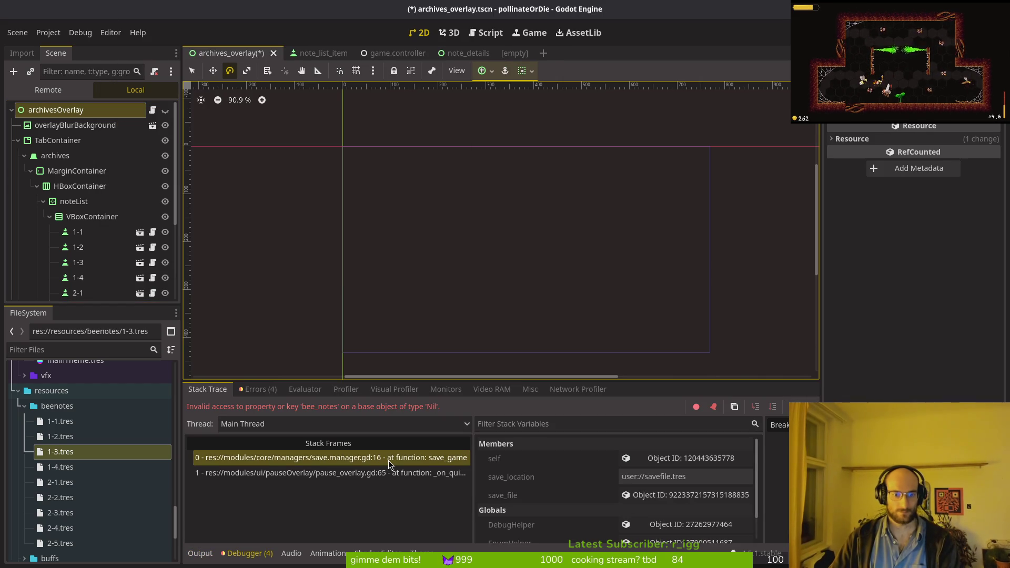
pyautogui.press('F12')
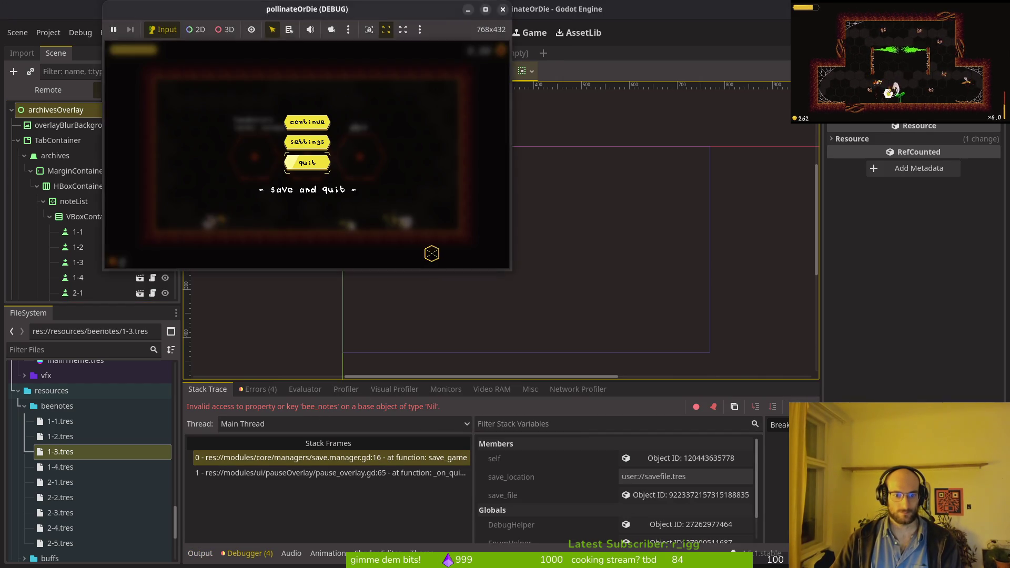
pyautogui.hotkey('alt', 'Tab')
pyautogui.press('space')
# - Open save_data.gd and save.manager.gd with the file finder to compare them
pyautogui.press('f')
pyautogui.press('f')
pyautogui.write('saveda')
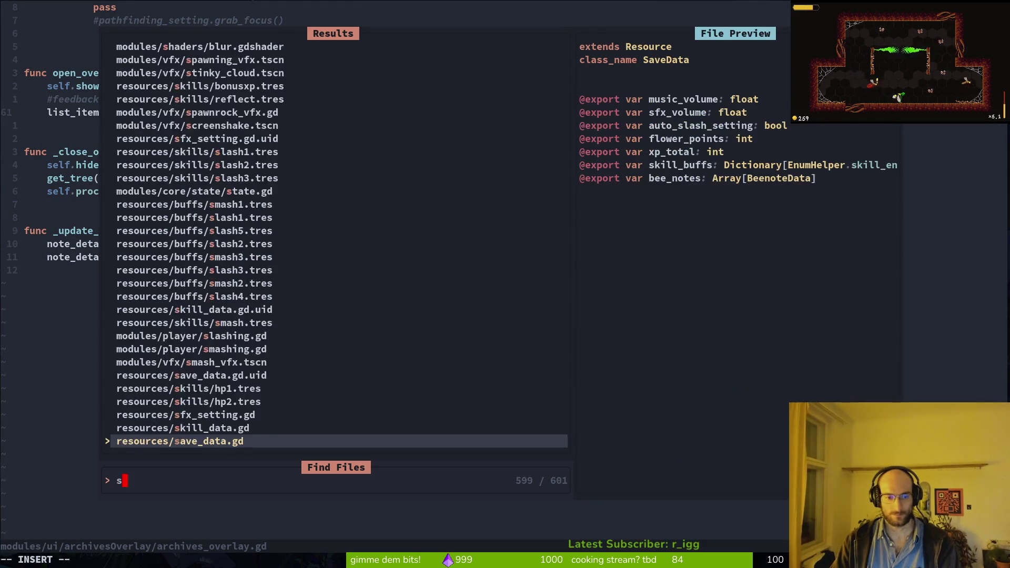
pyautogui.press('Return')
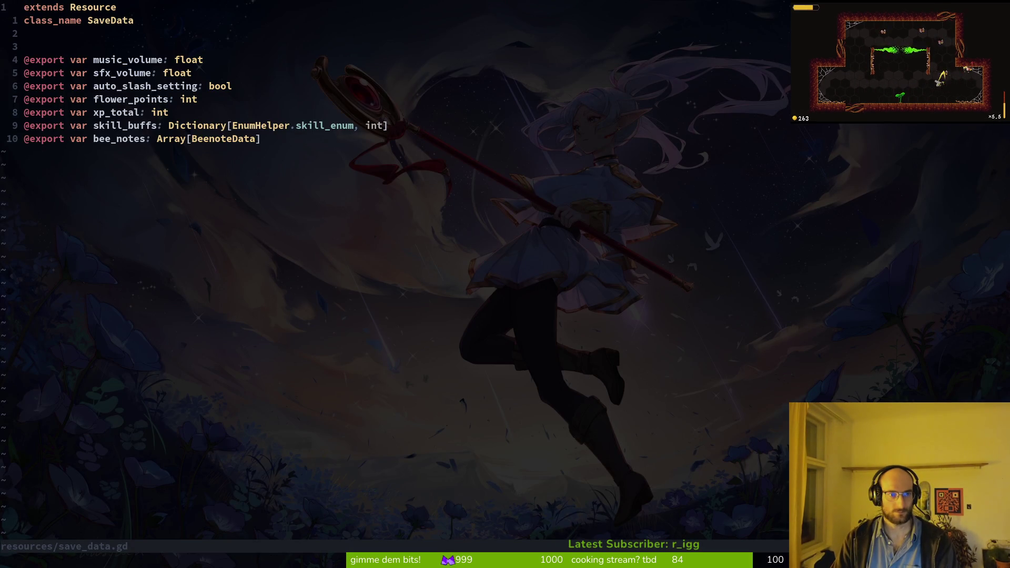
pyautogui.press('space')
pyautogui.press('f')
pyautogui.press('f')
pyautogui.press('Escape')
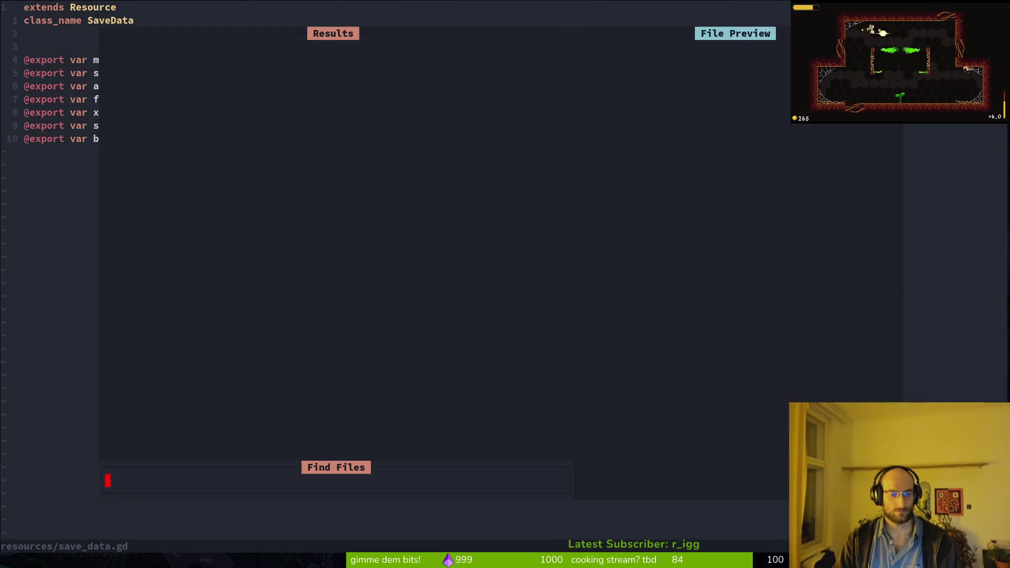
pyautogui.press('space')
pyautogui.press('f')
pyautogui.press('f')
pyautogui.write('save.man')
pyautogui.press('Return')
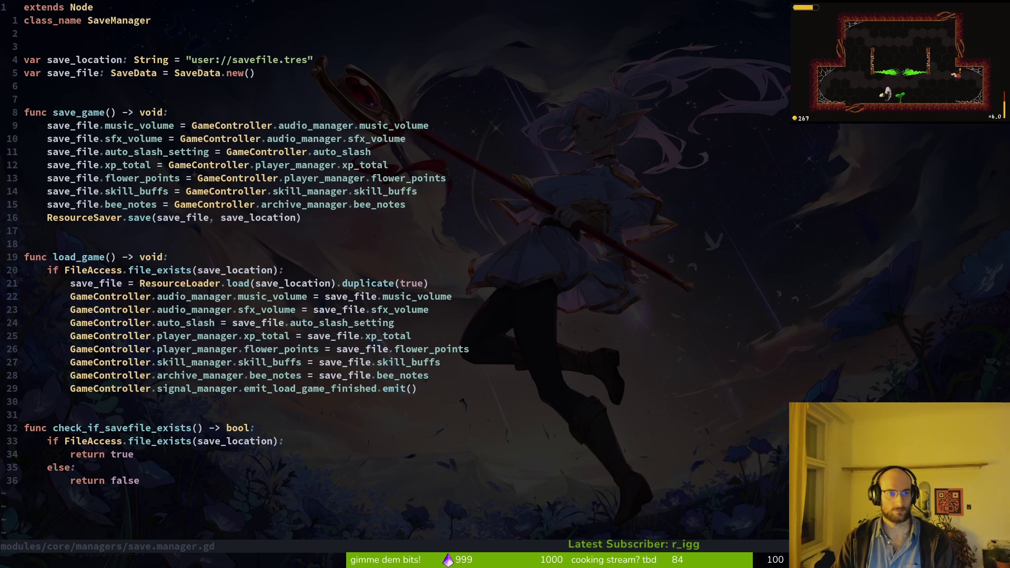
pyautogui.hotkey('ctrl', '6')
pyautogui.hotkey('ctrl', '6')
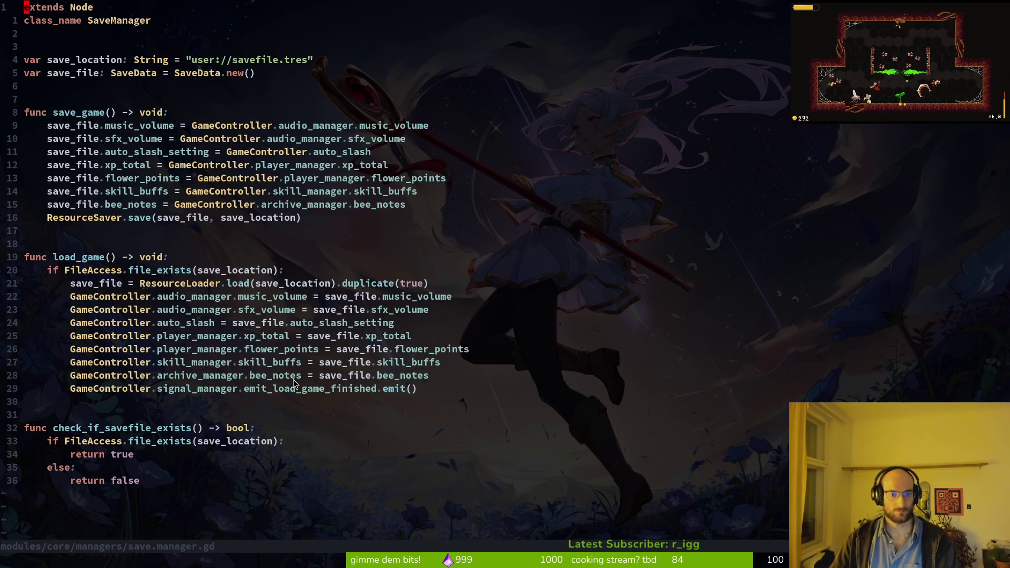
# - Open archive.manager.gd, then close the stalled game window
pyautogui.press('space')
pyautogui.press('f')
pyautogui.press('f')
pyautogui.write('arhamn')
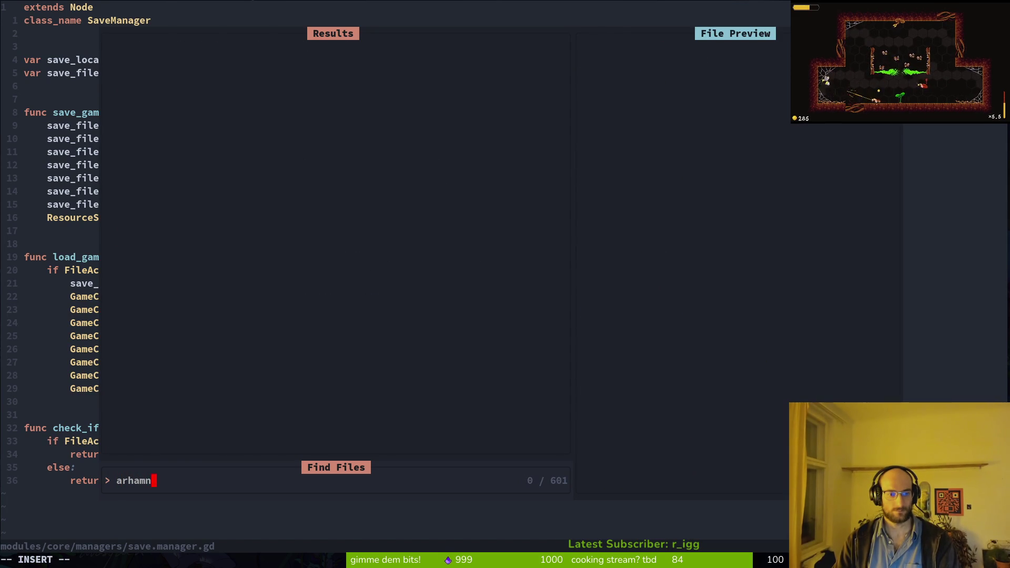
pyautogui.press('BackSpace')
pyautogui.press('BackSpace')
pyautogui.press('BackSpace')
pyautogui.write('rchman')
pyautogui.press('Return')
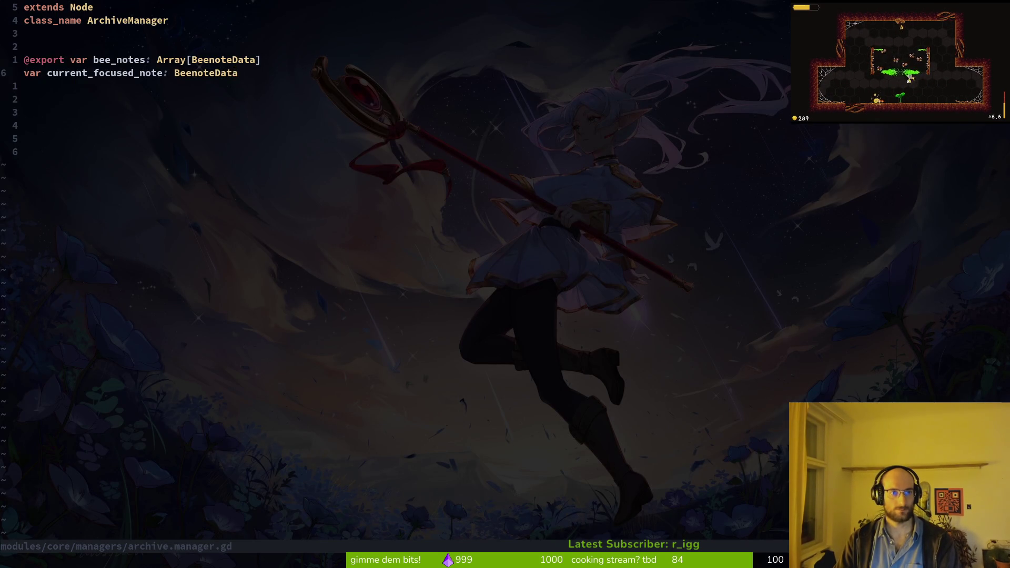
pyautogui.hotkey('alt', 'Tab')
pyautogui.hotkey('alt', 'F4')
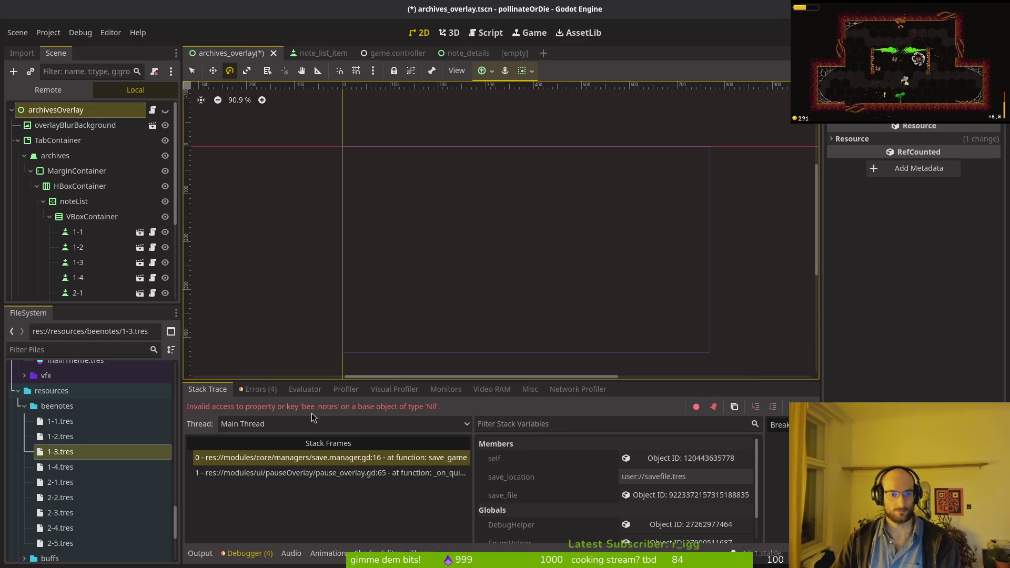
pyautogui.hotkey('alt', 'Tab')
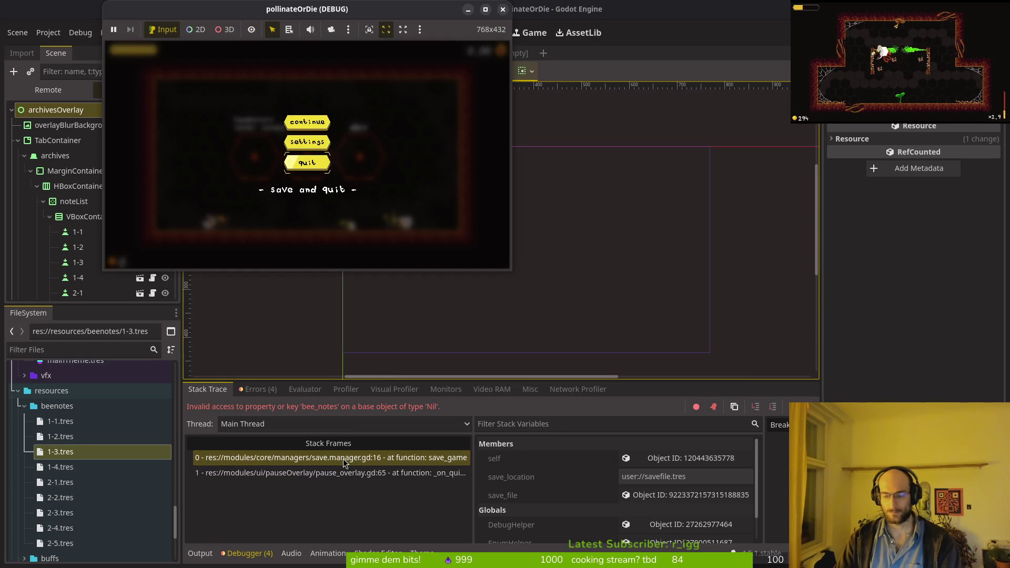
pyautogui.hotkey('alt', 'Tab')
# - Open save.manager.gd at line 16's bee_notes line, then quit the game to reproduce the error
pyautogui.press('space')
pyautogui.press('f')
pyautogui.press('f')
pyautogui.write('savman')
pyautogui.press('Return')
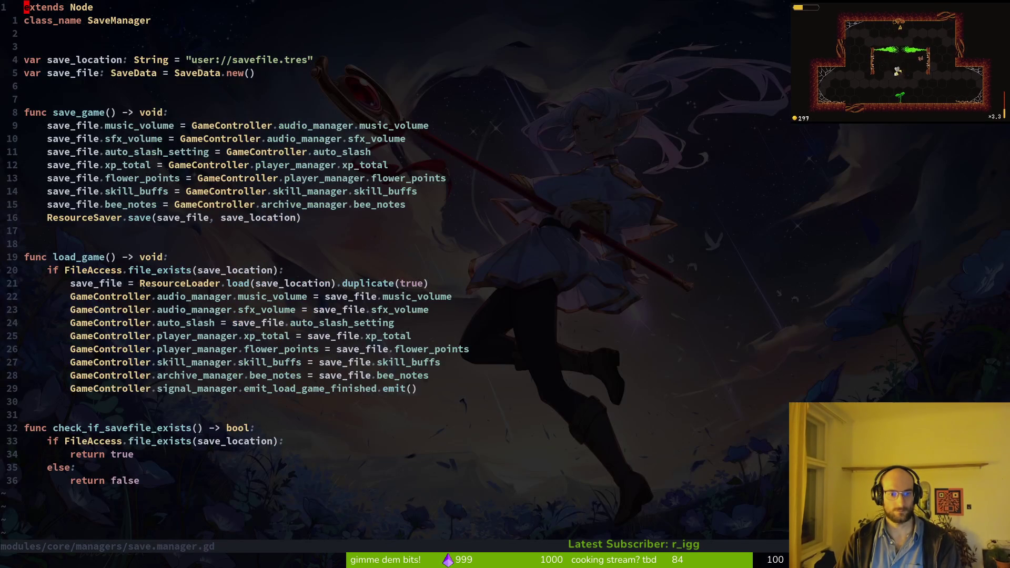
pyautogui.write('6')
pyautogui.press('Return')
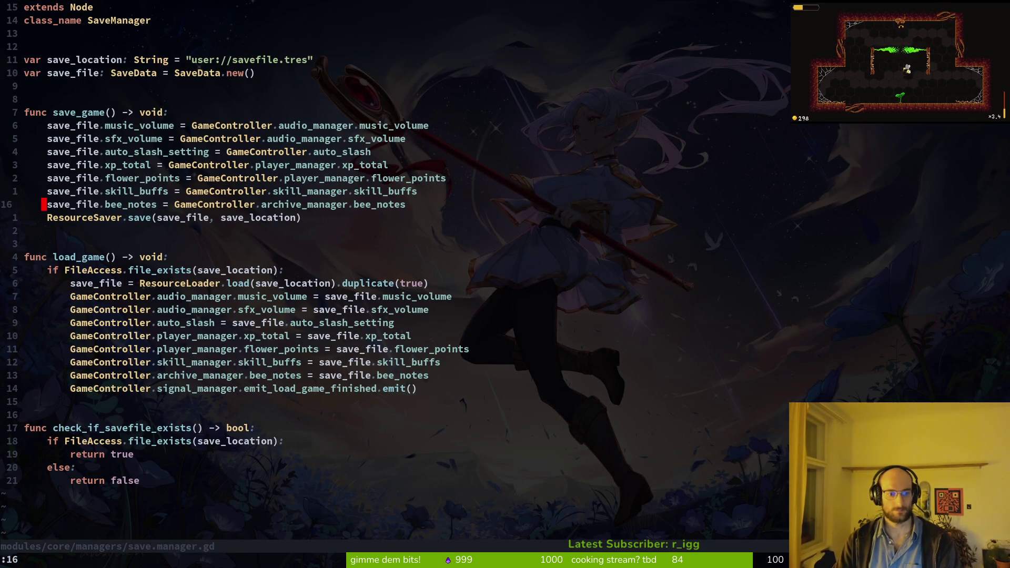
pyautogui.hotkey('shift', 'v')
pyautogui.press('y')
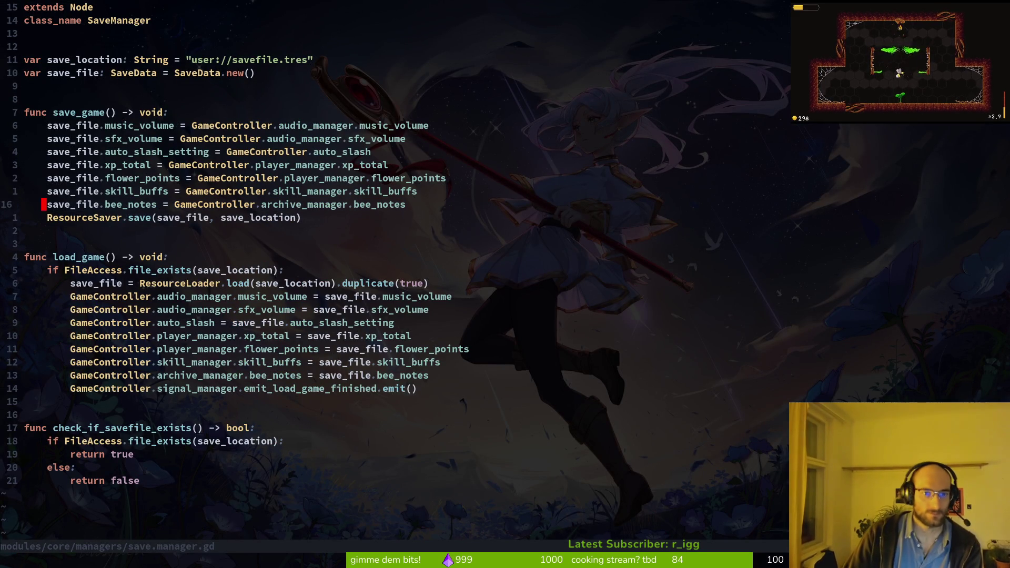
pyautogui.hotkey('alt', 'Tab')
pyautogui.press('Return')
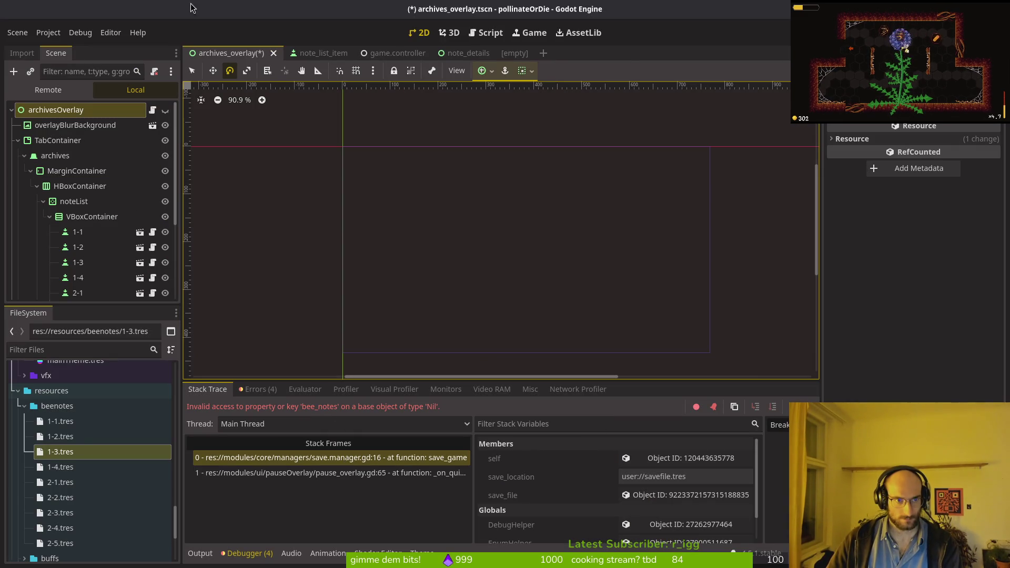
# - In game.controller, set the Archive Manager property to the archiveManager node
pyautogui.click(393, 53)
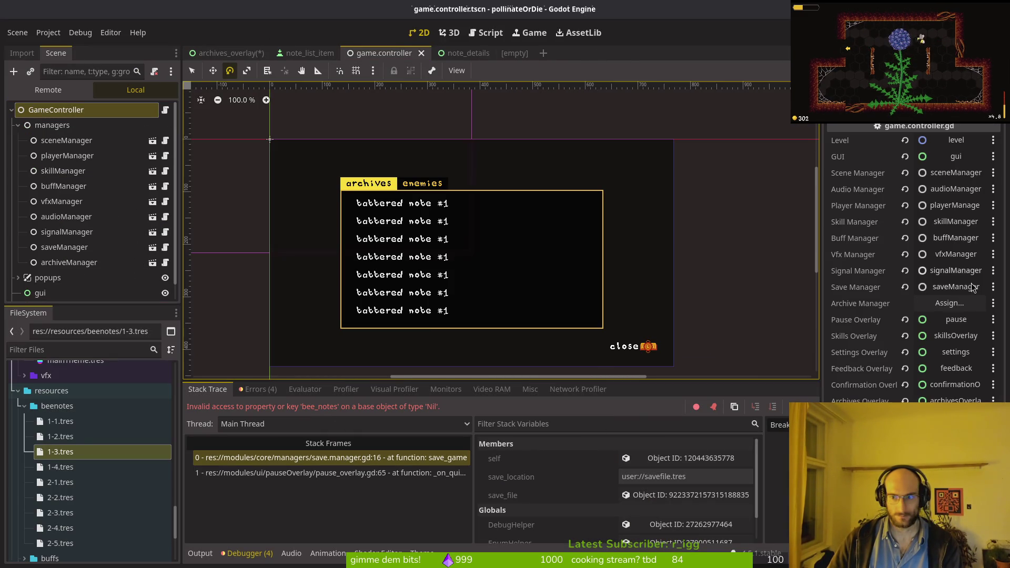
pyautogui.click(950, 303)
pyautogui.click(480, 181)
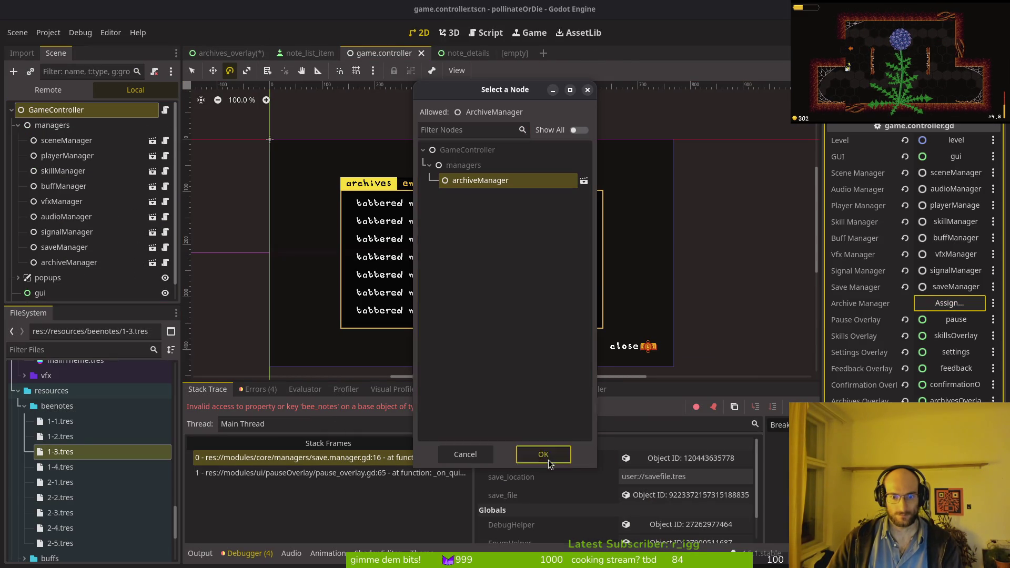
pyautogui.click(543, 454)
# - Playtest through settings and quit, then relaunch and load the saved game until the debugger breaks
pyautogui.press('F5')
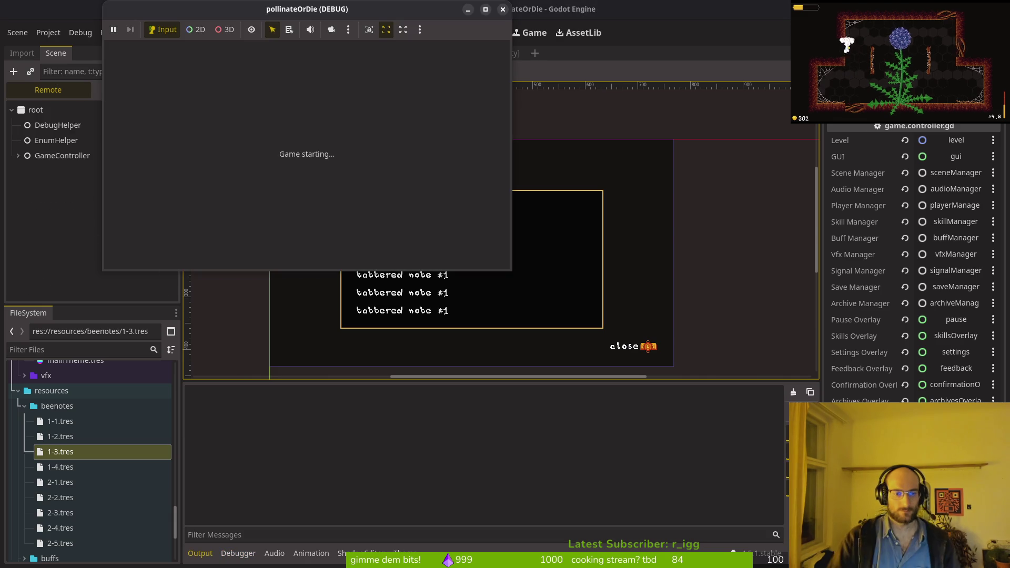
pyautogui.press('Return')
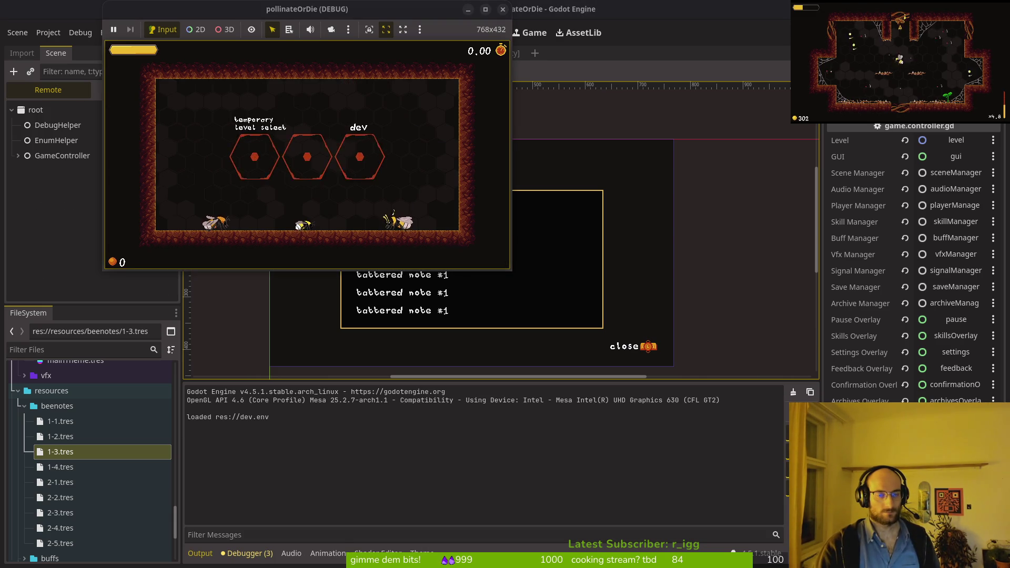
pyautogui.press('Escape')
pyautogui.press('Down')
pyautogui.press('Return')
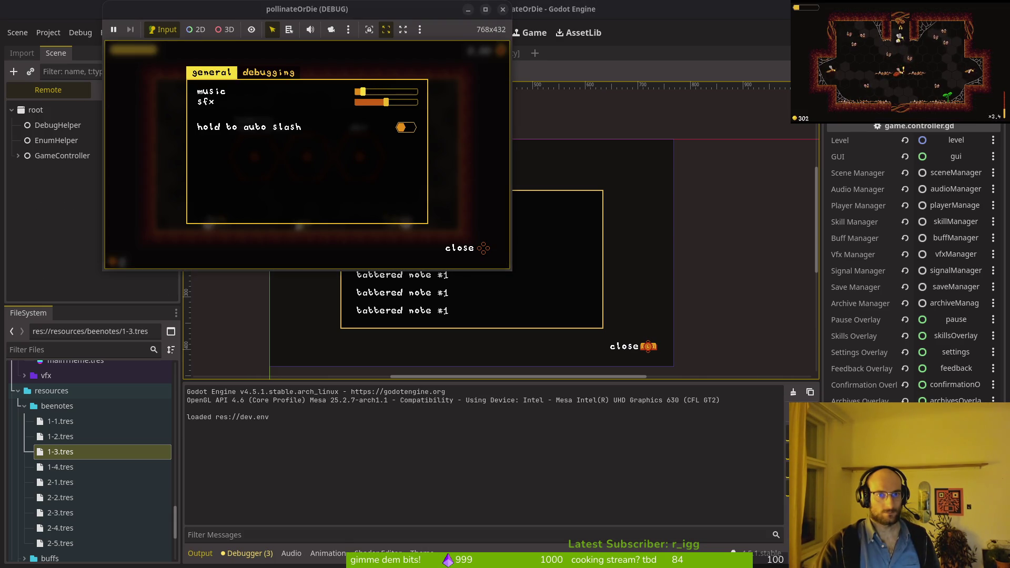
pyautogui.press('Escape')
pyautogui.press('Escape')
pyautogui.press('Escape')
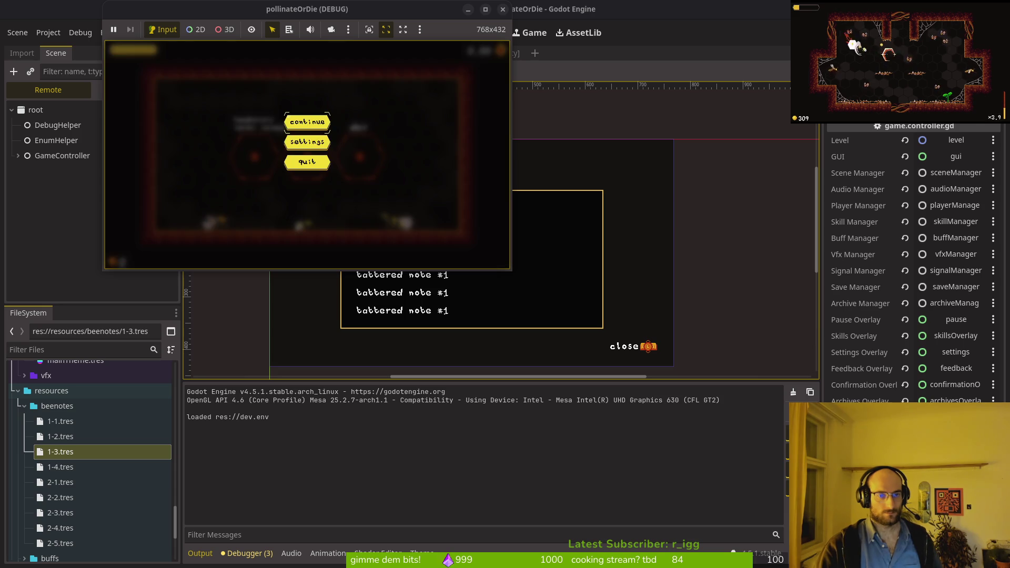
pyautogui.press('Return')
pyautogui.press('Right')
pyautogui.press('Return')
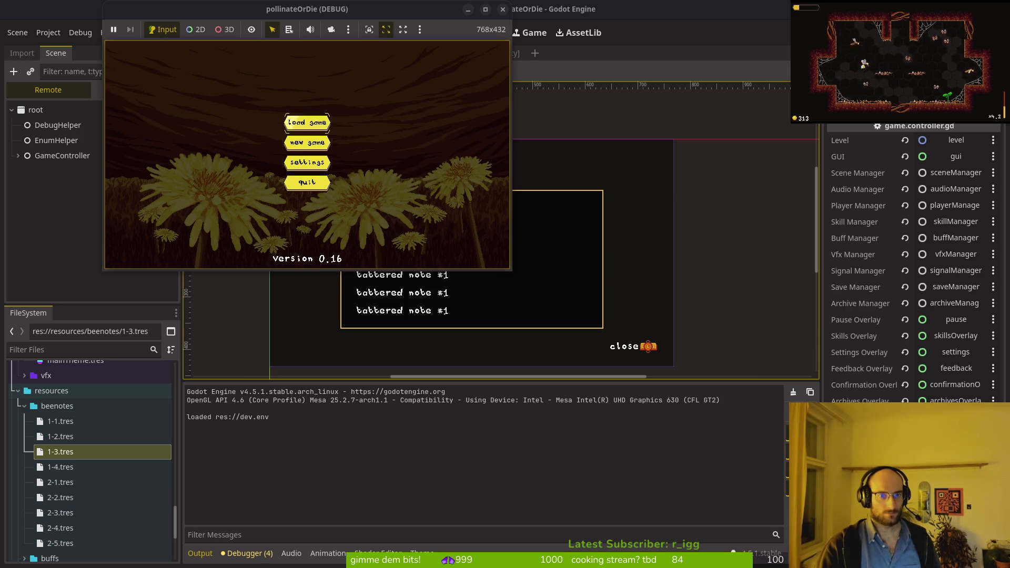
pyautogui.press('Return')
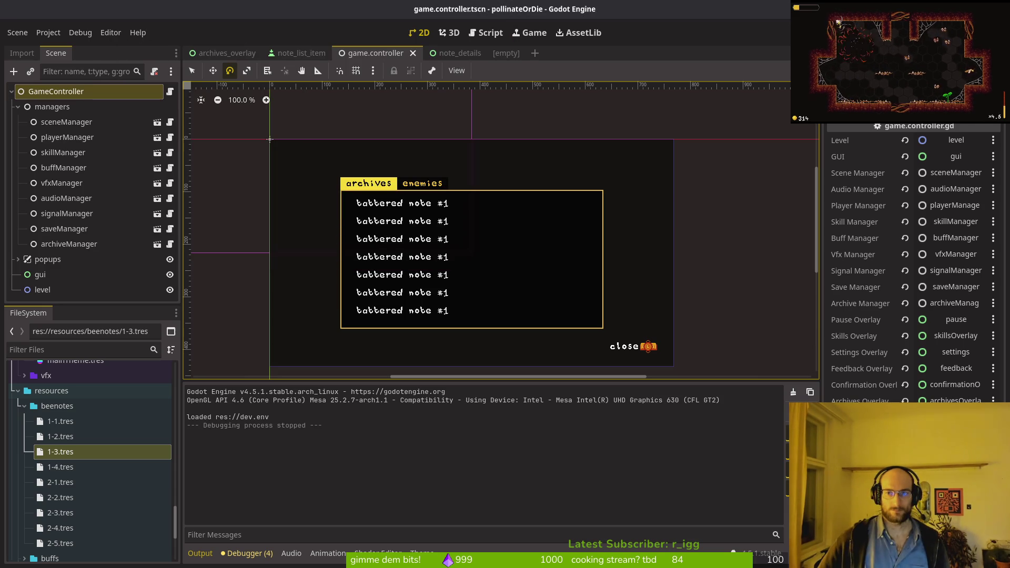
pyautogui.press('F5')
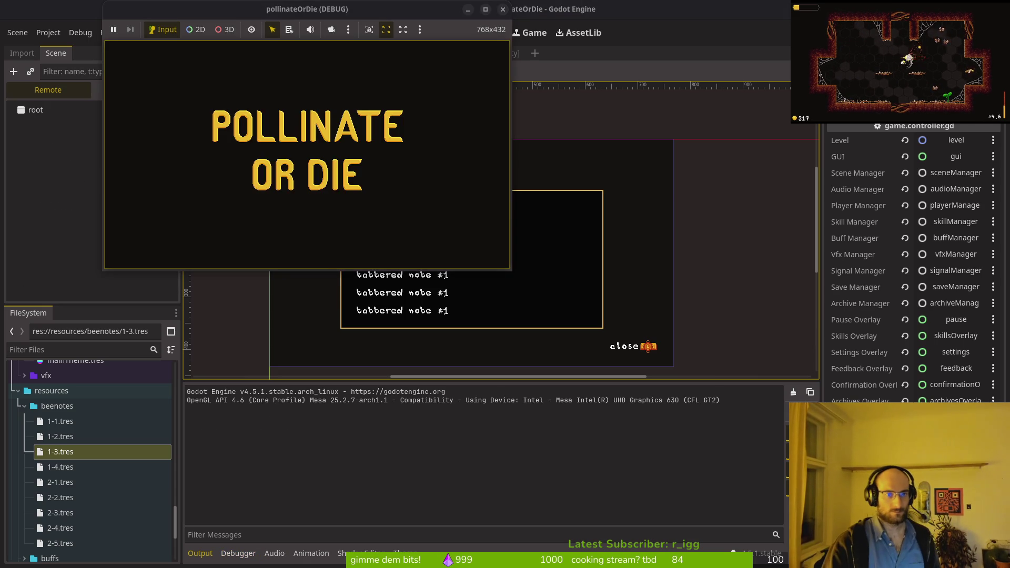
pyautogui.press('Return')
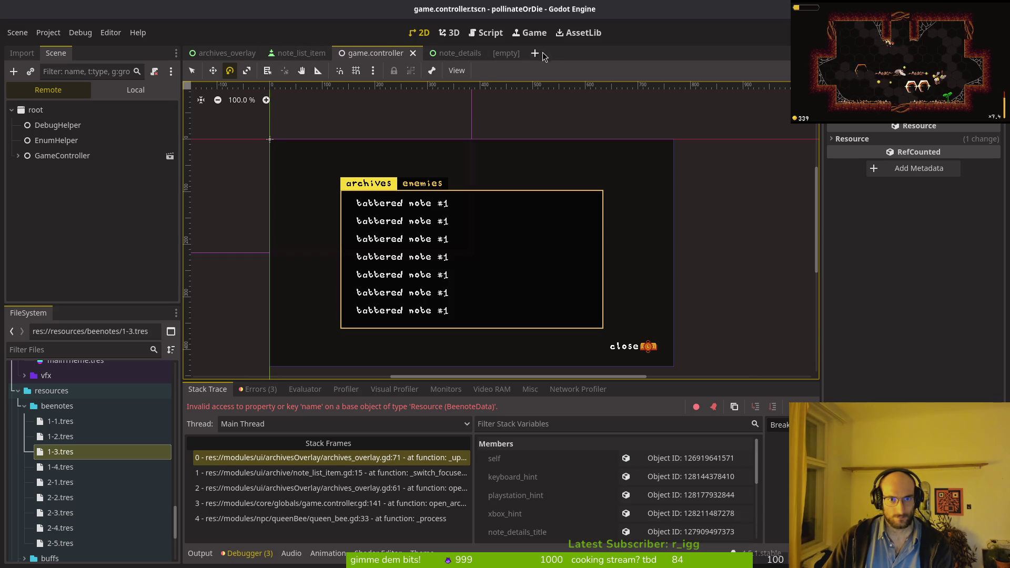
# - Close the empty scene tab and look over archives_overlay before switching to note_details
pyautogui.click(515, 53)
pyautogui.click(226, 53)
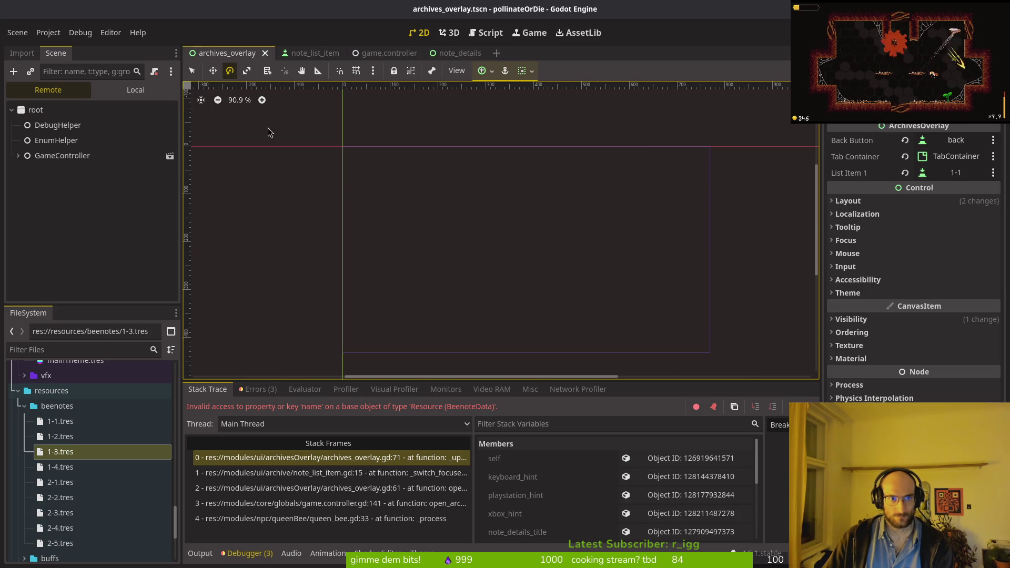
pyautogui.click(136, 89)
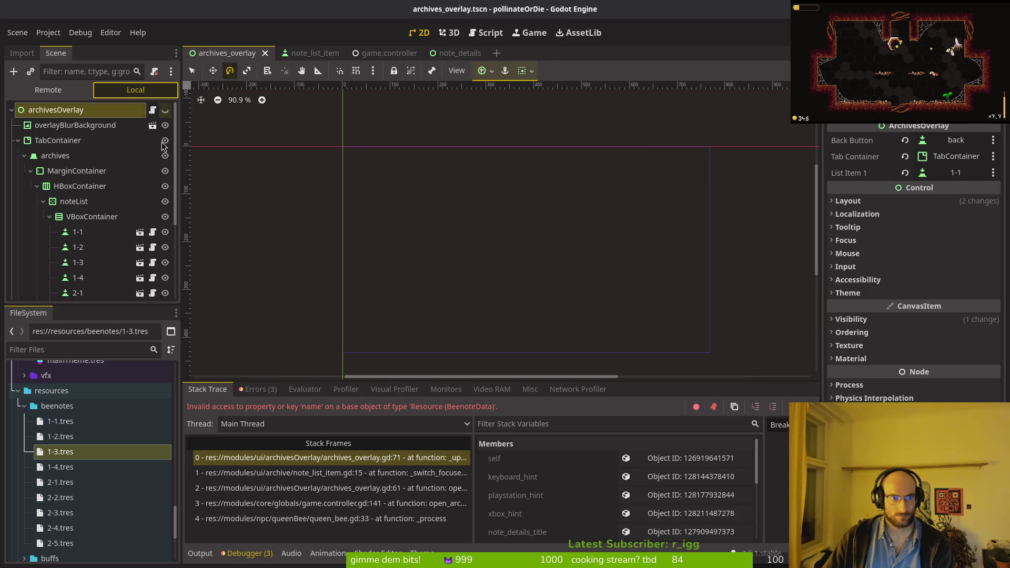
pyautogui.click(456, 51)
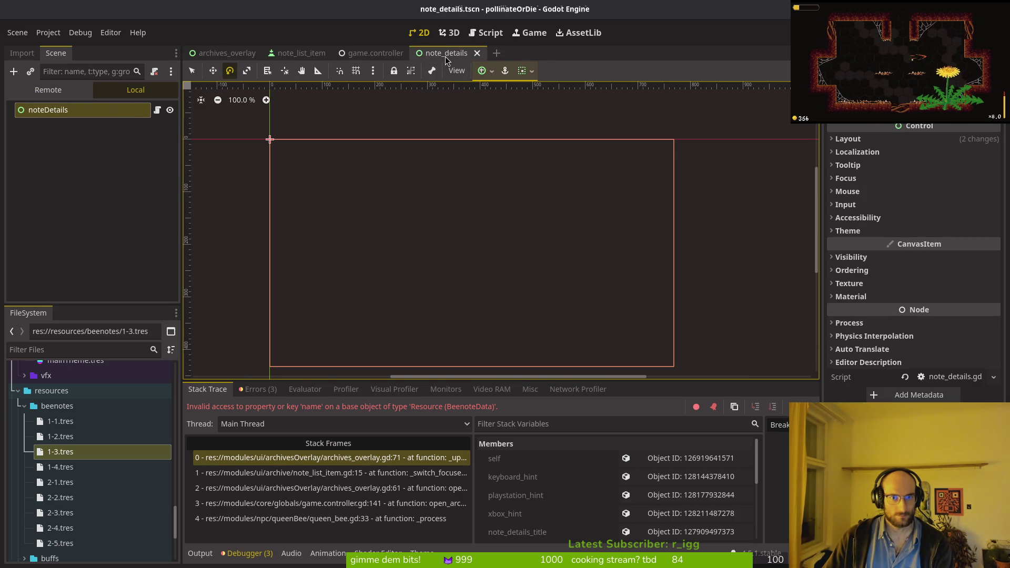
# - Reveal note_details in the FileSystem and delete both note_details.gd and note_details.tscn
pyautogui.rightClick(445, 56)
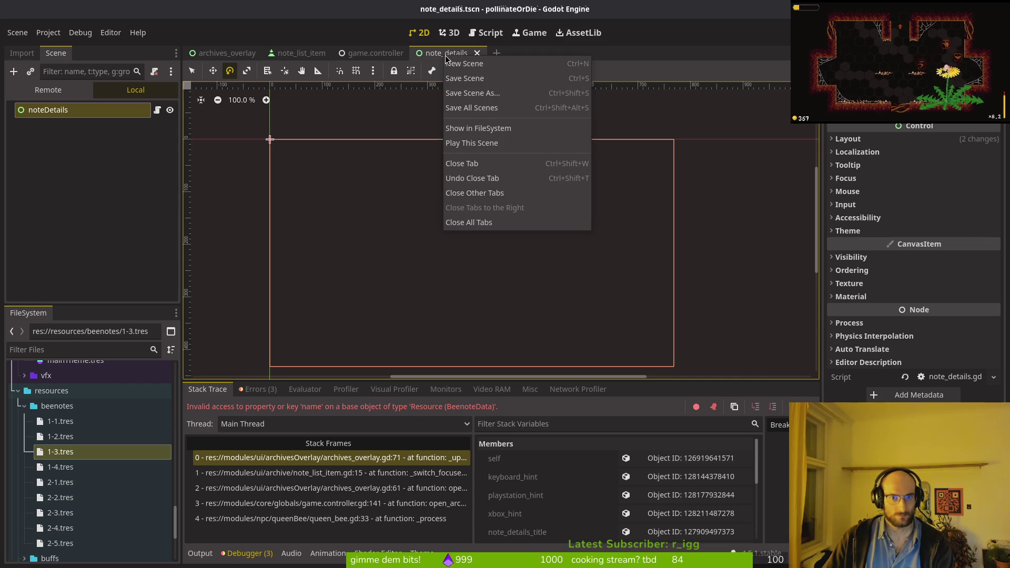
pyautogui.click(288, 56)
pyautogui.rightClick(446, 53)
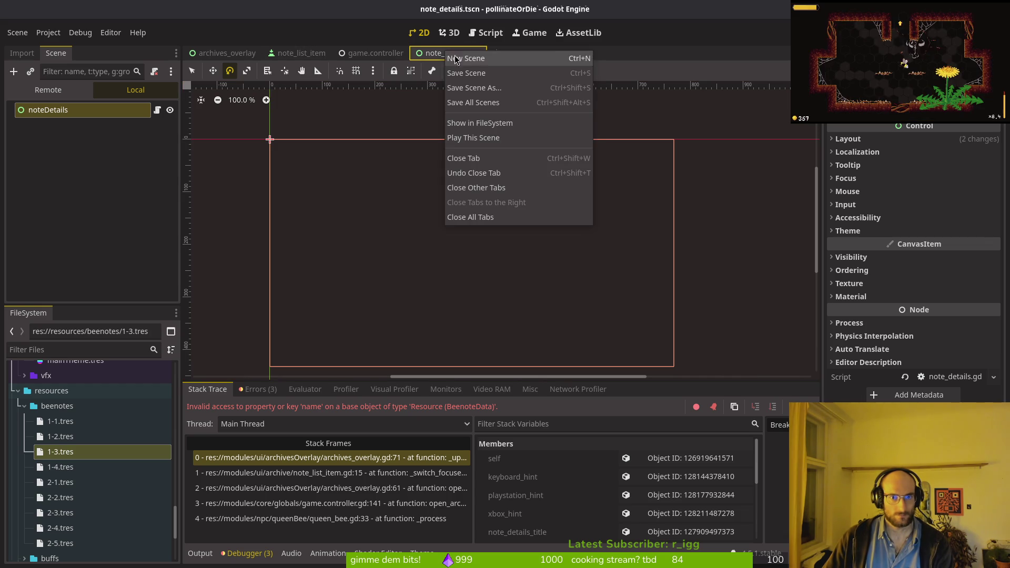
pyautogui.click(494, 126)
pyautogui.scroll(3, 79, 379)
pyautogui.keyDown('ctrl'); pyautogui.click(98, 405); pyautogui.keyUp('ctrl')
pyautogui.press('Delete')
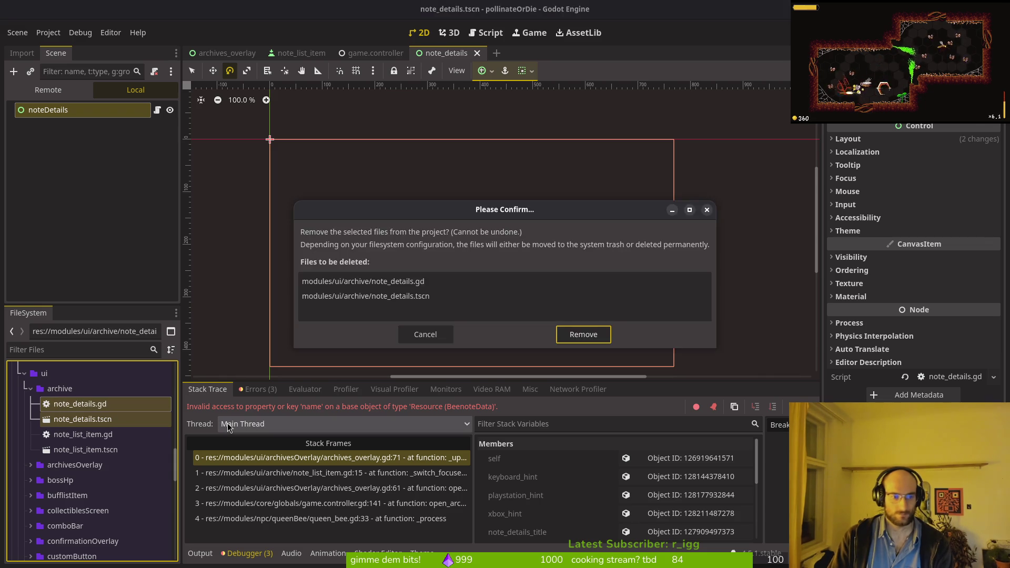
pyautogui.press('Return')
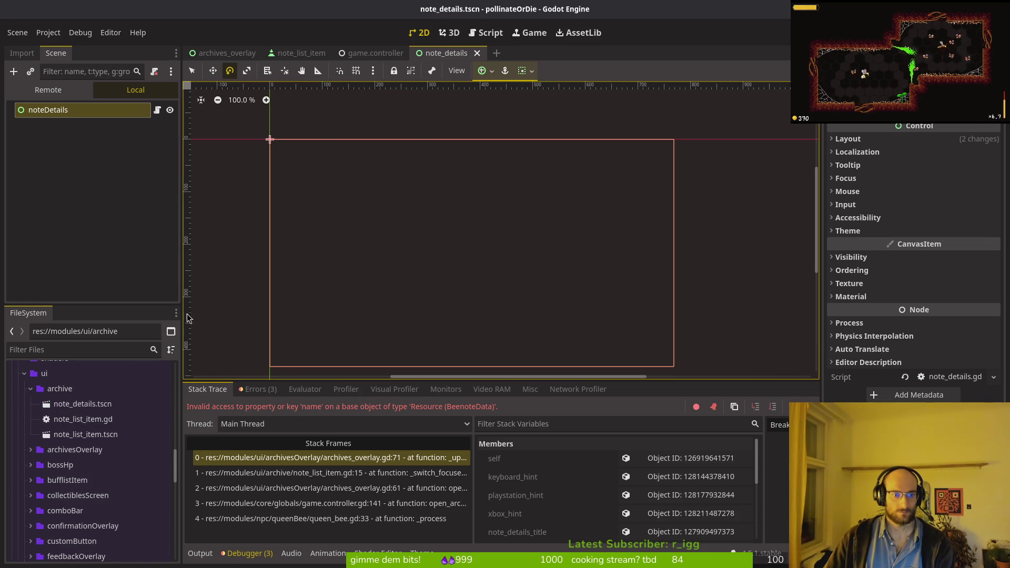
pyautogui.press('Delete')
pyautogui.press('Return')
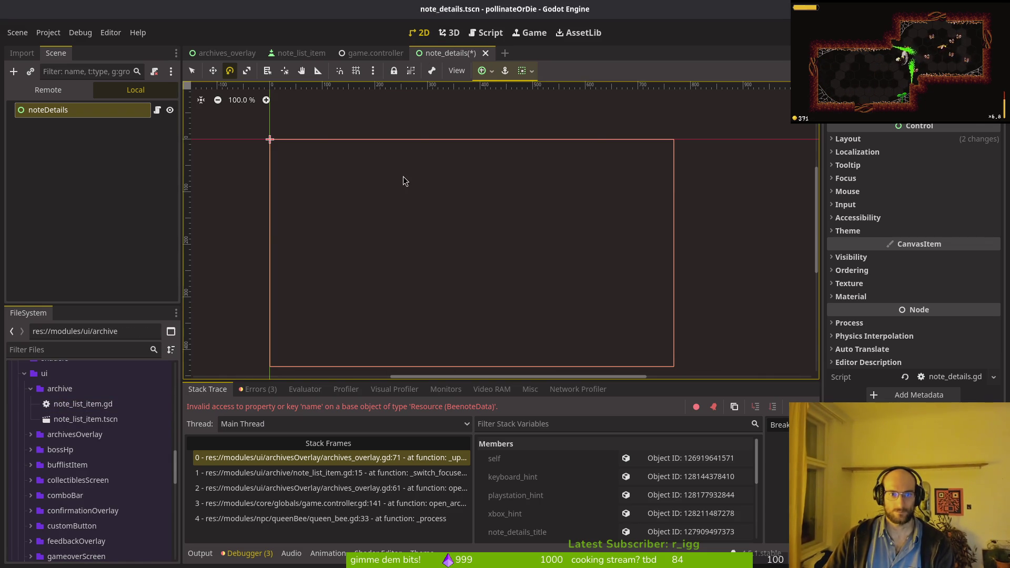
# - Close the note_details scene tab without saving
pyautogui.rightClick(435, 63)
pyautogui.click(495, 152)
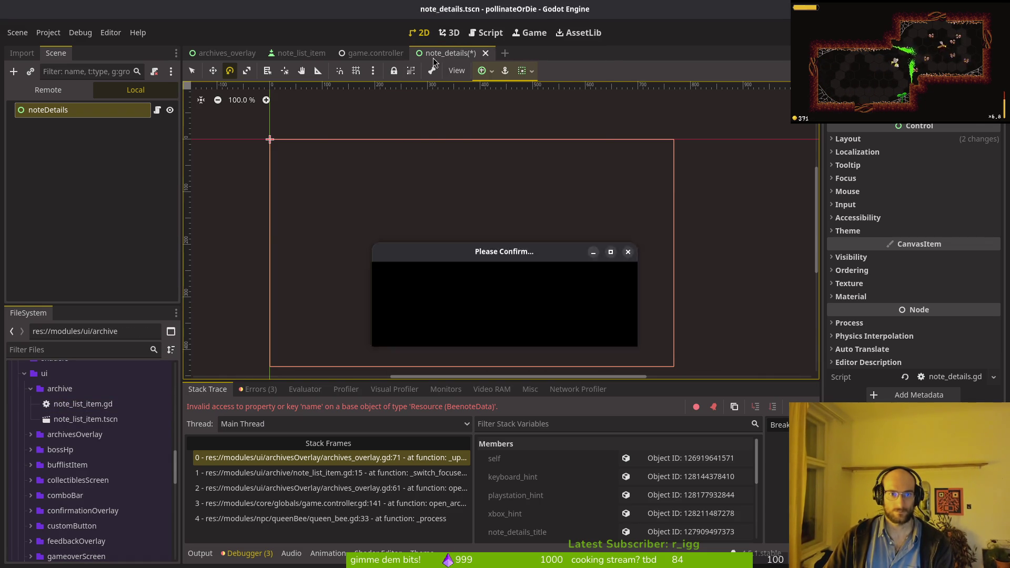
pyautogui.click(425, 313)
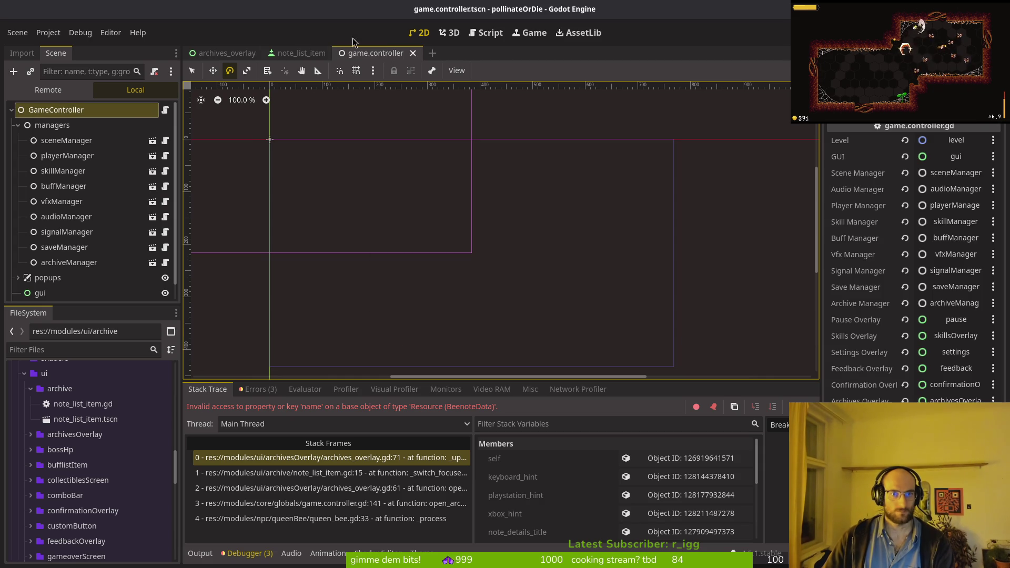
# - In archives_overlay, inspect note list items 1-3, 1-4 and 2-1 through 2-5 for their note data
pyautogui.click(227, 53)
pyautogui.click(228, 70)
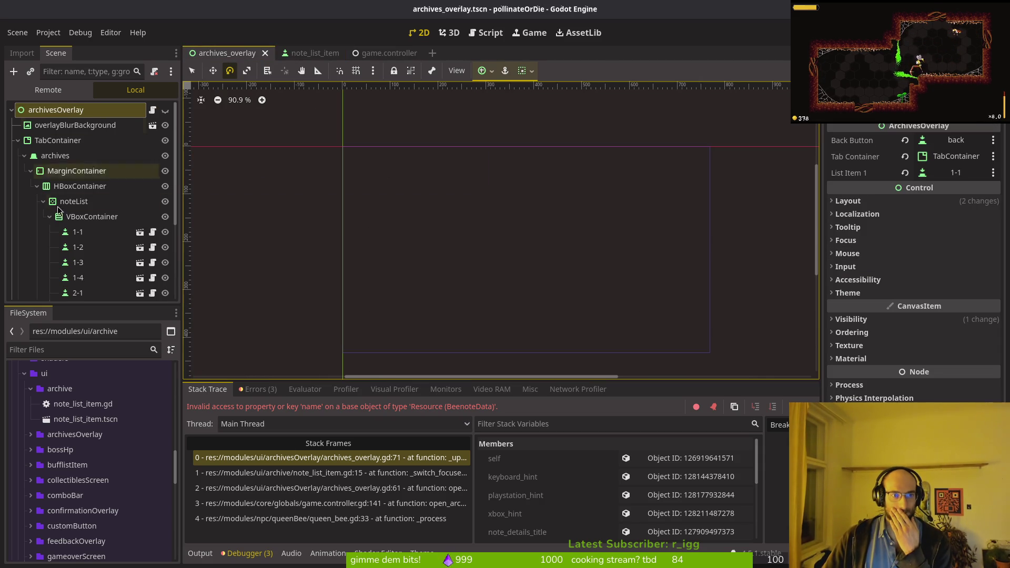
pyautogui.click(84, 262)
pyautogui.click(88, 279)
pyautogui.scroll(-3, 89, 279)
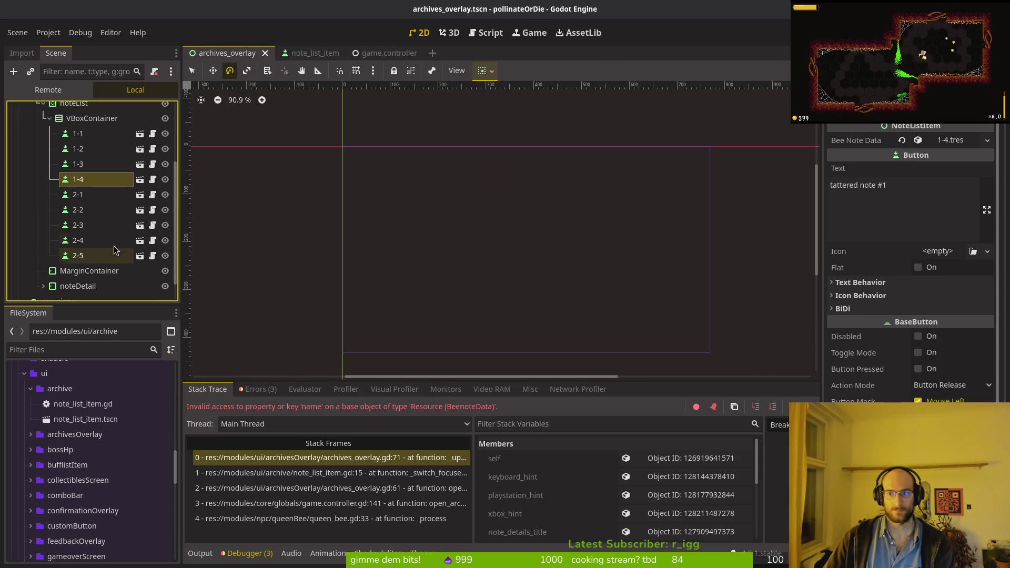
pyautogui.click(87, 197)
pyautogui.click(87, 210)
pyautogui.click(87, 226)
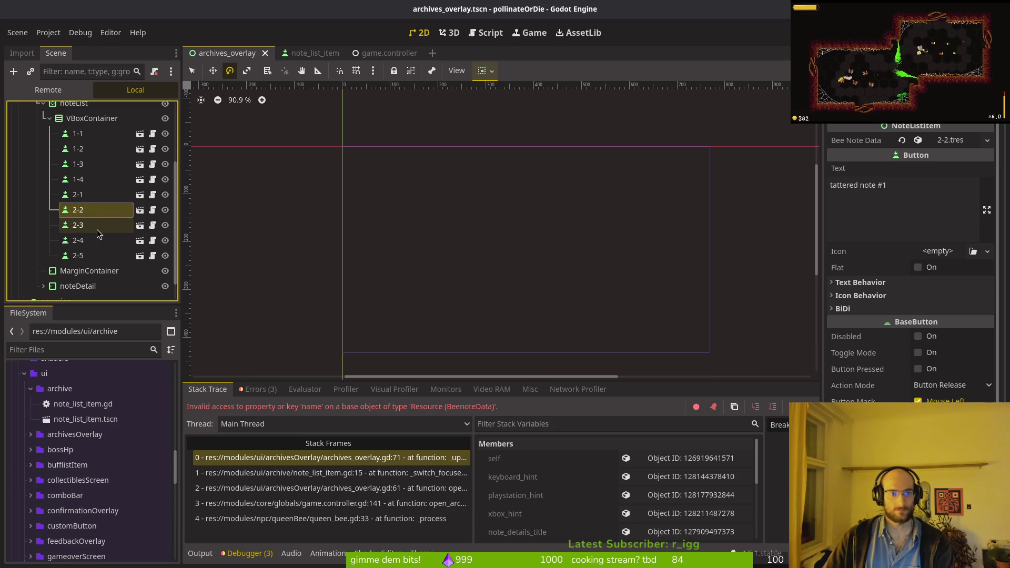
pyautogui.click(86, 240)
pyautogui.click(85, 258)
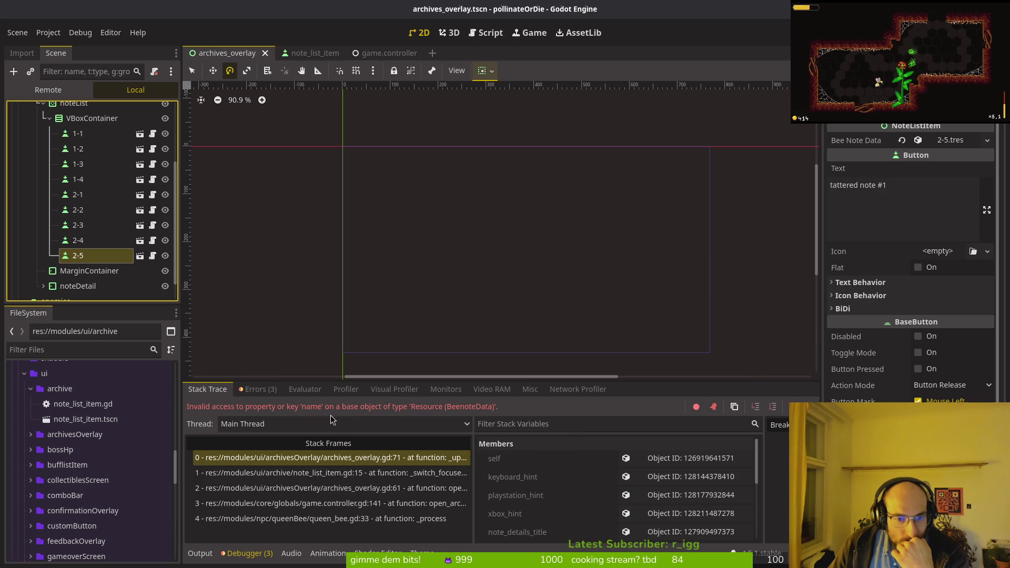
pyautogui.hotkey('alt', 'Tab')
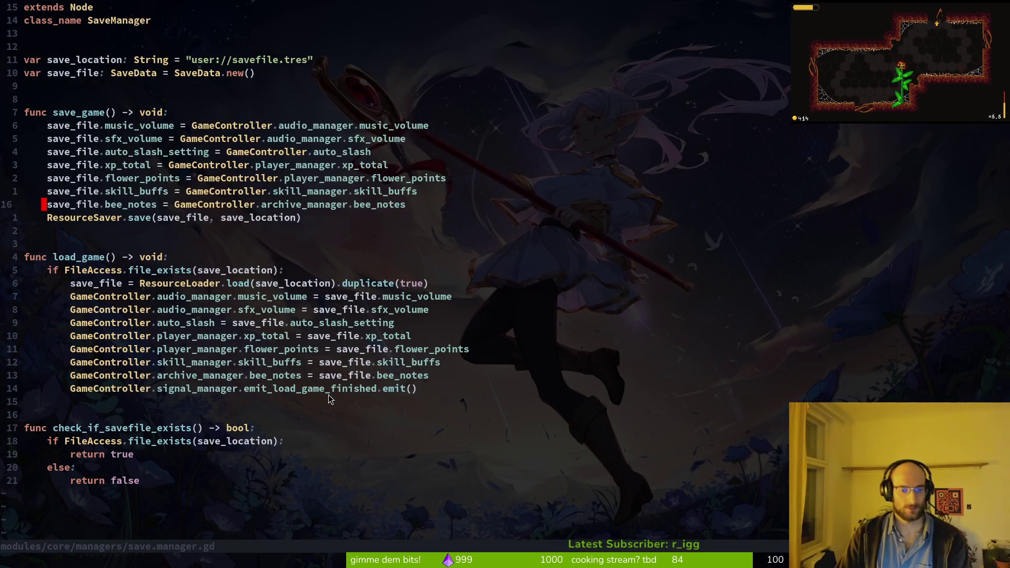
# - Change current_focused_note.name to current_focused_note.title in archives_overlay.gd and save with :w
pyautogui.hotkey('alt', 'Tab')
pyautogui.hotkey('alt', 'Tab')
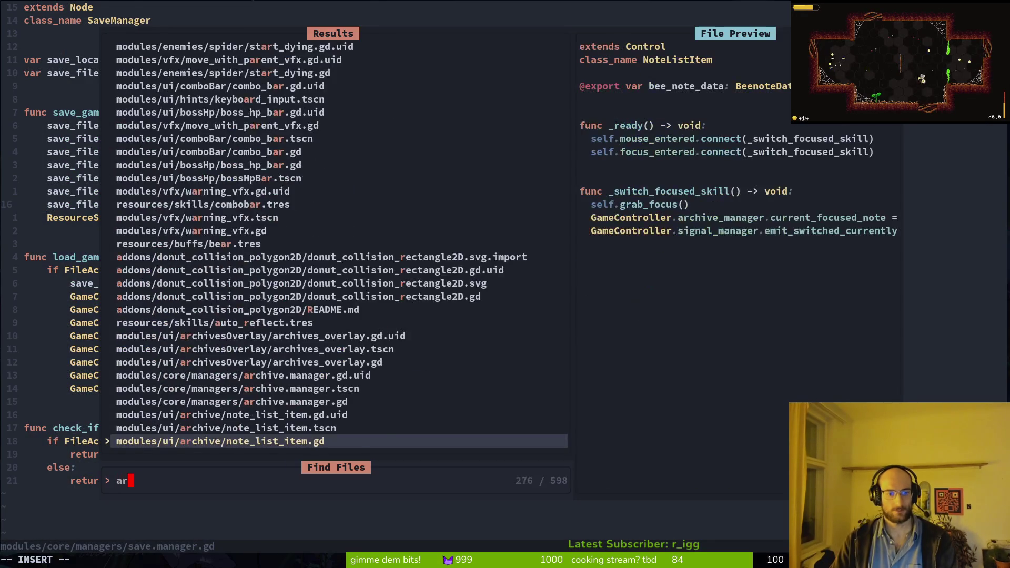
pyautogui.hotkey('ctrl', 'd')
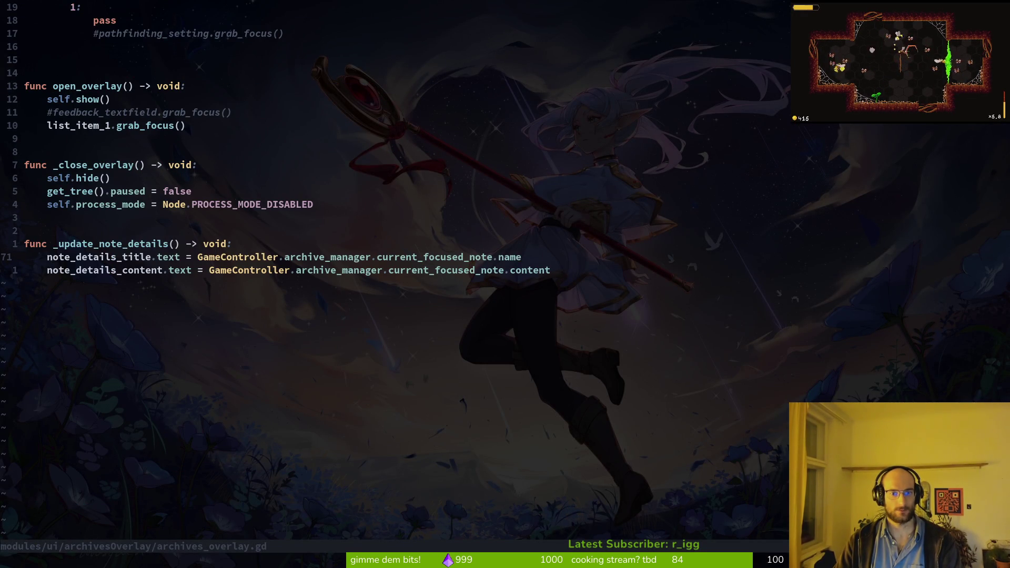
pyautogui.write('itle')
pyautogui.press('Escape')
pyautogui.write(':w')
pyautogui.press('Return')
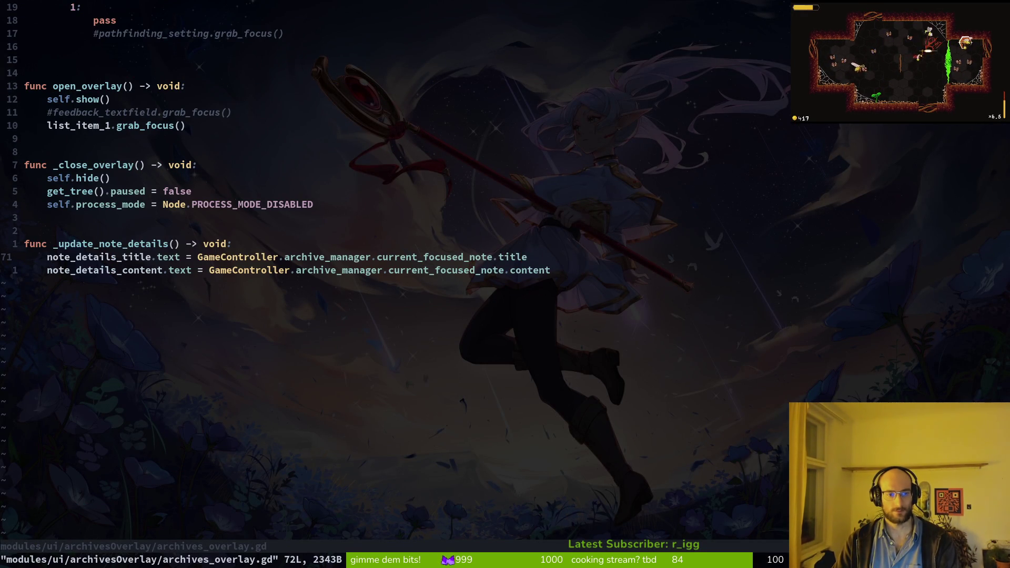
pyautogui.hotkey('alt', 'Tab')
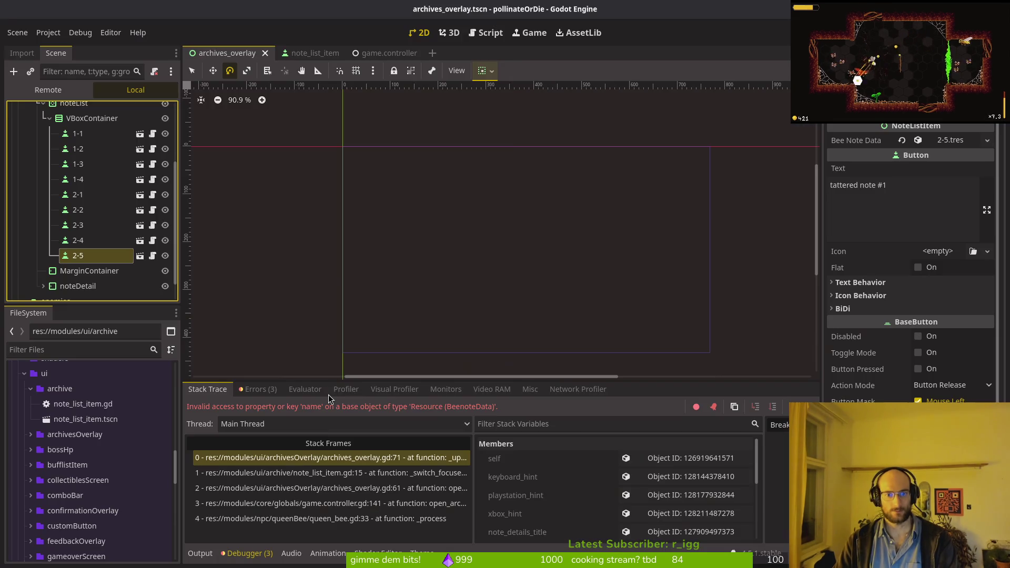
# - Rerun the game, confirm the archives overlay shows the 'meow' note, then stop and save the scene
pyautogui.press('F8')
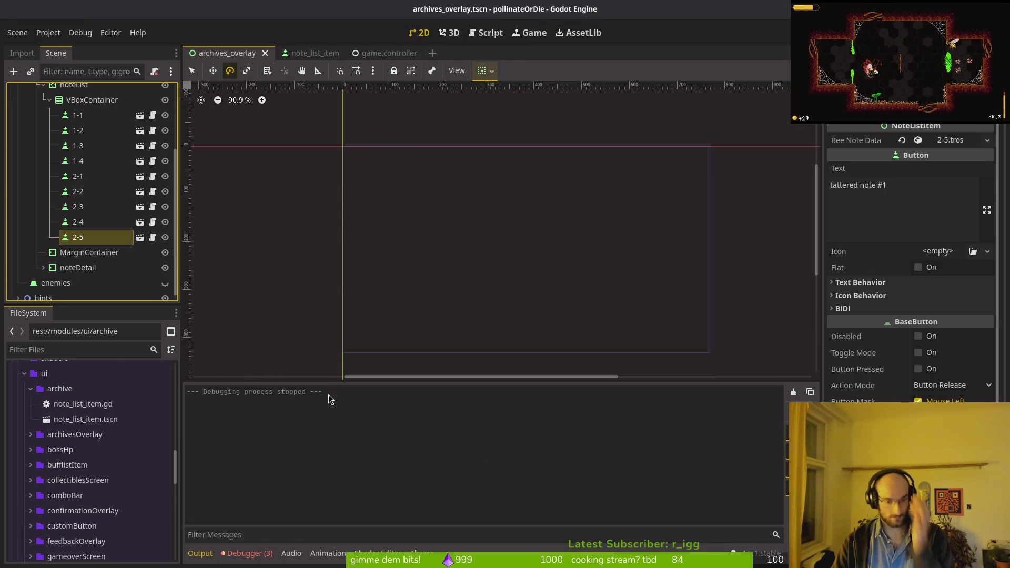
pyautogui.press('F5')
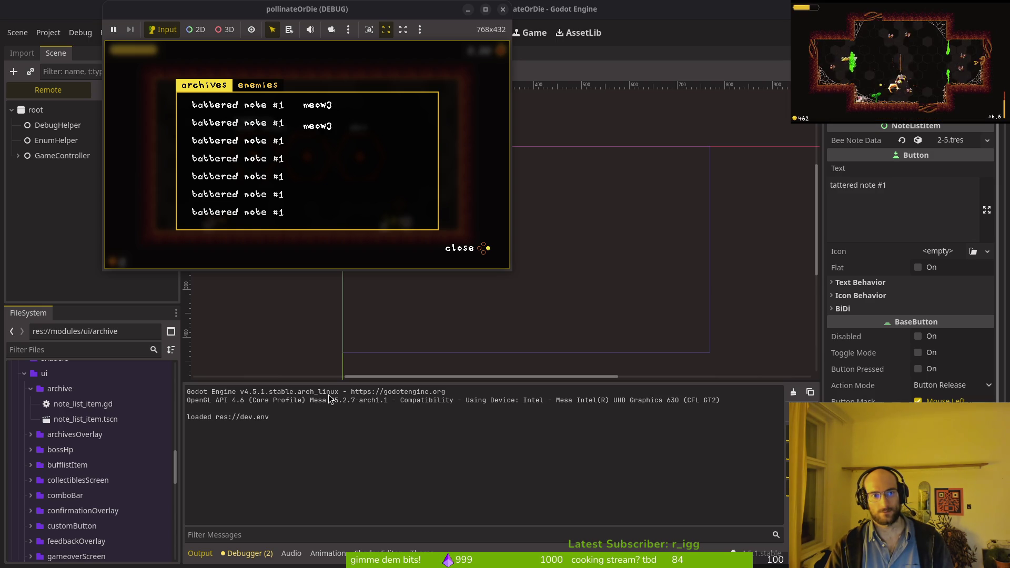
pyautogui.press('Escape')
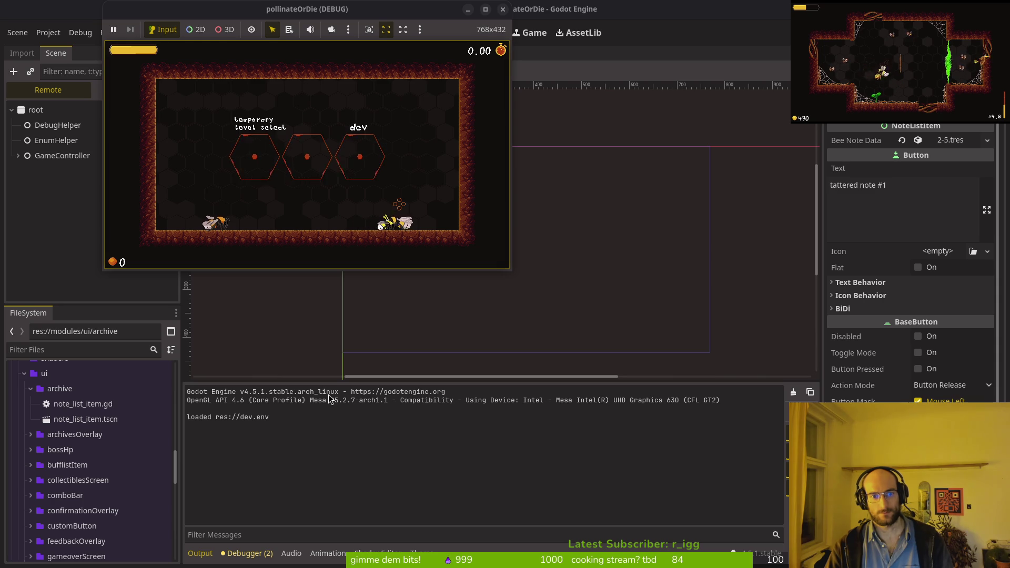
pyautogui.press('Tab')
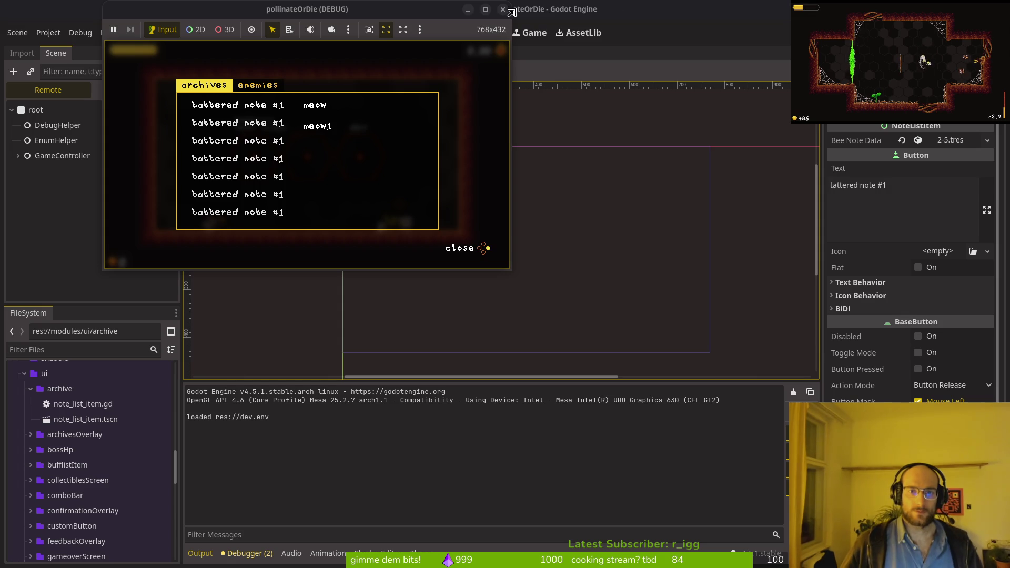
pyautogui.press('F8')
pyautogui.hotkey('ctrl', 's')
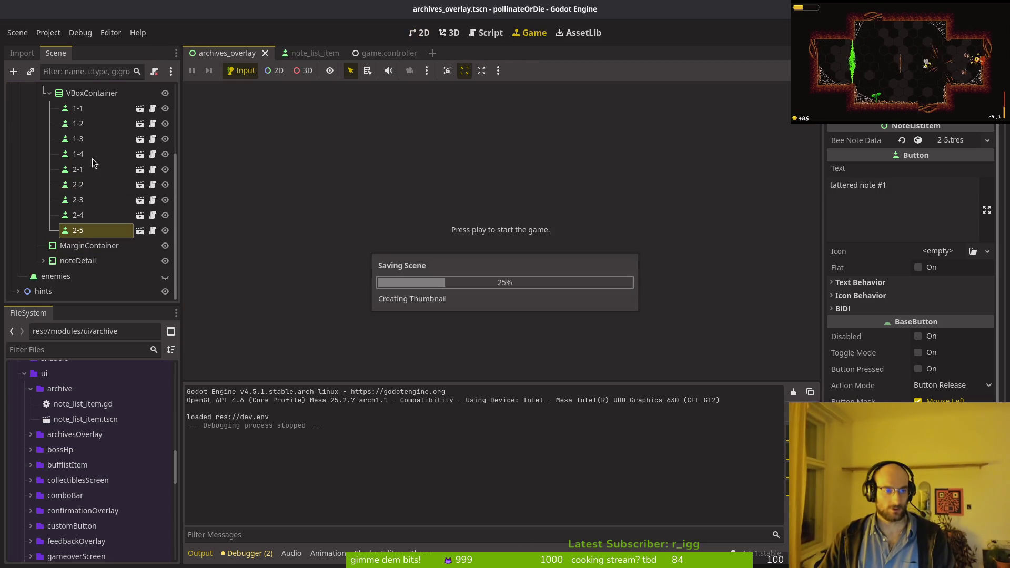
# - Quick-open the mainTheme.tres theme resource
pyautogui.hotkey('shift', 'alt', 'o')
pyautogui.write('theme')
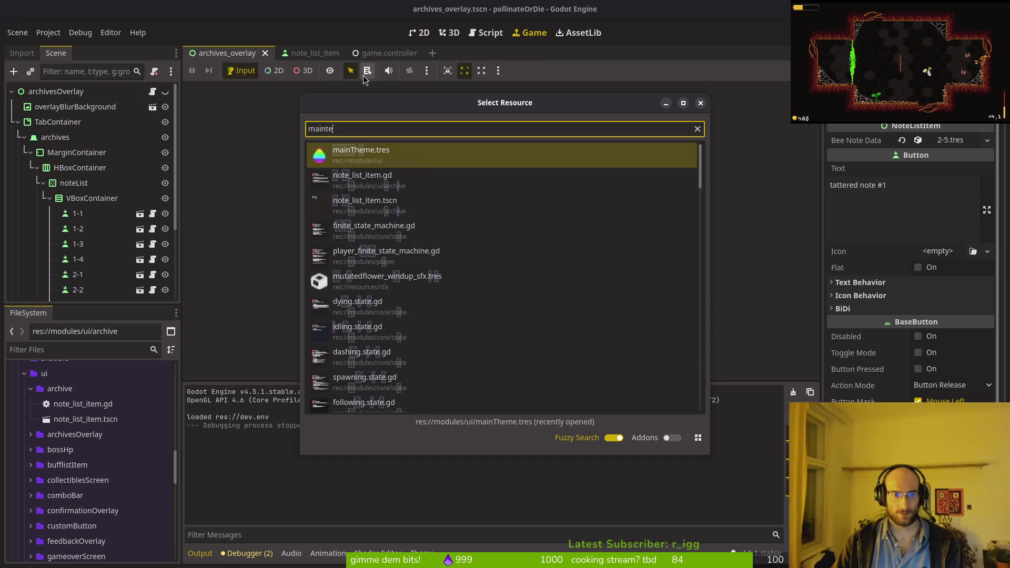
pyautogui.press('Return')
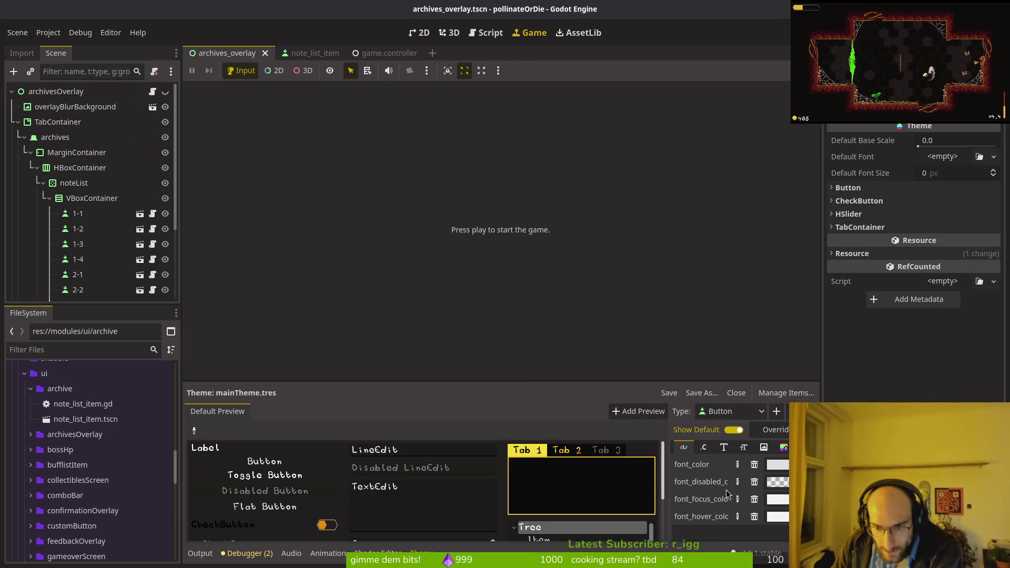
# - Set the Button font_focus_color to golden yellow #e6be00, save, and relaunch the game
pyautogui.click(780, 501)
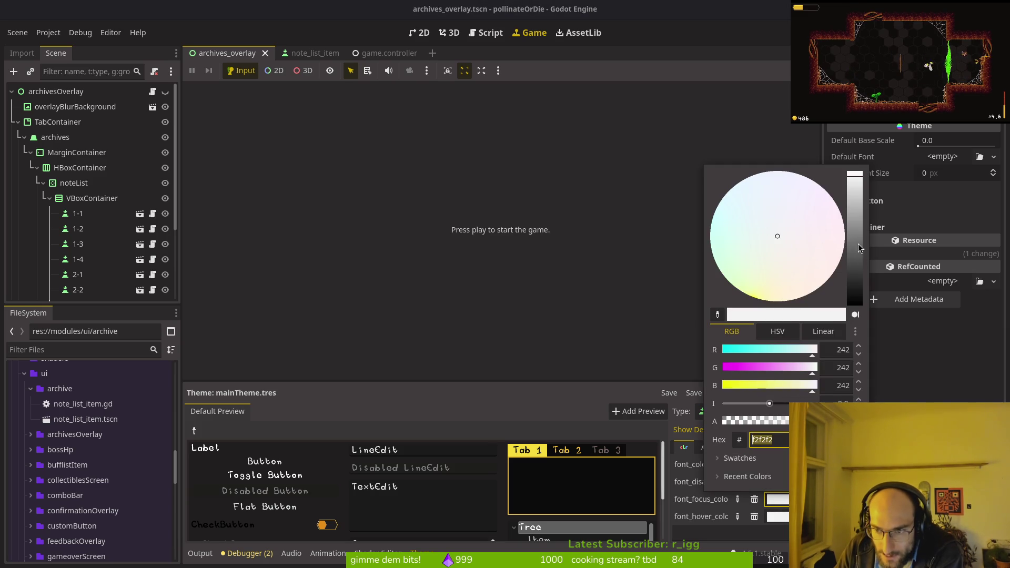
pyautogui.click(765, 277)
pyautogui.click(855, 232)
pyautogui.click(791, 301)
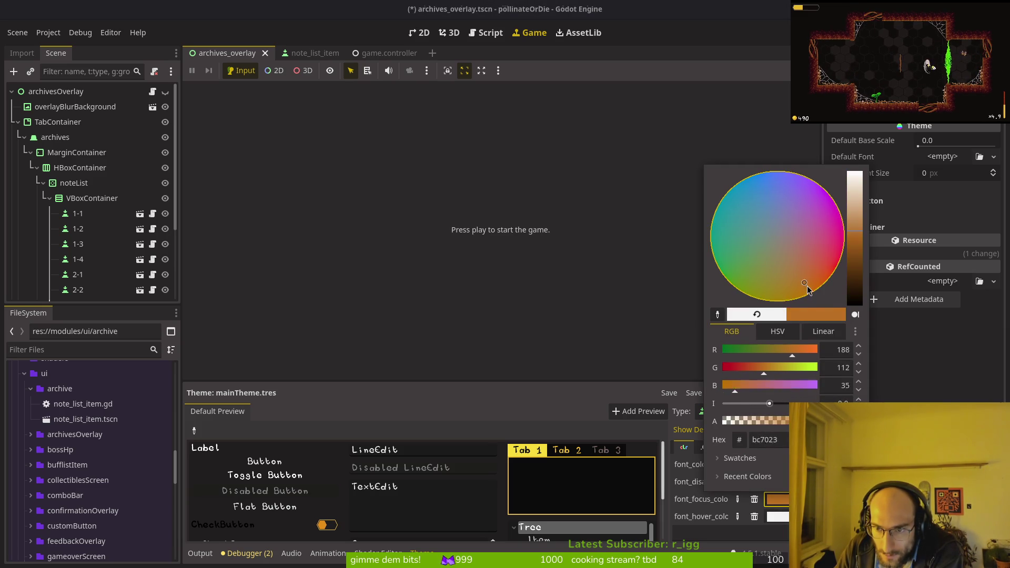
pyautogui.moveTo(858, 230); pyautogui.dragTo(852, 202)
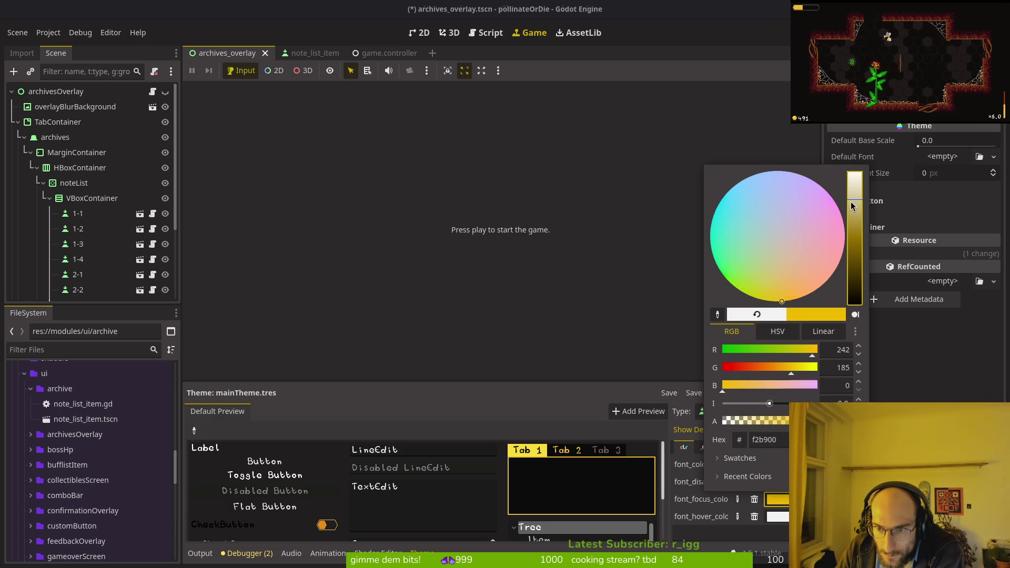
pyautogui.moveTo(785, 299); pyautogui.dragTo(768, 305)
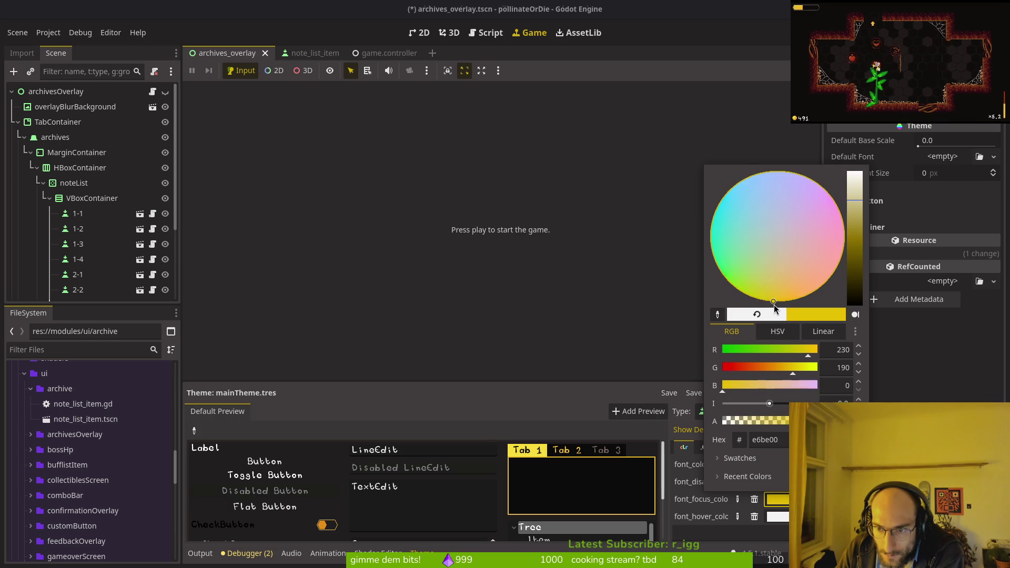
pyautogui.press('Escape')
pyautogui.hotkey('ctrl', 's')
pyautogui.press('F5')
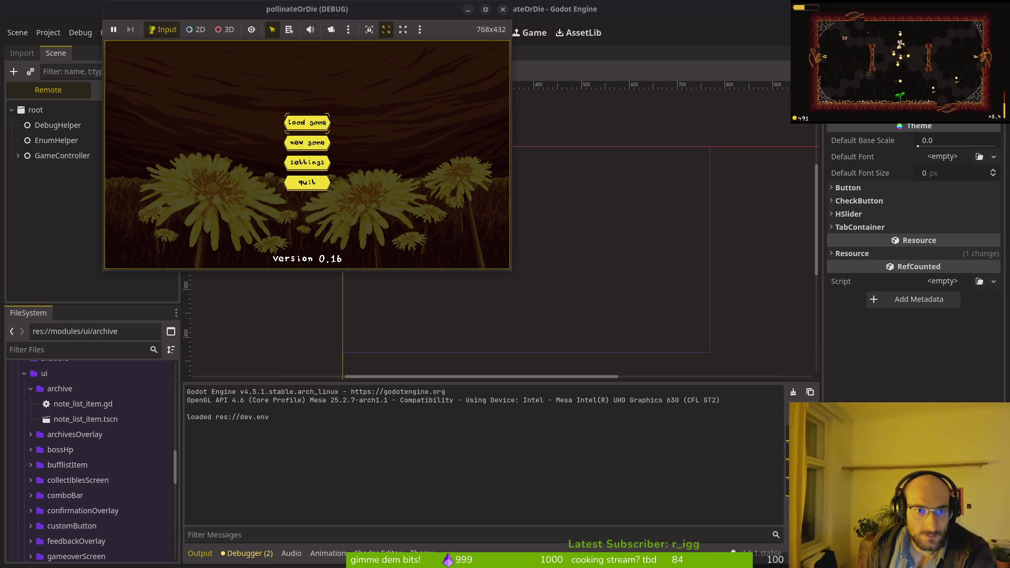
# - Enter the hub level, open the archives overlay and move focus up and down the notes
pyautogui.press('Return')
pyautogui.press('Tab')
pyautogui.press('Down')
pyautogui.press('Up')
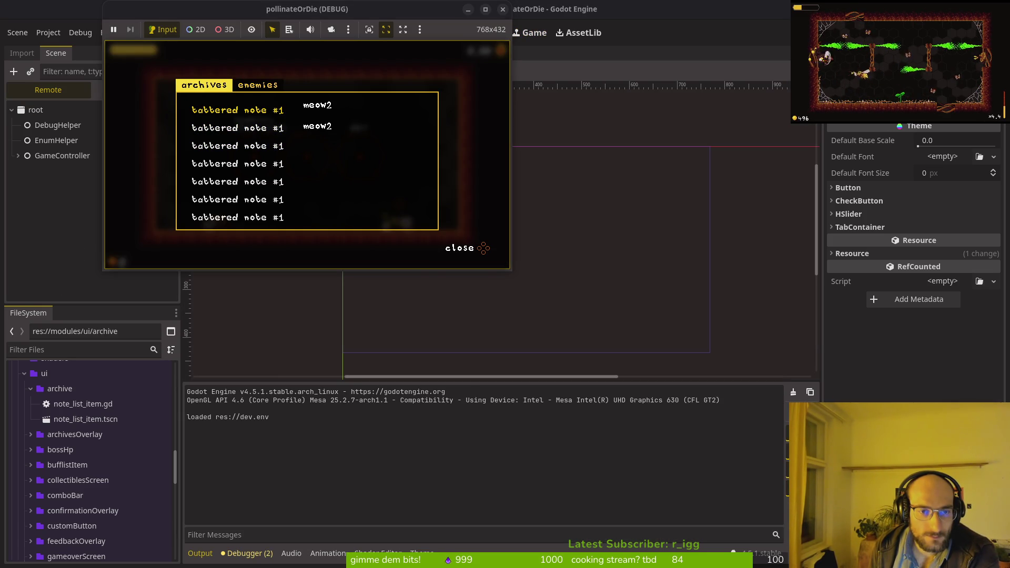
pyautogui.press('Down')
pyautogui.press('Down')
pyautogui.press('Down')
pyautogui.press('Up')
pyautogui.press('Up')
pyautogui.press('Up')
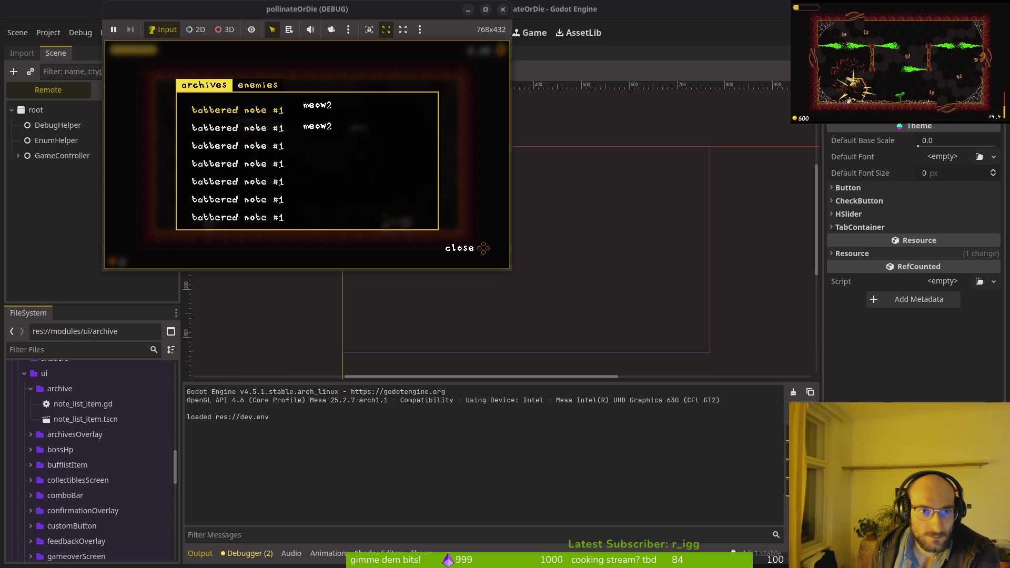
pyautogui.press('Escape')
pyautogui.press('Tab')
pyautogui.press('Down')
pyautogui.press('Down')
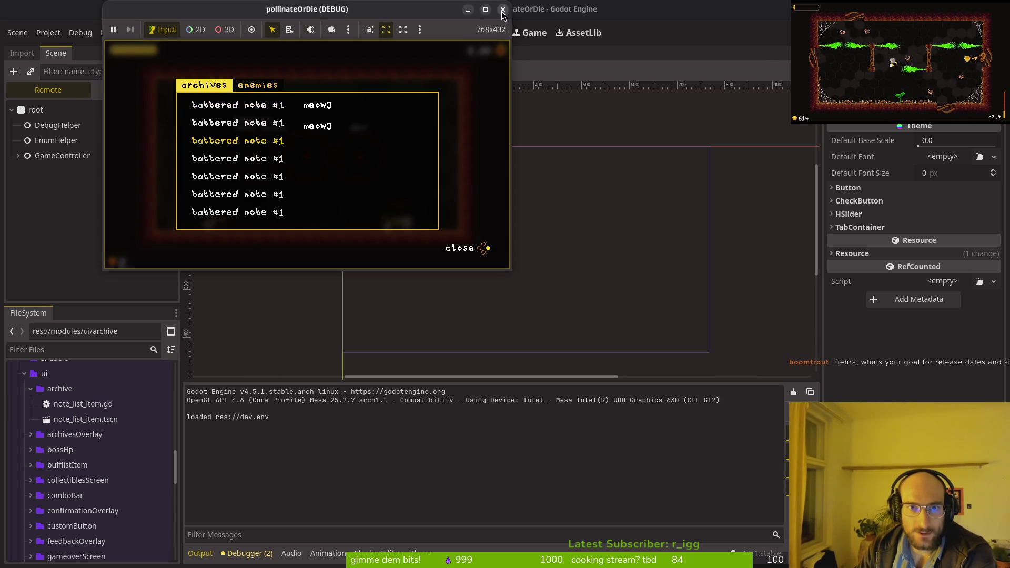
# - Relaunch the game and retest focus moving between the first and second notes
pyautogui.click(502, 13)
pyautogui.press('F5')
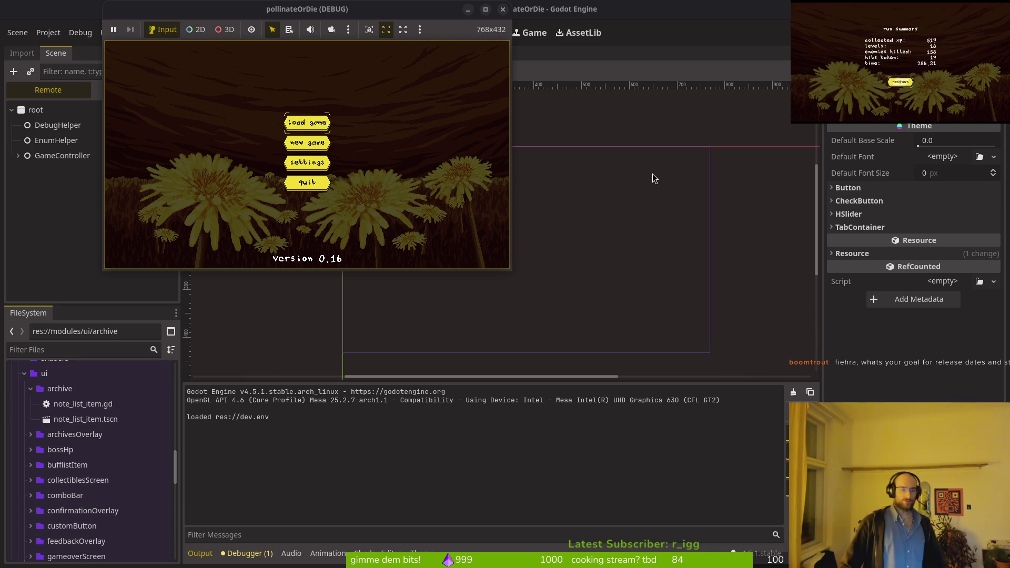
pyautogui.click(652, 179)
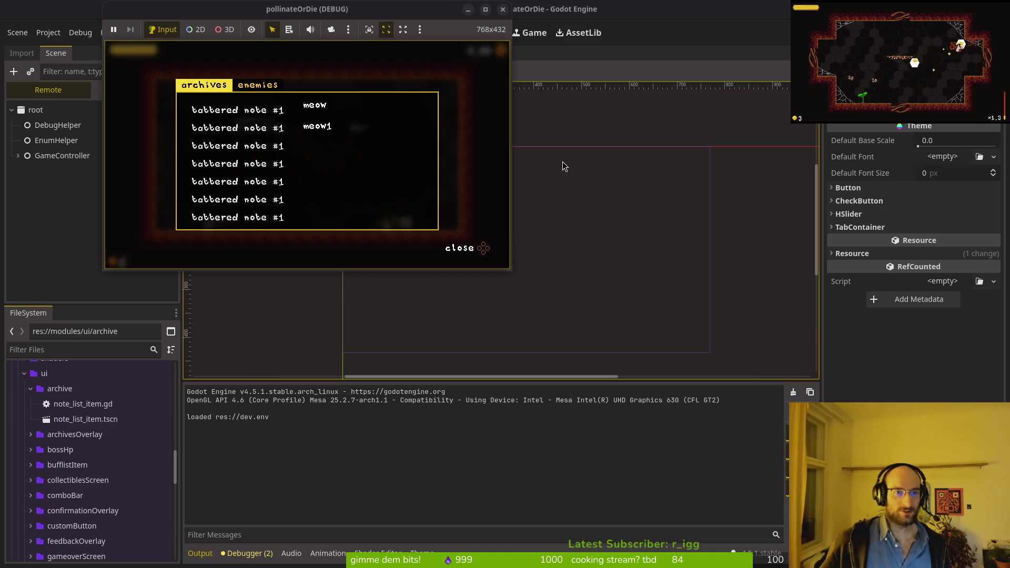
pyautogui.press('Down')
pyautogui.press('Up')
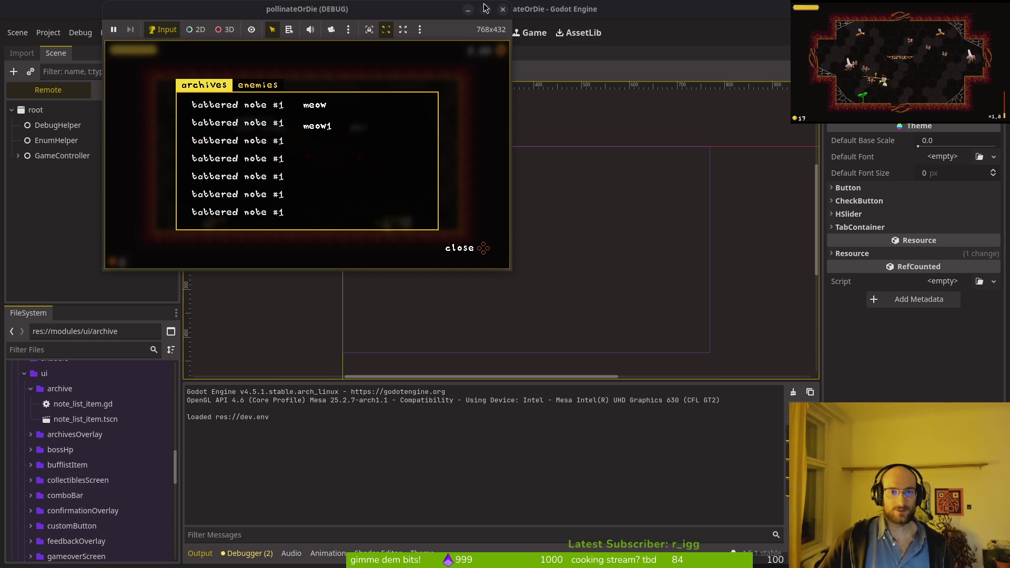
# - Return to the archives_overlay scene, expand VBoxContainer, select note 1-1 and save
pyautogui.click(503, 10)
pyautogui.click(311, 53)
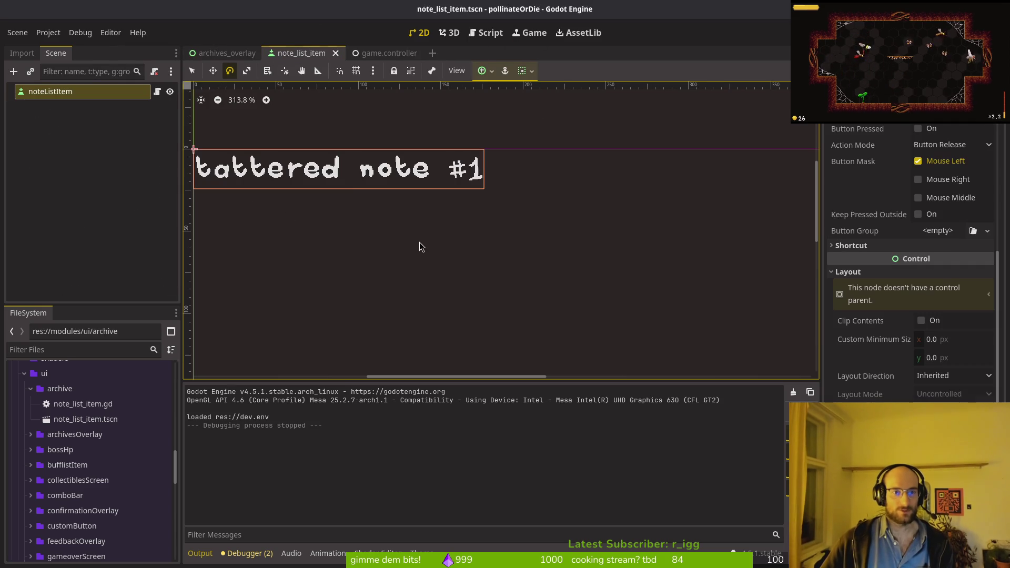
pyautogui.click(205, 52)
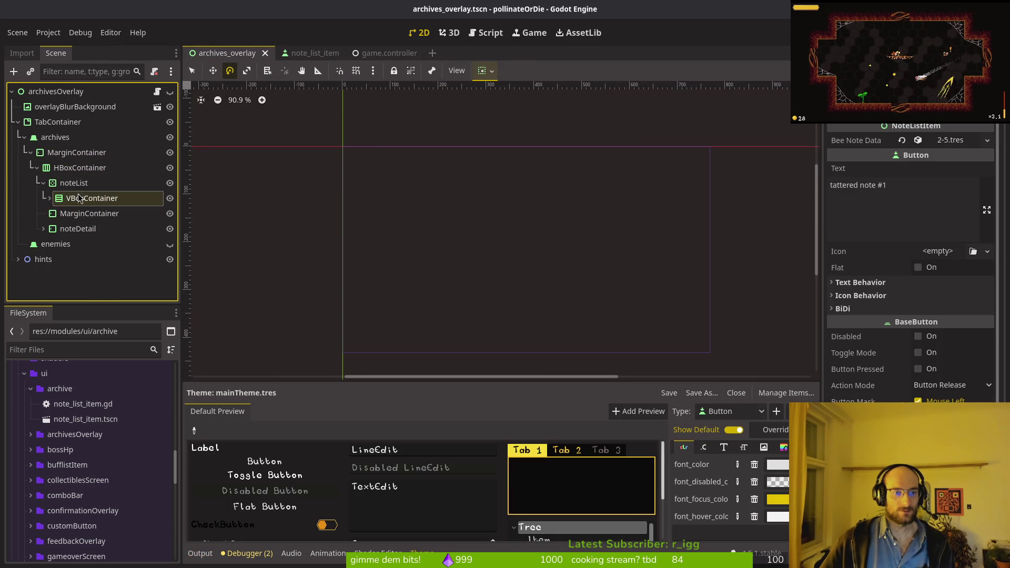
pyautogui.scroll(-3, 338, 242)
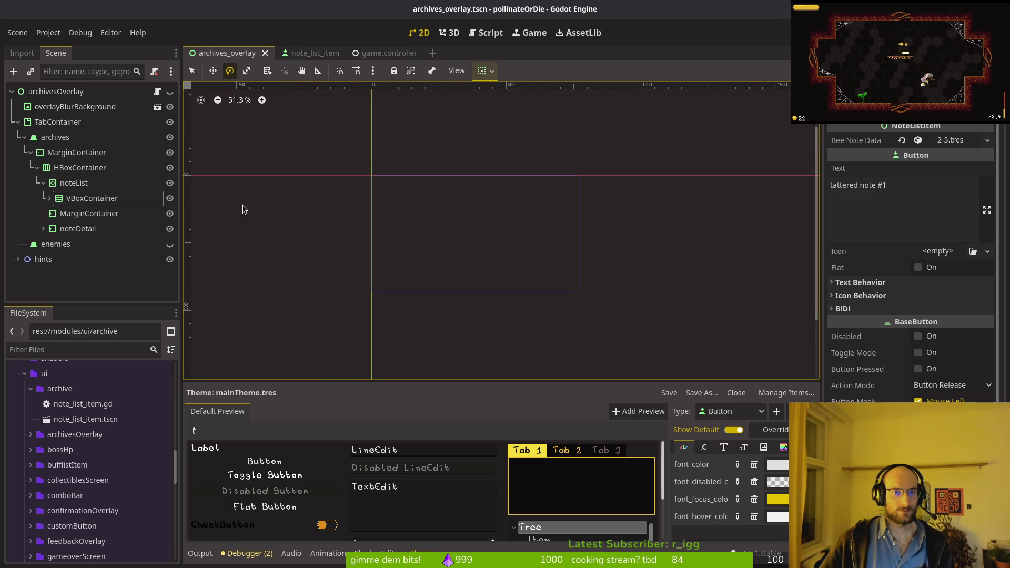
pyautogui.hotkey('ctrl', 's')
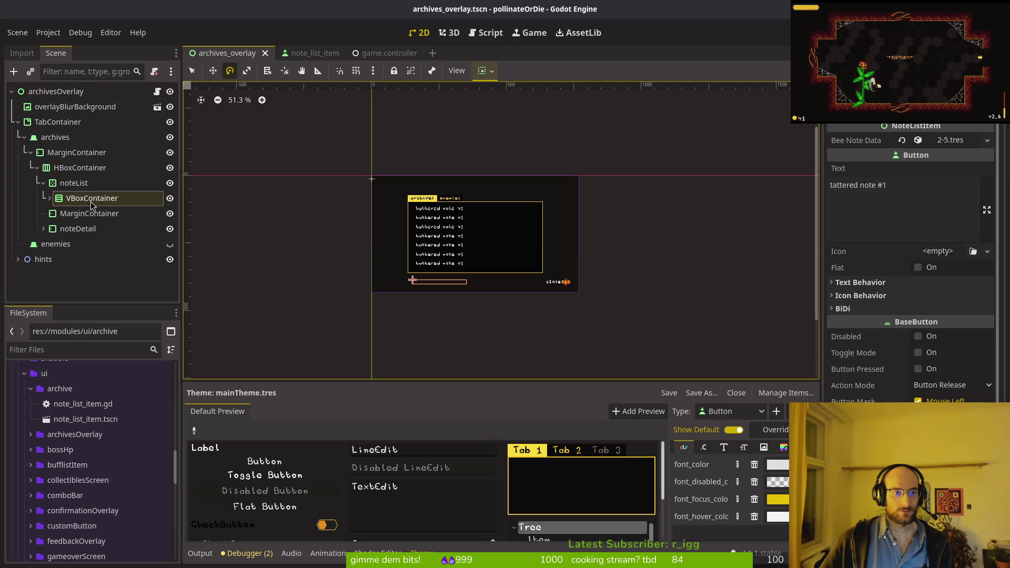
pyautogui.click(49, 198)
pyautogui.click(82, 177)
pyautogui.hotkey('ctrl', 's')
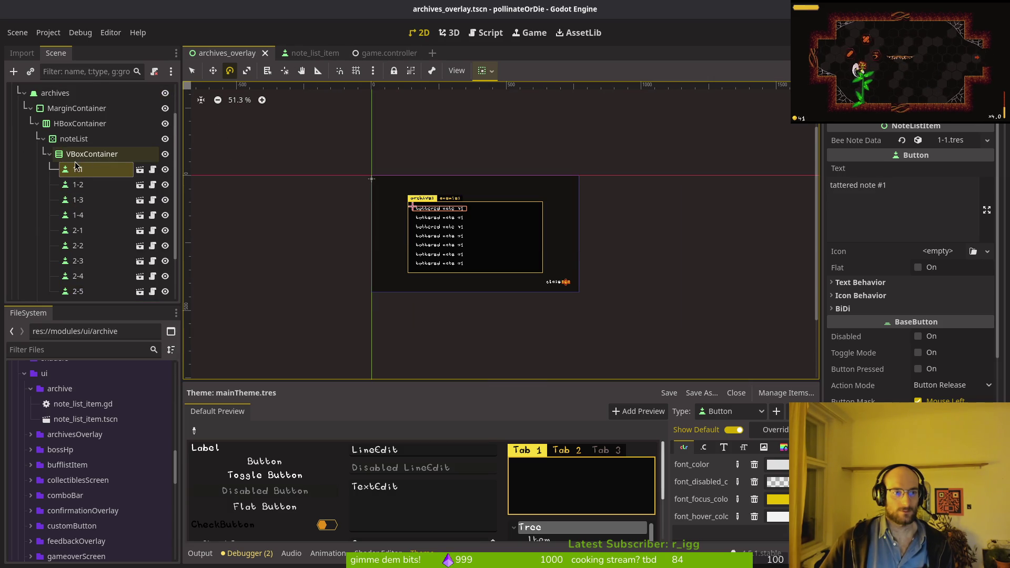
# - Hide the archivesOverlay node and rerun the game to recheck the note list
pyautogui.press('F5')
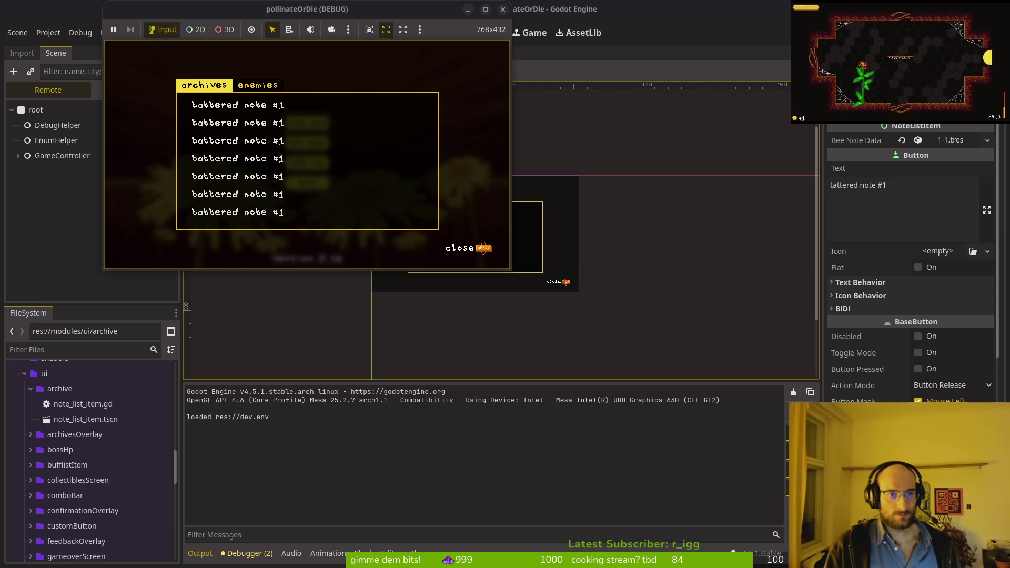
pyautogui.press('F8')
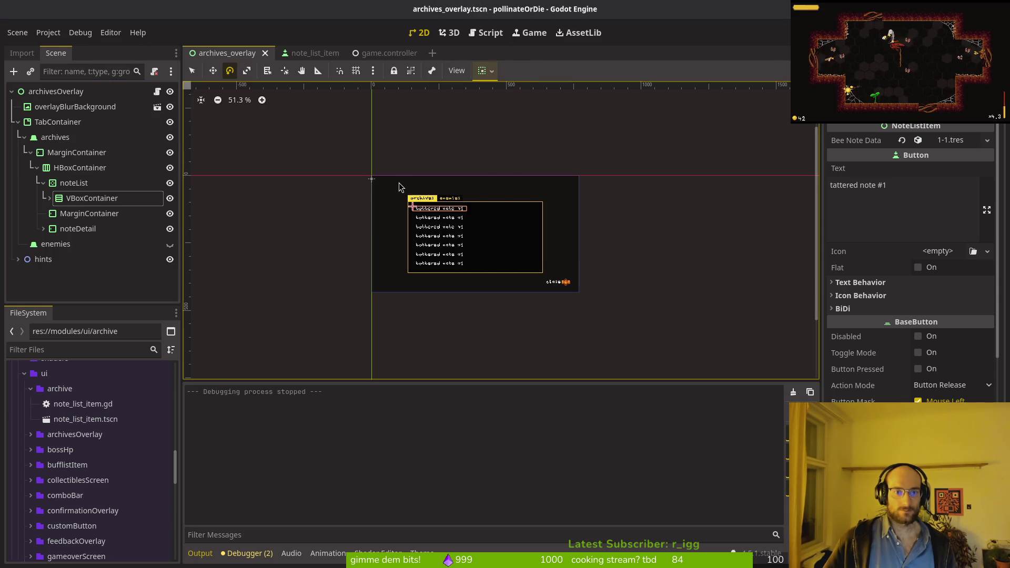
pyautogui.click(170, 91)
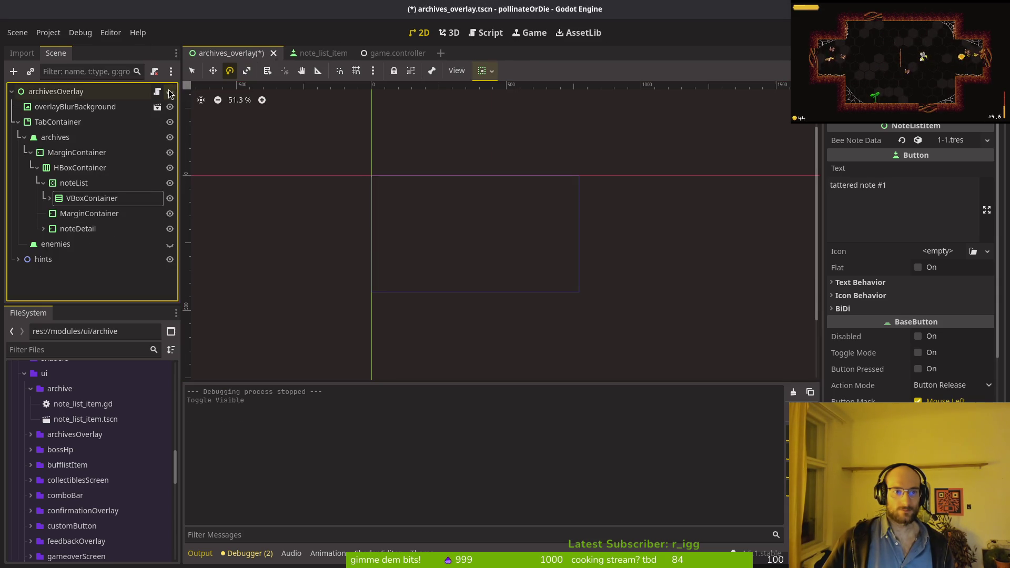
pyautogui.press('F5')
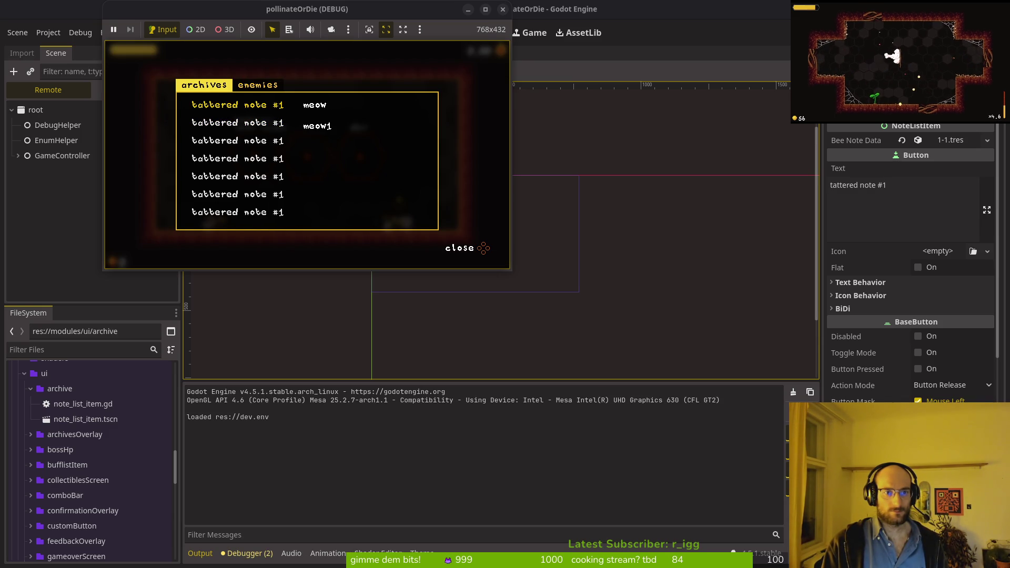
pyautogui.click(503, 9)
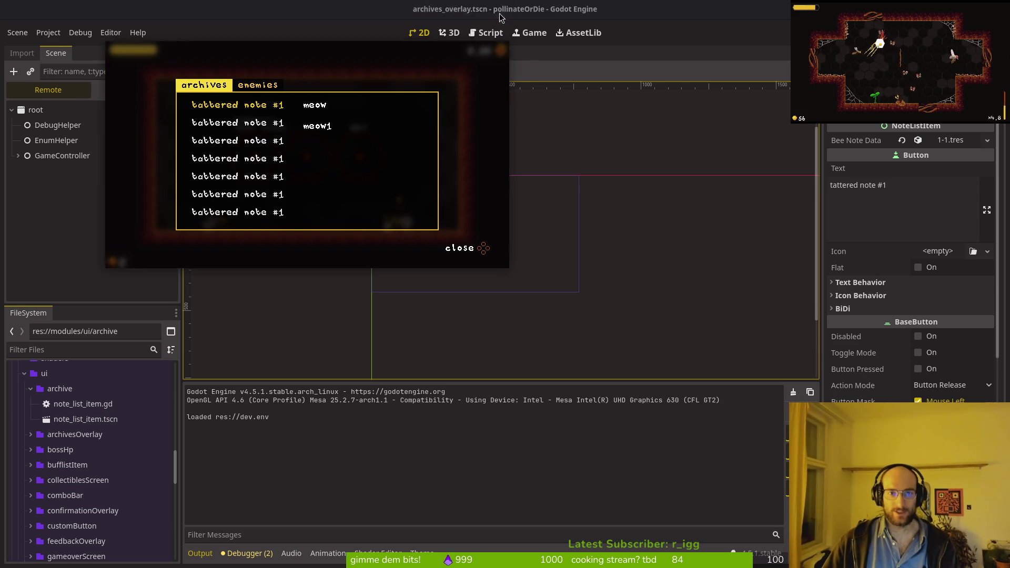
pyautogui.click(420, 33)
pyautogui.click(170, 91)
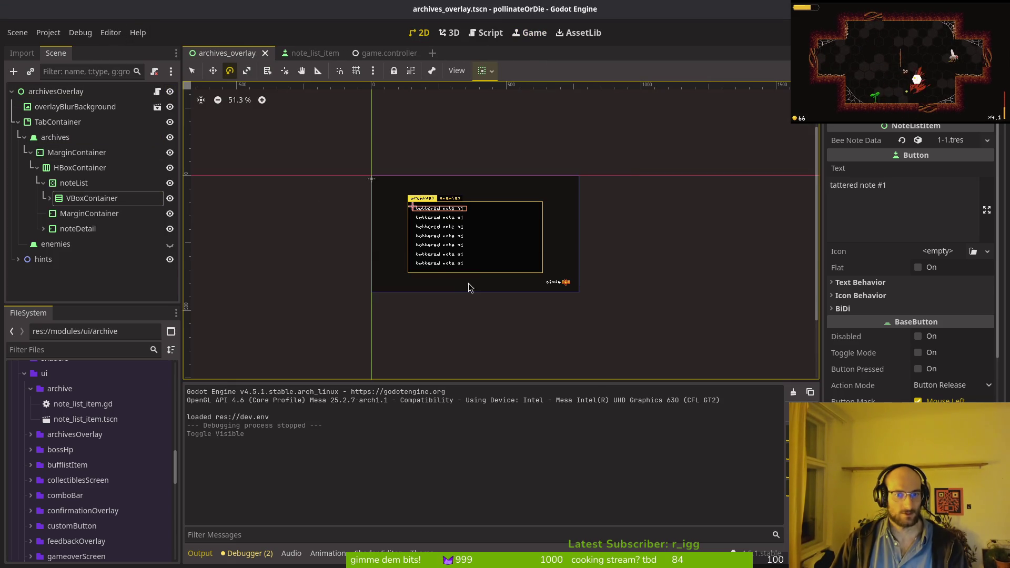
pyautogui.click(51, 199)
pyautogui.click(51, 199)
pyautogui.click(102, 213)
pyautogui.click(85, 197)
pyautogui.click(74, 182)
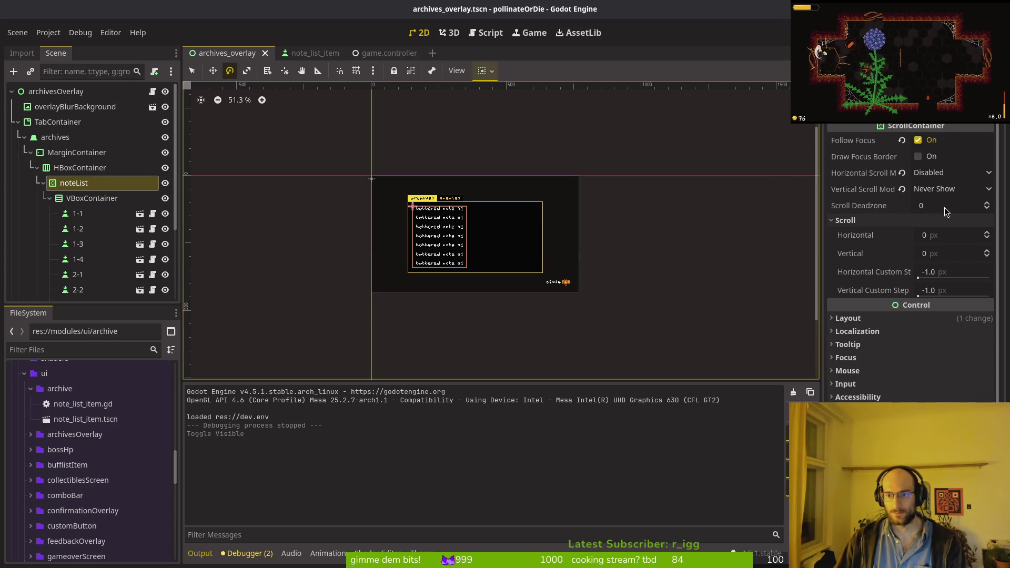
pyautogui.click(954, 256)
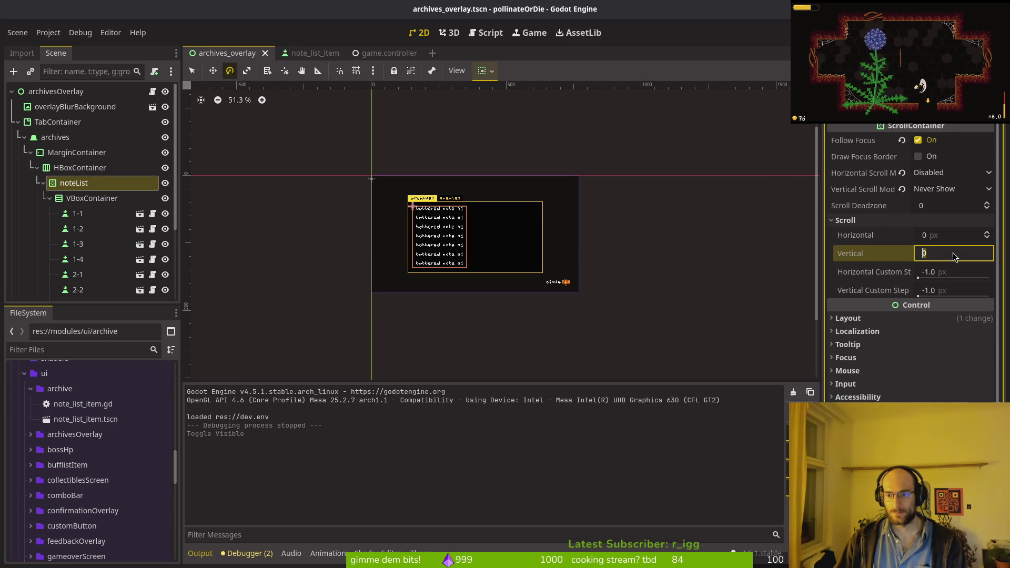
pyautogui.hotkey('ctrl', 's')
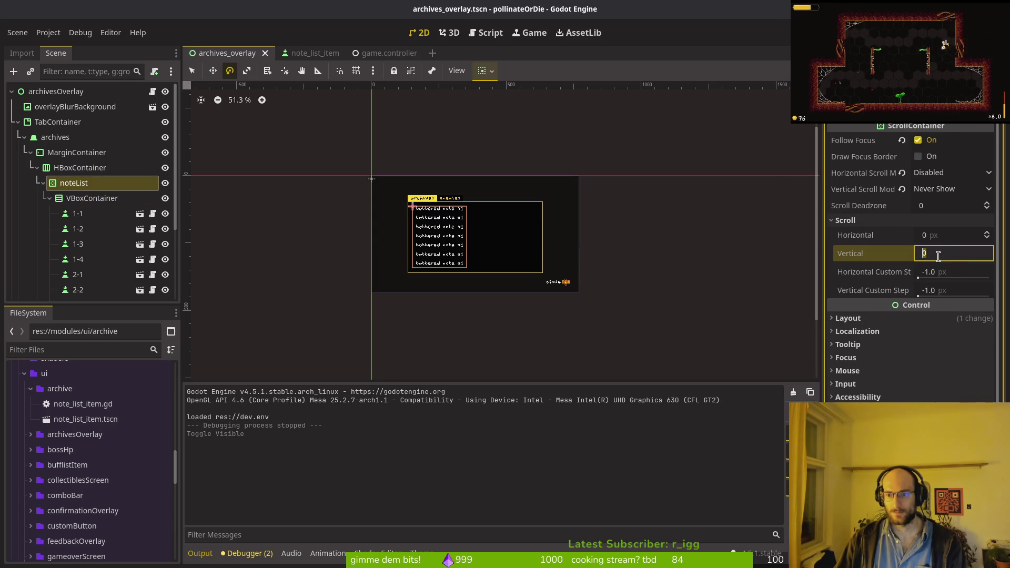
pyautogui.click(893, 256)
pyautogui.moveTo(855, 254)
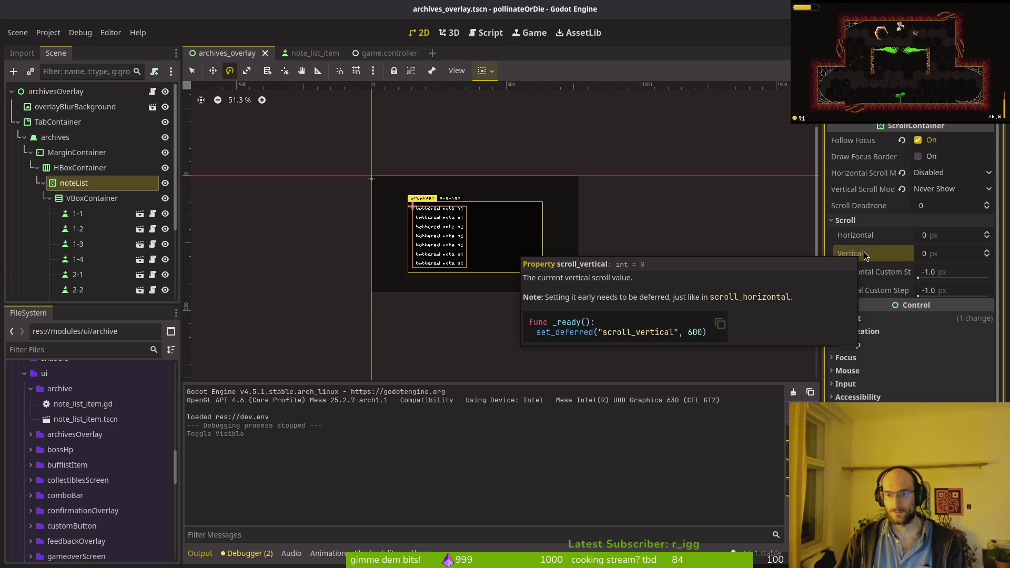
pyautogui.click(473, 275)
pyautogui.press('F5')
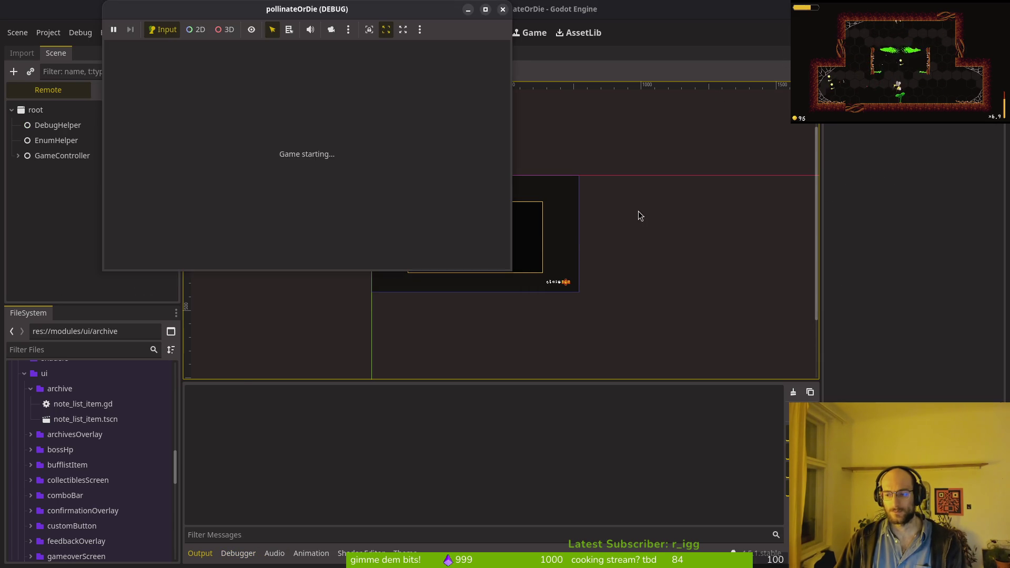
pyautogui.click(502, 11)
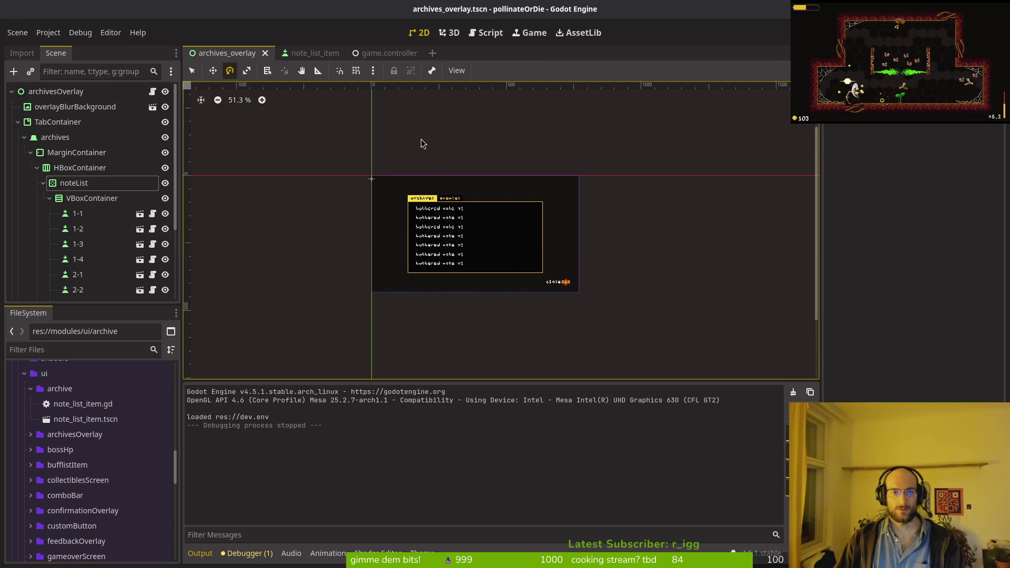
pyautogui.click(90, 218)
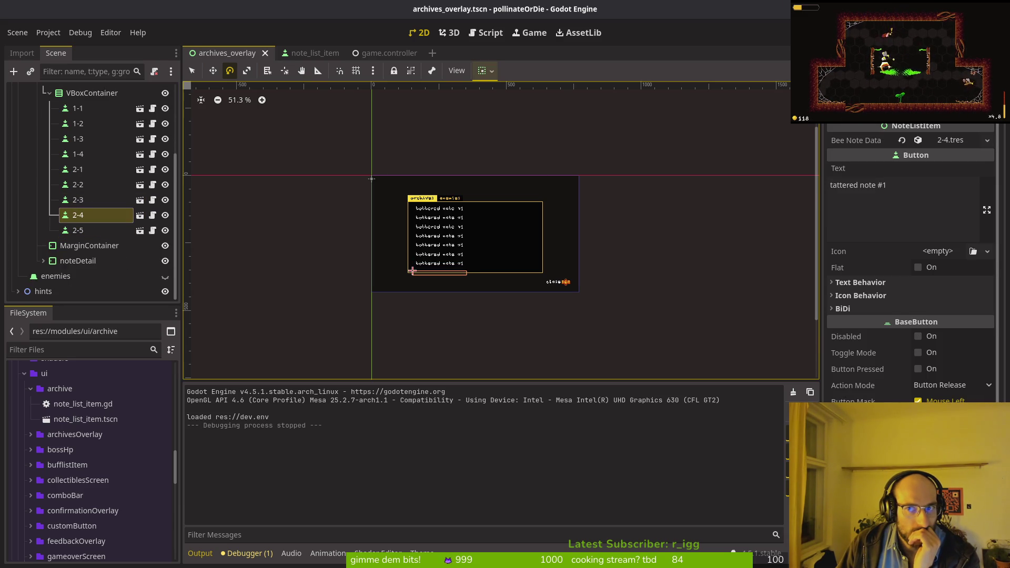
pyautogui.press('F5')
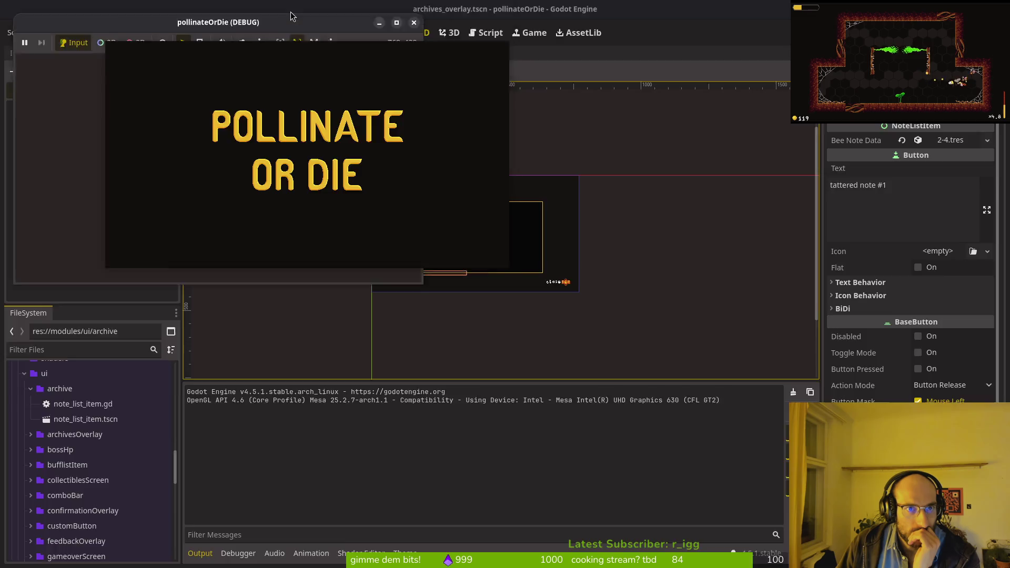
pyautogui.doubleClick(306, 13)
pyautogui.click(401, 208)
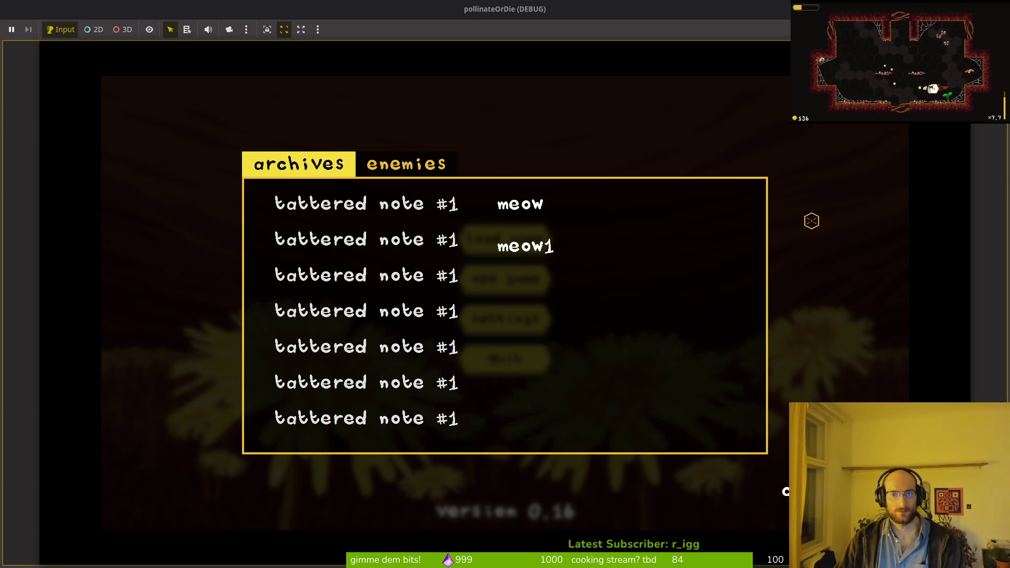
pyautogui.press('F8')
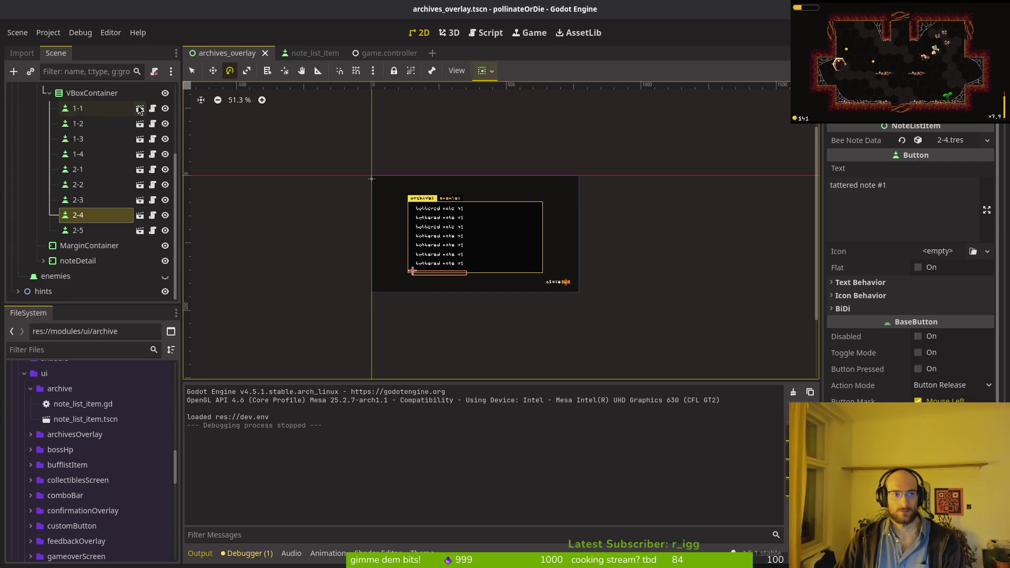
pyautogui.scroll(3, 163, 103)
pyautogui.click(164, 95)
pyautogui.press('F5')
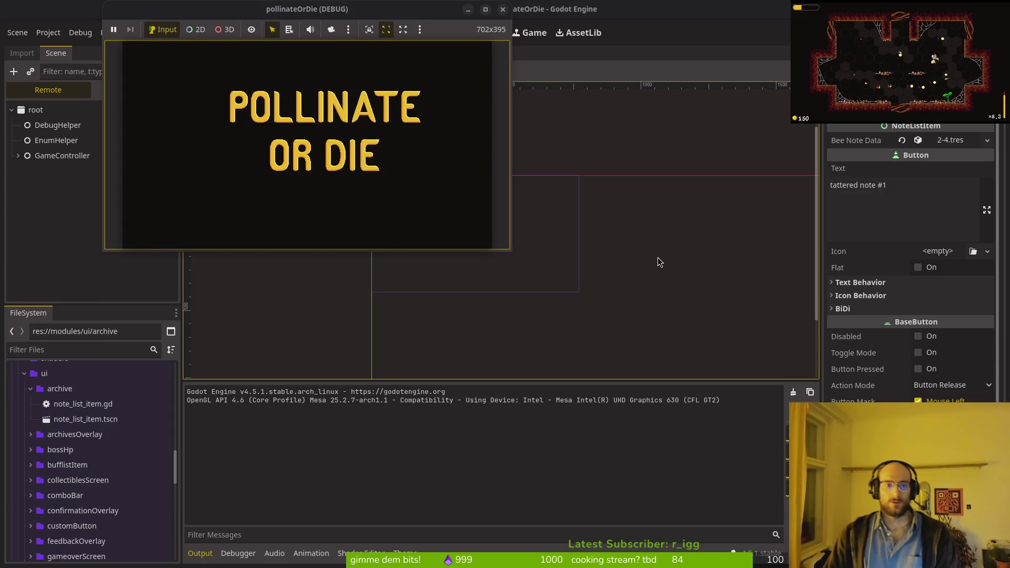
pyautogui.press('Return')
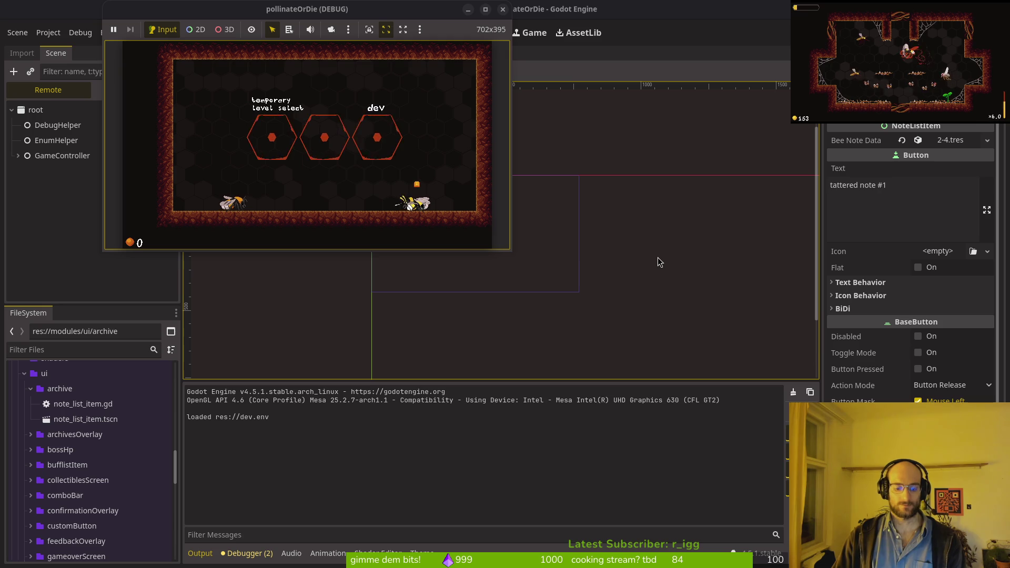
pyautogui.press('Escape')
pyautogui.press('Down')
pyautogui.press('Down')
pyautogui.press('Down')
pyautogui.press('Down')
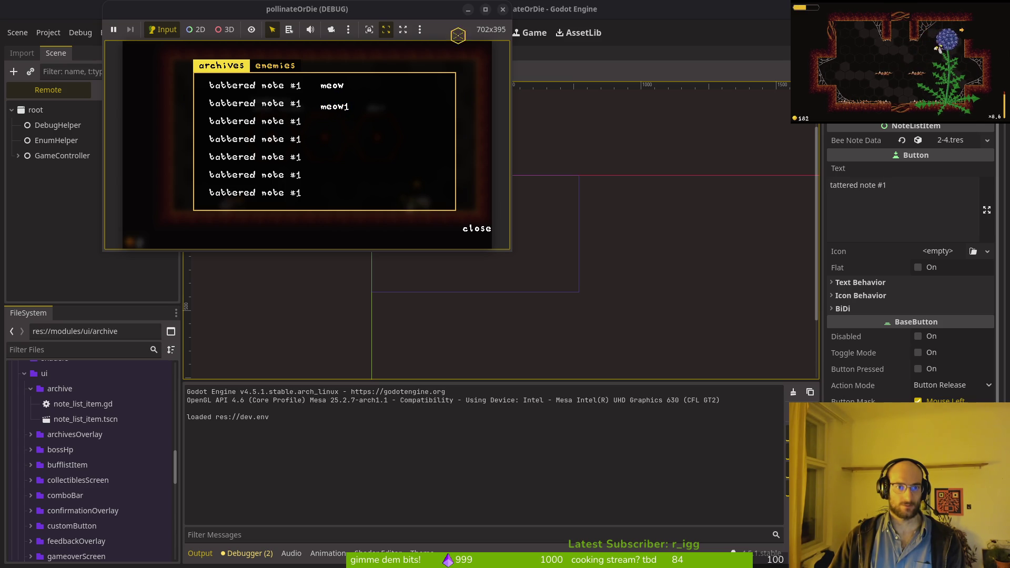
pyautogui.click(504, 10)
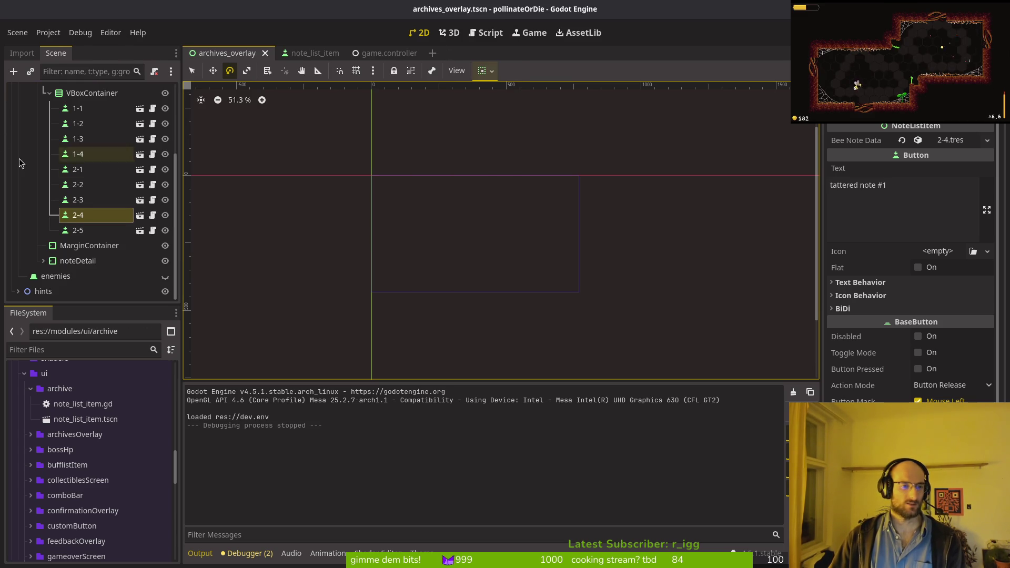
pyautogui.click(77, 108)
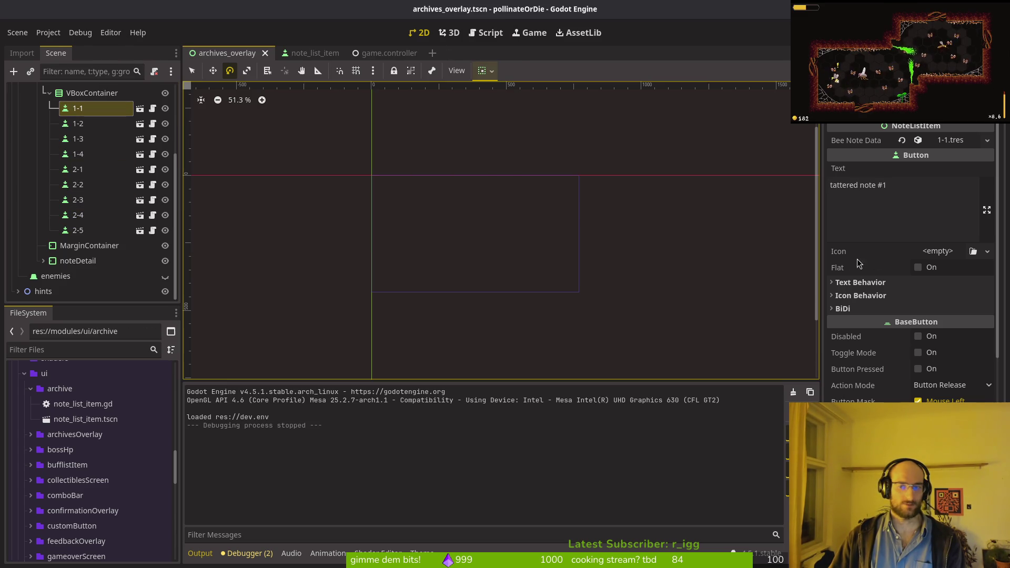
# - Set note 1-1's Focus Neighbor Top to note 2-5
pyautogui.scroll(-10, 923, 363)
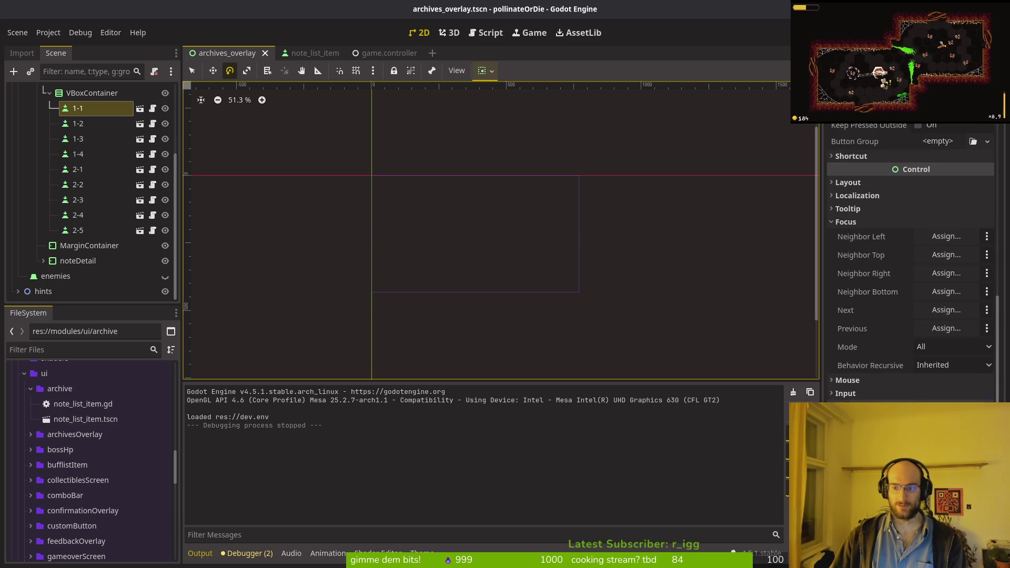
pyautogui.scroll(2, 100, 121)
pyautogui.scroll(-2, 100, 121)
pyautogui.click(947, 255)
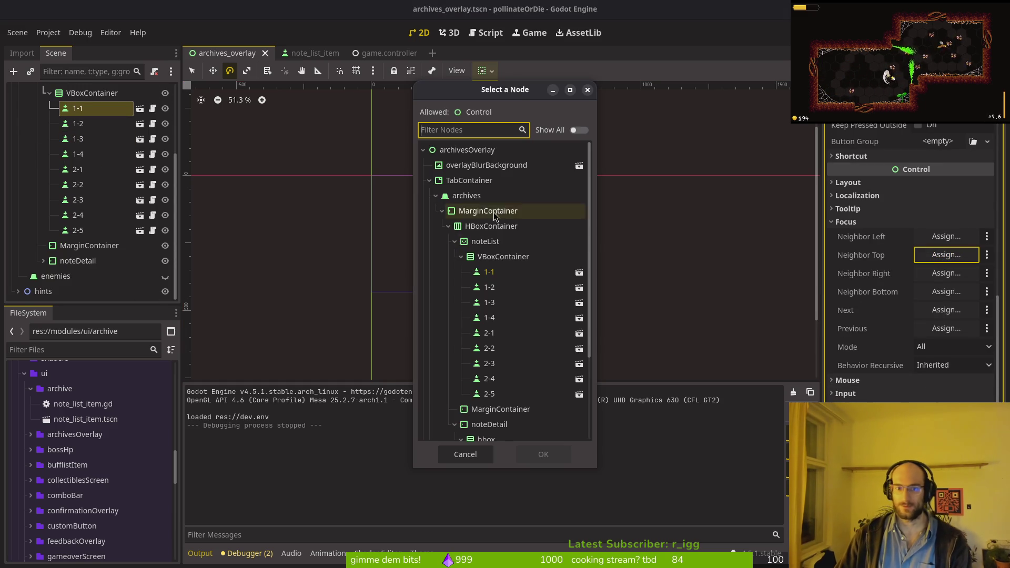
pyautogui.click(526, 394)
pyautogui.click(543, 454)
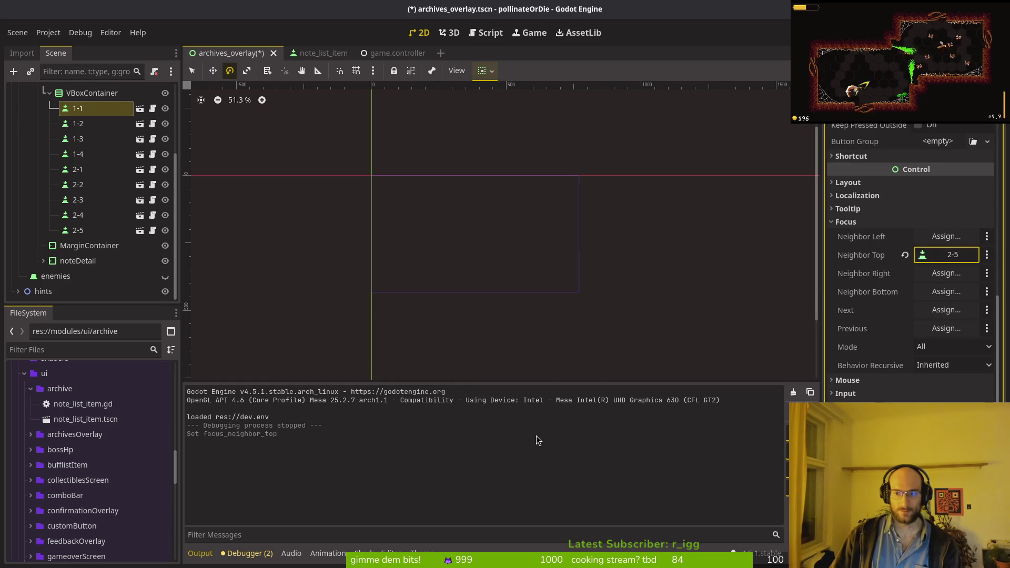
# - Set note 2-5's Focus Neighbor Bottom to note 1-1
pyautogui.click(88, 230)
pyautogui.scroll(-5, 947, 384)
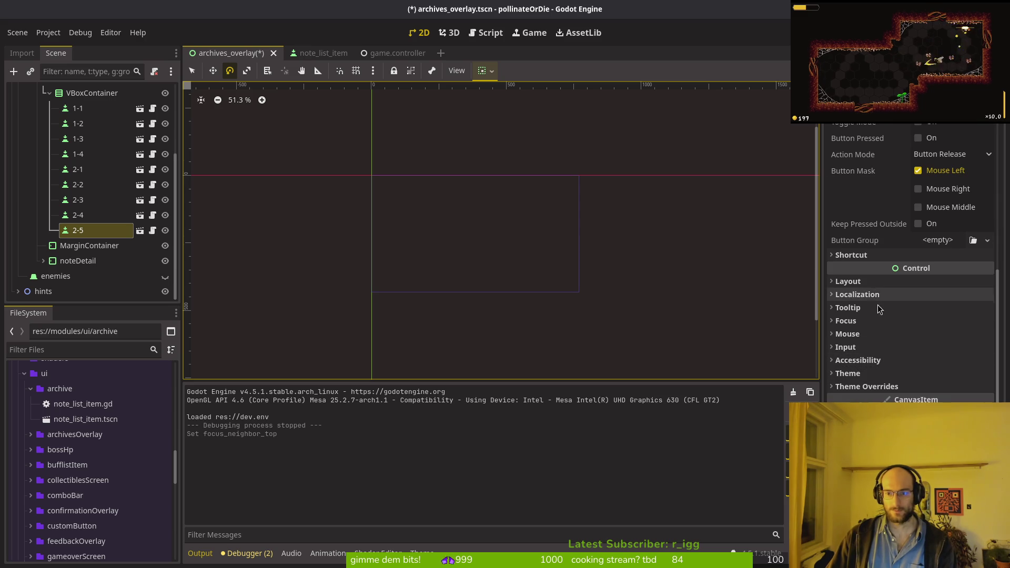
pyautogui.click(866, 321)
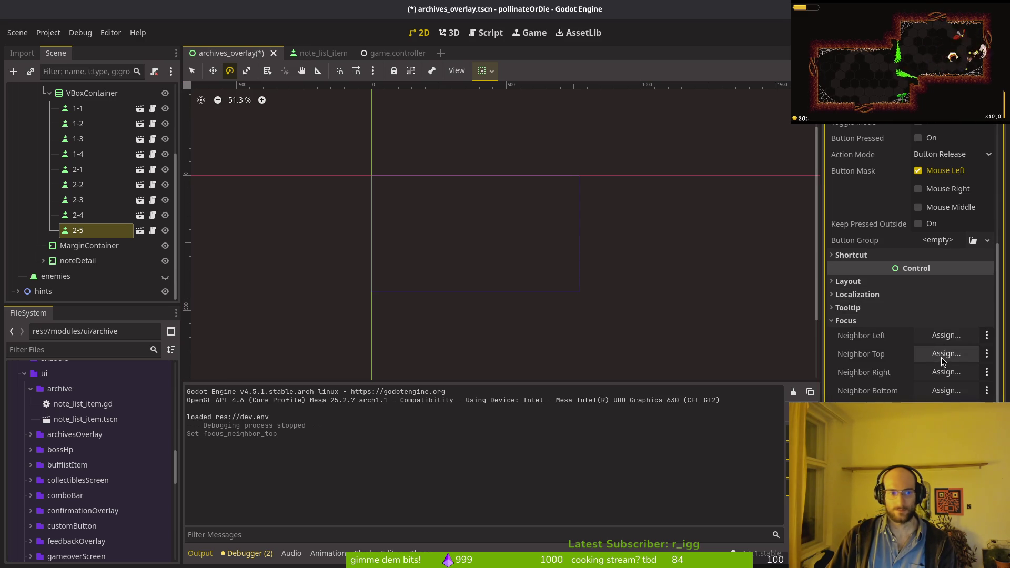
pyautogui.click(943, 390)
pyautogui.click(490, 272)
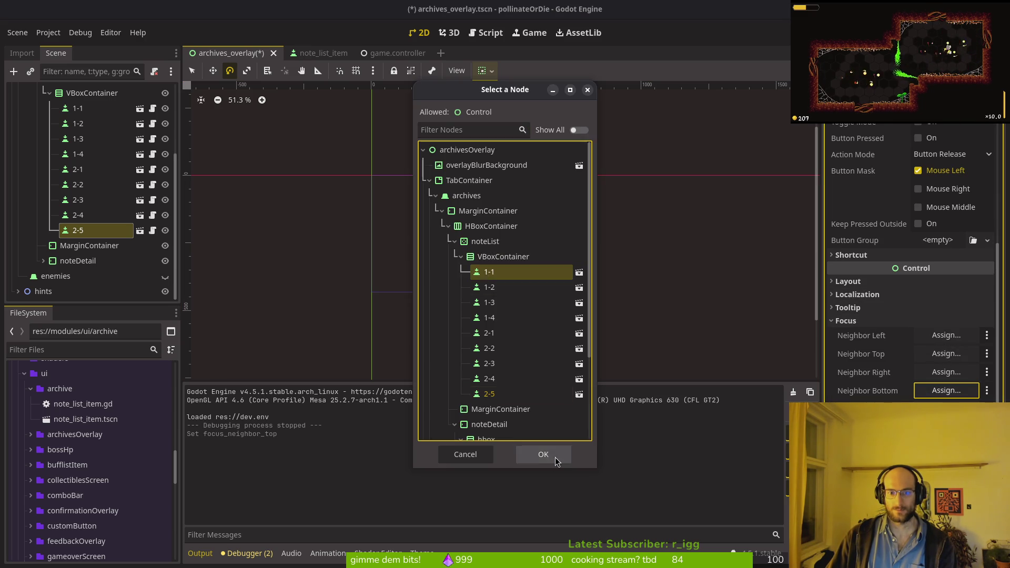
# - Run the game, open the archives and check focus wraps from the first note to the last
pyautogui.press('Return')
pyautogui.press('F5')
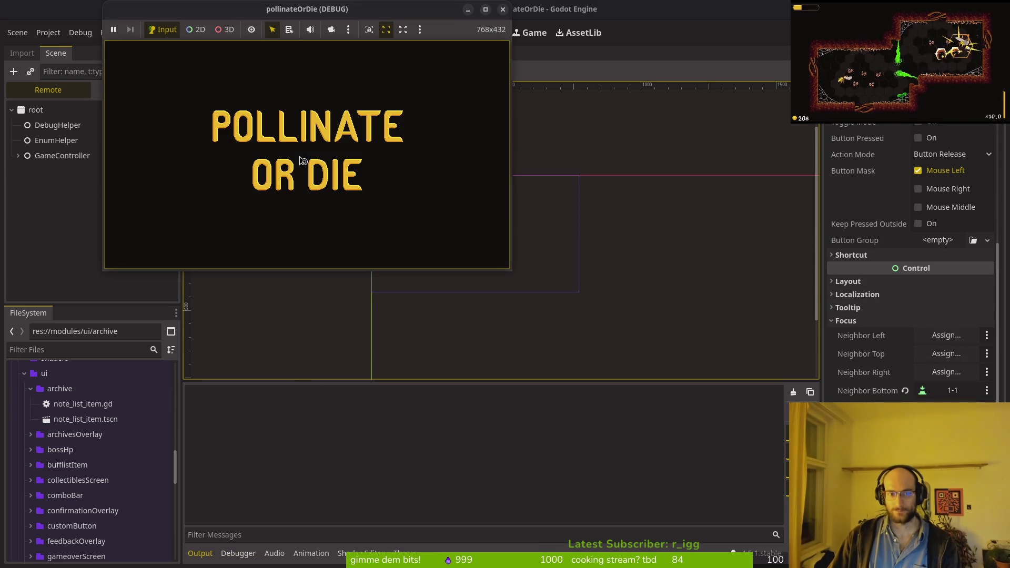
pyautogui.click(307, 123)
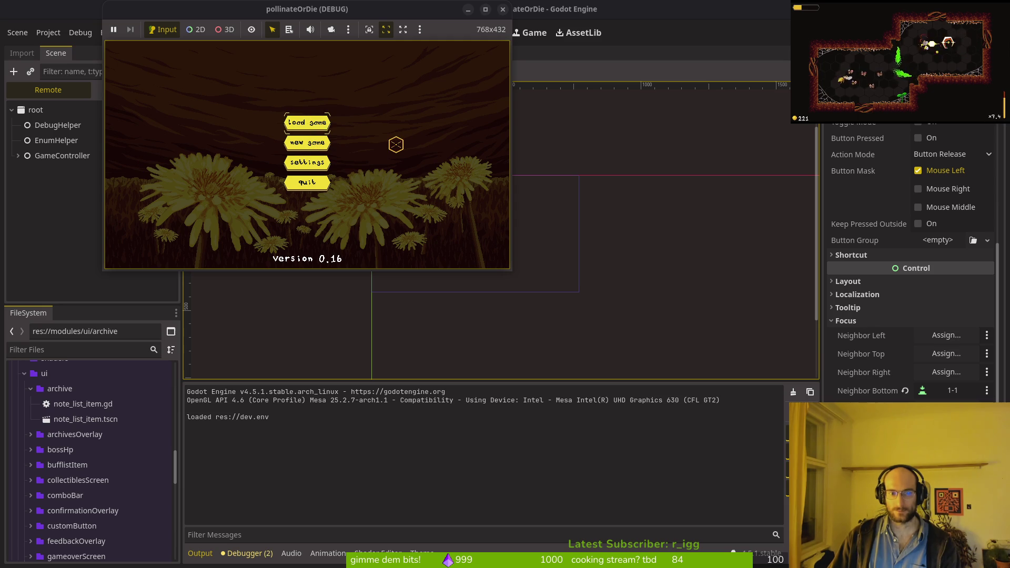
pyautogui.press('Right')
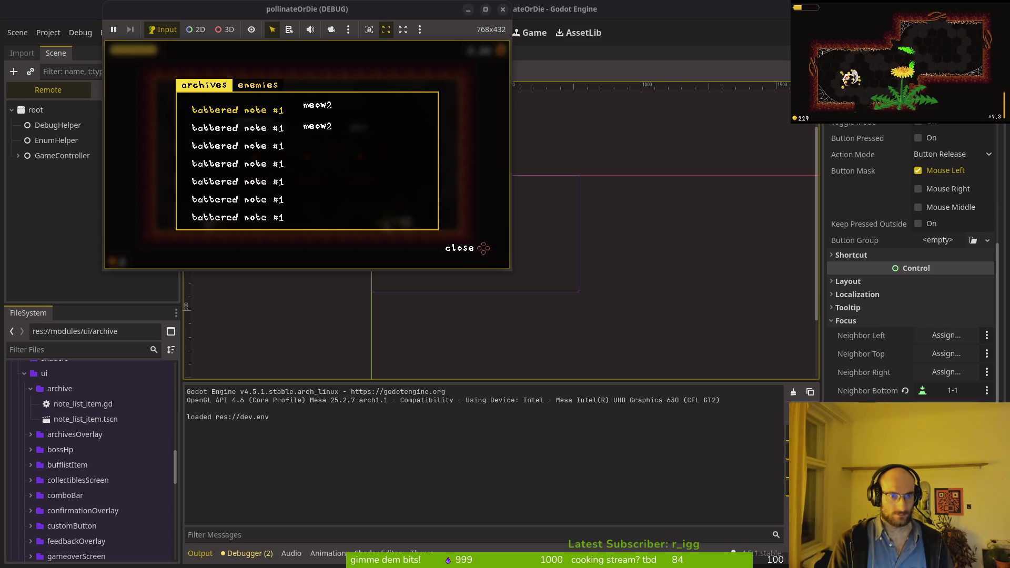
pyautogui.press('Up')
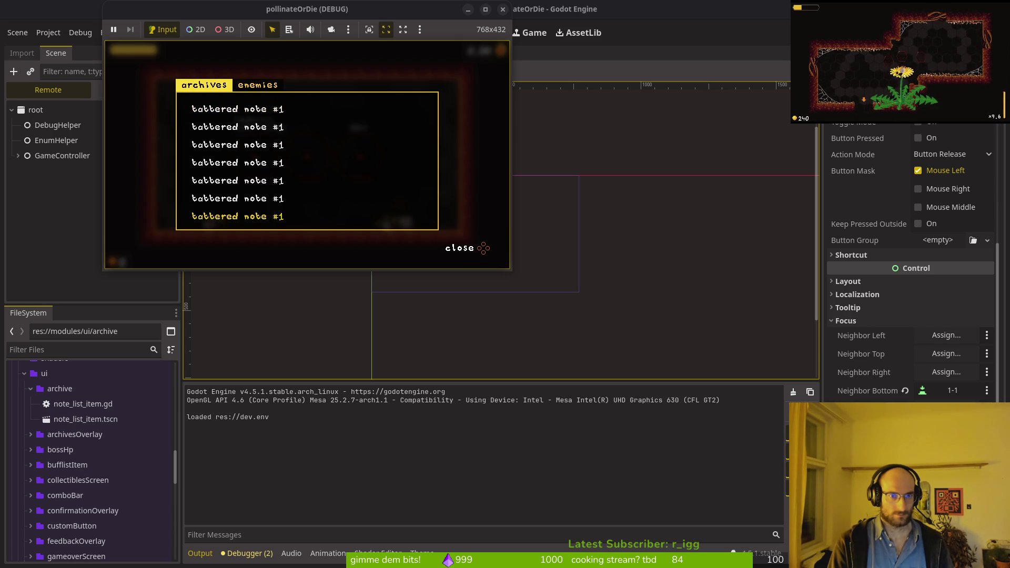
pyautogui.press('Up')
pyautogui.press('Up')
pyautogui.press('Up')
pyautogui.press('Up')
pyautogui.press('Down')
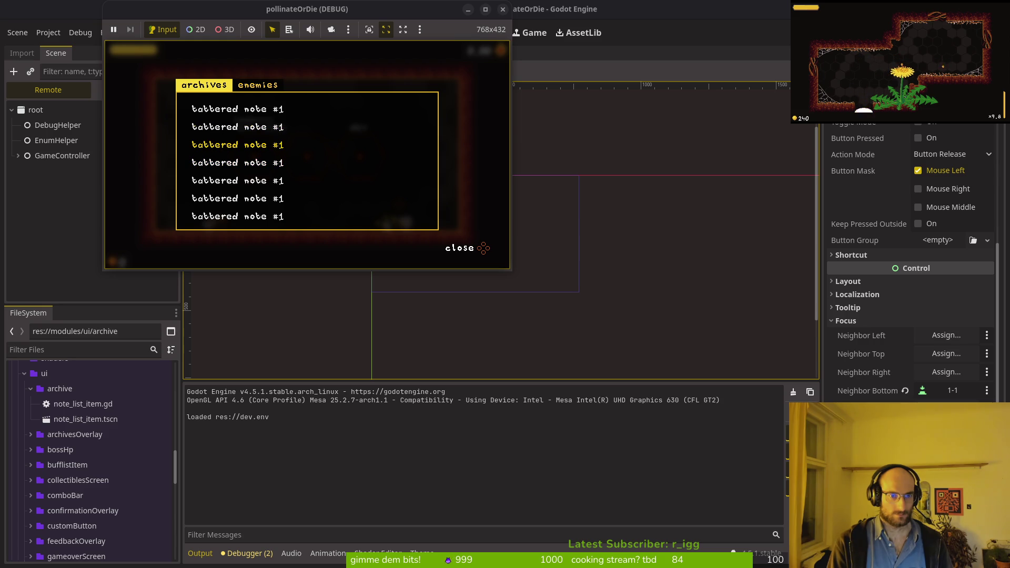
pyautogui.press('Up')
pyautogui.press('Up')
pyautogui.press('Up')
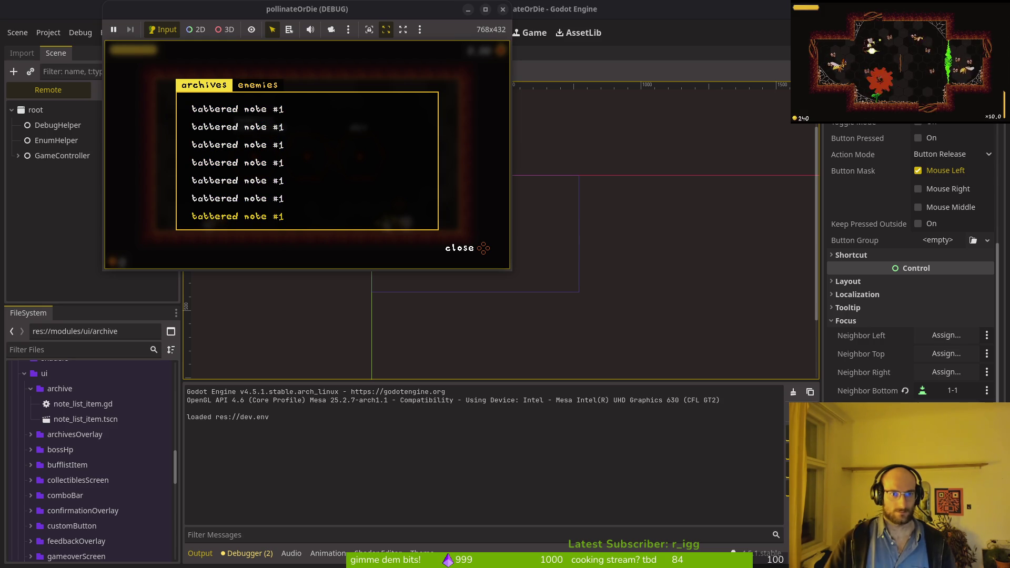
pyautogui.click(503, 10)
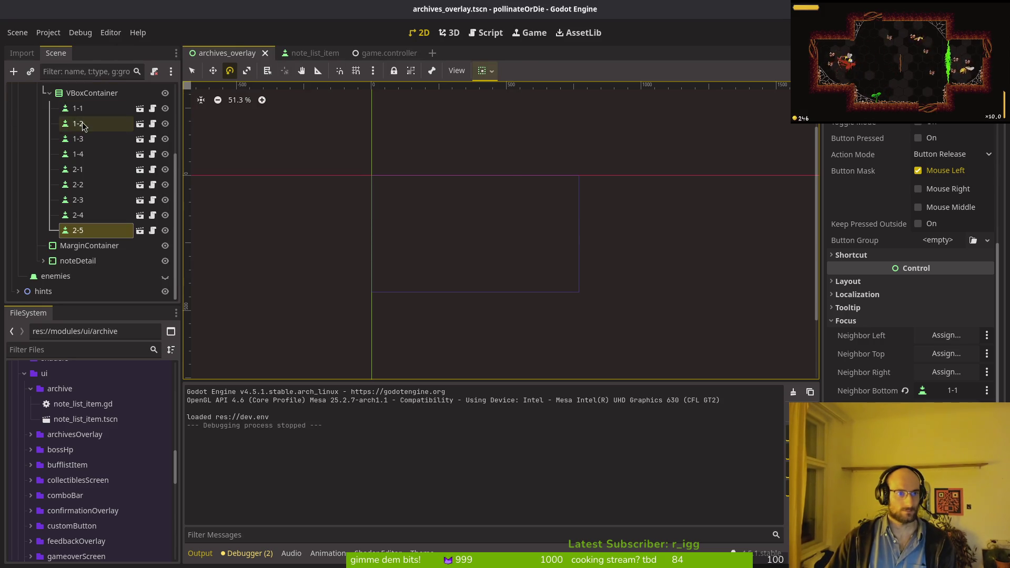
# - Change note 1-2's button text to 'tattered note #2' and save
pyautogui.click(909, 248)
pyautogui.press('BackSpace')
pyautogui.write('2')
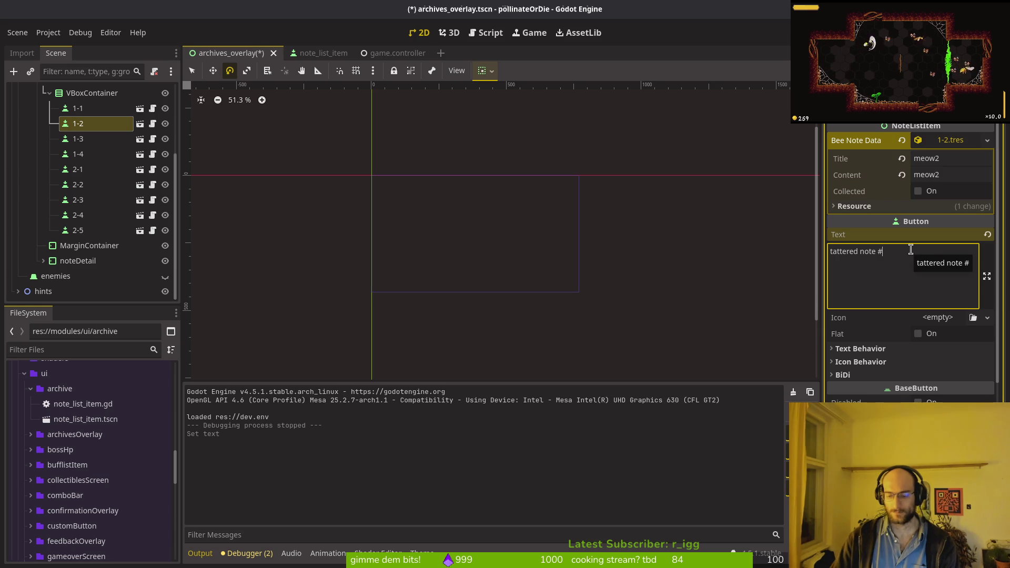
pyautogui.hotkey('ctrl', 's')
# - Check the labels of notes 1-1 and 1-2, then clear the number from 1-3's label
pyautogui.click(103, 112)
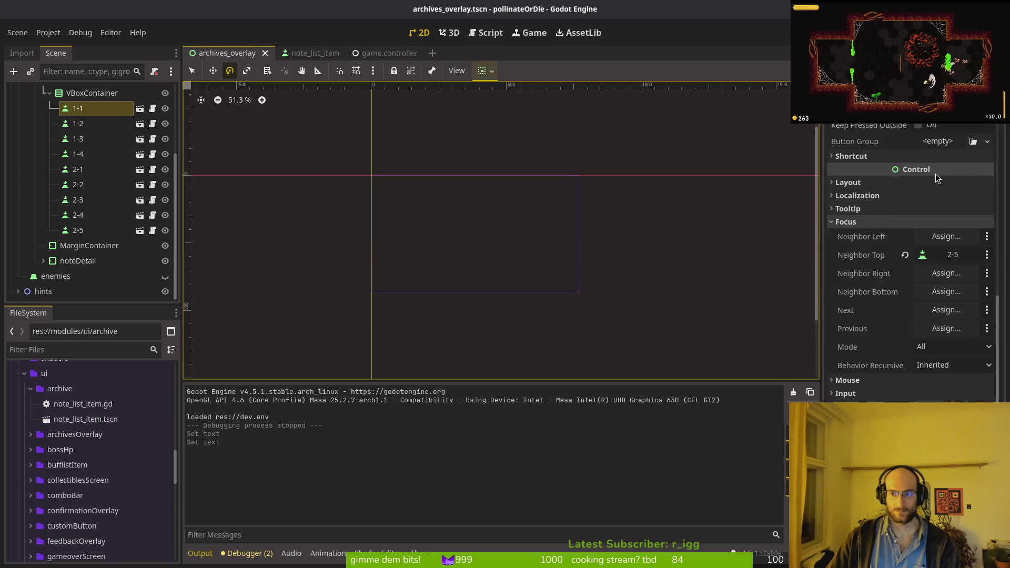
pyautogui.click(921, 208)
pyautogui.click(110, 122)
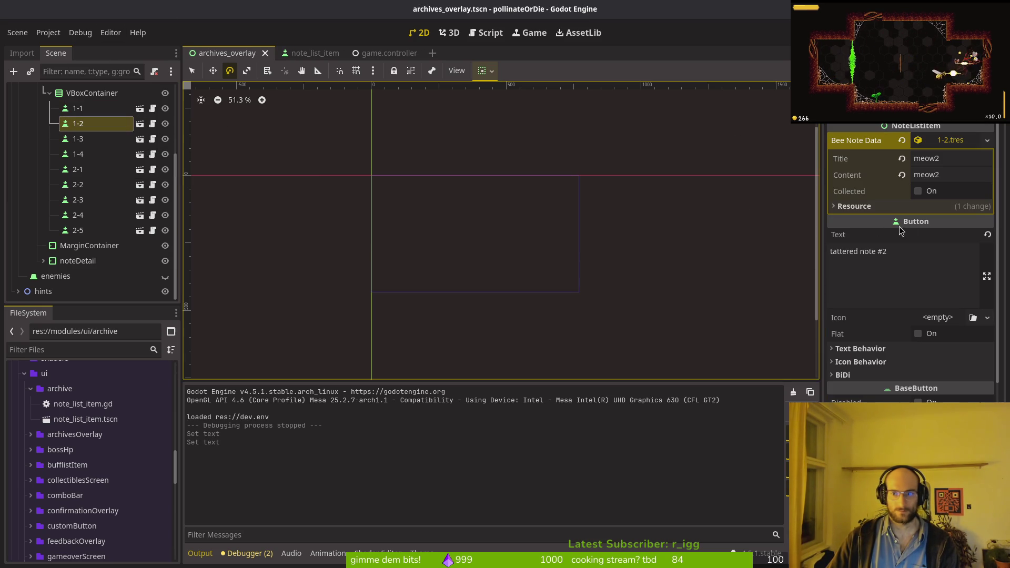
pyautogui.click(897, 266)
pyautogui.click(78, 139)
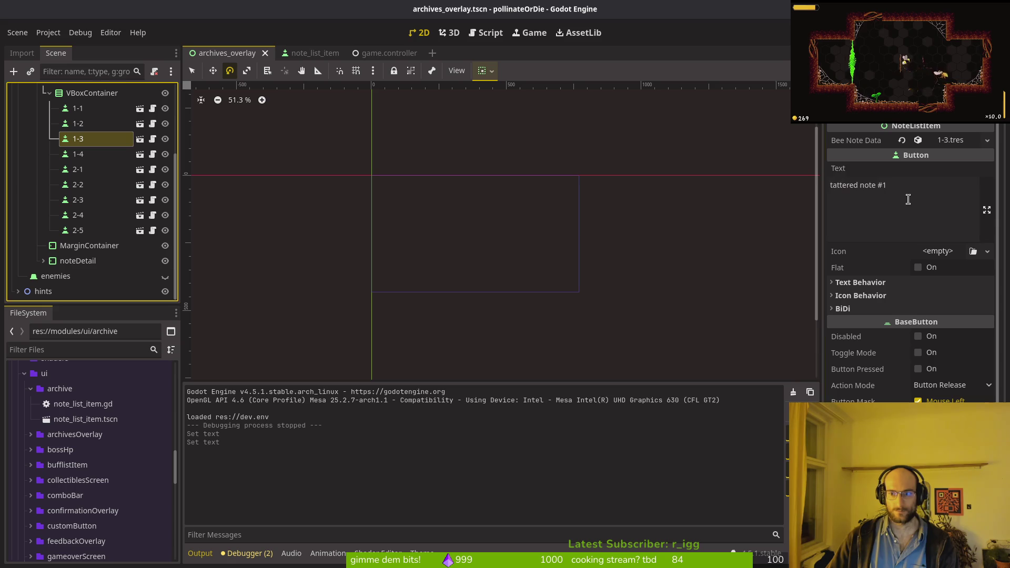
pyautogui.click(929, 203)
pyautogui.press('BackSpace')
pyautogui.write('3')
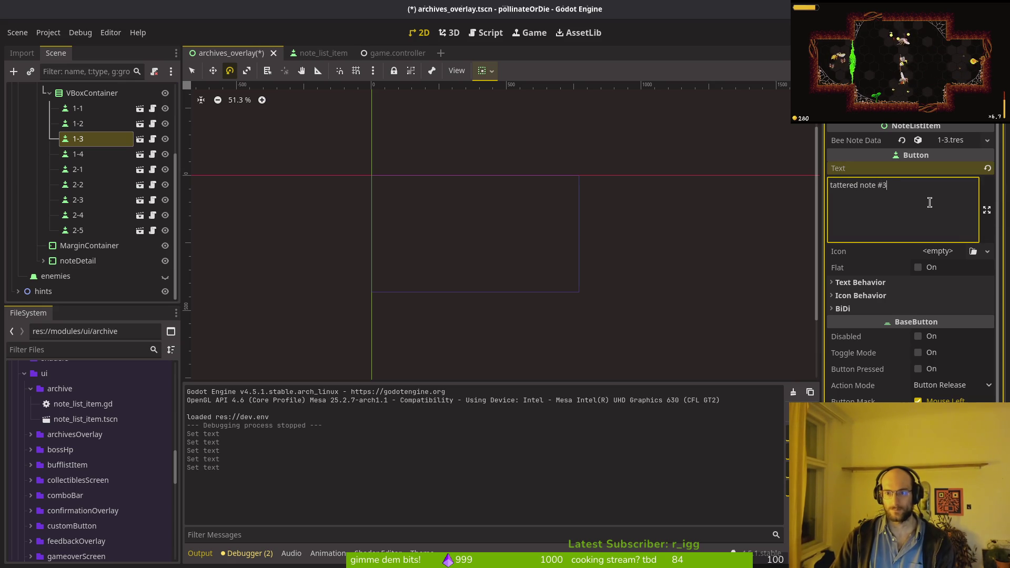
# - Renumber note 1-4's button text to 'tattered note #4' and save the scene
pyautogui.click(78, 154)
pyautogui.click(936, 205)
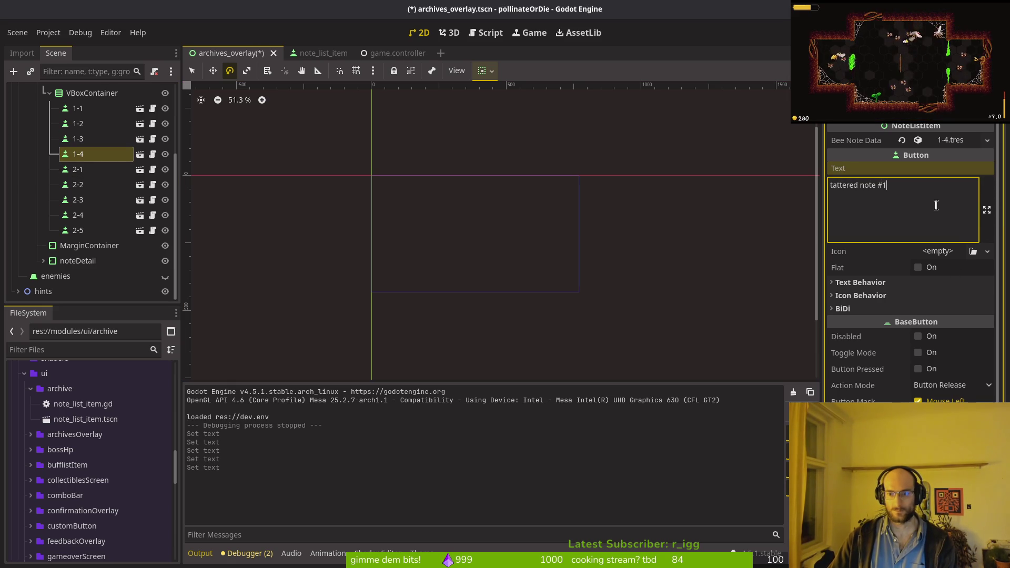
pyautogui.press('BackSpace')
pyautogui.press('F5')
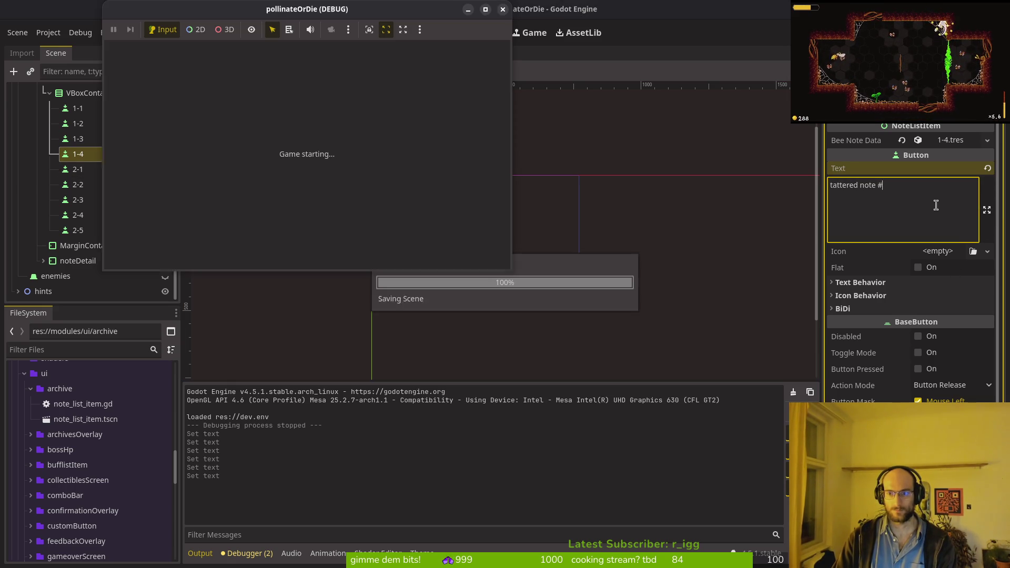
pyautogui.click(939, 204)
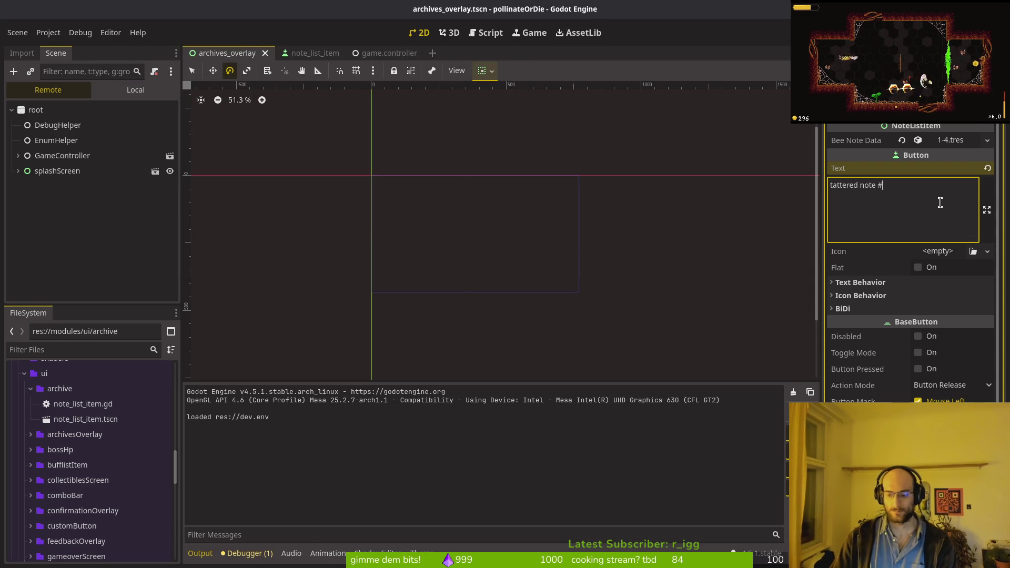
pyautogui.write('4')
pyautogui.click(24, 191)
pyautogui.hotkey('ctrl', 's')
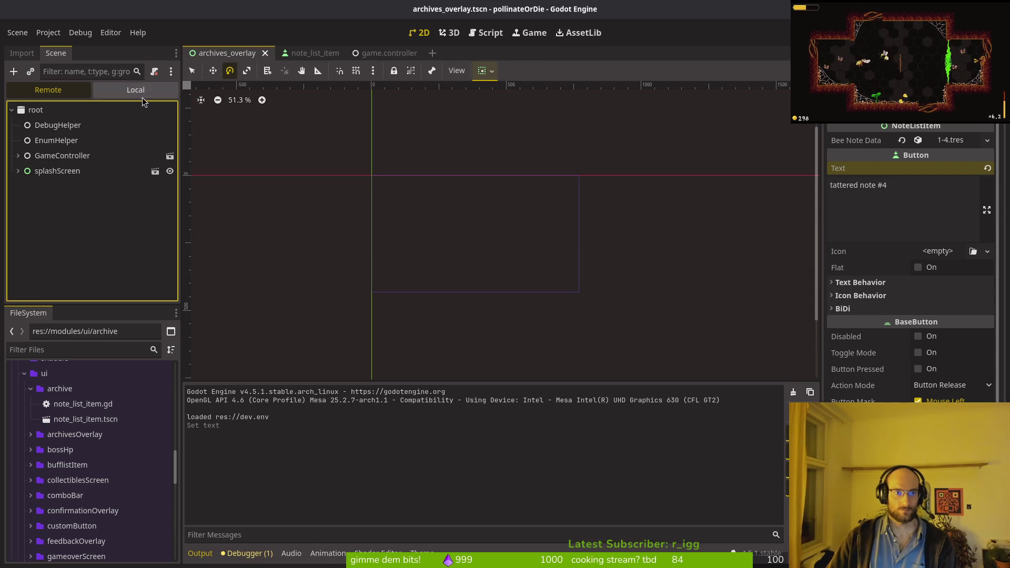
# - Edit note 2-1's button text to 'tattered note #5' and run the game
pyautogui.click(142, 96)
pyautogui.click(97, 198)
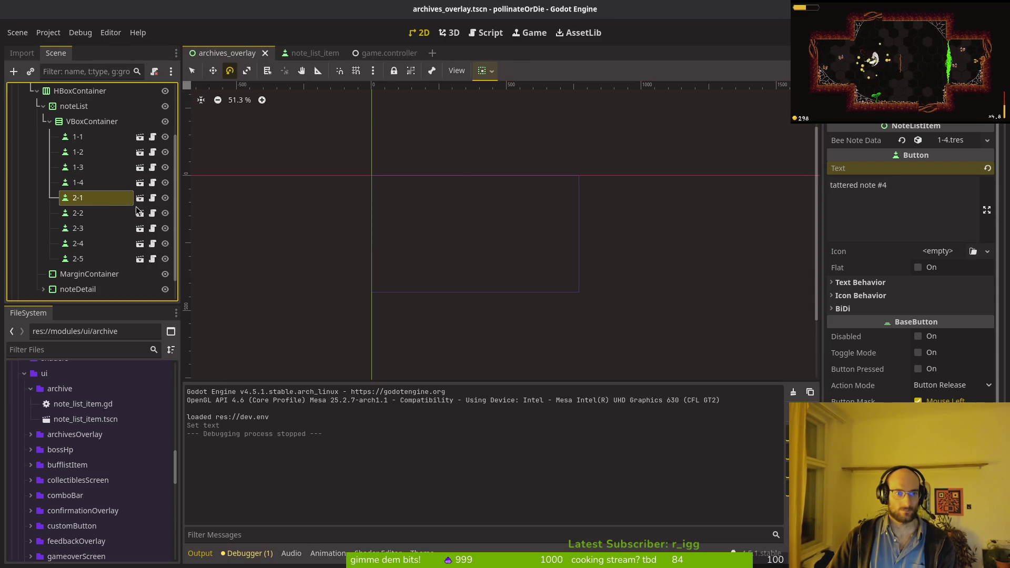
pyautogui.click(917, 197)
pyautogui.press('BackSpace')
pyautogui.write('5')
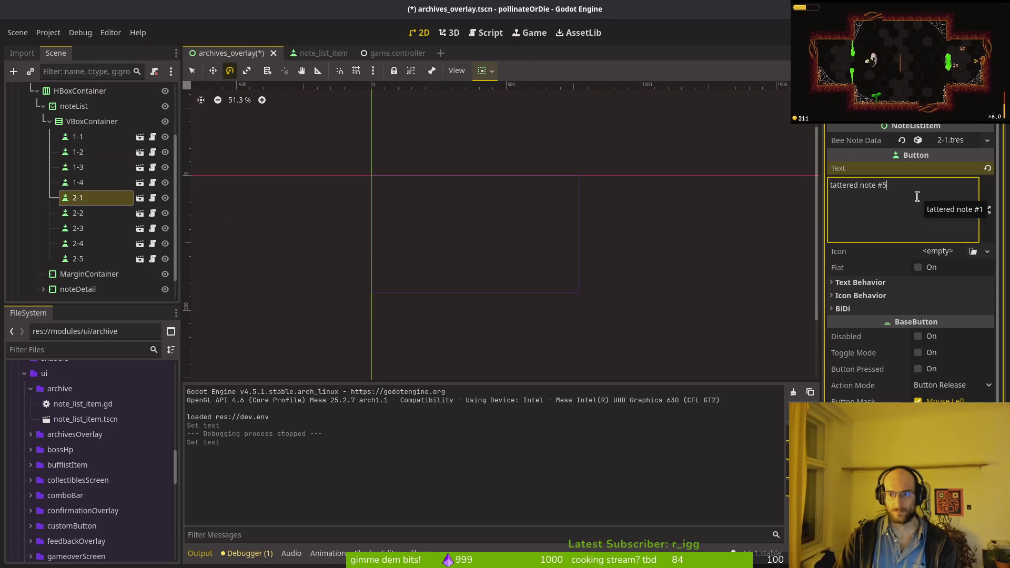
pyautogui.press('F5')
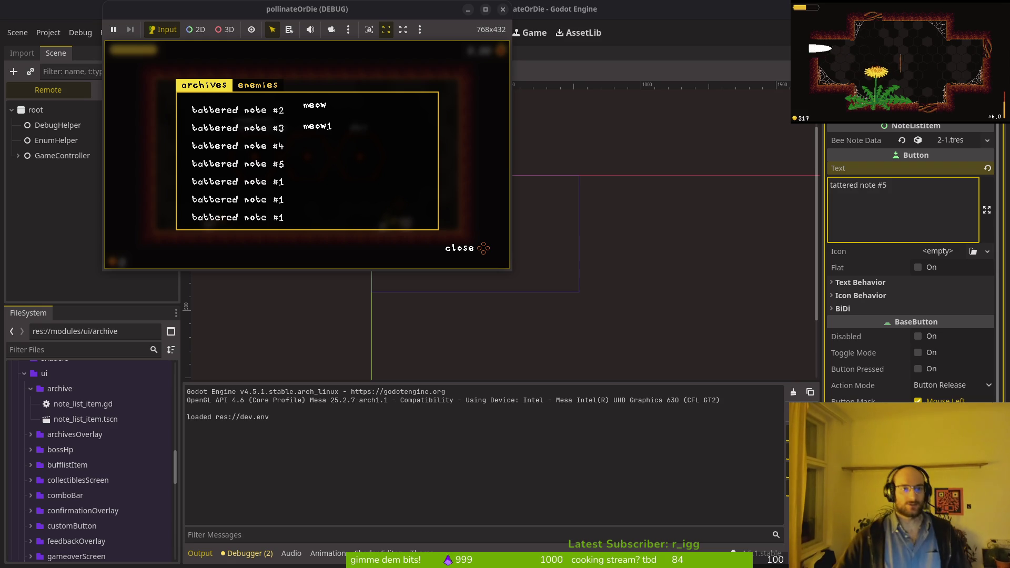
# - Arrow down through the archive notes until focus wraps to the first, then close the game
pyautogui.press('Down')
pyautogui.press('Down')
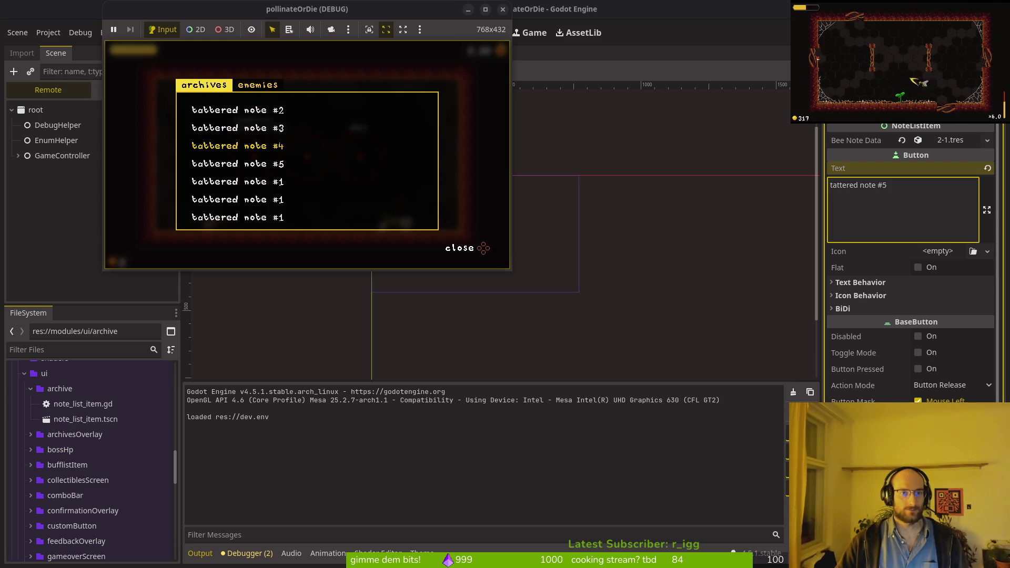
pyautogui.press('Down')
pyautogui.press('Down')
pyautogui.press('Down')
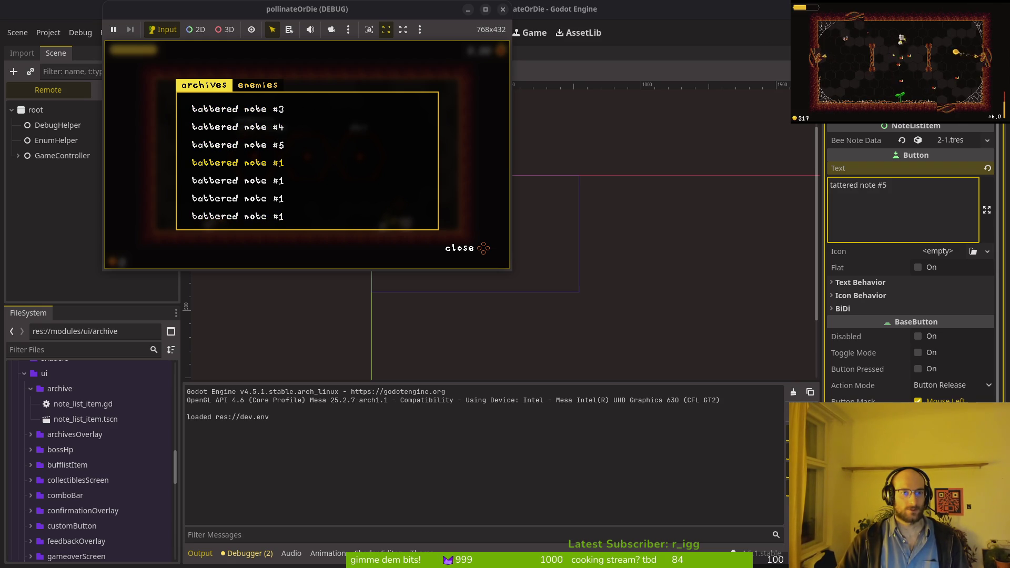
pyautogui.press('Down')
pyautogui.press('Down')
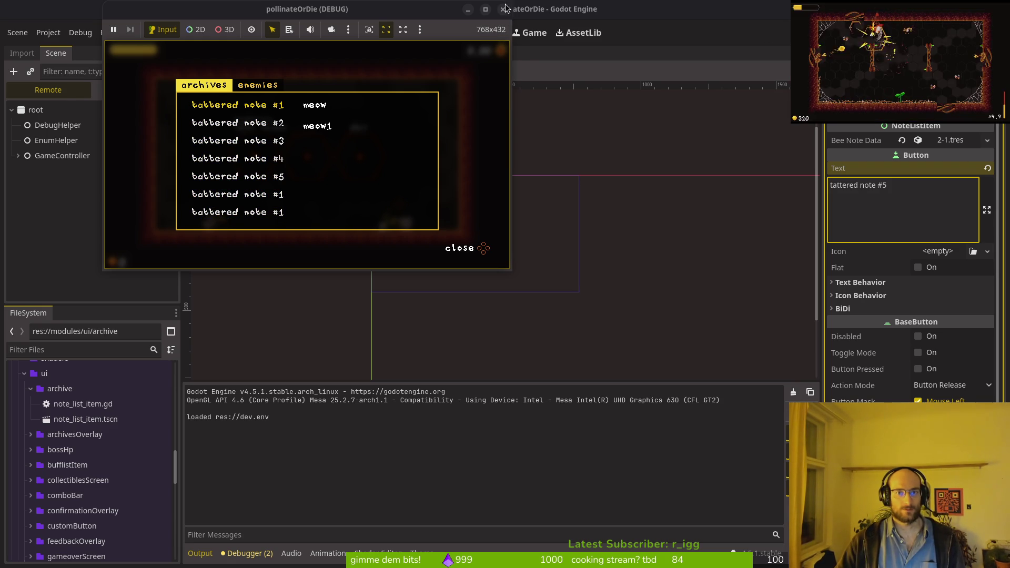
pyautogui.click(502, 9)
# - Set note 2-5's text to 'tattered note #9' and move on to note 2-4
pyautogui.scroll(-5, 1006, 206)
pyautogui.scroll(5, 926, 241)
pyautogui.click(959, 191)
pyautogui.press('BackSpace')
pyautogui.write('9')
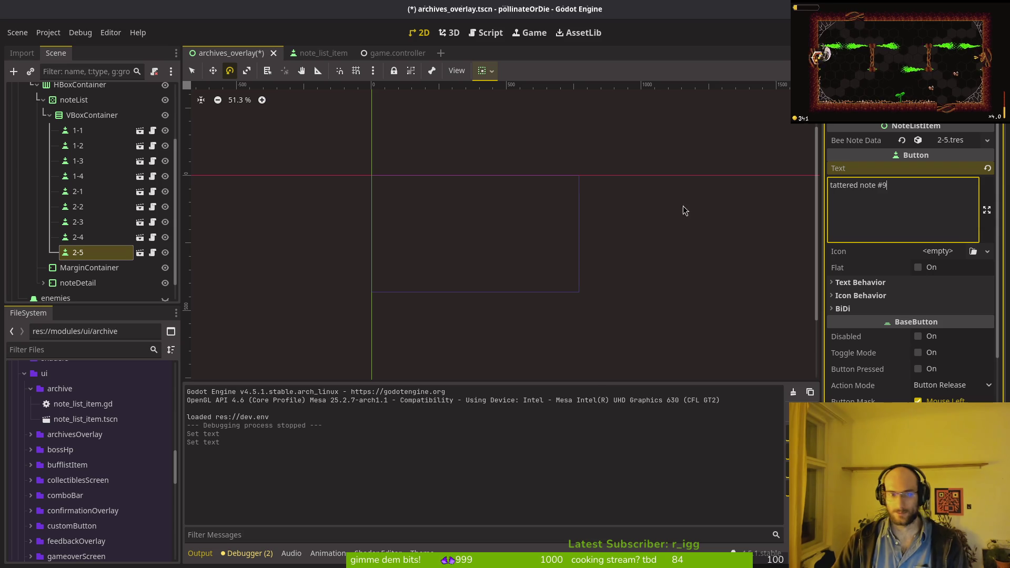
pyautogui.click(98, 241)
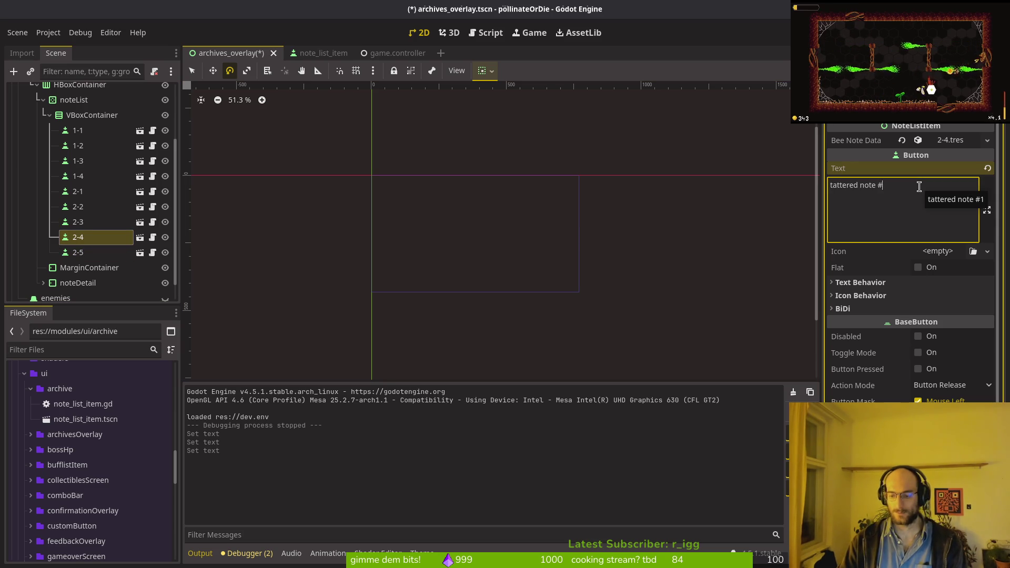
pyautogui.write('8')
# - Relaunch the game and scroll down the archive list to check it
pyautogui.press('F5')
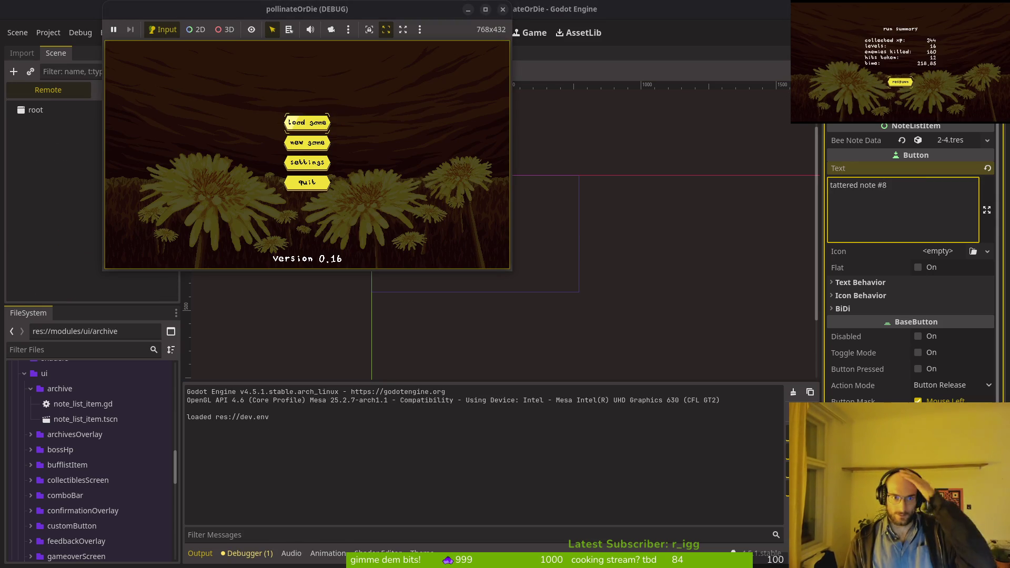
pyautogui.press('Return')
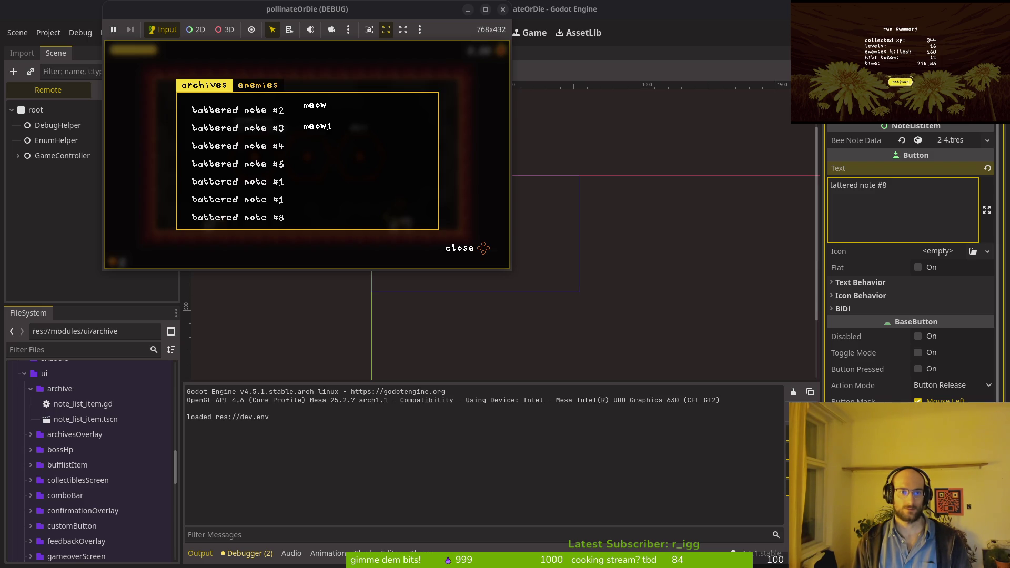
pyautogui.press('Down')
pyautogui.press('Down')
pyautogui.press('Down')
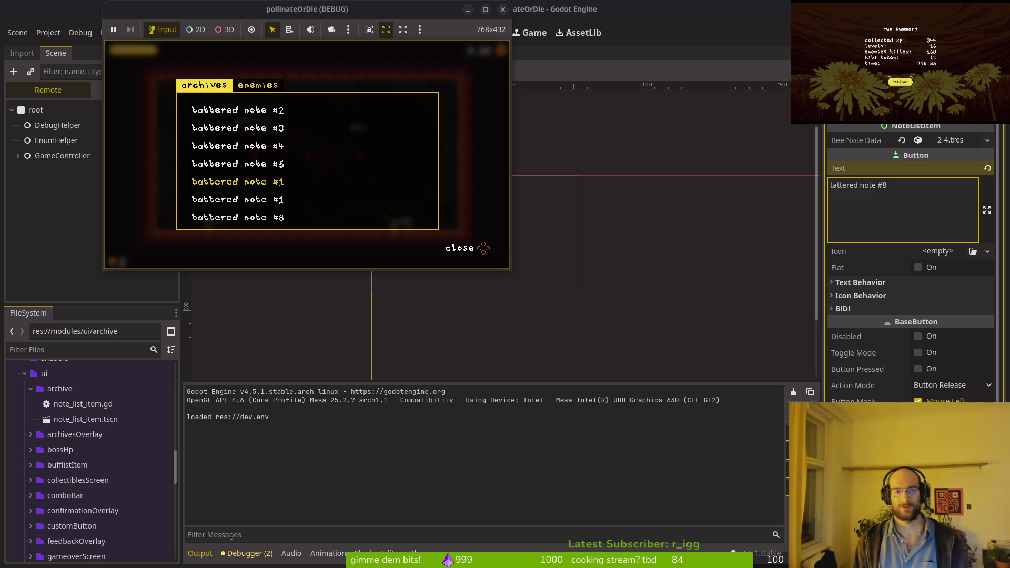
pyautogui.click(502, 9)
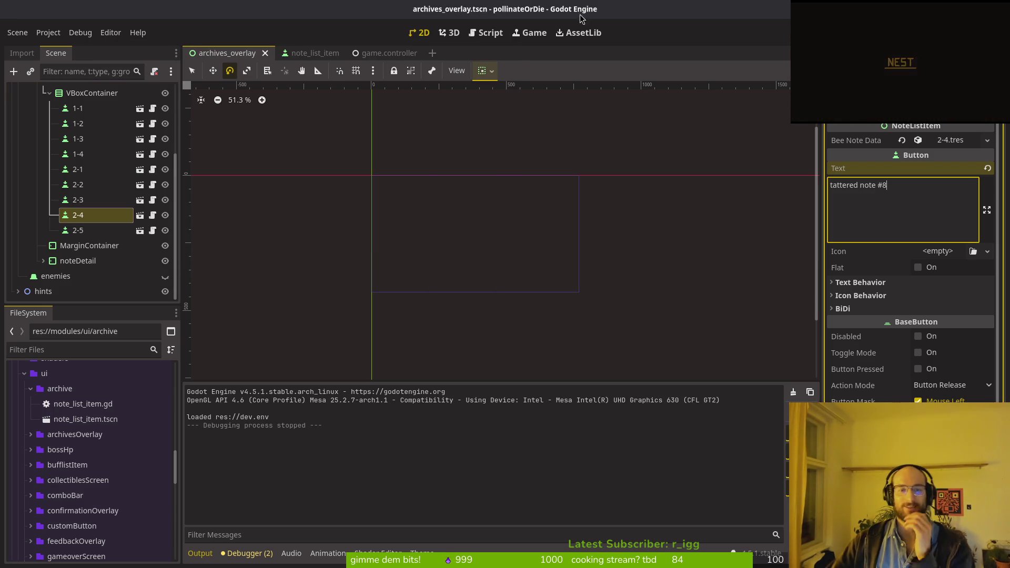
# - Select VBoxContainer and then the noteList ScrollContainer to check its Follow Focus
pyautogui.click(82, 99)
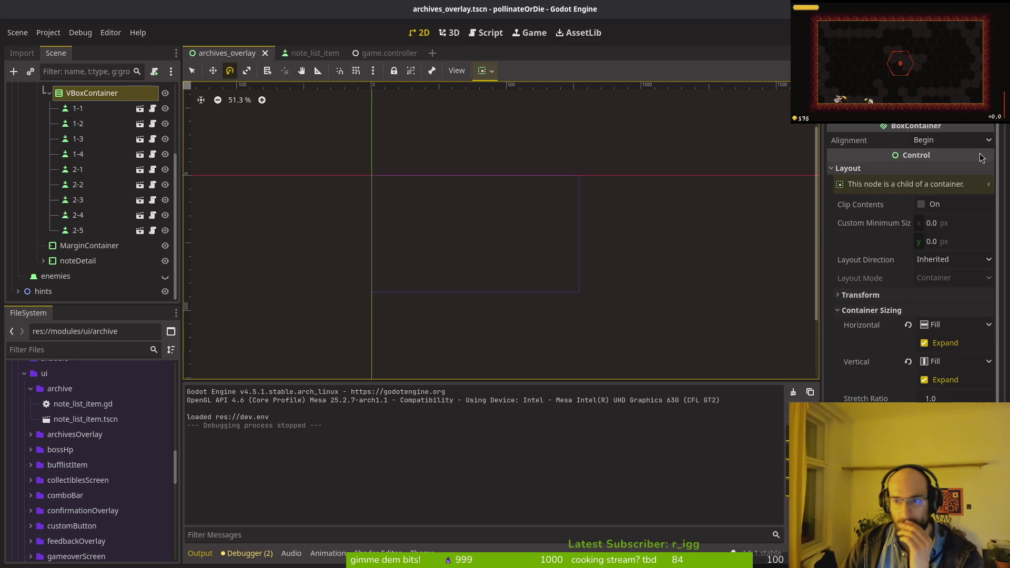
pyautogui.scroll(3, 62, 188)
pyautogui.click(71, 184)
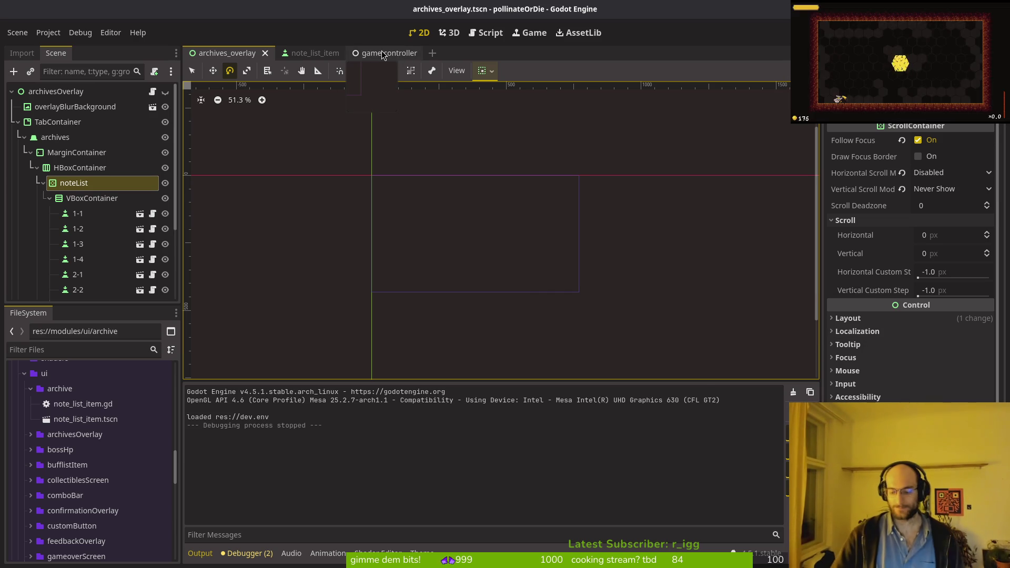
# - Quick-open mainTheme.tres by searching 'main'
pyautogui.hotkey('shift', 'alt', 'o')
pyautogui.write('main')
pyautogui.press('Return')
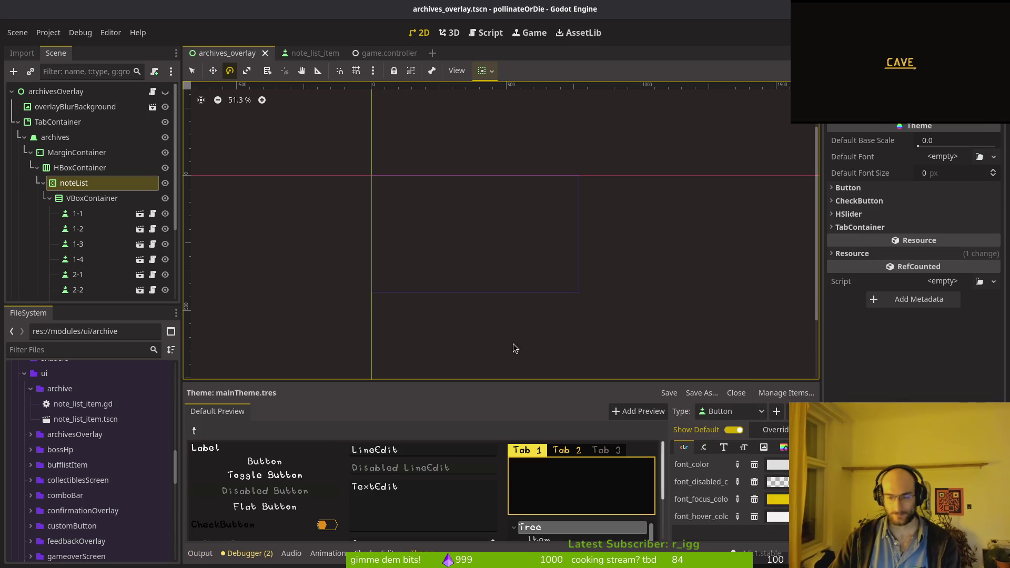
# - Make mainTheme's Button normal style a new StyleBoxFlat with a red background and save
pyautogui.click(784, 448)
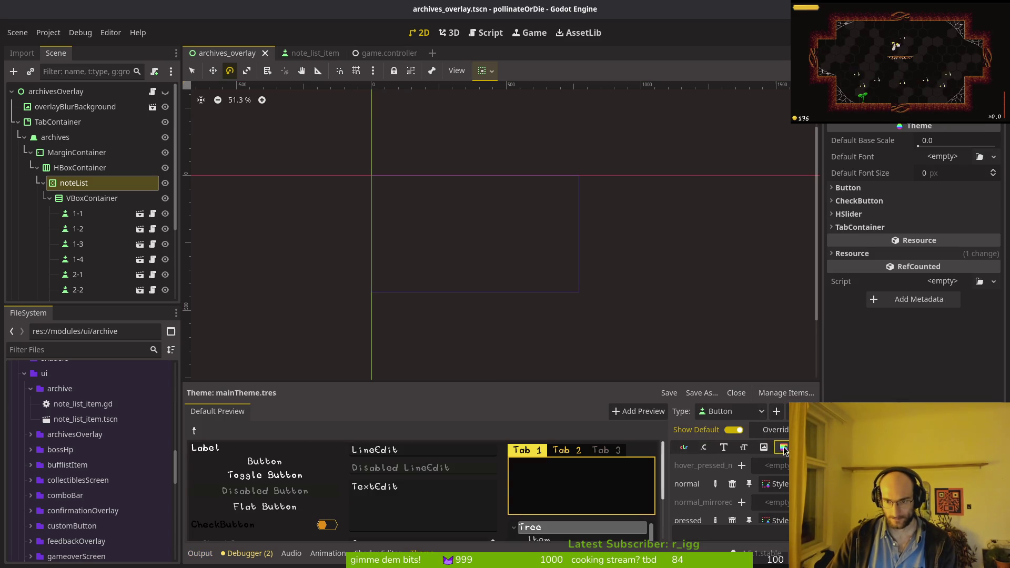
pyautogui.click(768, 483)
pyautogui.rightClick(753, 477)
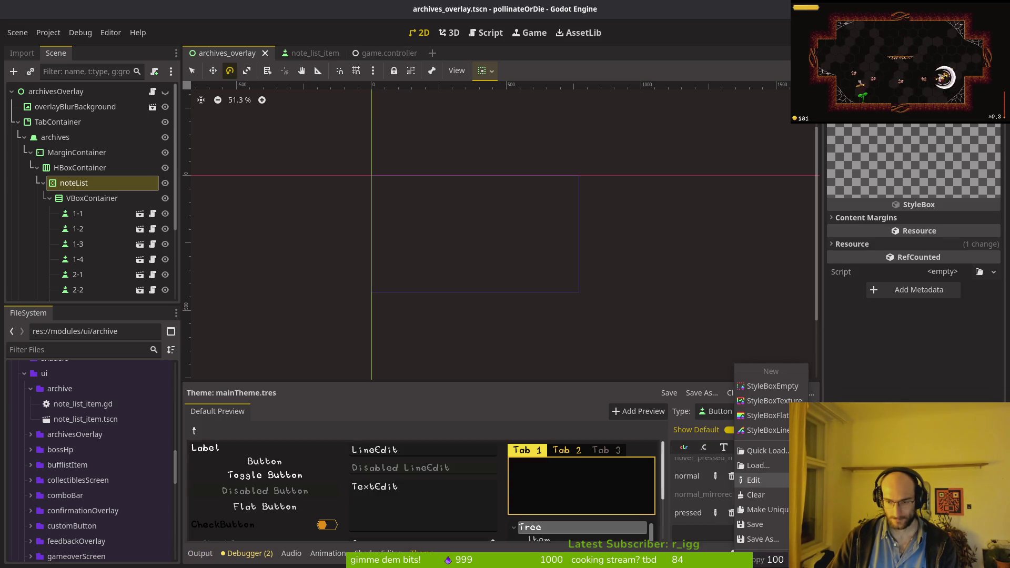
pyautogui.click(768, 415)
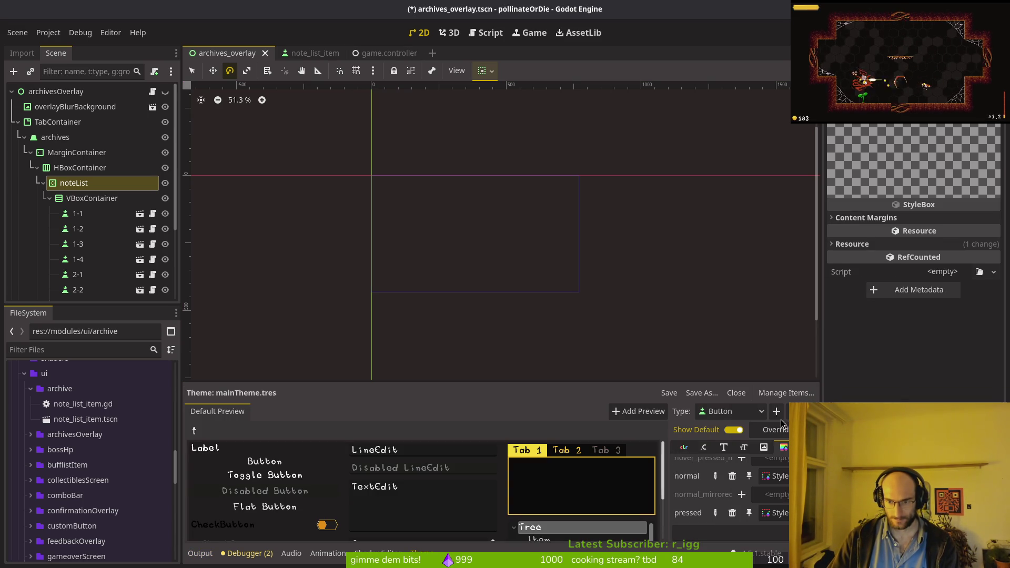
pyautogui.click(777, 477)
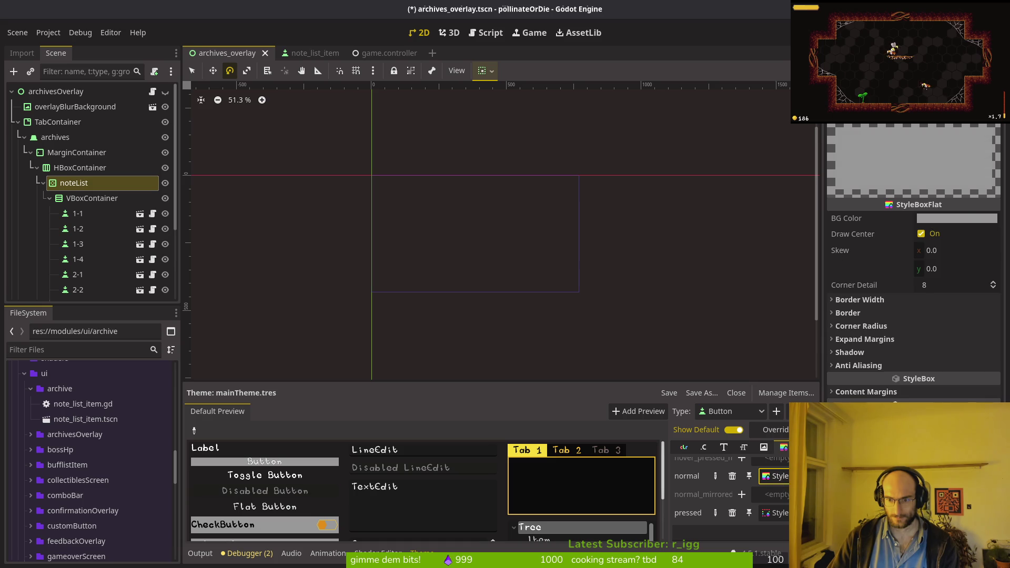
pyautogui.click(958, 217)
pyautogui.moveTo(882, 276)
pyautogui.mouseDown()
pyautogui.moveTo(990, 333)
pyautogui.moveTo(983, 347)
pyautogui.mouseUp()
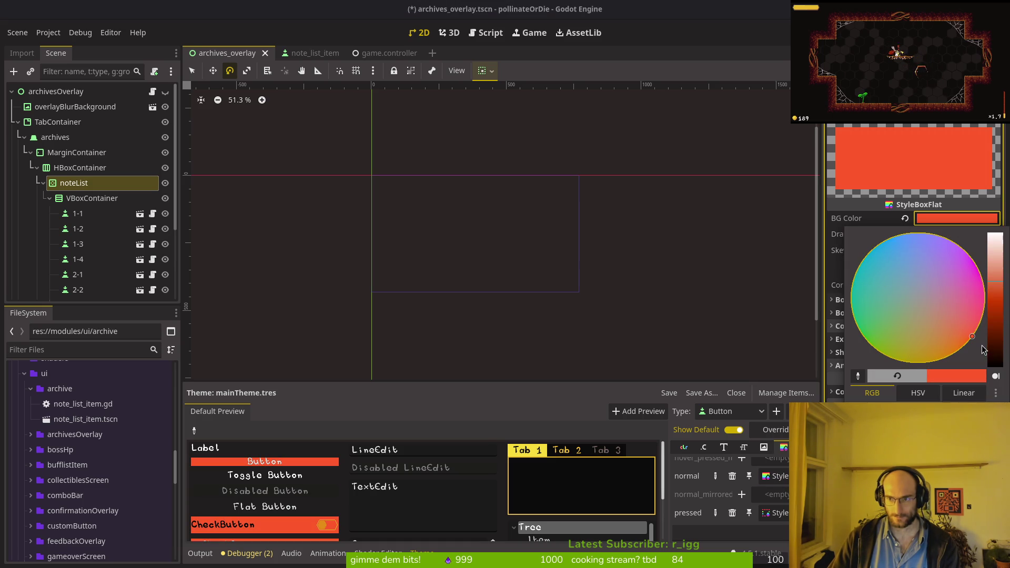
pyautogui.click(742, 305)
pyautogui.hotkey('ctrl', 's')
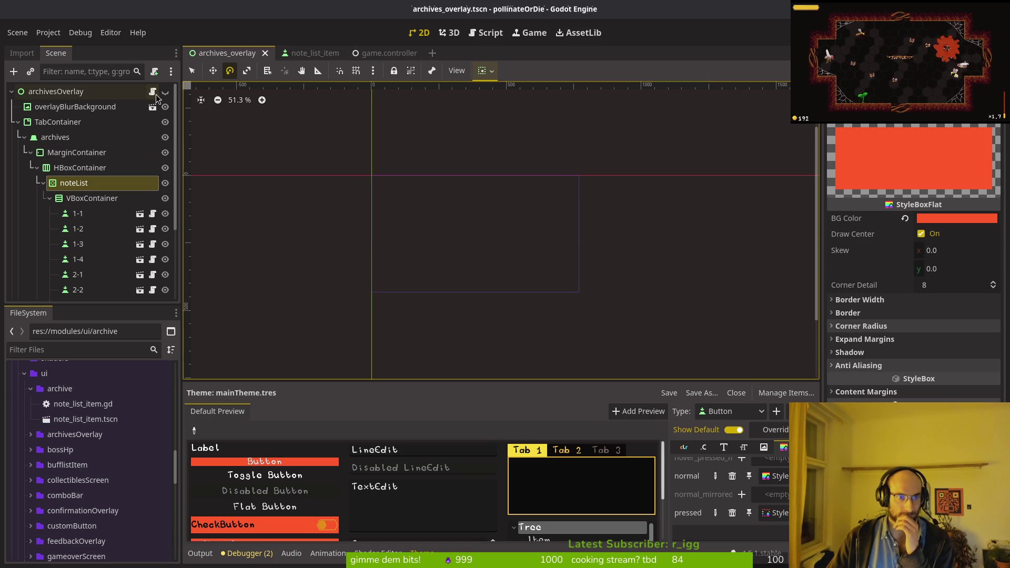
# - Change the note VBoxContainer's Separation override from 18 to 4, then switch to note_list_item
pyautogui.scroll(5, 411, 242)
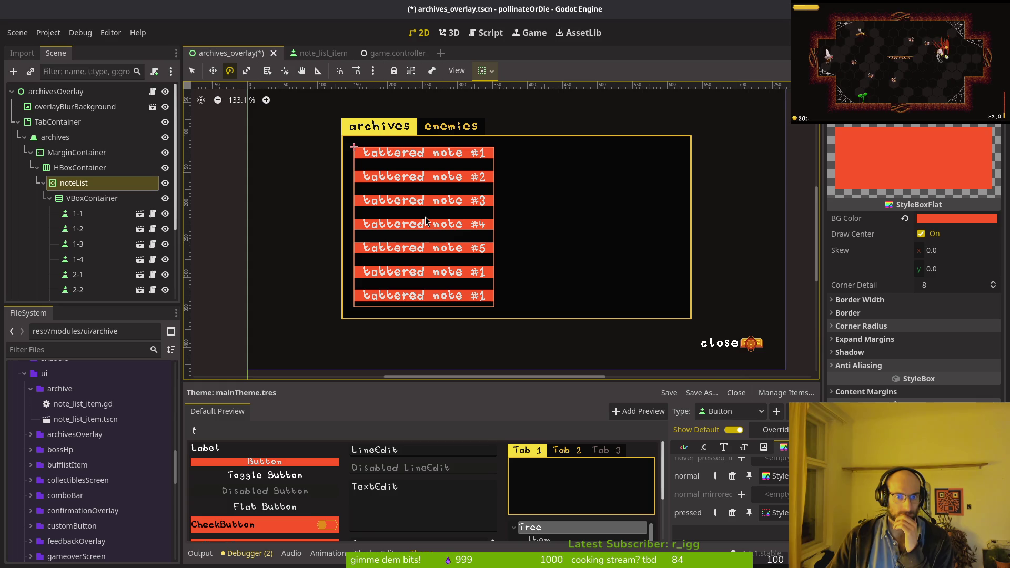
pyautogui.scroll(4, 429, 216)
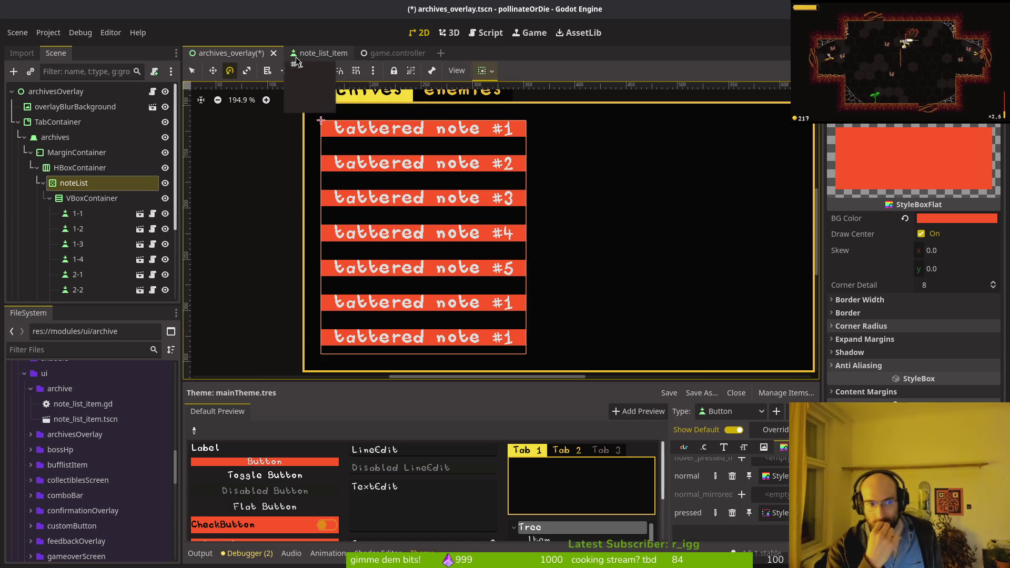
pyautogui.click(79, 168)
pyautogui.click(90, 199)
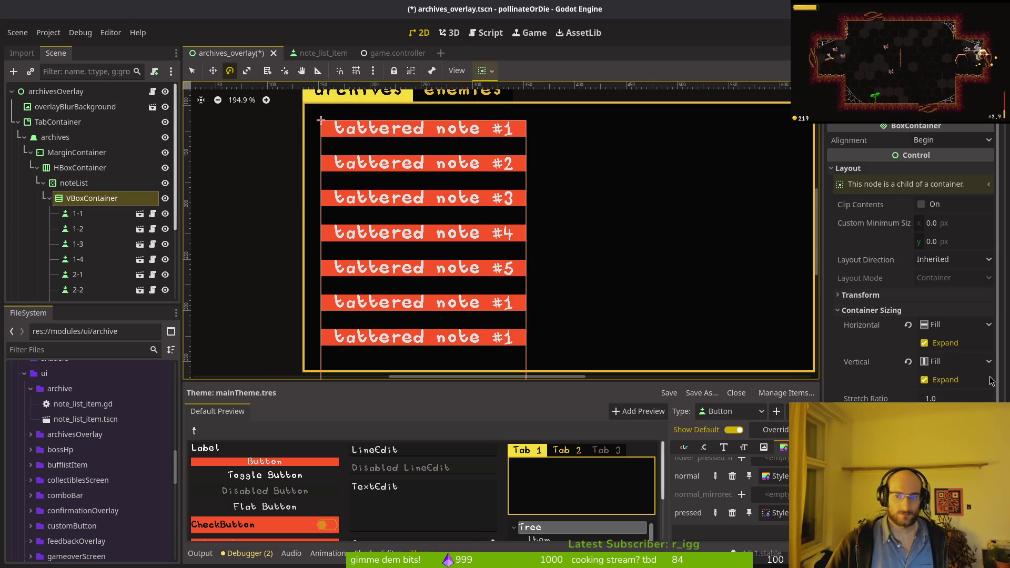
pyautogui.scroll(-5, 992, 381)
pyautogui.click(947, 387)
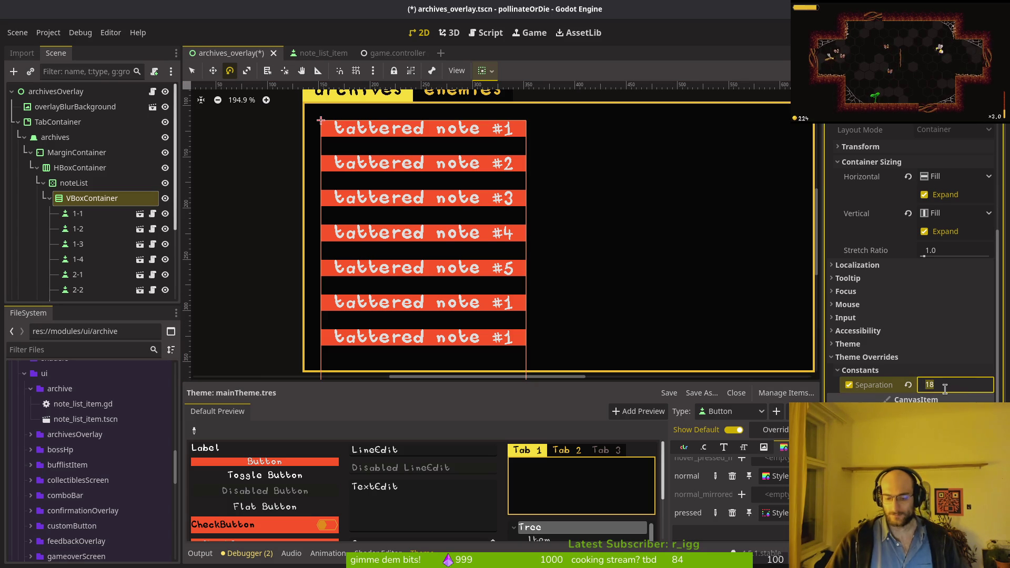
pyautogui.write('4')
pyautogui.press('Return')
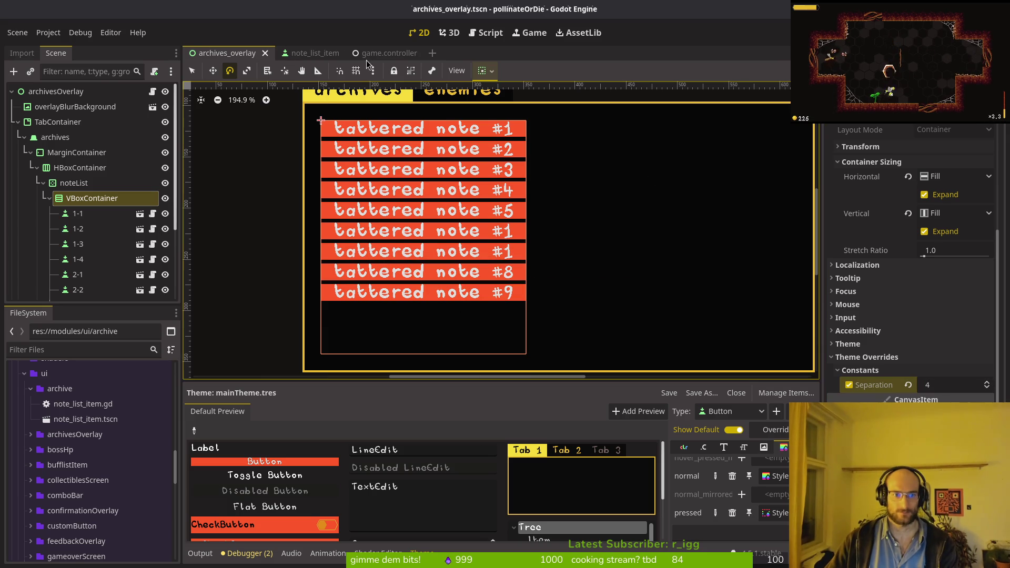
pyautogui.click(311, 54)
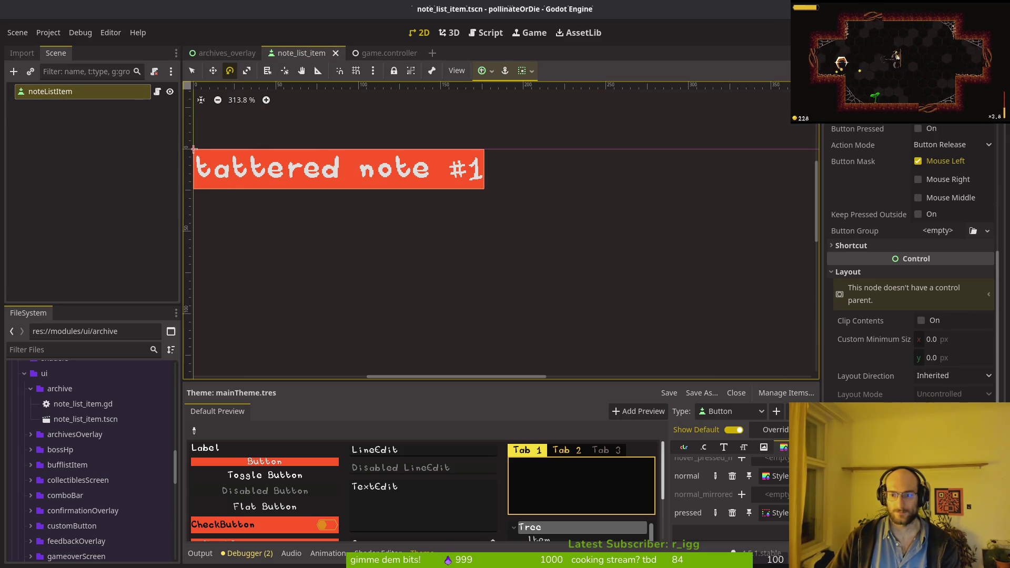
# - Clear the 'tattered note #1' text from the note_list_item button and save the scene
pyautogui.scroll(5, 933, 157)
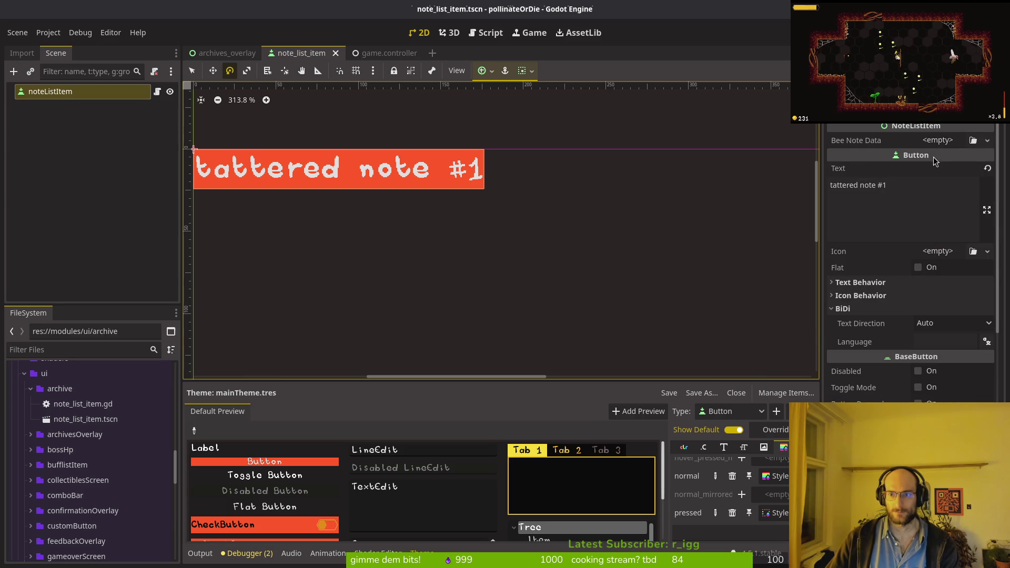
pyautogui.click(852, 309)
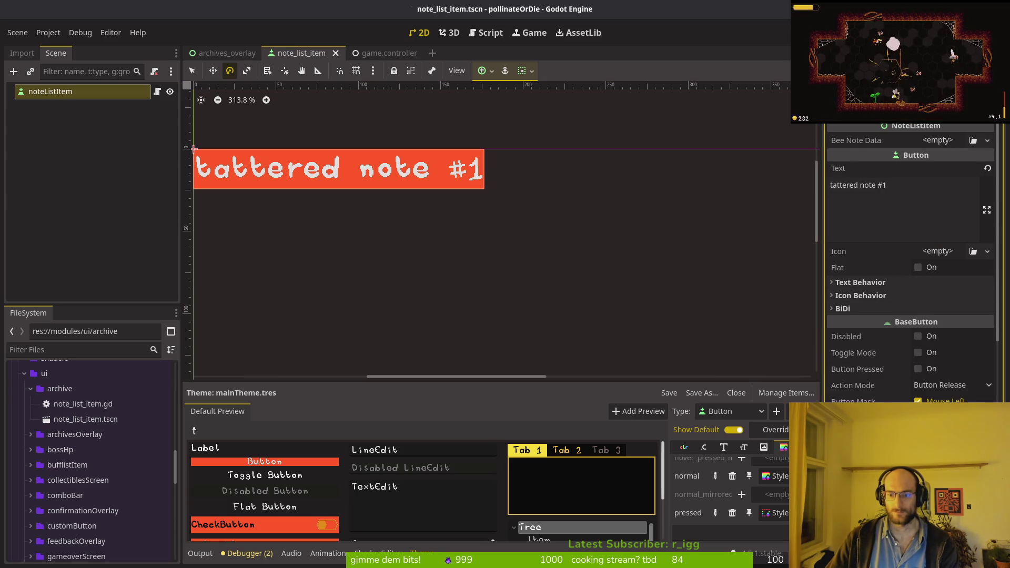
pyautogui.scroll(-5, 932, 382)
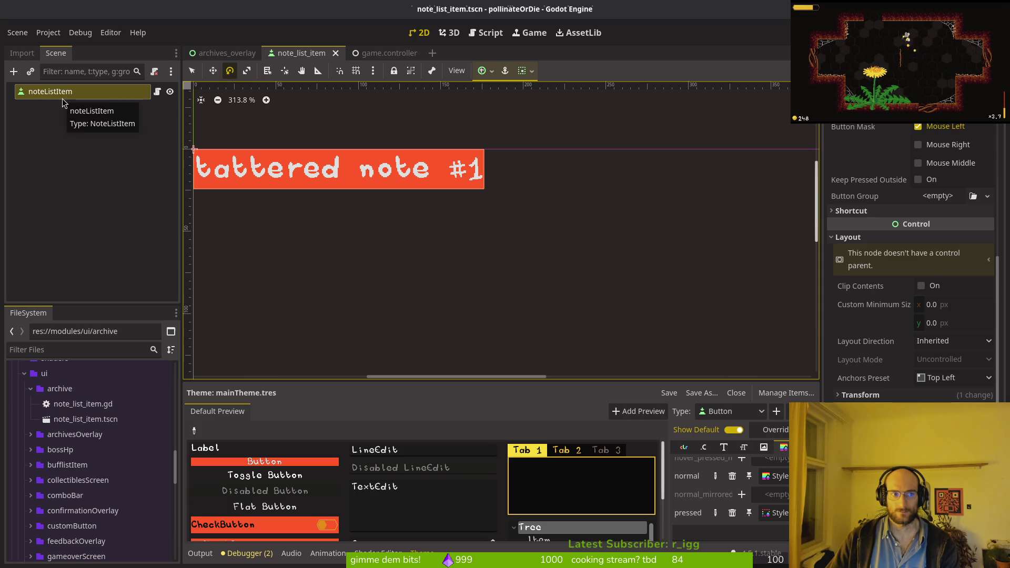
pyautogui.scroll(5, 871, 158)
pyautogui.scroll(2, 871, 158)
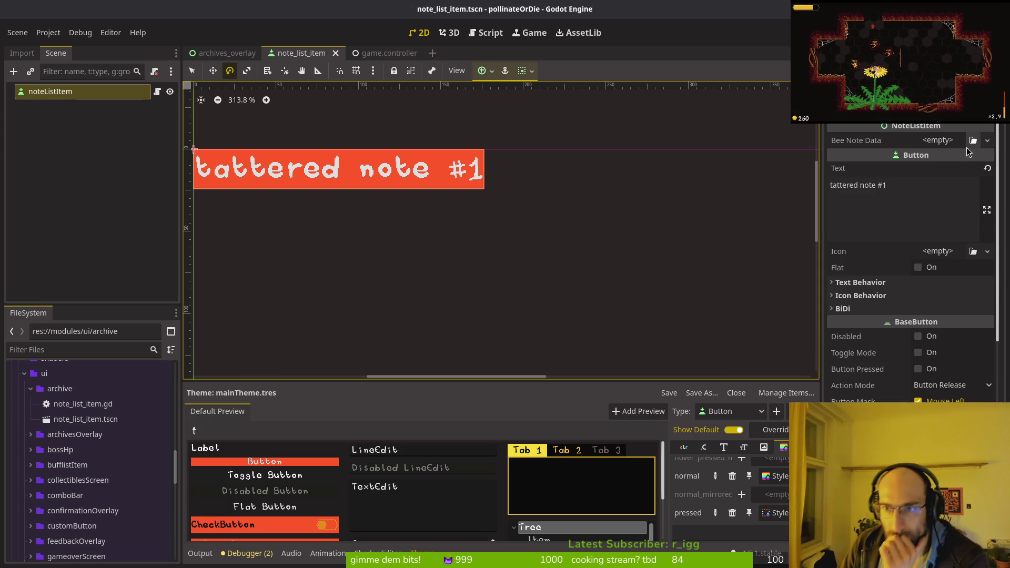
pyautogui.click(852, 184)
pyautogui.hotkey('ctrl', 'a')
pyautogui.press('BackSpace')
pyautogui.hotkey('ctrl', 's')
pyautogui.click(67, 103)
pyautogui.hotkey('ctrl', 'a')
# - Add a Label child under noteListItem through the Create New Node search
pyautogui.write('margincon')
pyautogui.write('label')
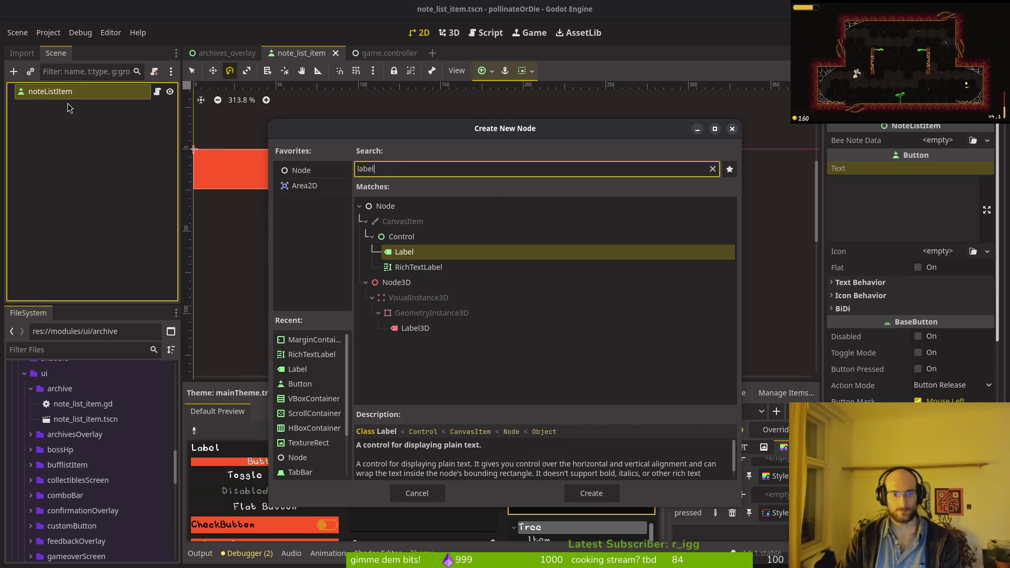
pyautogui.press('Return')
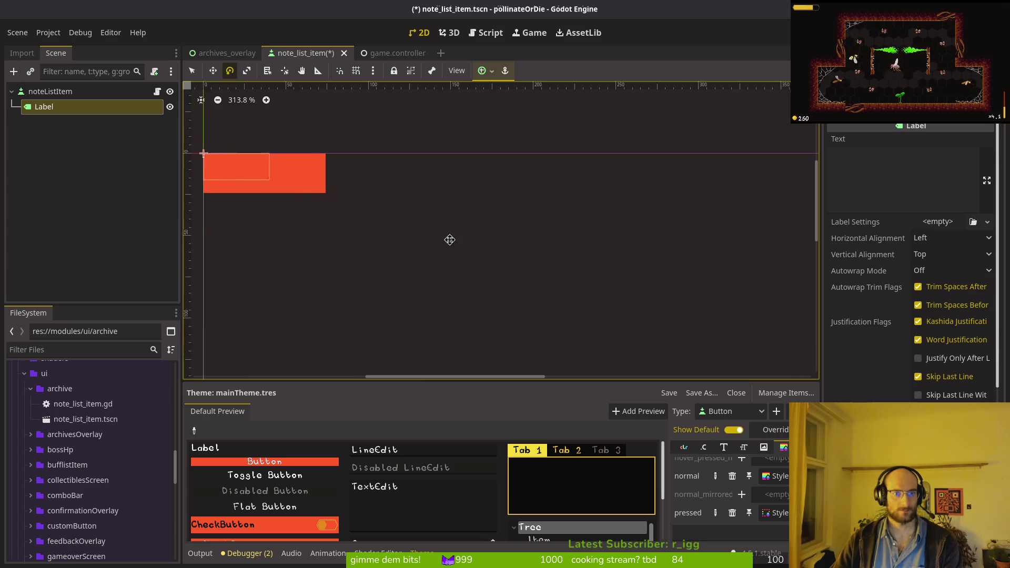
pyautogui.press('f')
pyautogui.click(837, 207)
# - Remove the Label and undo until the button text reads 'tattered note #1' again
pyautogui.click(134, 100)
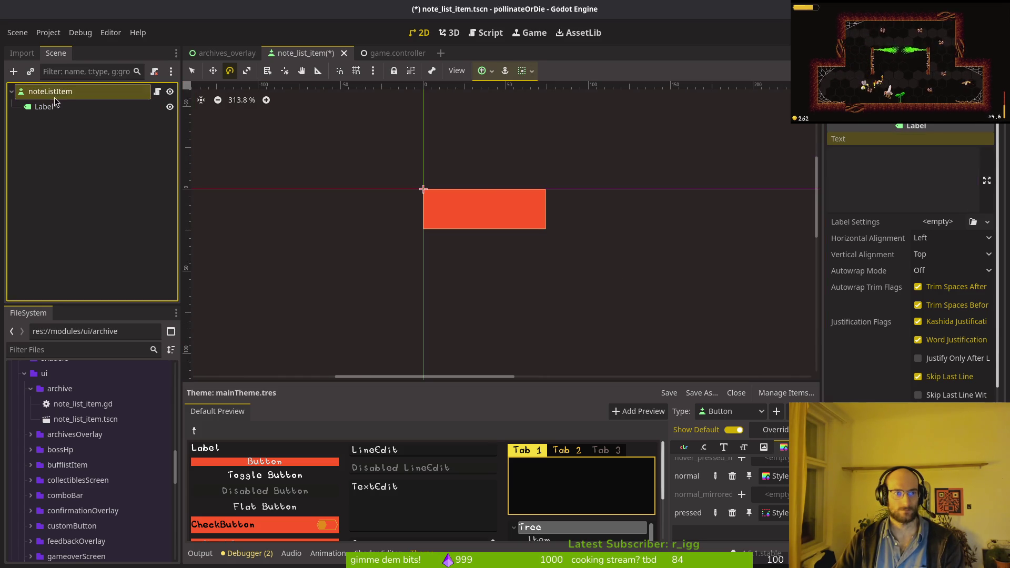
pyautogui.click(938, 240)
pyautogui.click(946, 268)
pyautogui.hotkey('ctrl', 's')
pyautogui.click(52, 92)
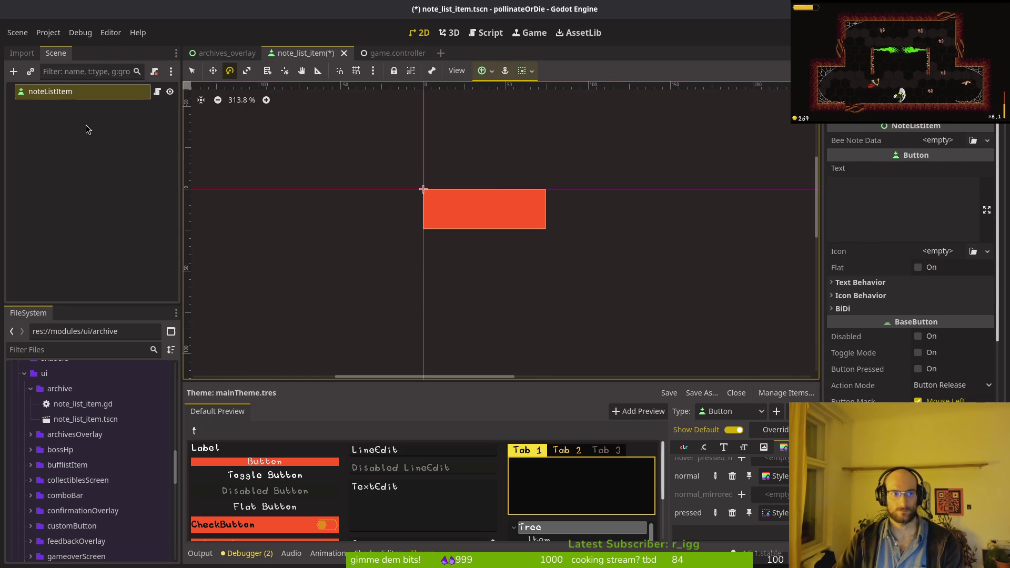
pyautogui.hotkey('ctrl', 'z')
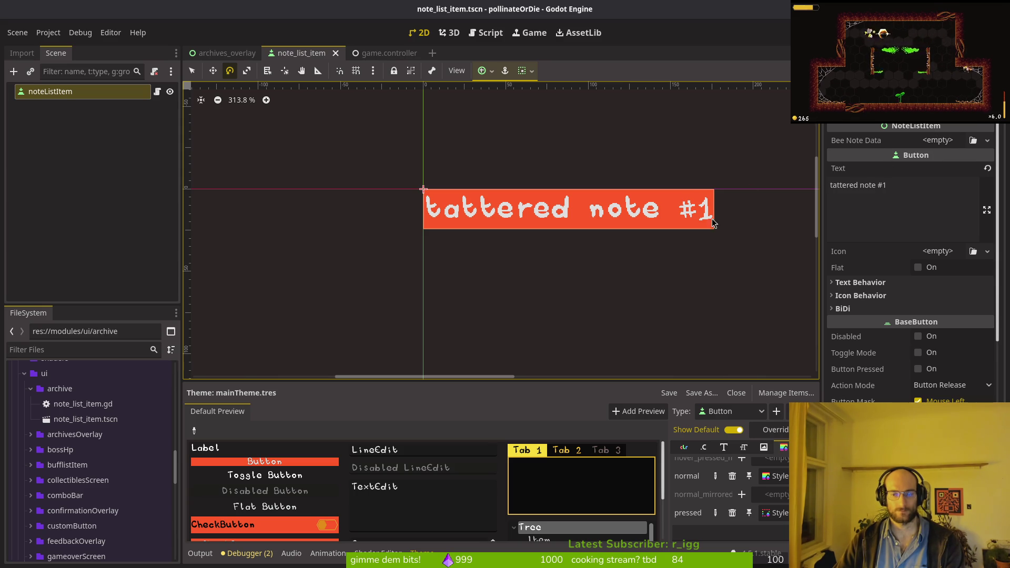
pyautogui.click(890, 283)
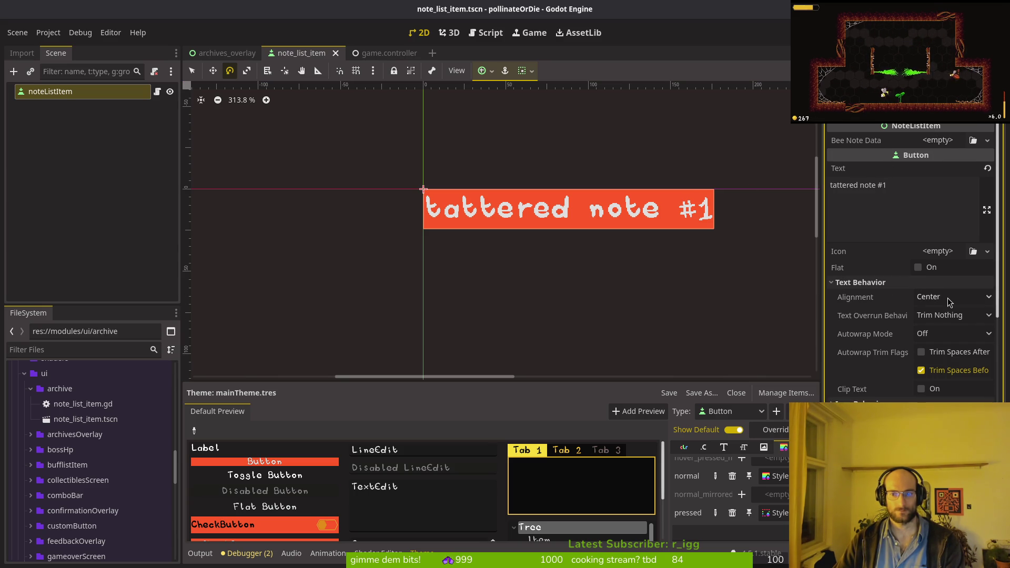
# - Set the note list button's Custom Minimum Size y to 32 and save the scene
pyautogui.click(874, 283)
pyautogui.click(878, 284)
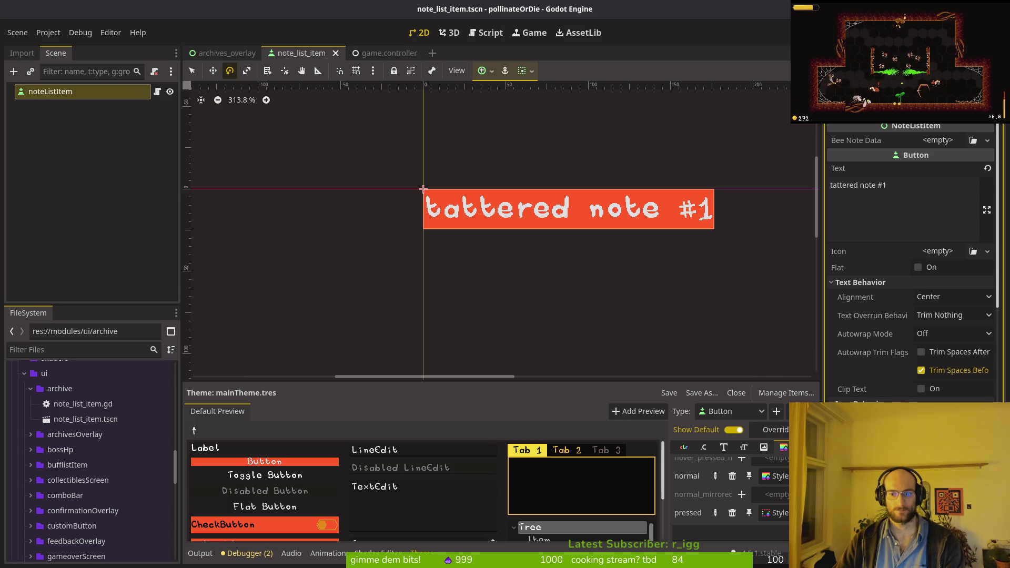
pyautogui.click(873, 283)
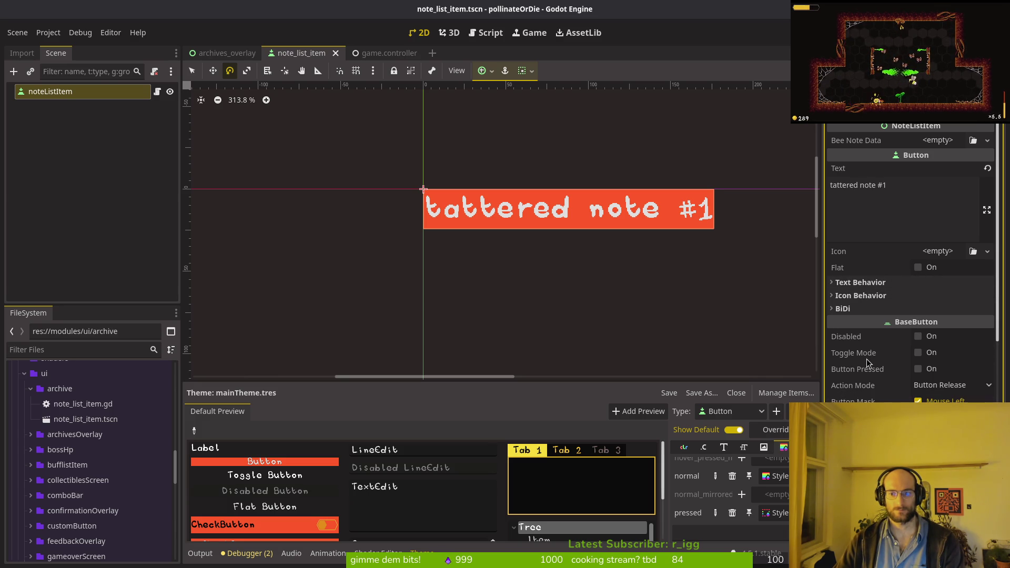
pyautogui.scroll(-5, 922, 365)
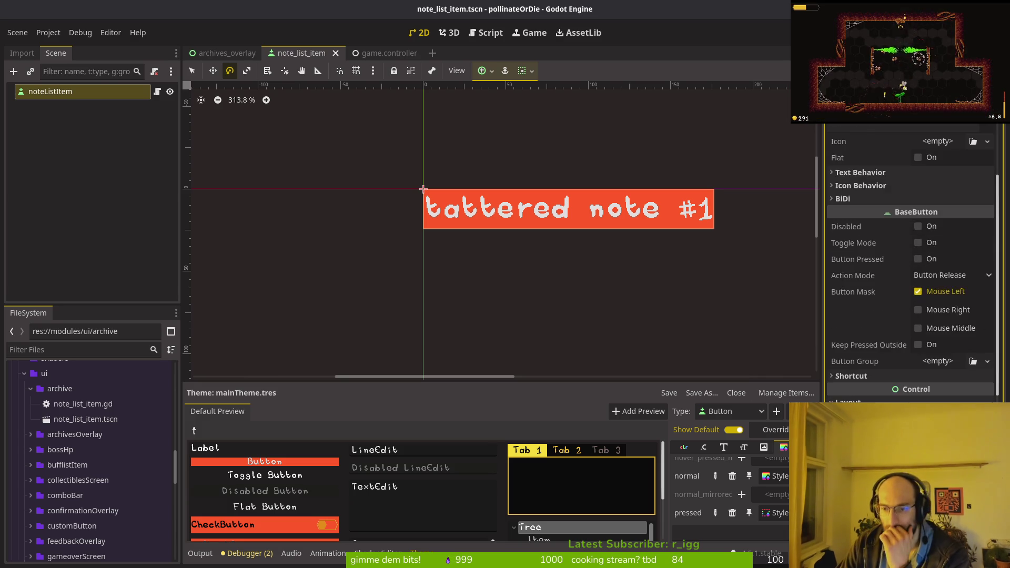
pyautogui.click(967, 323)
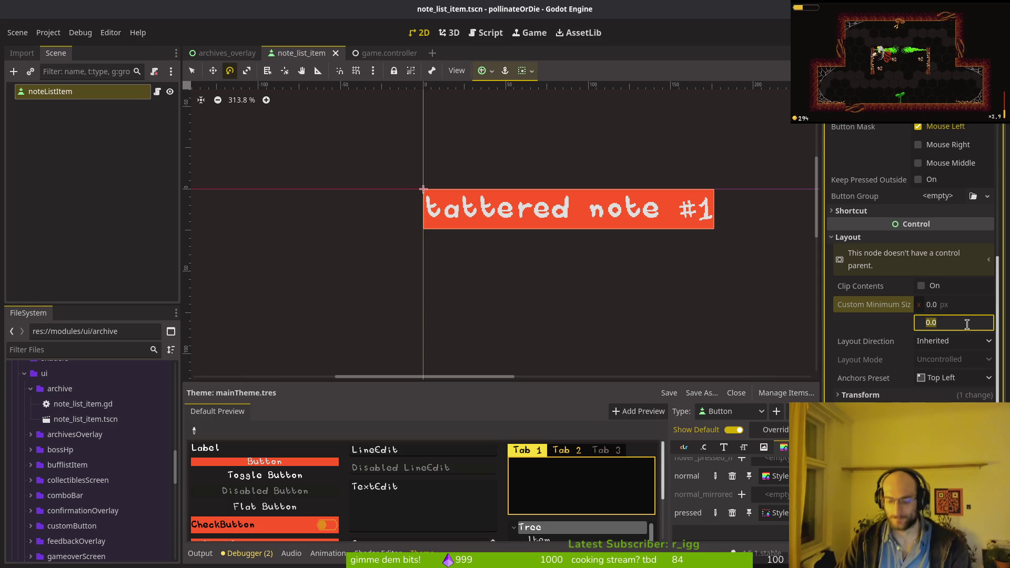
pyautogui.write('32')
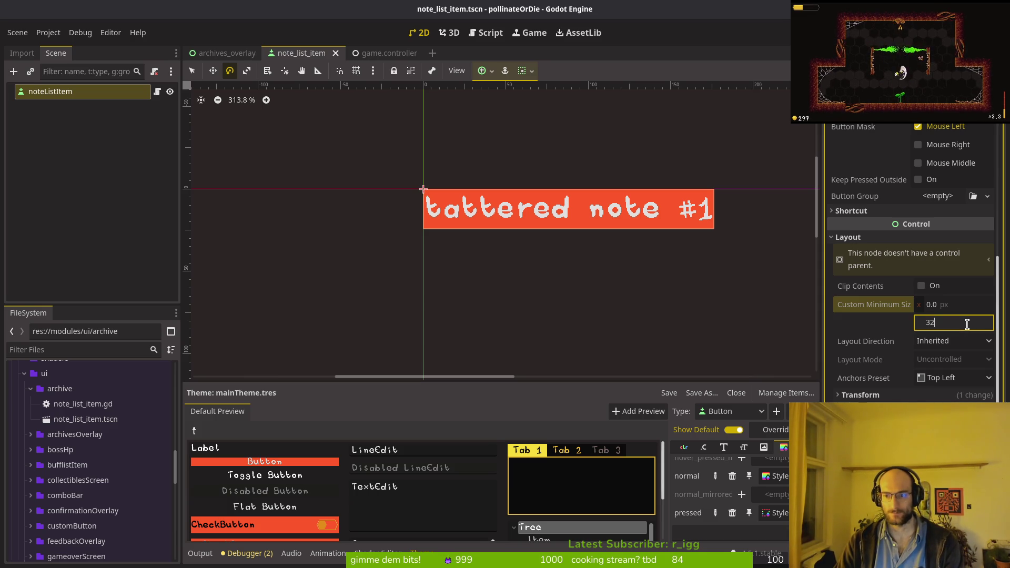
pyautogui.press('Return')
pyautogui.hotkey('ctrl', 's')
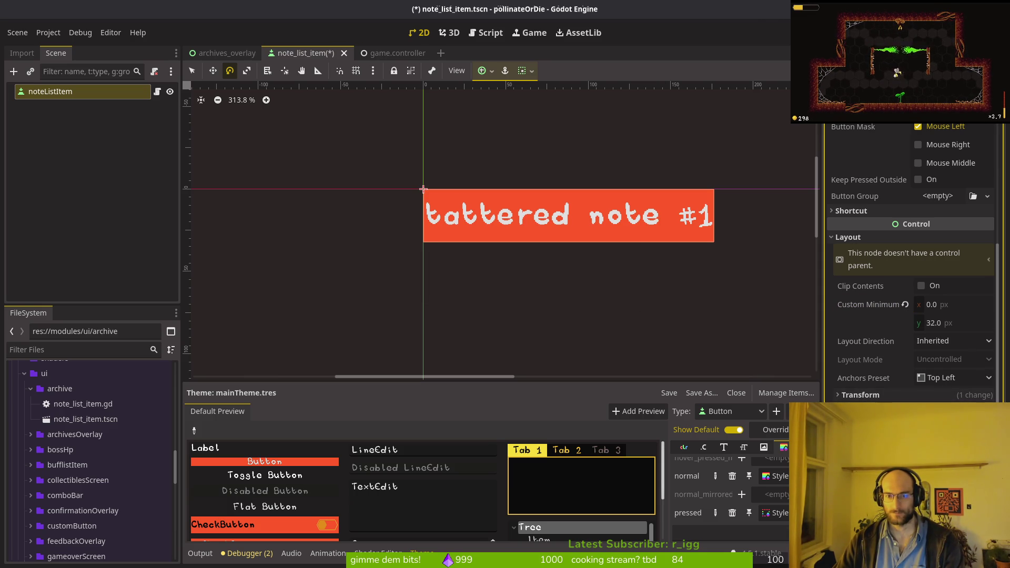
pyautogui.hotkey('ctrl', 's')
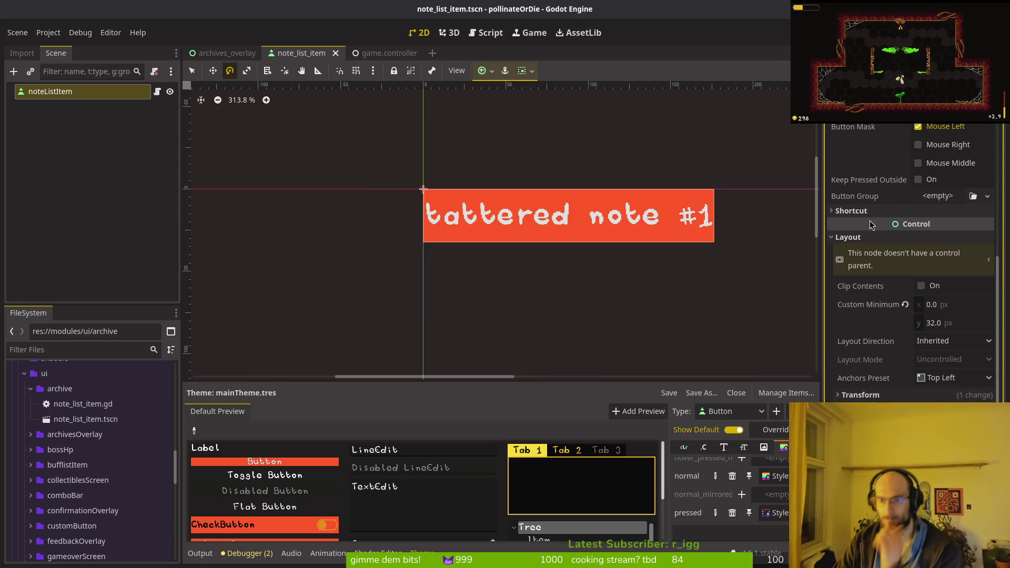
# - Try left alignment, then keep the button text centred and resave the scene
pyautogui.scroll(5, 871, 221)
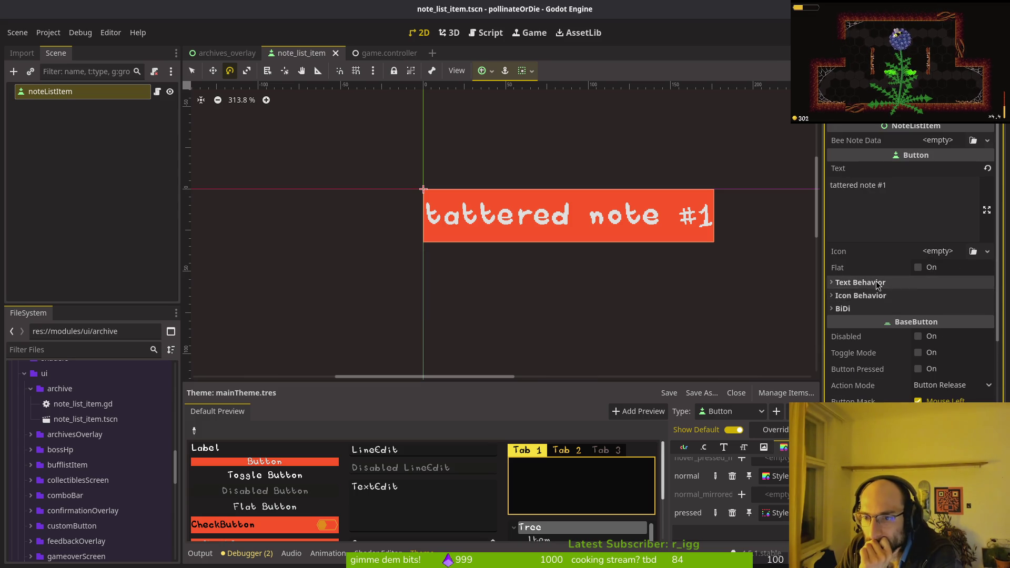
pyautogui.click(878, 284)
pyautogui.click(942, 297)
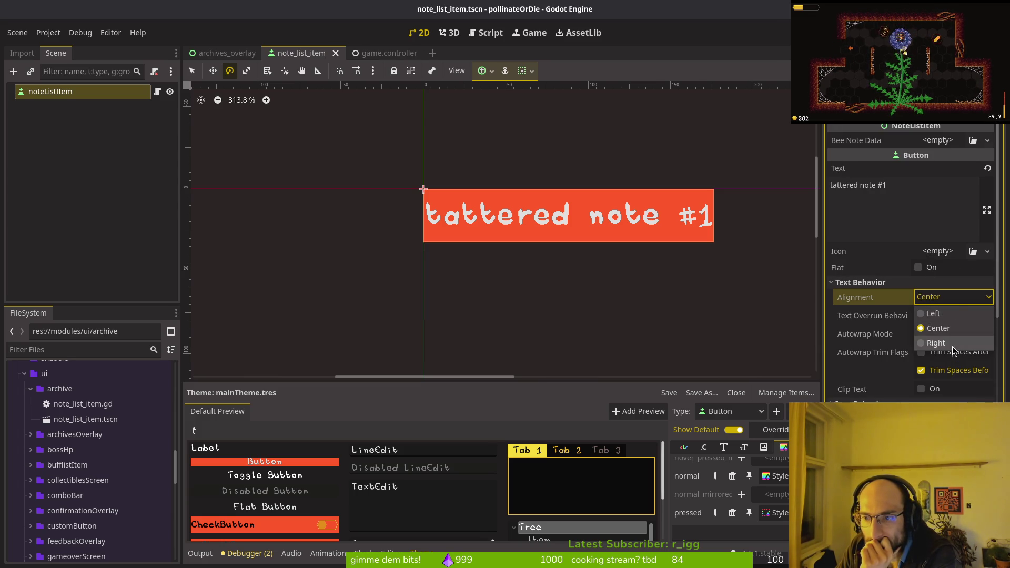
pyautogui.click(955, 315)
pyautogui.click(952, 298)
pyautogui.click(960, 330)
pyautogui.click(962, 297)
pyautogui.click(954, 315)
pyautogui.click(954, 297)
pyautogui.click(951, 327)
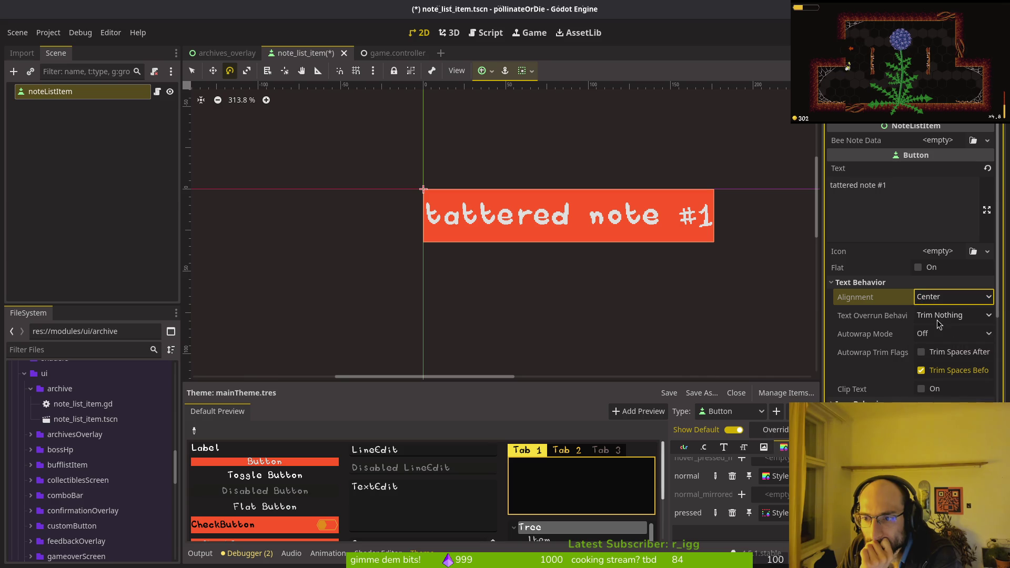
pyautogui.click(940, 321)
pyautogui.click(940, 322)
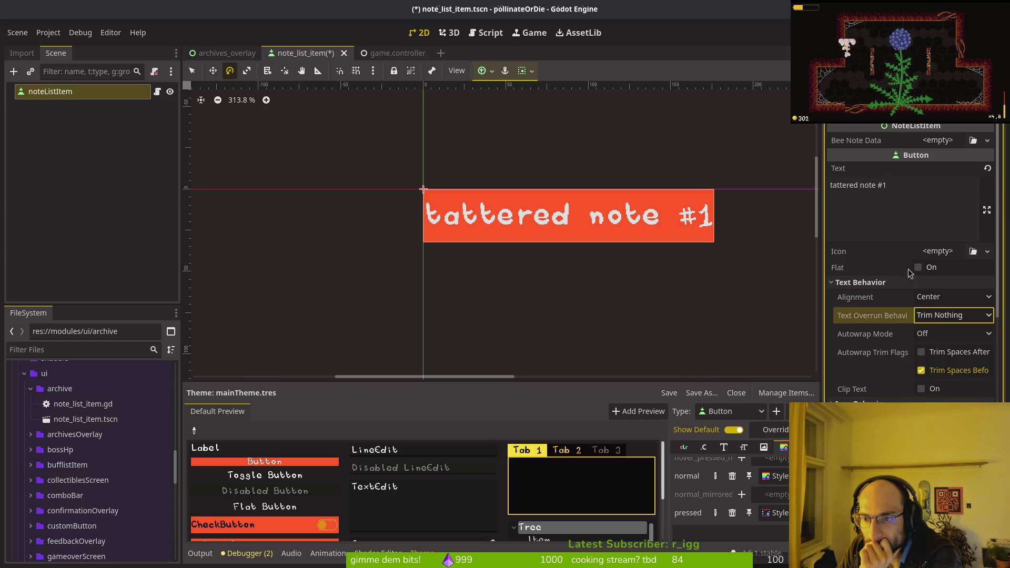
pyautogui.scroll(-3, 942, 380)
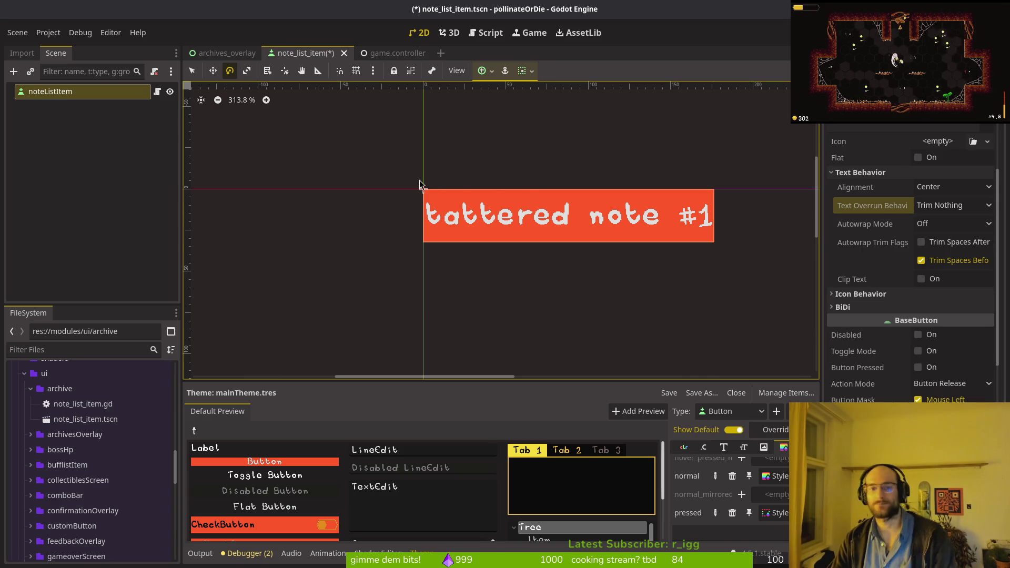
pyautogui.hotkey('ctrl', 's')
# - Launch the game briefly, then return to the archives_overlay scene with the overlay hidden
pyautogui.press('F5')
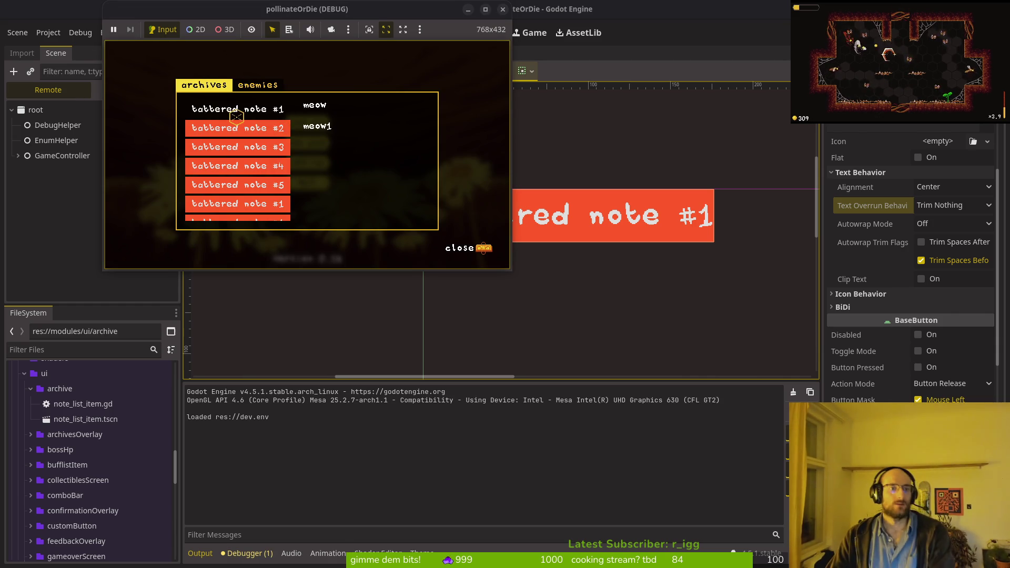
pyautogui.click(237, 109)
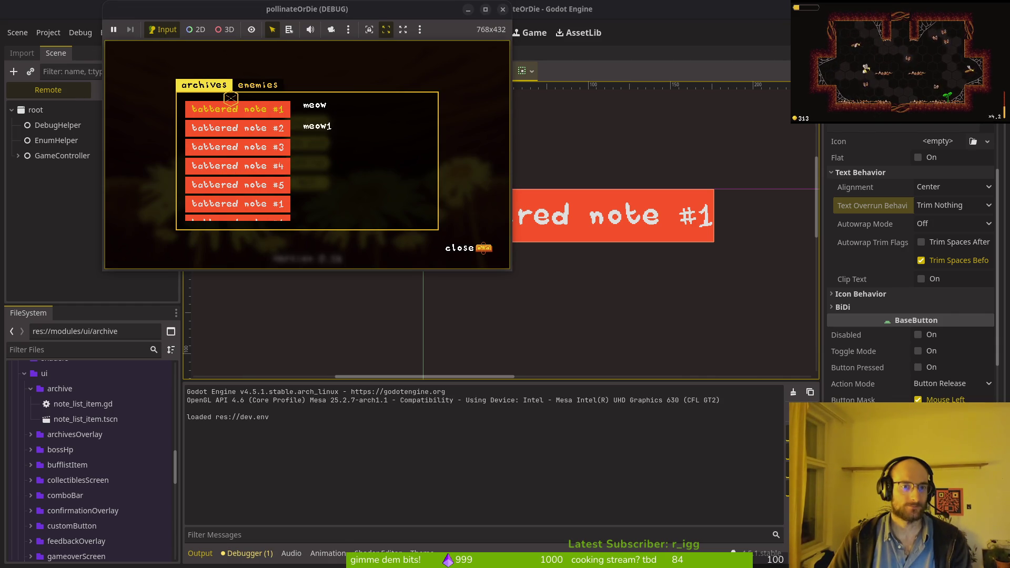
pyautogui.press('F8')
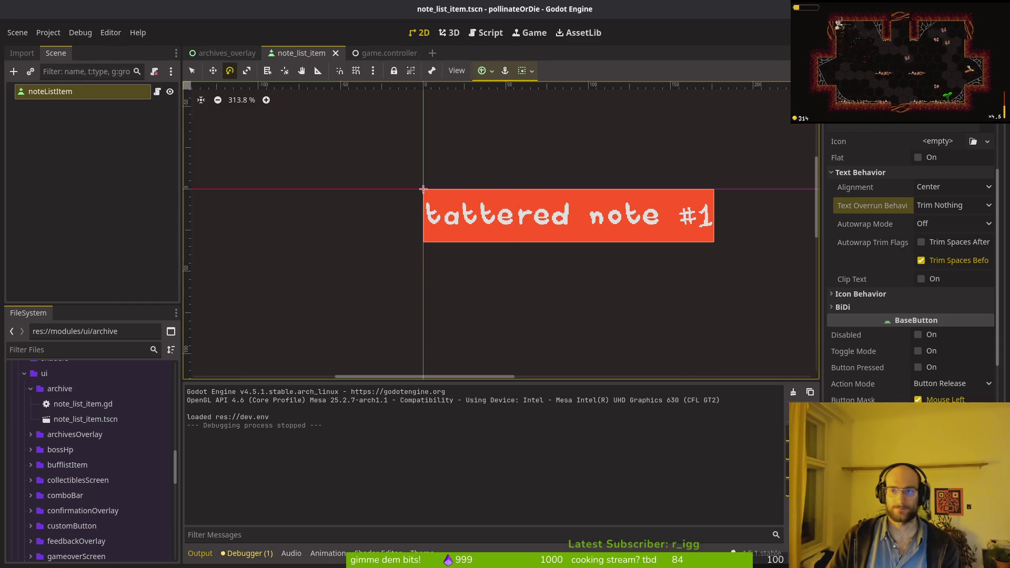
pyautogui.press('F5')
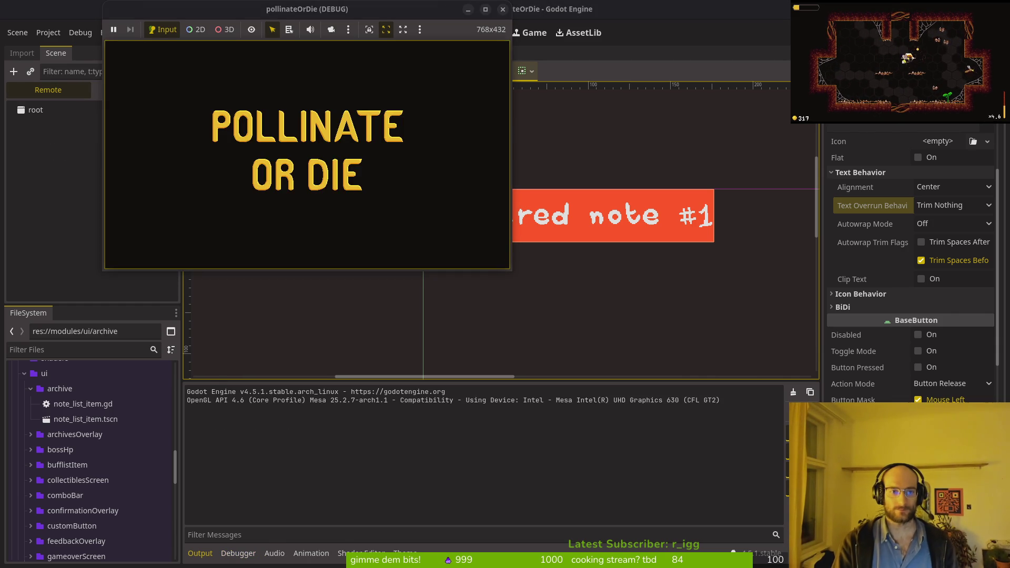
pyautogui.click(97, 126)
pyautogui.click(136, 89)
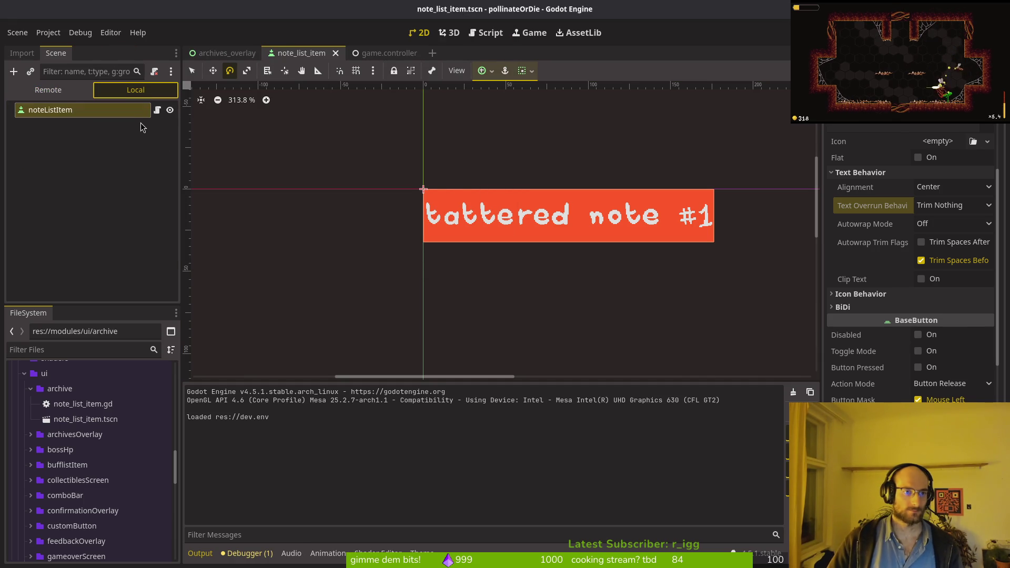
pyautogui.hotkey('ctrl', 'shift', 'Tab')
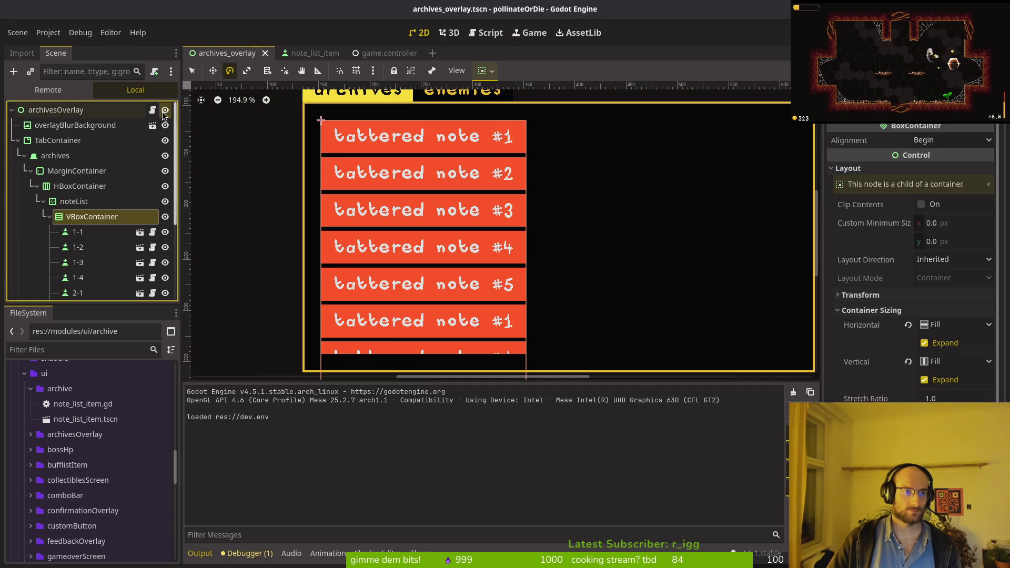
pyautogui.click(165, 110)
# - Start a game, open the archives and arrow through the notes down to #8 and back, then stop
pyautogui.press('F5')
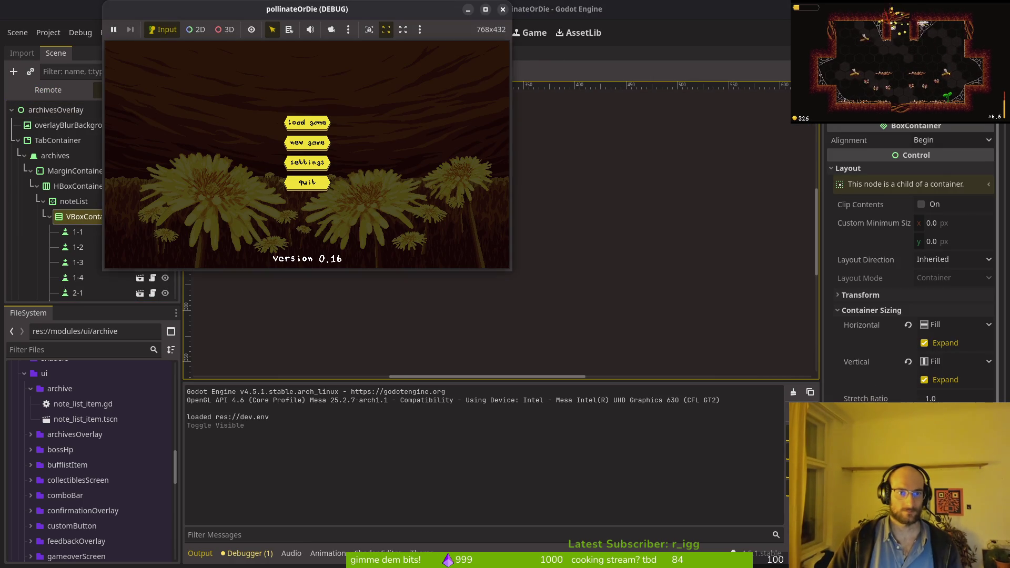
pyautogui.click(307, 122)
pyautogui.press('Right')
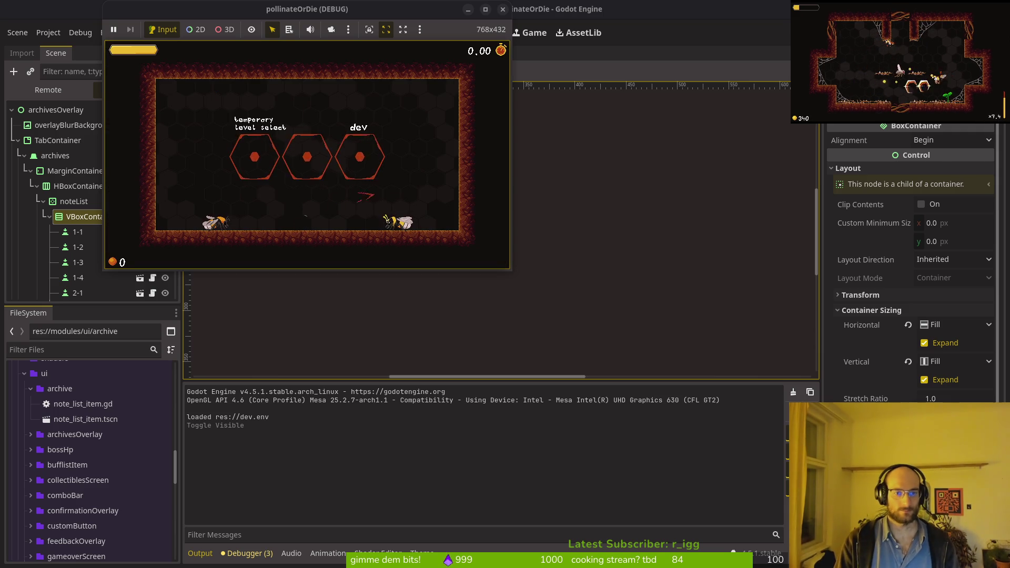
pyautogui.press('e')
pyautogui.press('Down')
pyautogui.press('Up')
pyautogui.press('Down')
pyautogui.press('Down')
pyautogui.press('Down')
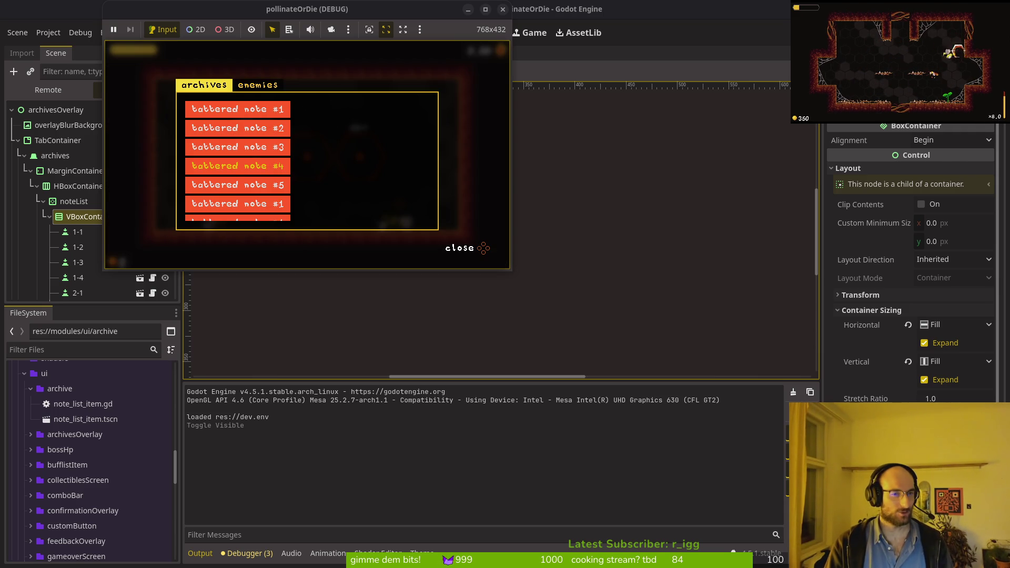
pyautogui.press('Up')
pyautogui.press('Up')
pyautogui.press('Up')
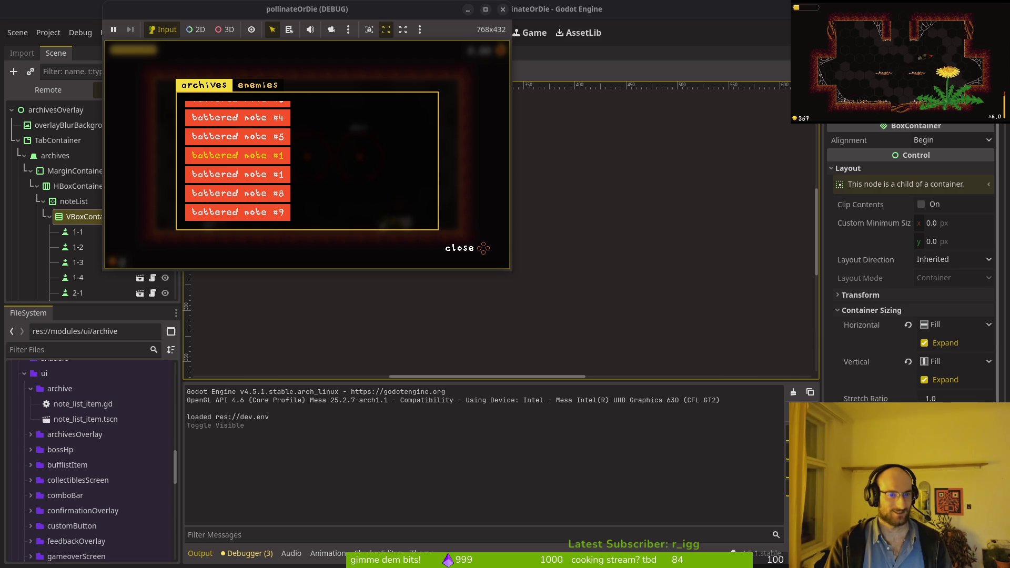
pyautogui.press('Down')
pyautogui.press('Up')
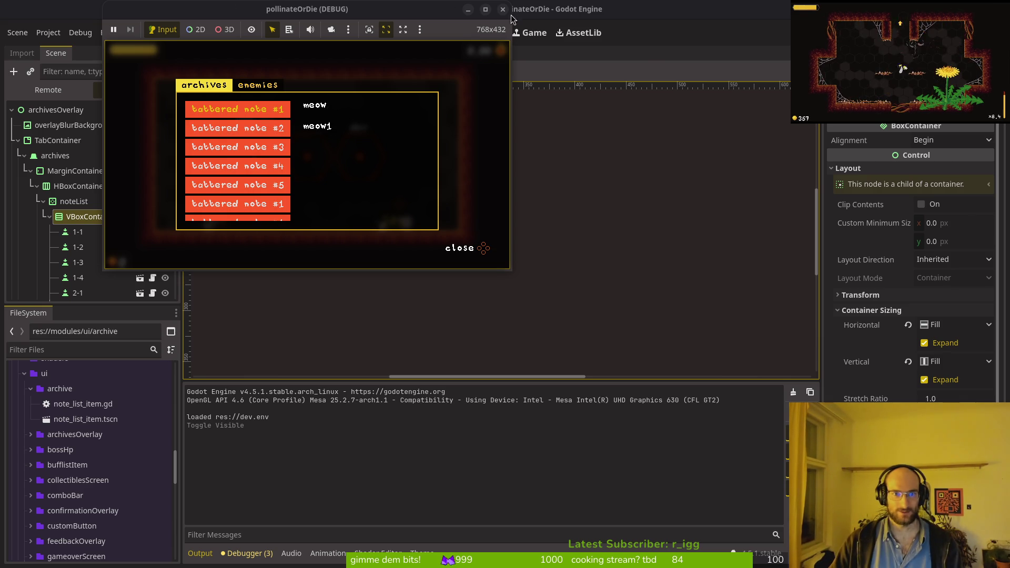
pyautogui.press('F8')
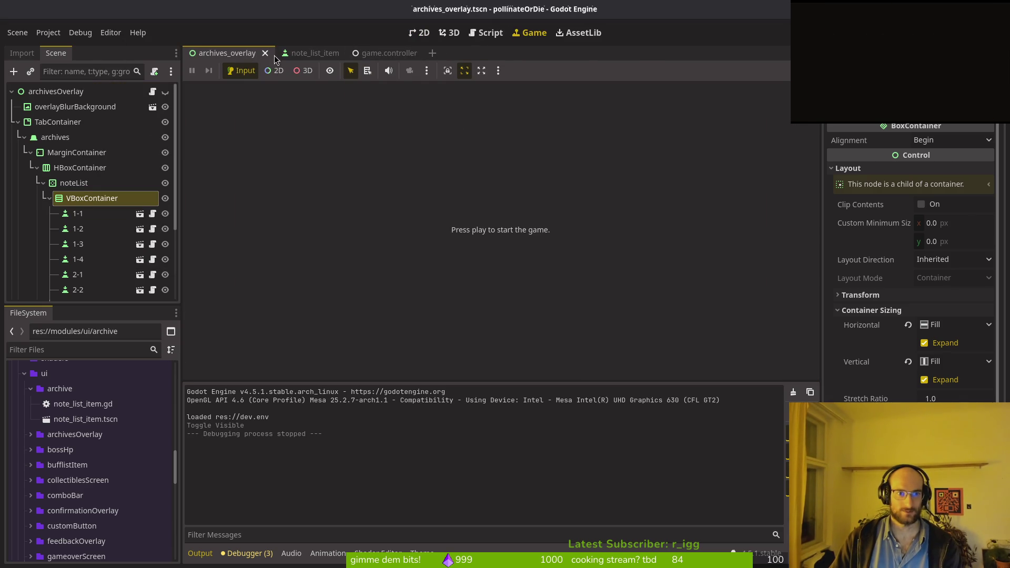
# - Open mainTheme.tres and its Button normal StyleBoxFlat for editing
pyautogui.hotkey('alt', 'shift', 'o')
pyautogui.write('main')
pyautogui.press('Return')
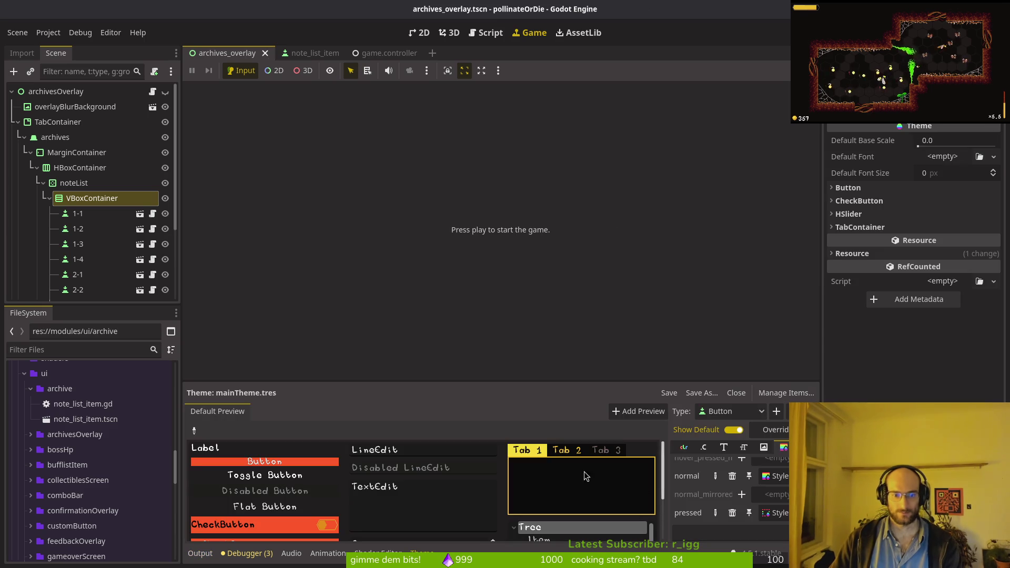
pyautogui.scroll(-1, 787, 490)
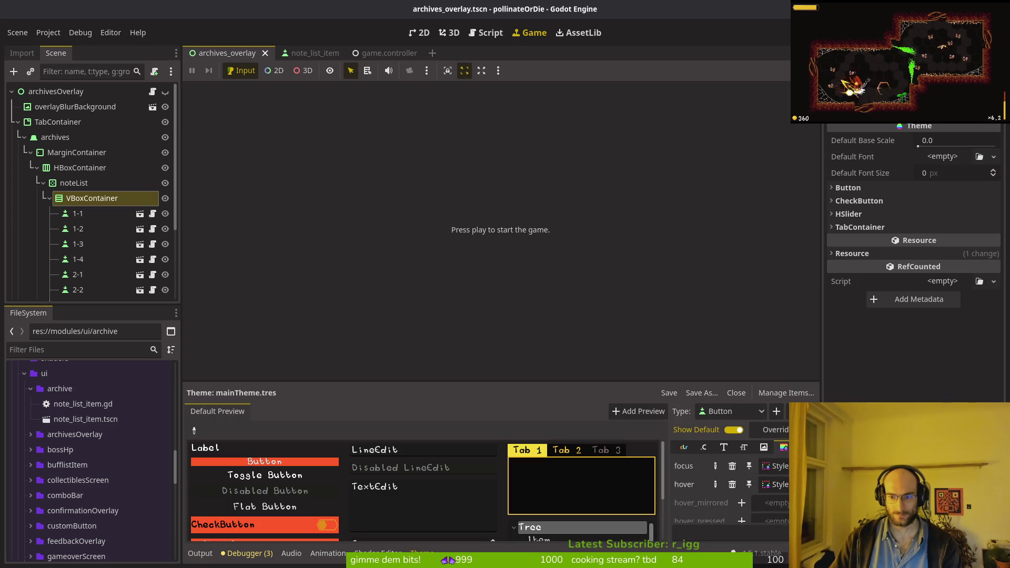
pyautogui.scroll(1, 786, 490)
pyautogui.click(776, 476)
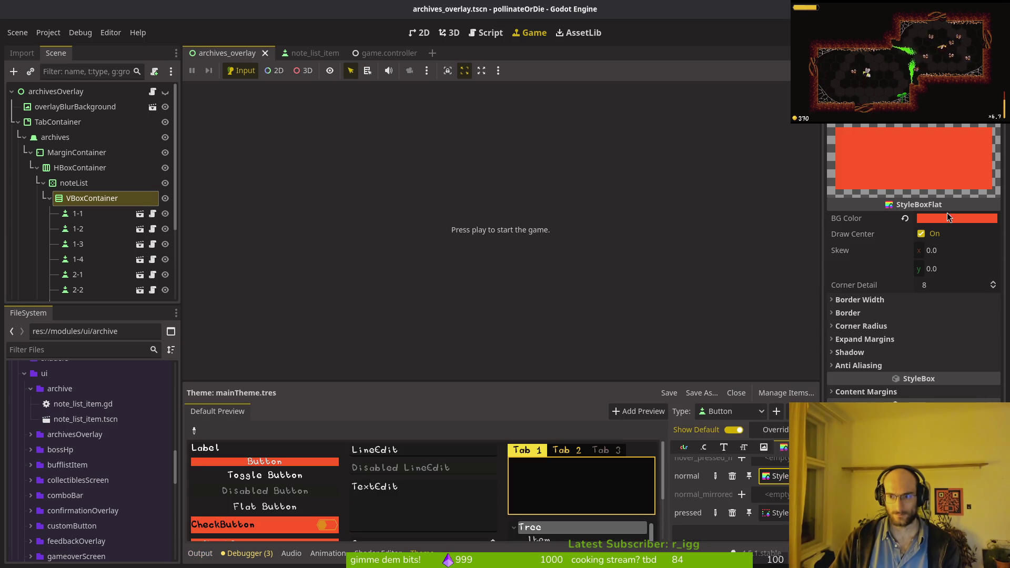
# - Enable Draw Center and darken the BG Color to near-black, then save and run the game
pyautogui.click(946, 219)
pyautogui.click(935, 226)
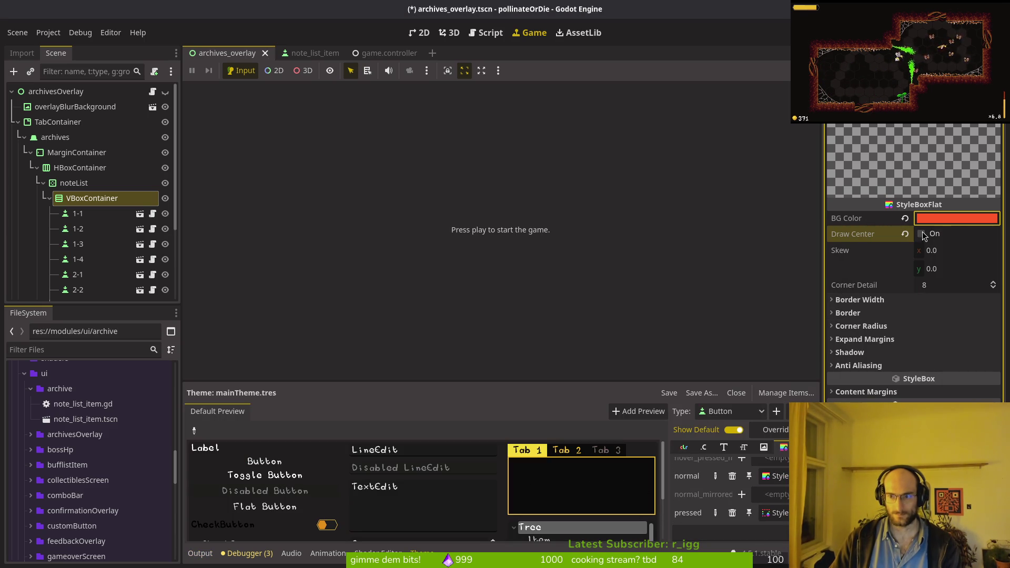
pyautogui.click(922, 234)
pyautogui.click(969, 223)
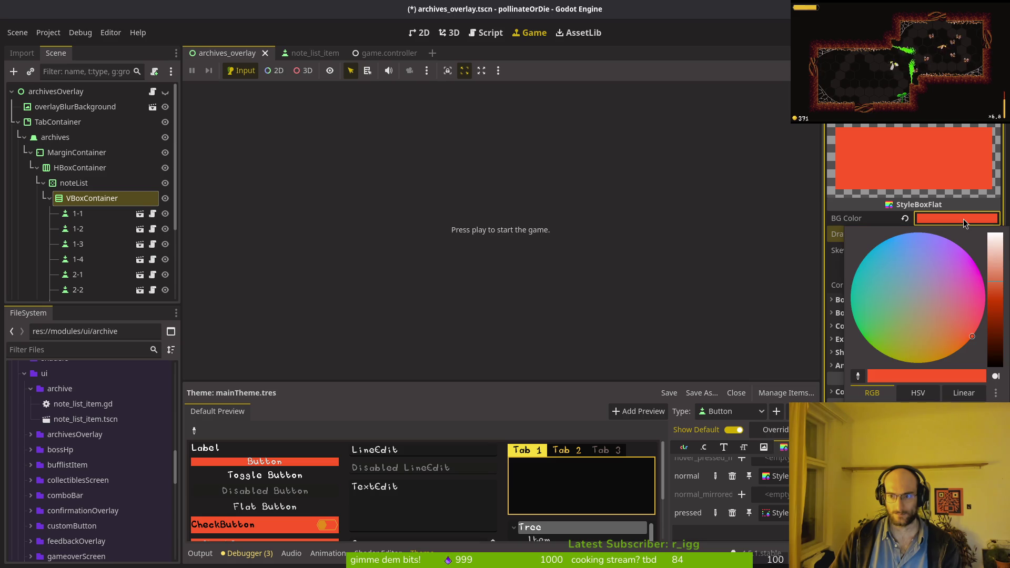
pyautogui.click(999, 358)
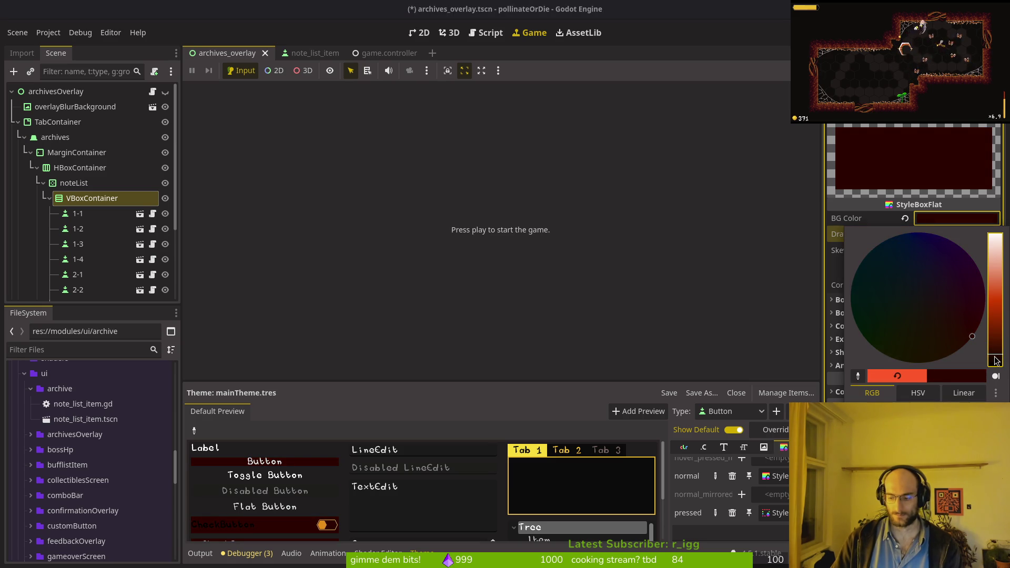
pyautogui.press('Escape')
pyautogui.click(957, 218)
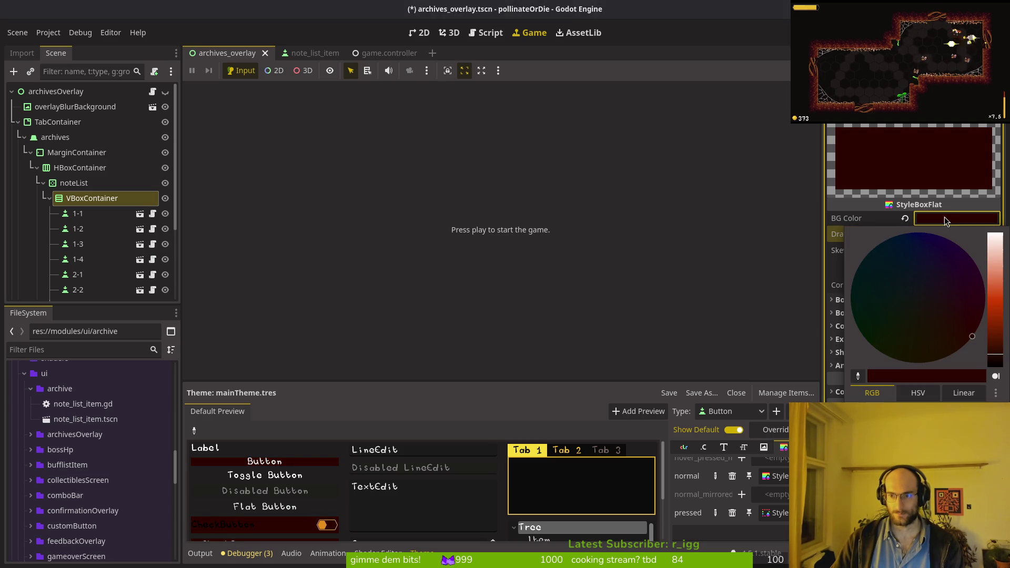
pyautogui.click(1000, 365)
pyautogui.press('F5')
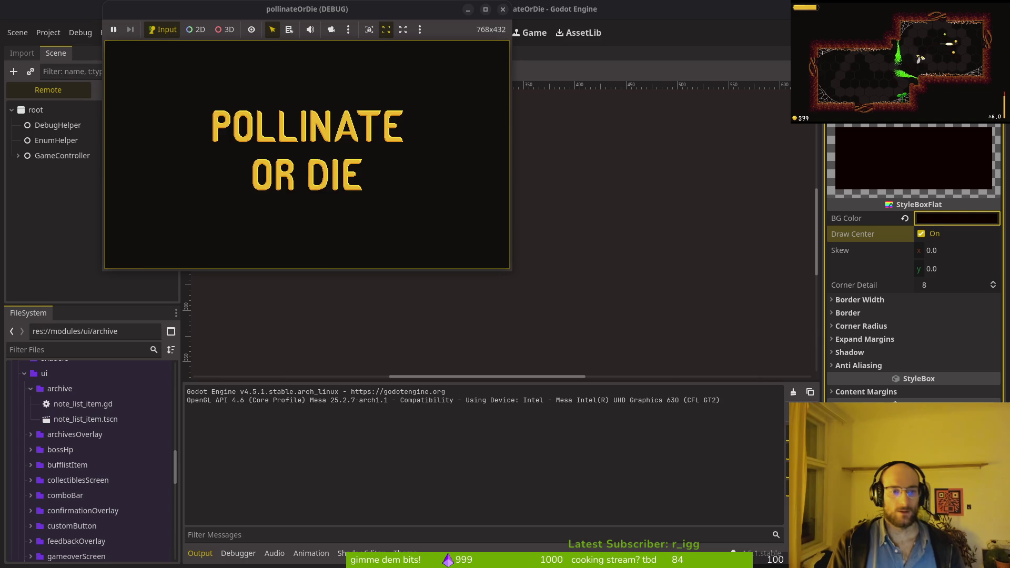
# - Load the saved game, view the dark note buttons in the archives overlay, restart once, then stop
pyautogui.press('Return')
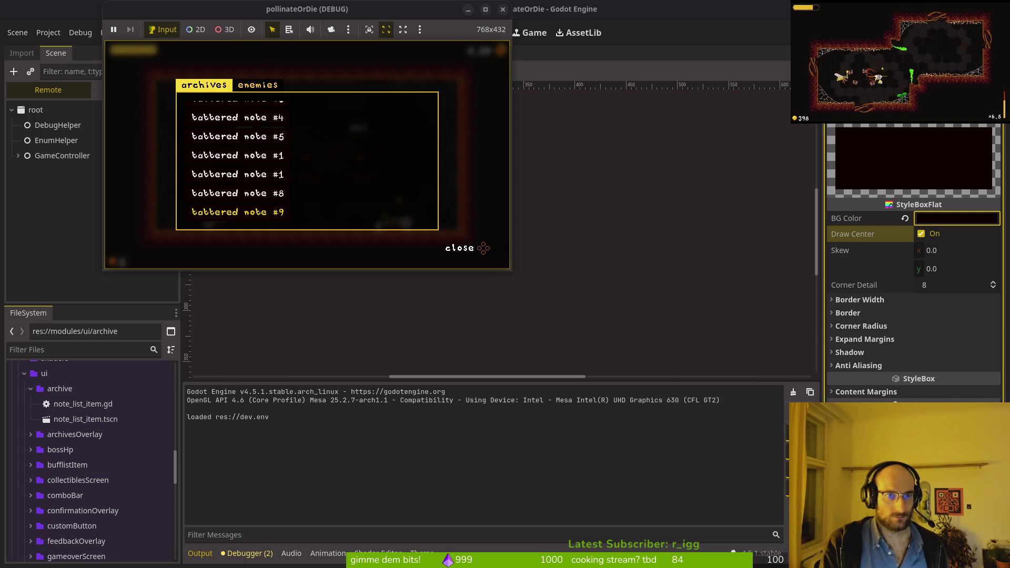
pyautogui.click(483, 248)
pyautogui.press('F5')
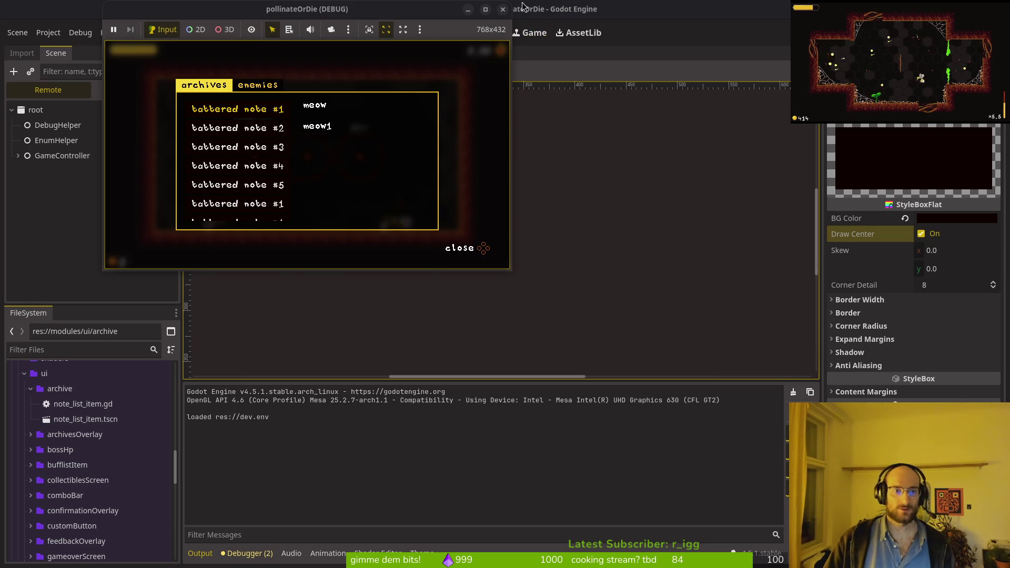
pyautogui.click(504, 10)
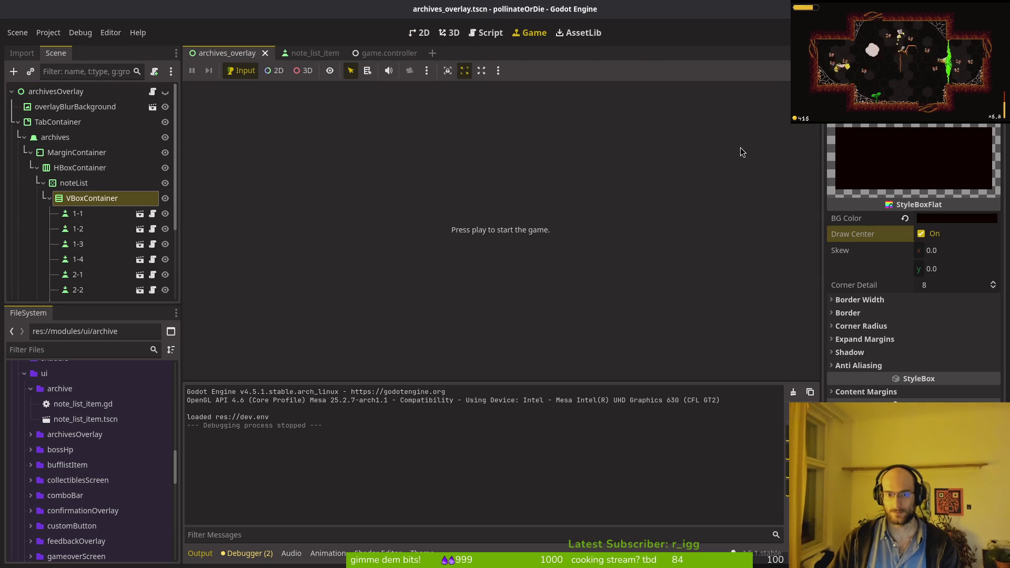
# - Switch to archives_overlay.gd in Neovim and move to the open_overlay and _close_overlay functions
pyautogui.hotkey('alt', 'Tab')
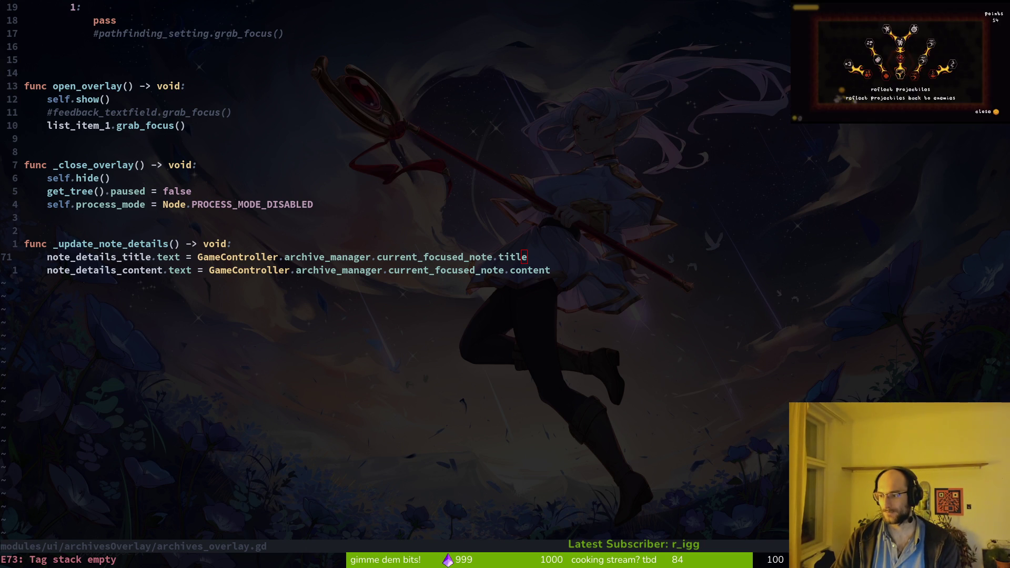
pyautogui.hotkey('ctrl', 'o')
pyautogui.hotkey('ctrl', 'o')
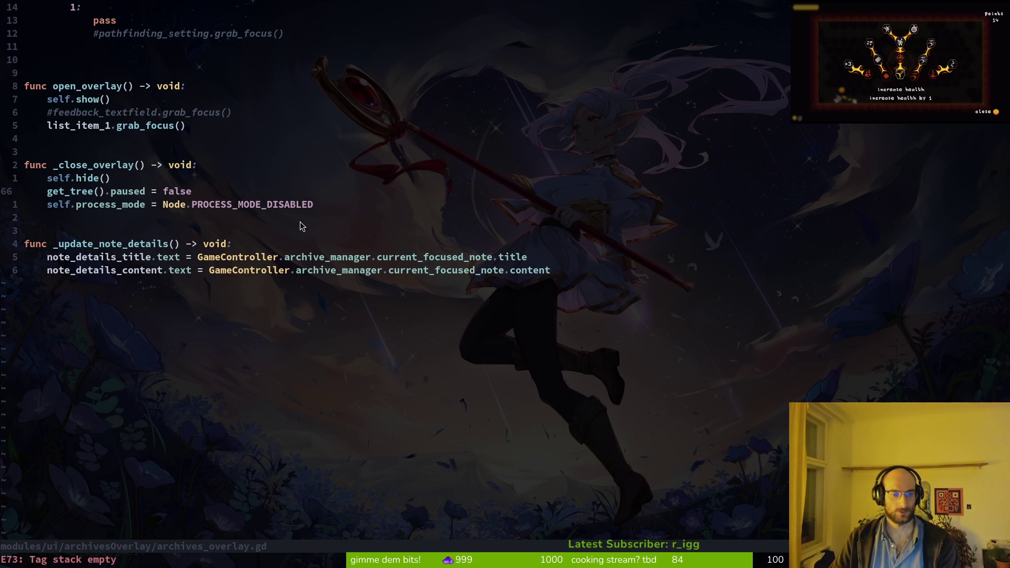
# - Add the 'await get_tree().process_frame' line and a scroll_container reference to the noteList node
pyautogui.scroll(-7, 204, 302)
pyautogui.click(180, 205)
pyautogui.press('o')
pyautogui.press('Escape')
pyautogui.write('p')
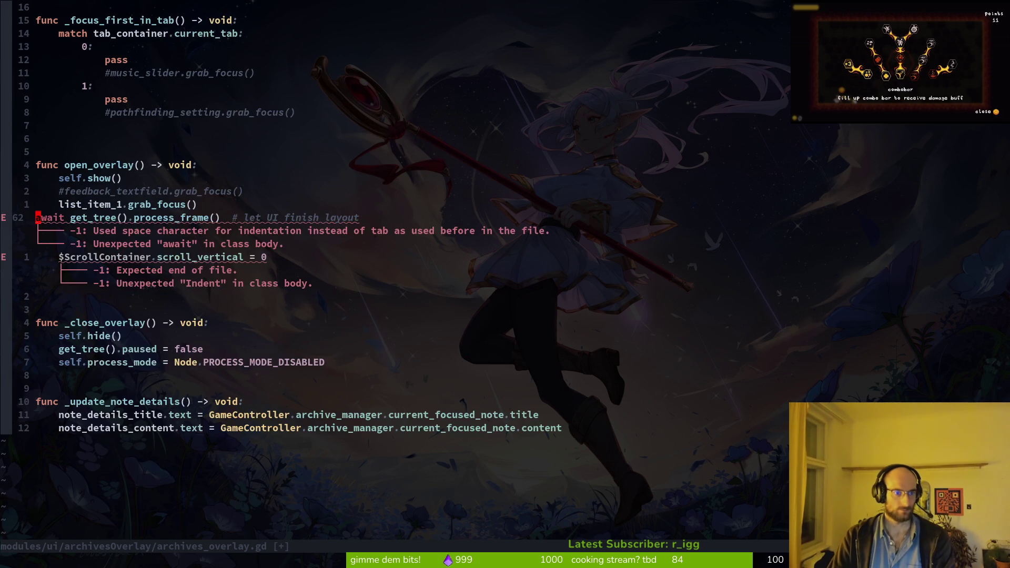
pyautogui.write('kSaea')
pyautogui.press('BackSpace')
pyautogui.press('BackSpace')
pyautogui.write('wait ')
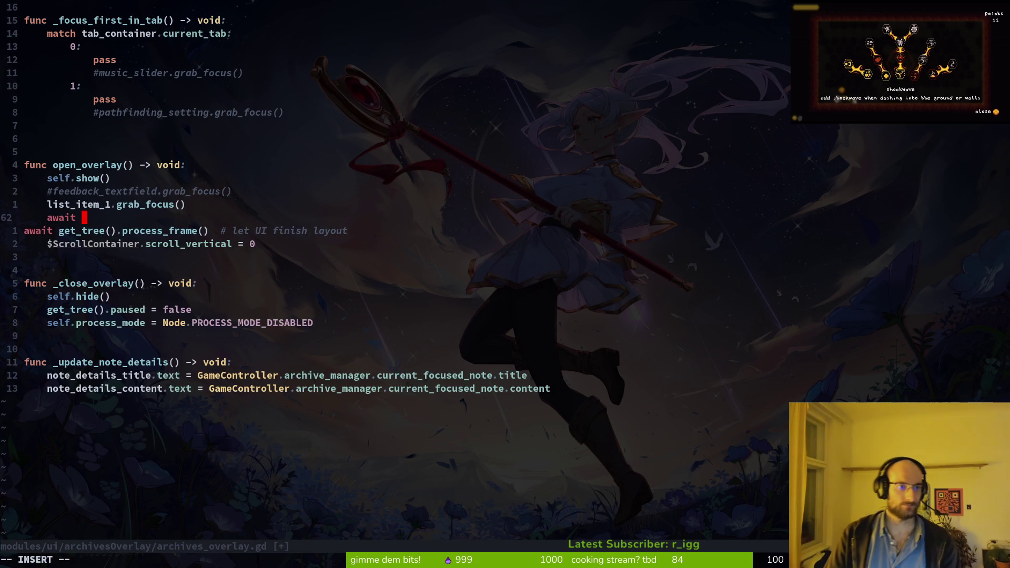
pyautogui.write('get')
pyautogui.write('oll')
pyautogui.hotkey('ctrl', 'n')
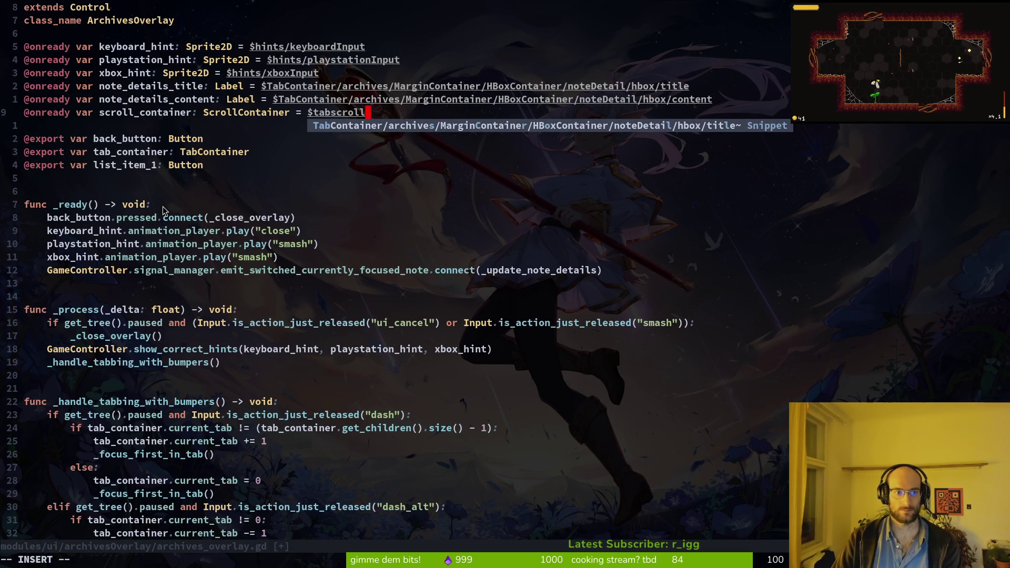
pyautogui.hotkey('alt', 'Tab')
pyautogui.hotkey('alt', 'Tab')
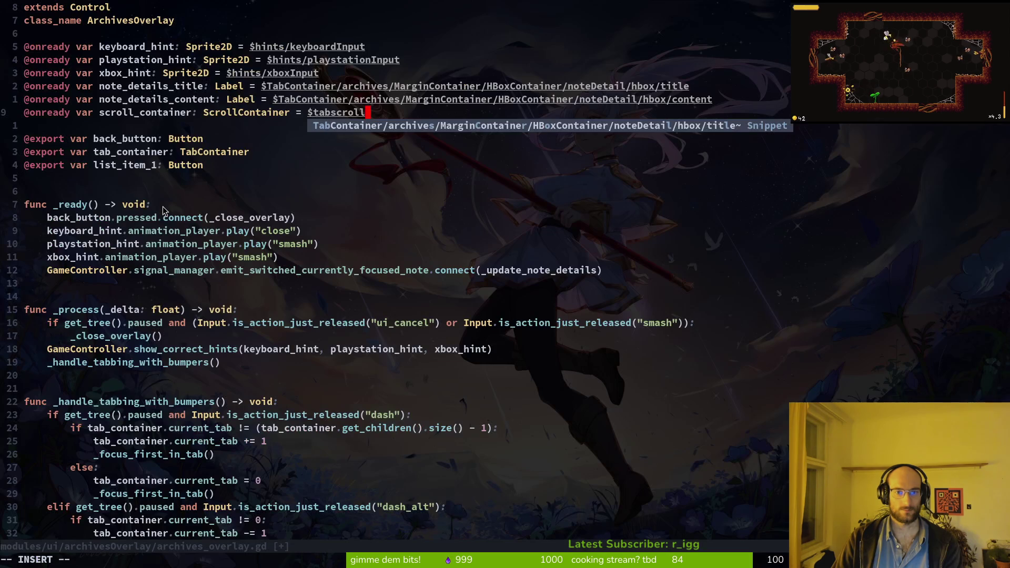
pyautogui.press('BackSpace')
pyautogui.press('BackSpace')
pyautogui.press('BackSpace')
pyautogui.write('noteli')
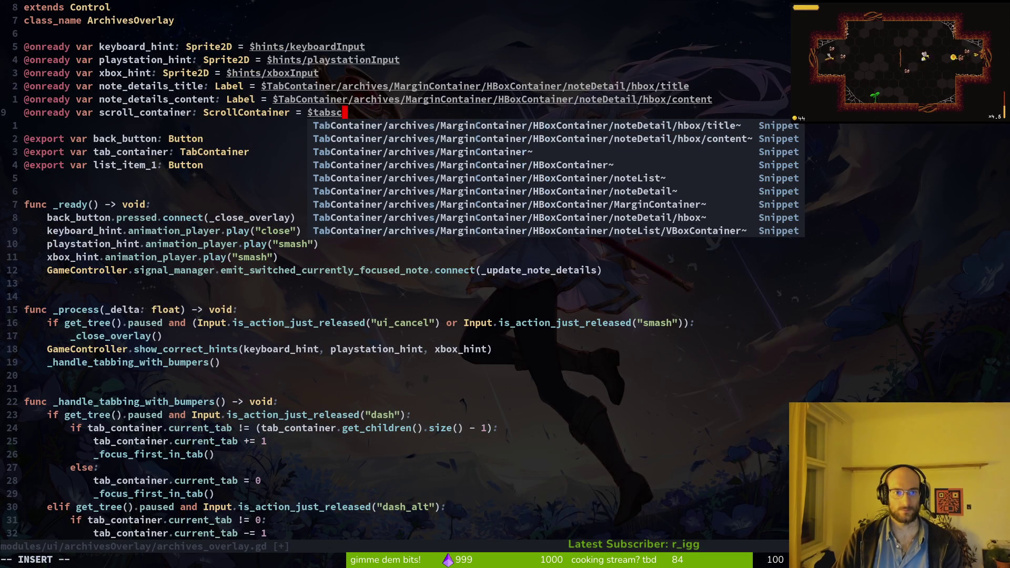
pyautogui.press('Tab')
pyautogui.press('Return')
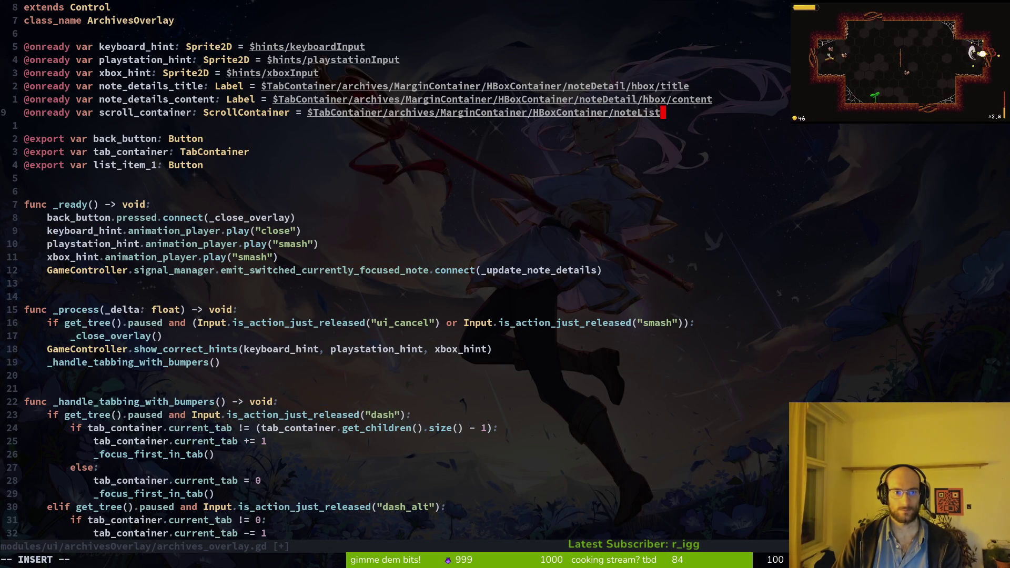
pyautogui.hotkey('alt', 'Tab')
pyautogui.hotkey('alt', 'Tab')
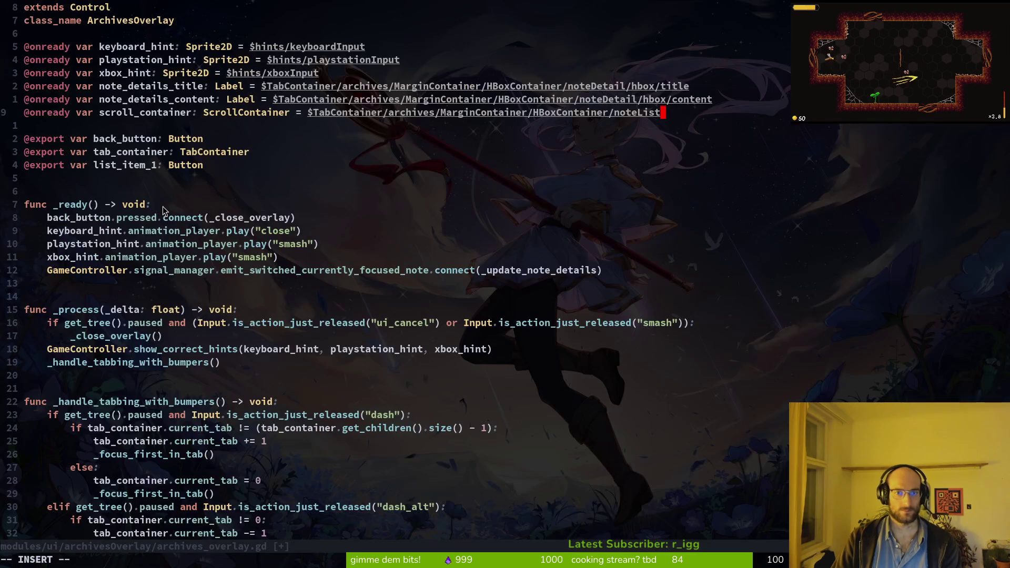
pyautogui.press('Escape')
# - Add 'scroll_container.scroll_vertical = 0' in open_overlay, remove the old $ScrollContainer line, save, and run the game
pyautogui.hotkey('ctrl', 'd')
pyautogui.hotkey('ctrl', 'd')
pyautogui.hotkey('ctrl', 'd')
pyautogui.press('k')
pyautogui.press('k')
pyautogui.press('k')
pyautogui.write('oscroll_container.sc')
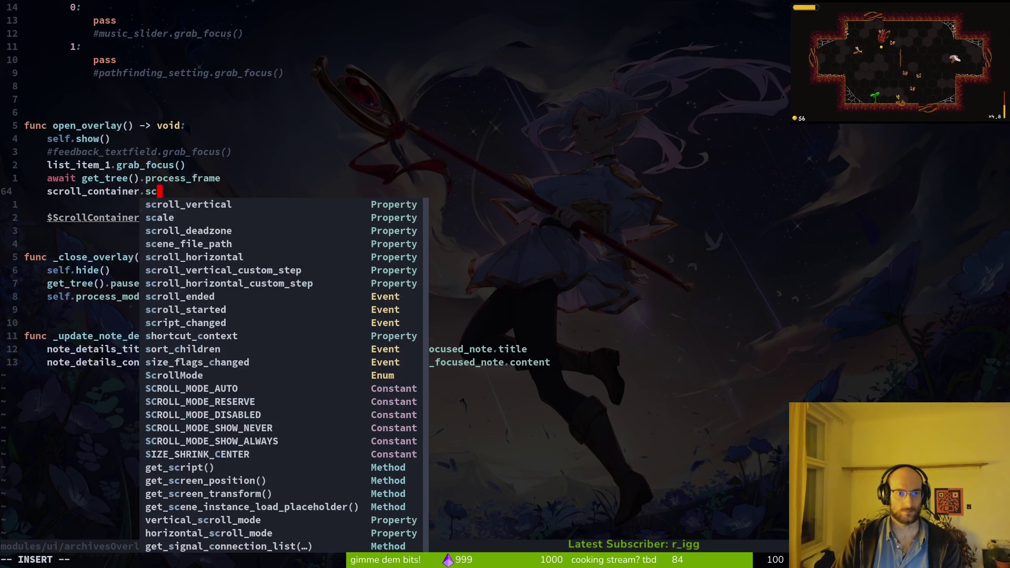
pyautogui.press('Return')
pyautogui.write('0')
pyautogui.press('Escape')
pyautogui.press('j')
pyautogui.press('d')
pyautogui.press('d')
pyautogui.press('x')
pyautogui.press('V')
pyautogui.press('Escape')
pyautogui.write(':w')
pyautogui.press('Return')
pyautogui.press('d')
pyautogui.press('d')
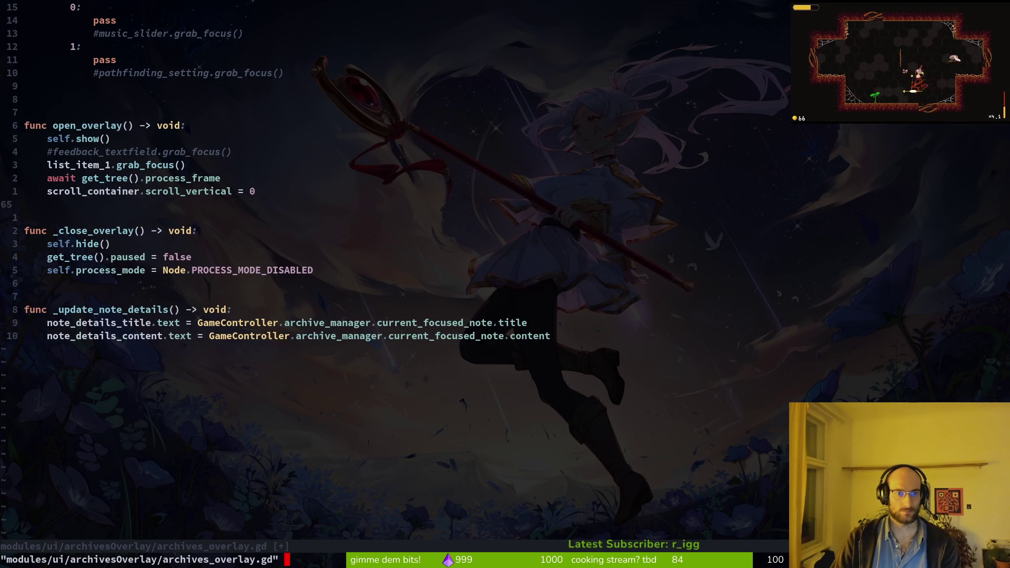
pyautogui.hotkey('alt', 'Tab')
pyautogui.press('F5')
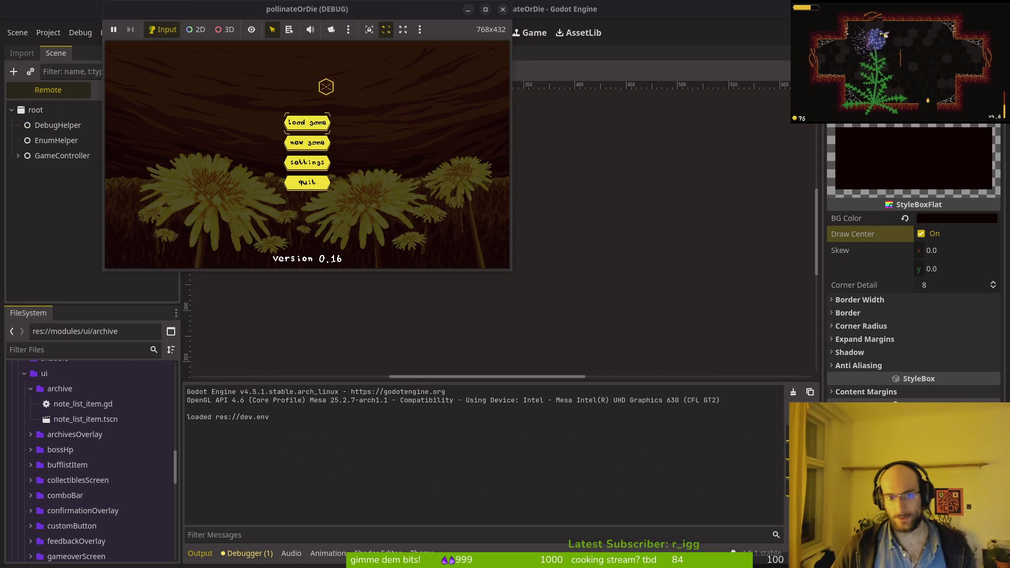
# - Open and close the archives overlay twice in the running game, then quit back to the script
pyautogui.press('Return')
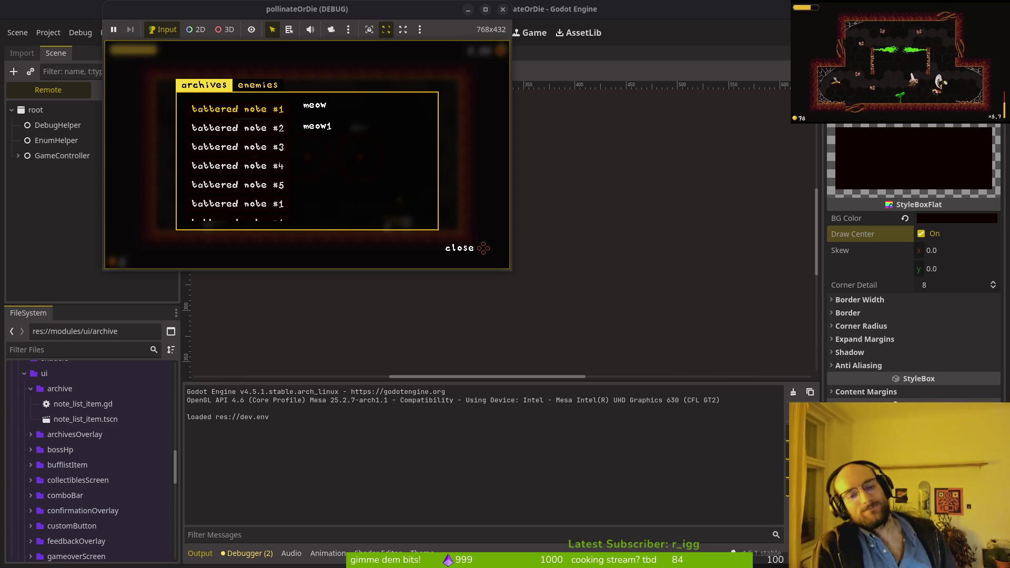
pyautogui.press('Escape')
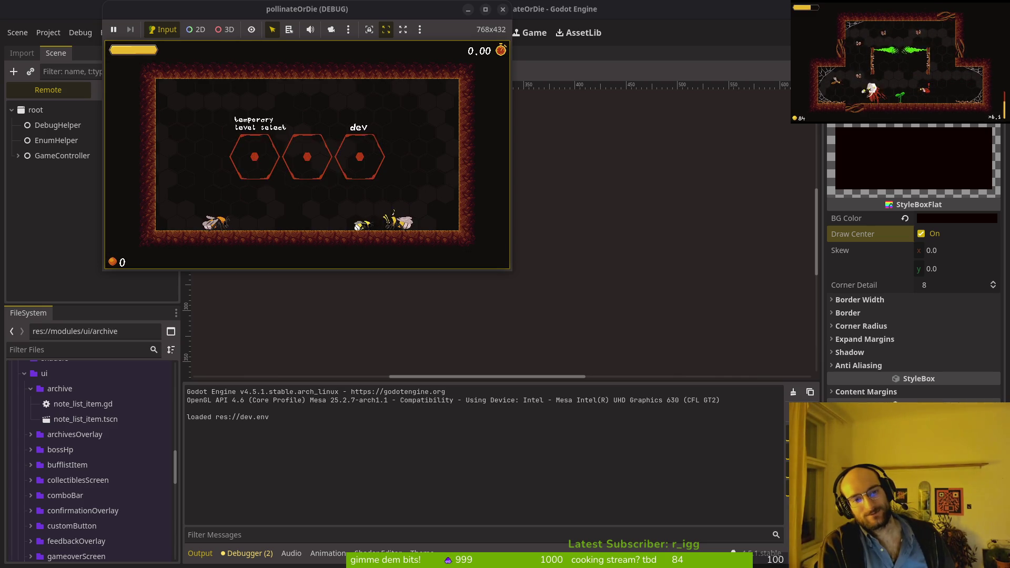
pyautogui.press('e')
pyautogui.press('Escape')
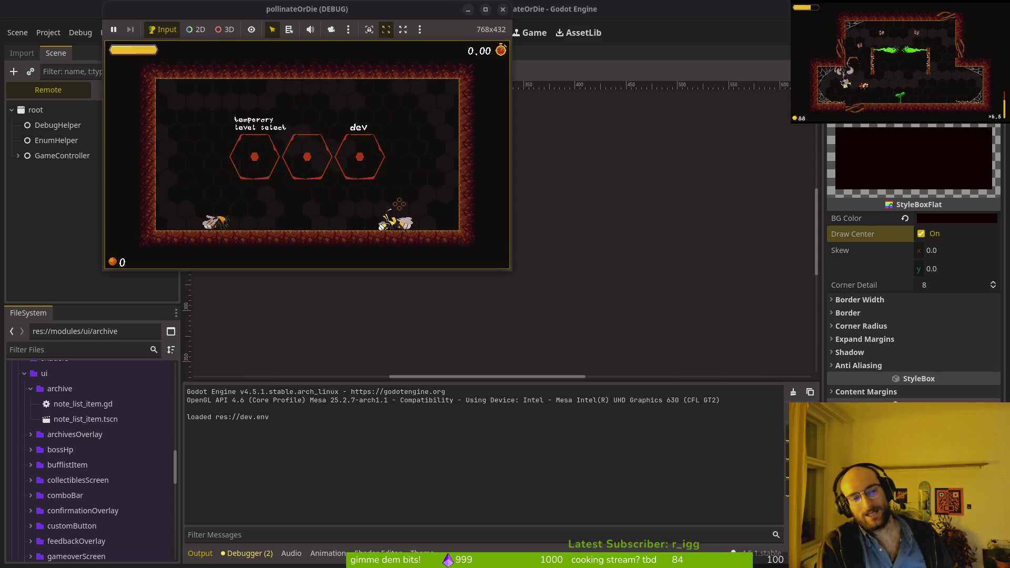
pyautogui.click(503, 9)
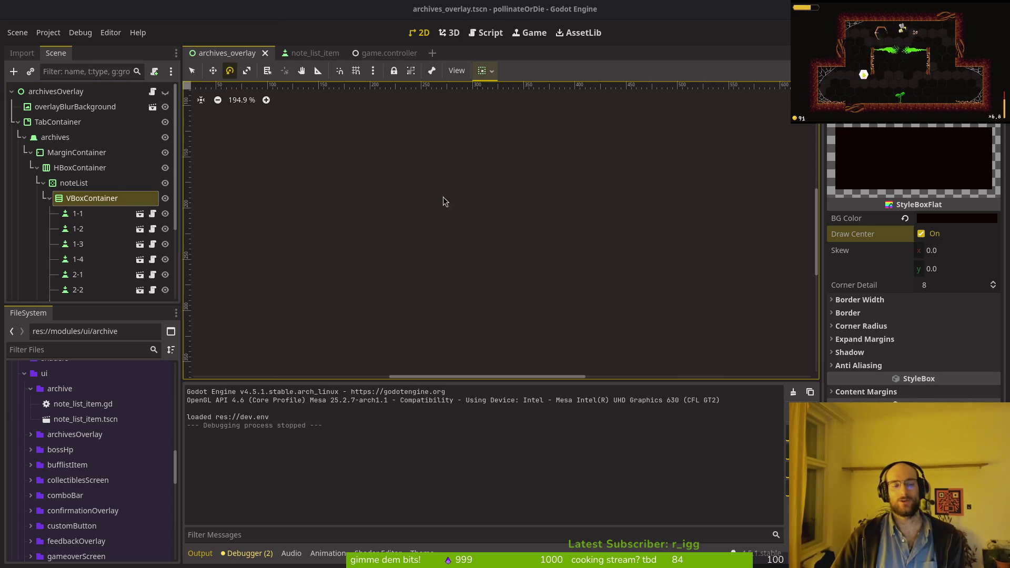
pyautogui.press('super+1')
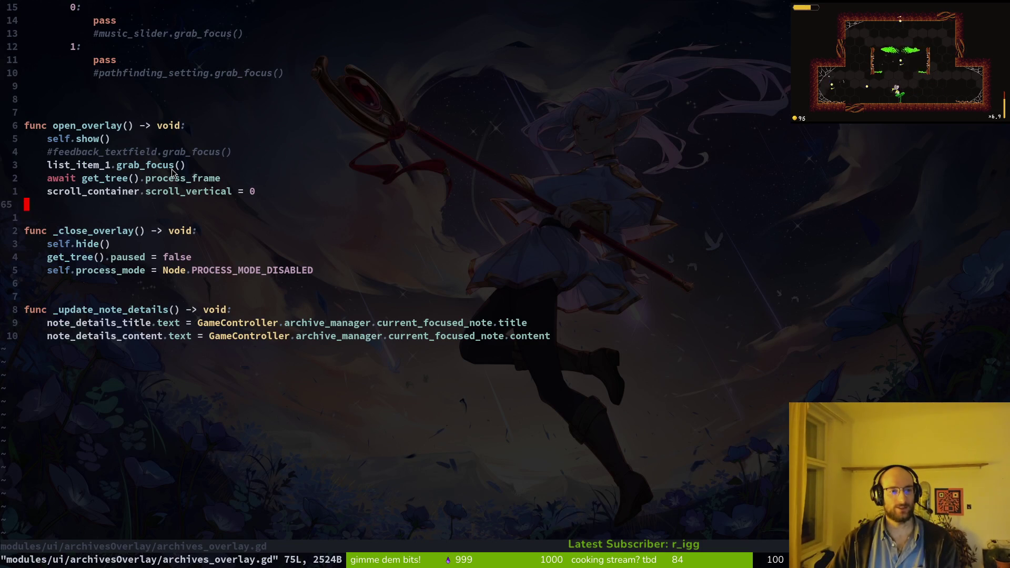
# - Cut the await and scroll reset lines from open_overlay and paste them at the end of _ready
pyautogui.click(80, 178)
pyautogui.hotkey('shift', 'v')
pyautogui.press('j')
pyautogui.press('d')
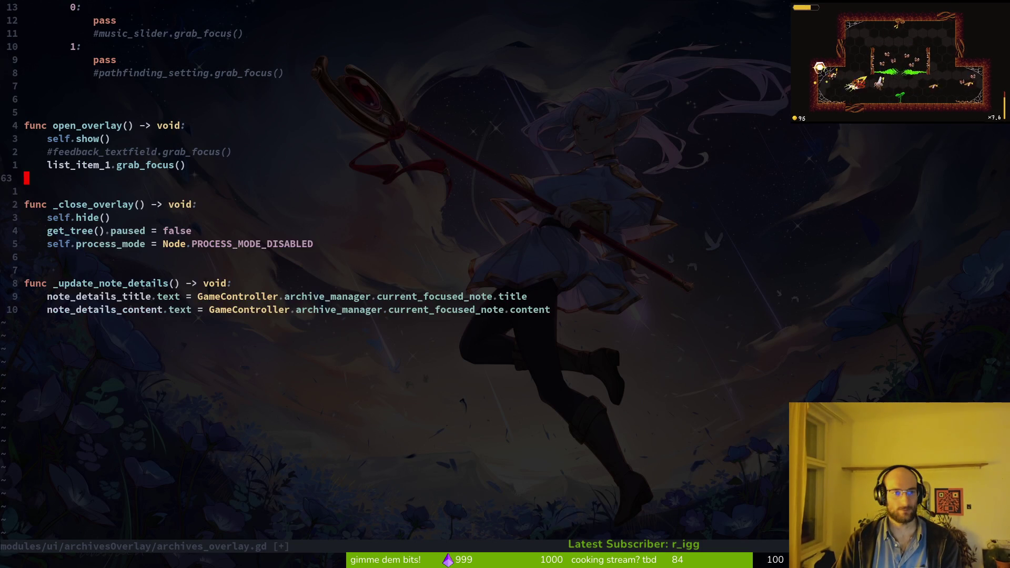
pyautogui.hotkey('ctrl', 'u')
pyautogui.hotkey('ctrl', 'u')
pyautogui.press('j')
pyautogui.press('j')
pyautogui.press('k')
pyautogui.press('k')
pyautogui.press('k')
pyautogui.press('P')
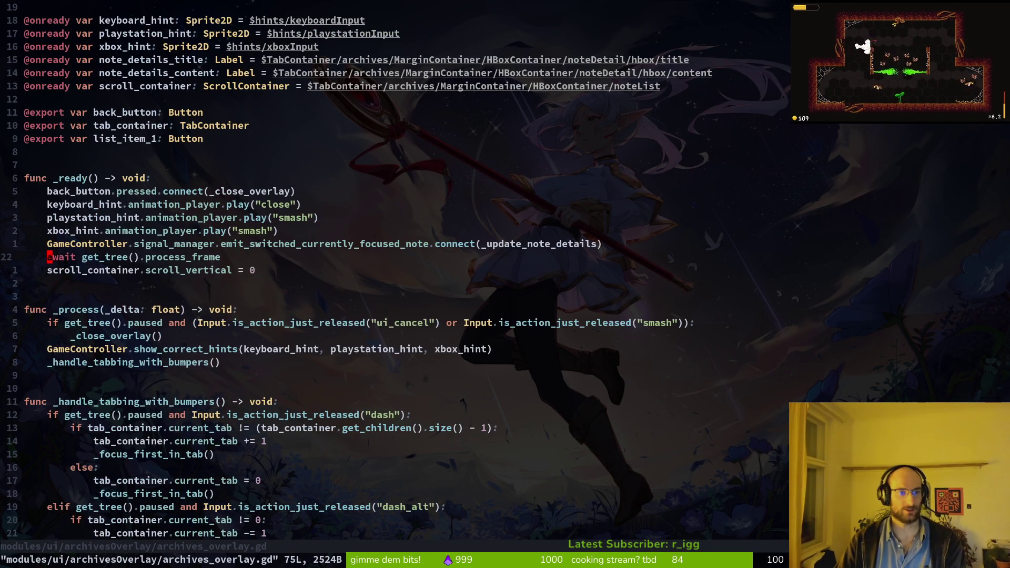
# - Run the game from Godot, then stop it with F8
pyautogui.hotkey('alt', 'Tab')
pyautogui.press('F5')
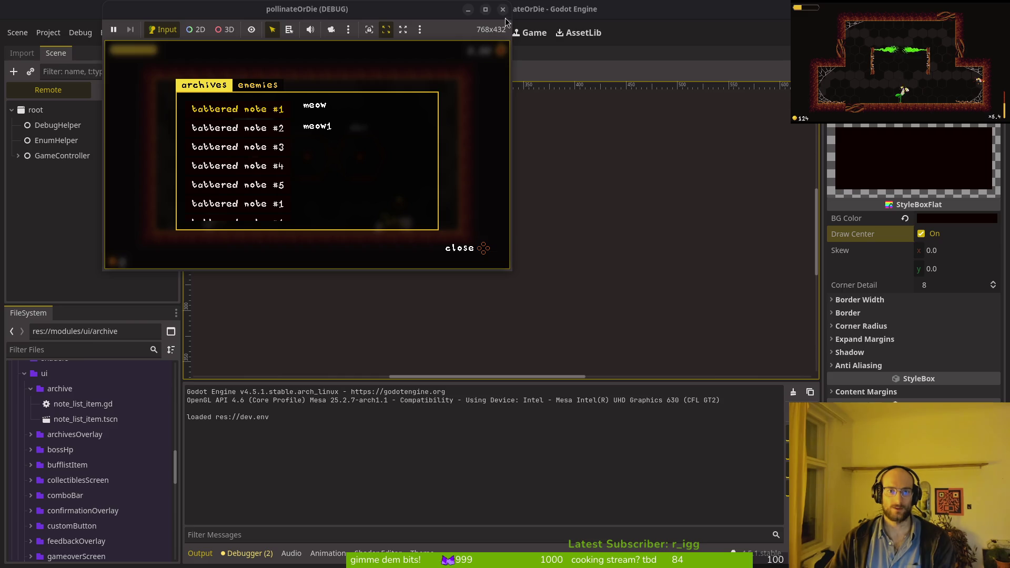
pyautogui.press('F8')
# - Cut the await and scroll_vertical lines back out of _ready and save
pyautogui.hotkey('alt', 'Tab')
pyautogui.scroll(-12, 320, 356)
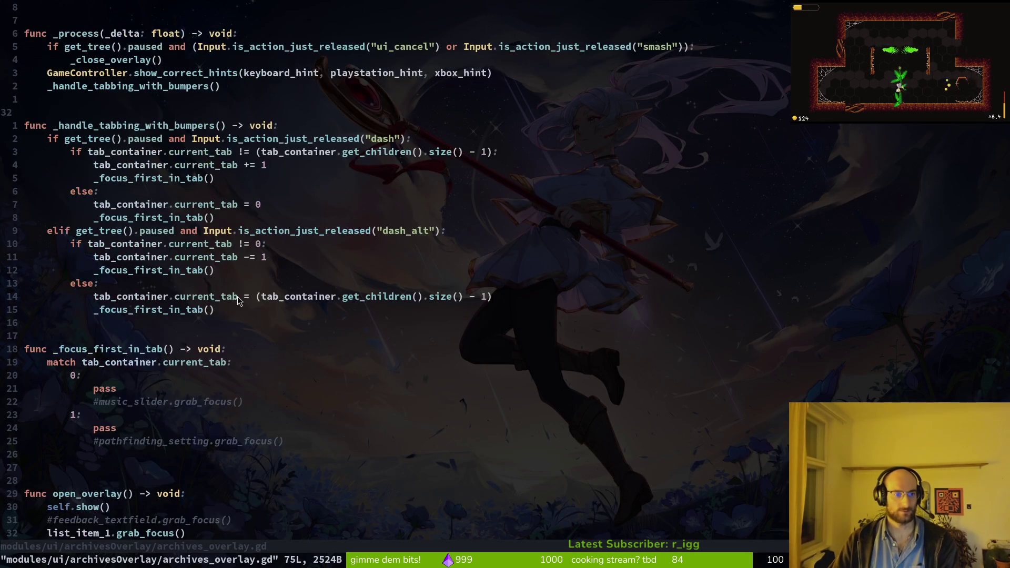
pyautogui.scroll(13, 180, 216)
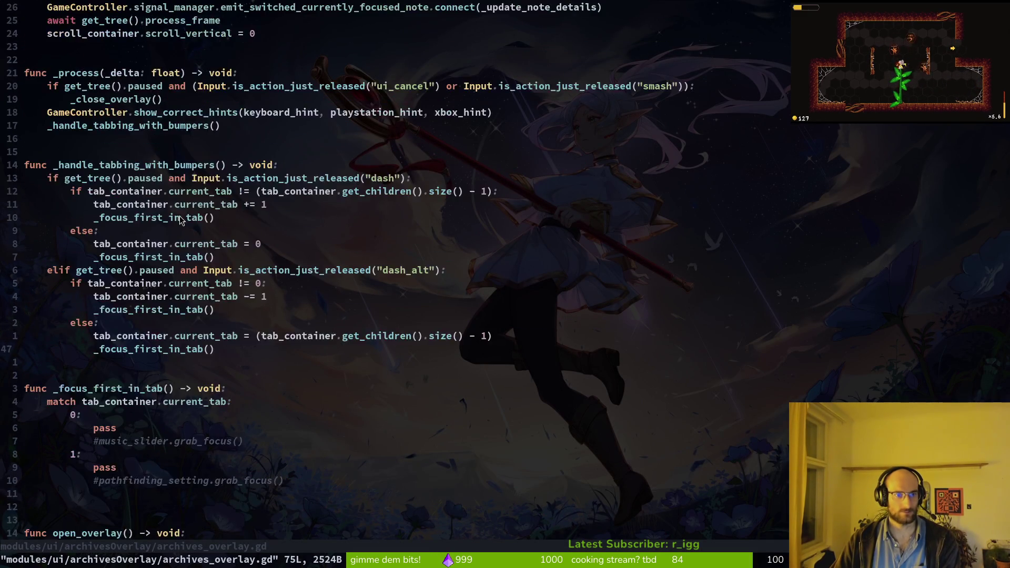
pyautogui.click(205, 284)
pyautogui.hotkey('shift', 'v')
pyautogui.write('j')
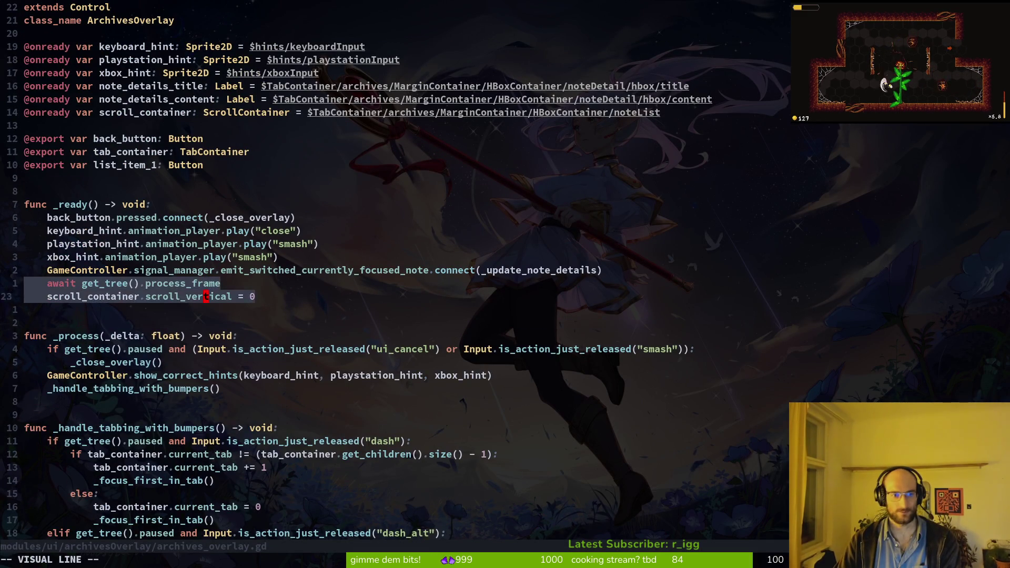
pyautogui.write('d:w')
pyautogui.press('Return')
# - Paste the two lines under open_overlay and save the script
pyautogui.scroll(-7, 205, 284)
pyautogui.hotkey('ctrl', 'd')
pyautogui.press('k')
pyautogui.press('k')
pyautogui.press('k')
pyautogui.write('p:w')
pyautogui.press('Return')
# - Launch the game and open the archives overlay to test the scroll reset
pyautogui.hotkey('alt', 'Tab')
pyautogui.press('F5')
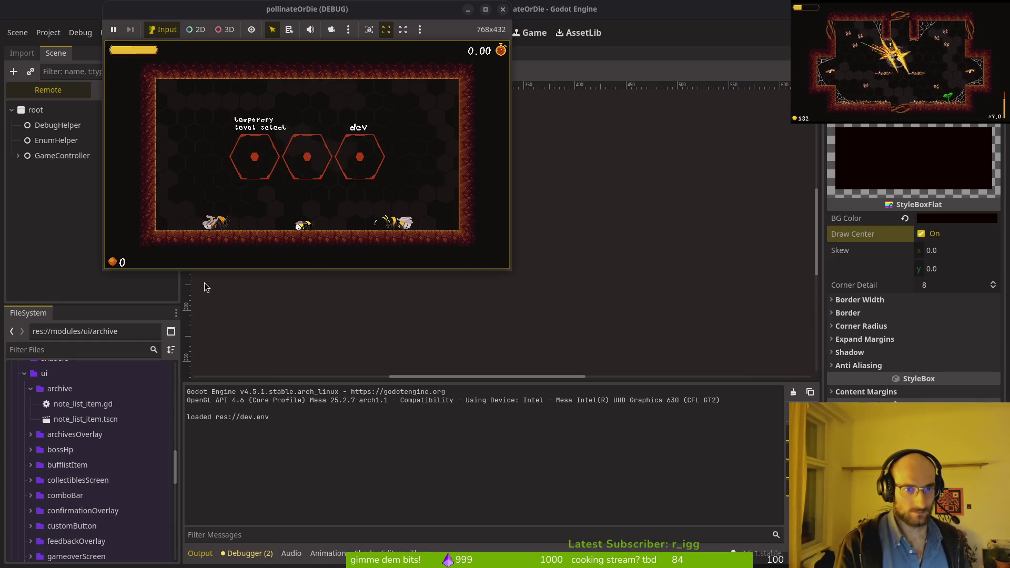
pyautogui.press('Right')
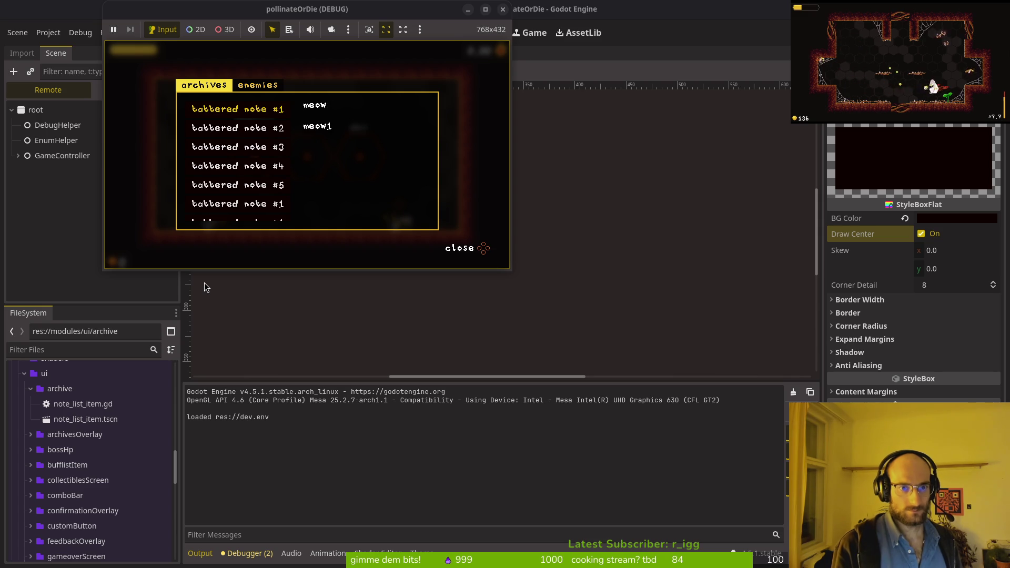
pyautogui.hotkey('alt', 'Tab')
pyautogui.hotkey('alt', 'Tab')
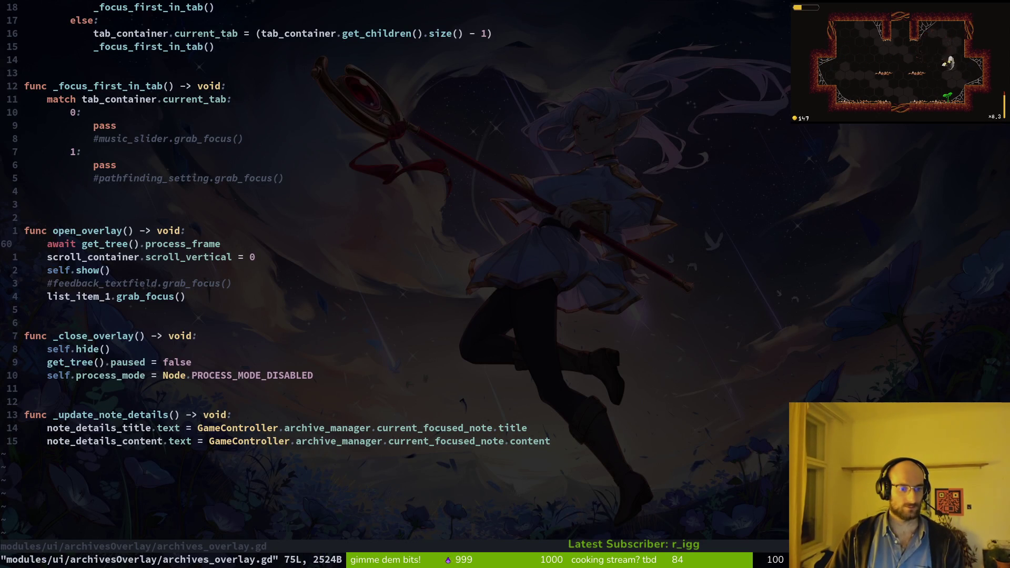
# - Move self.show() above the await line in open_overlay and save
pyautogui.hotkey('shift', 'v')
pyautogui.press('j')
pyautogui.press('j')
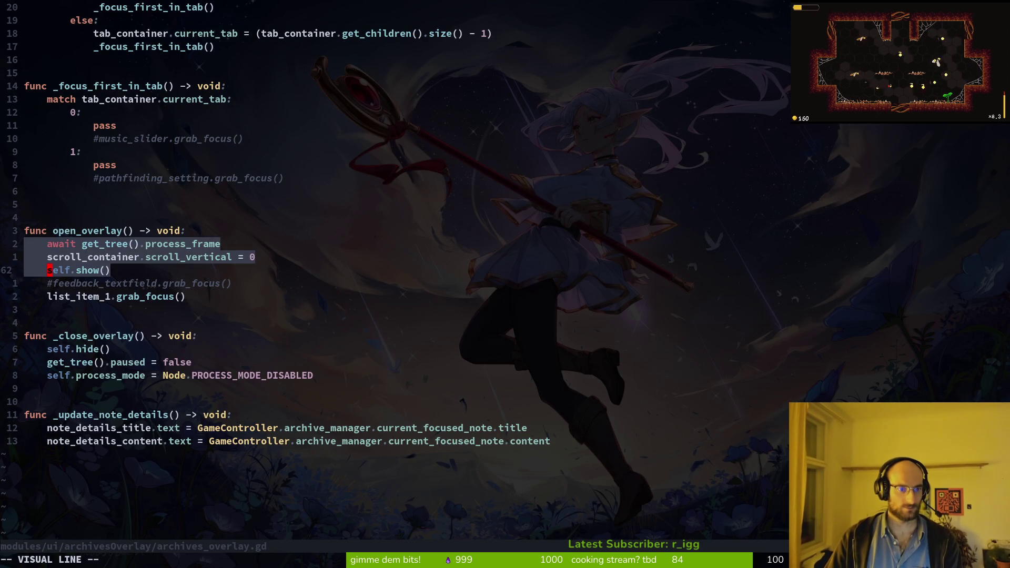
pyautogui.press('Escape')
pyautogui.press('k')
pyautogui.press('k')
pyautogui.hotkey('shift', 'v')
pyautogui.press('j')
pyautogui.hotkey('shift', 'j')
pyautogui.press('Escape')
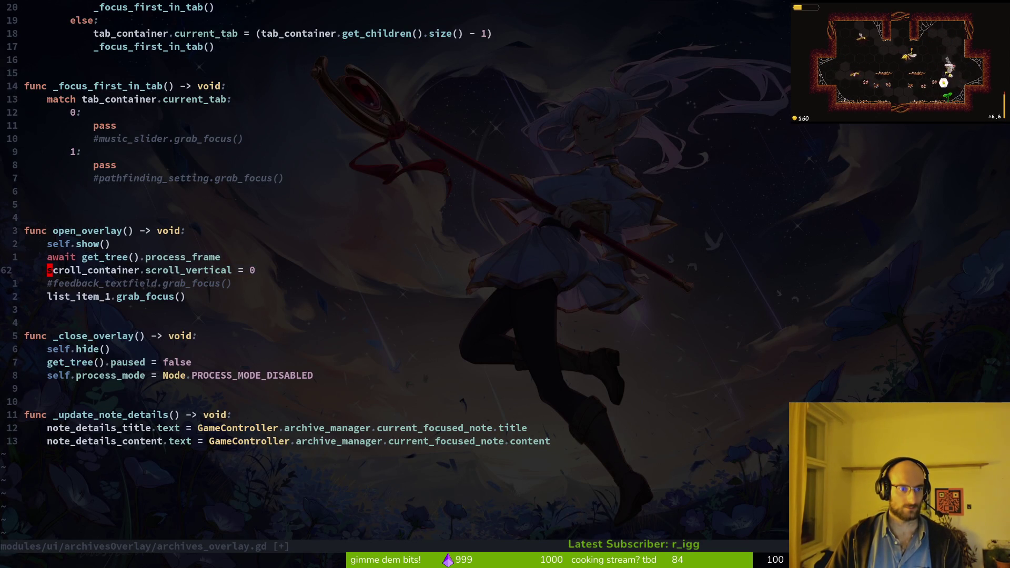
pyautogui.write(':w')
pyautogui.press('Return')
# - Move the await and scroll reset lines below grab_focus, then rerun the game with F5
pyautogui.press('k')
pyautogui.hotkey('shift', 'v')
pyautogui.press('Escape')
pyautogui.press('j')
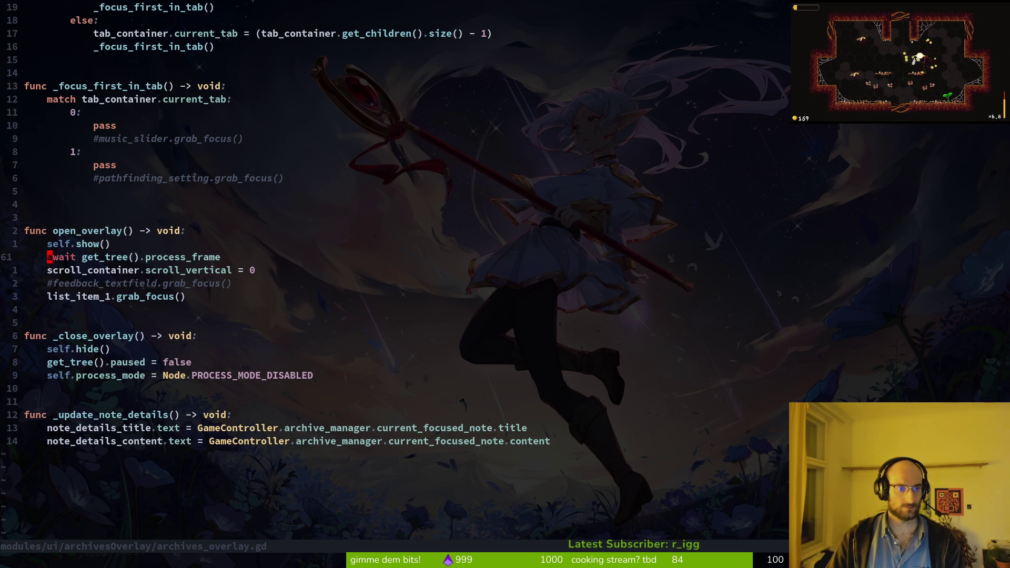
pyautogui.hotkey('shift', 'v')
pyautogui.press('k')
pyautogui.hotkey('shift', 'j')
pyautogui.hotkey('shift', 'j')
pyautogui.press('Escape')
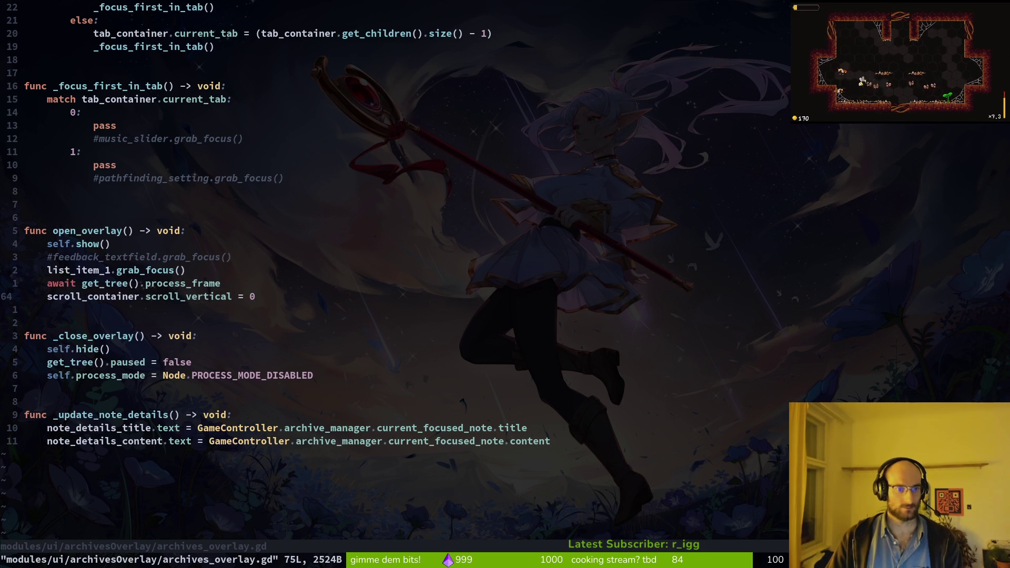
pyautogui.hotkey('alt', 'Tab')
pyautogui.press('F5')
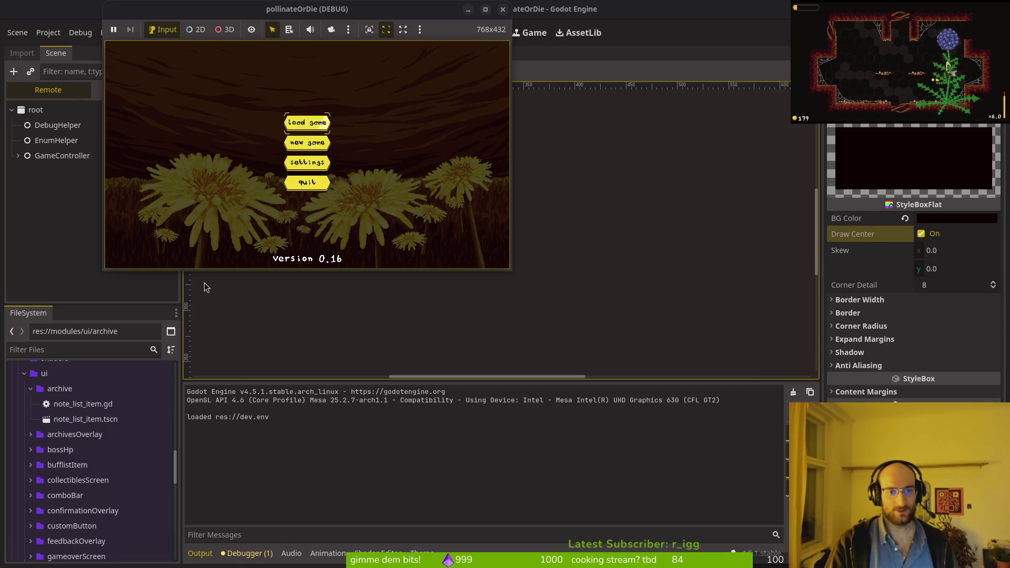
# - Enter the hub, open the archives overlay, then stop the game with F8
pyautogui.press('Return')
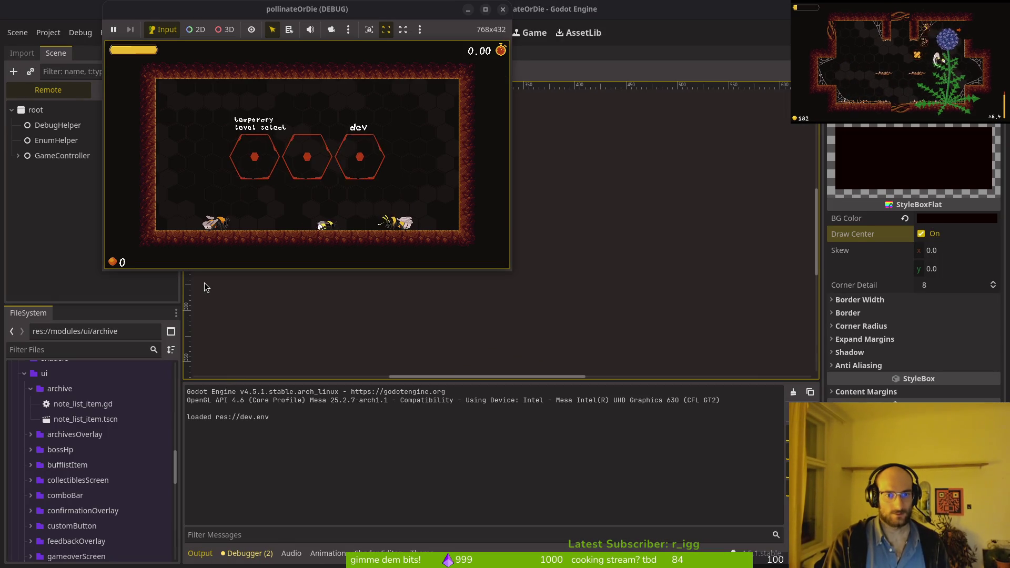
pyautogui.press('Tab')
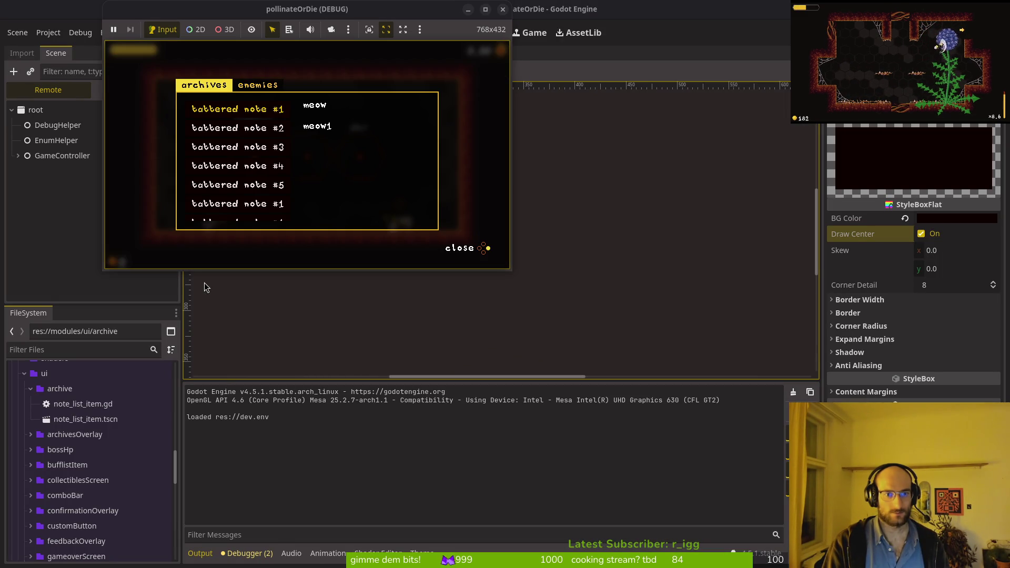
pyautogui.press('F8')
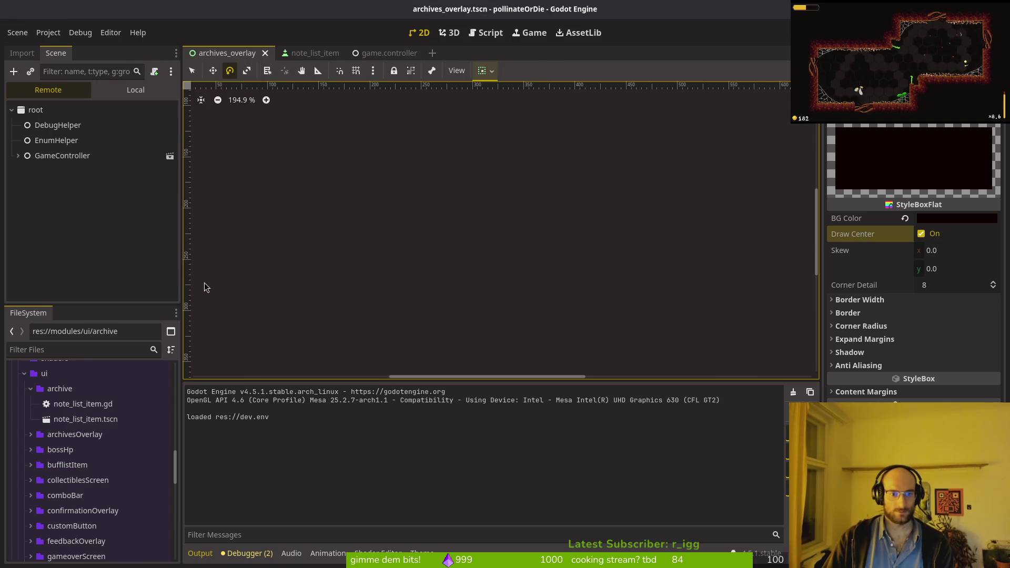
# - In nvim, change scroll_vertical to follow_focus with cw
pyautogui.hotkey('alt', 'Tab')
pyautogui.write('cwfollow_focus')
pyautogui.press('Escape')
# - Finish the line as 'follow_focus = true' and save the script
pyautogui.write('e')
pyautogui.press('Escape')
pyautogui.write(':w')
pyautogui.press('Return')
# - In the archivesOverlay scene, select noteList and enable Follow Focus in the Inspector
pyautogui.hotkey('alt', 'Tab')
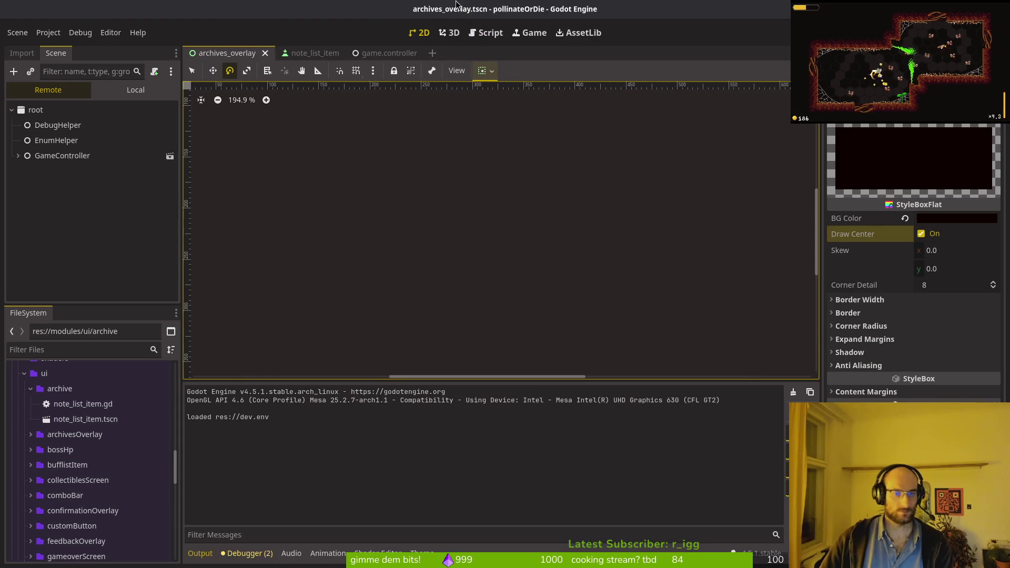
pyautogui.click(136, 90)
pyautogui.click(68, 203)
pyautogui.click(932, 141)
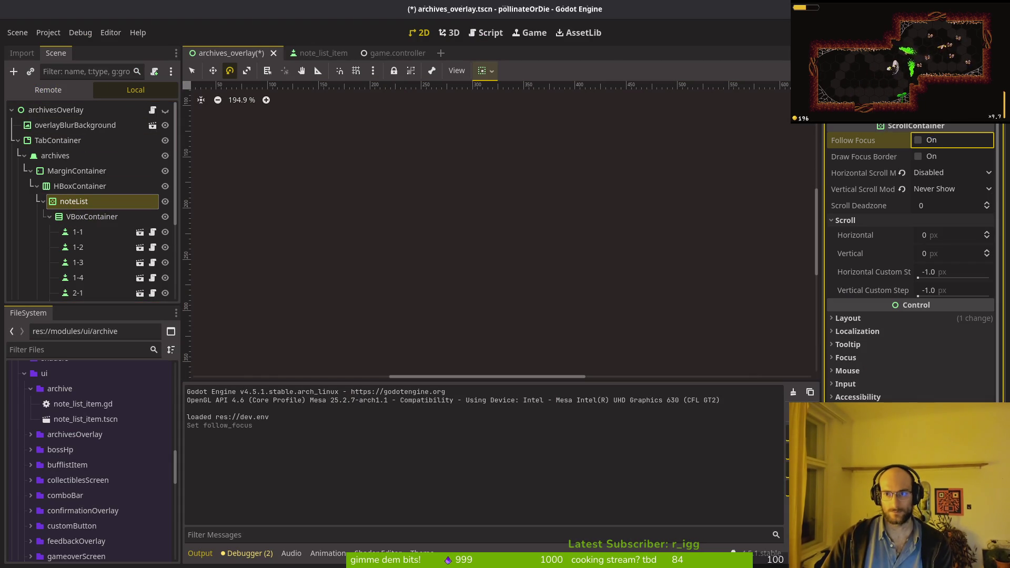
# - Run the game, move down and up through the notes, close the overlay and stop
pyautogui.press('F5')
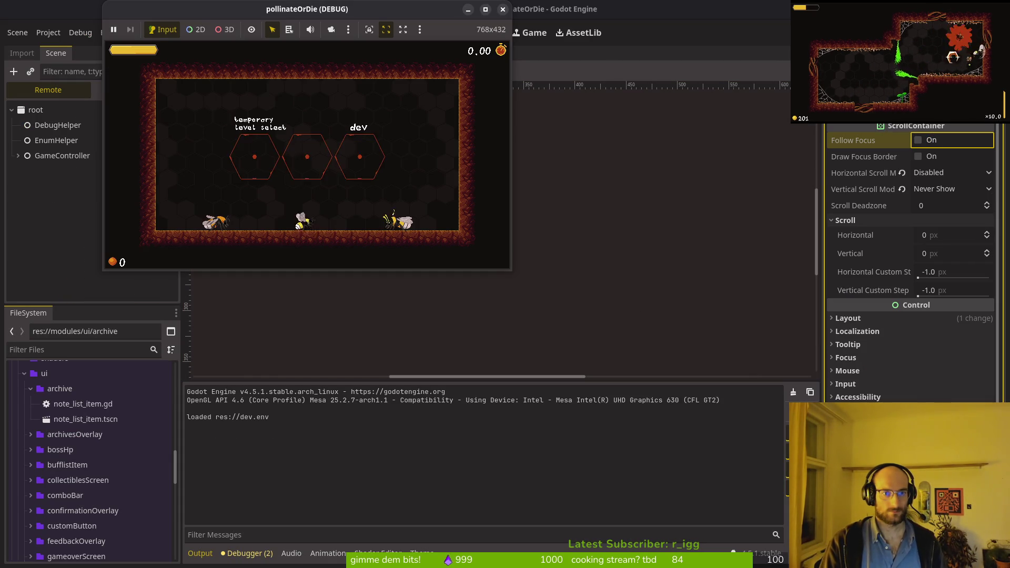
pyautogui.press('Down')
pyautogui.press('Down')
pyautogui.press('Down')
pyautogui.press('Up')
pyautogui.press('Up')
pyautogui.press('Up')
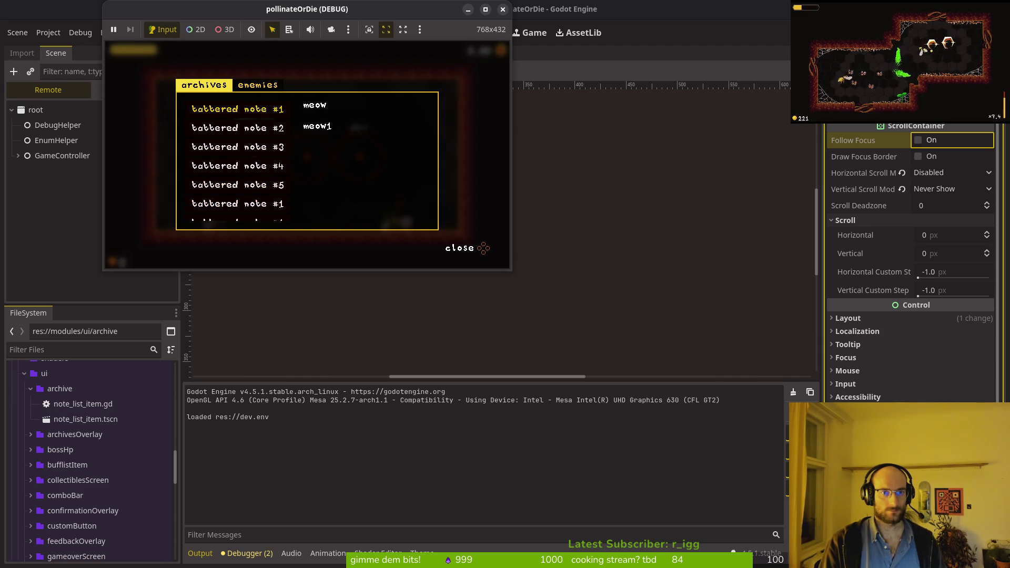
pyautogui.press('Escape')
pyautogui.hotkey('alt', 'Tab')
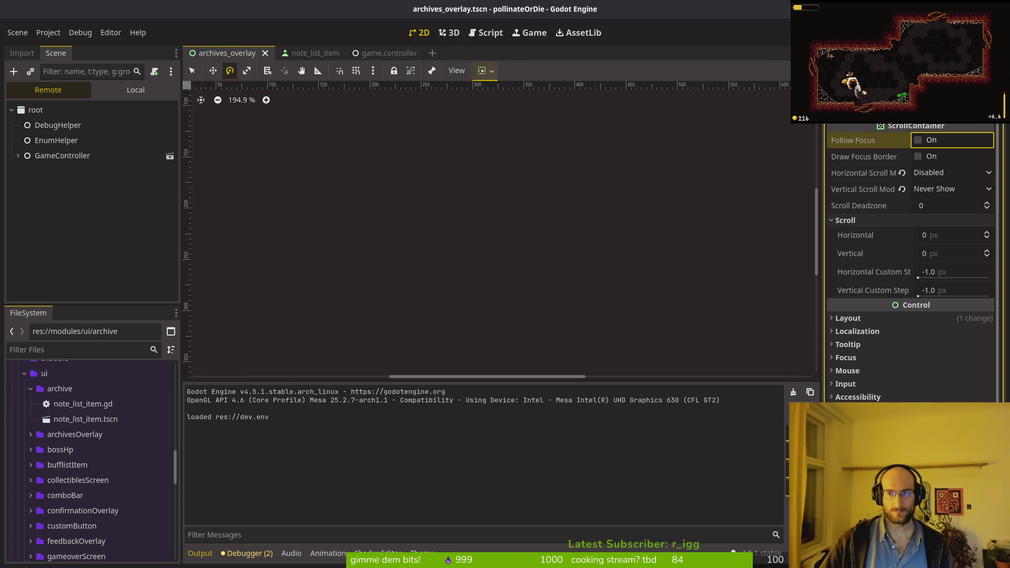
pyautogui.press('F8')
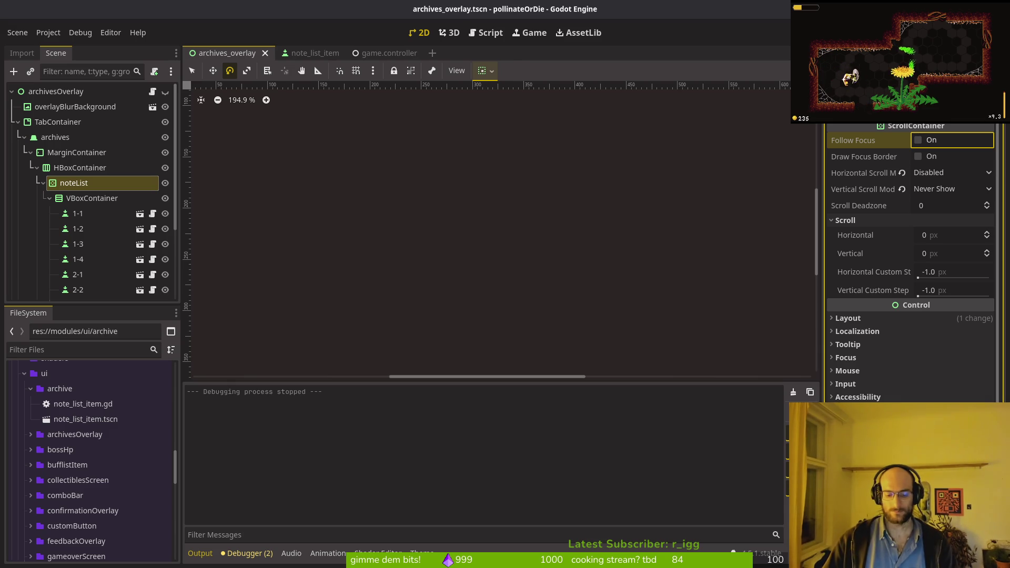
# - Restart the game, open the archives overlay, step down the note list, then close the window
pyautogui.press('F5')
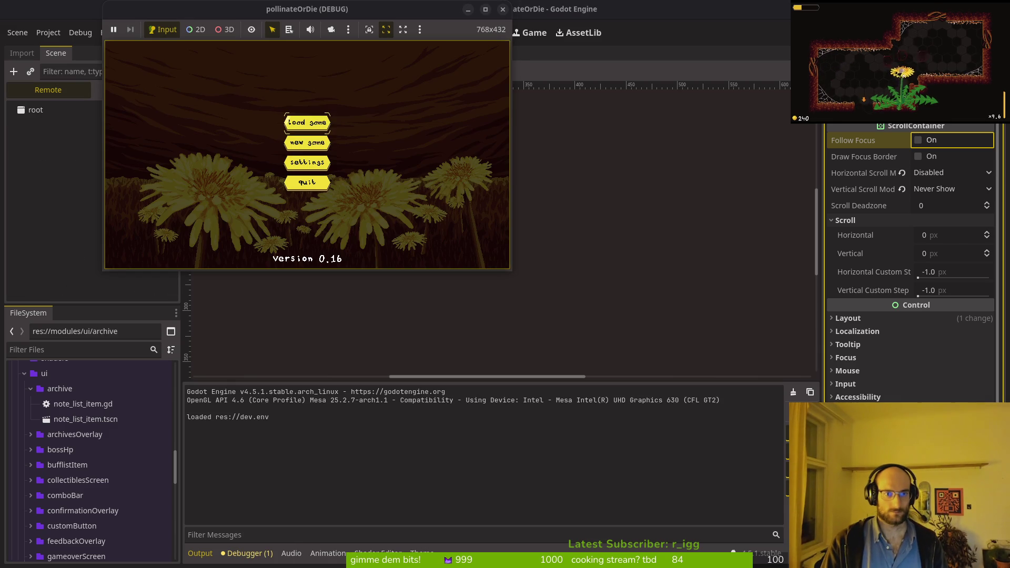
pyautogui.press('Return')
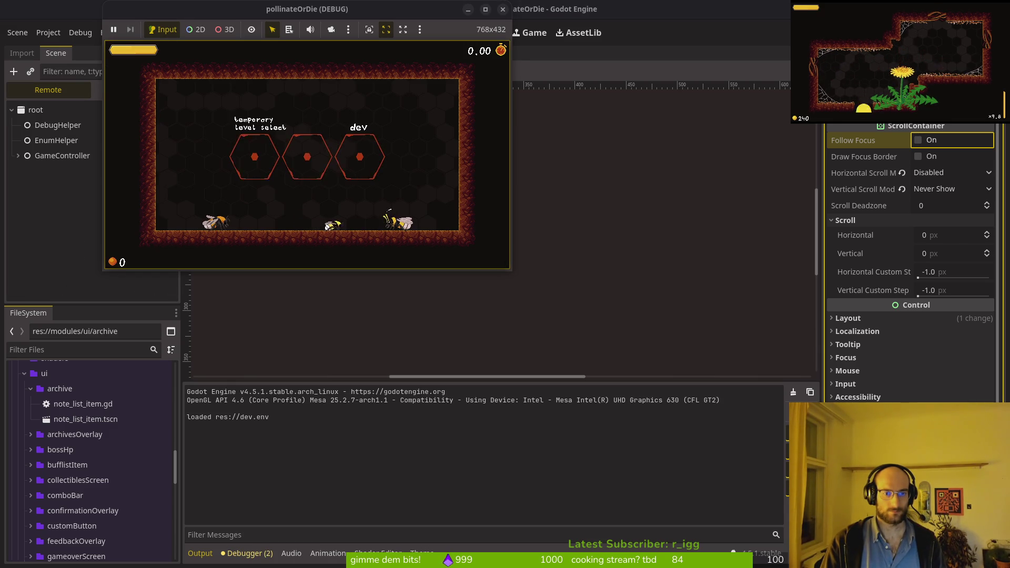
pyautogui.press('Tab')
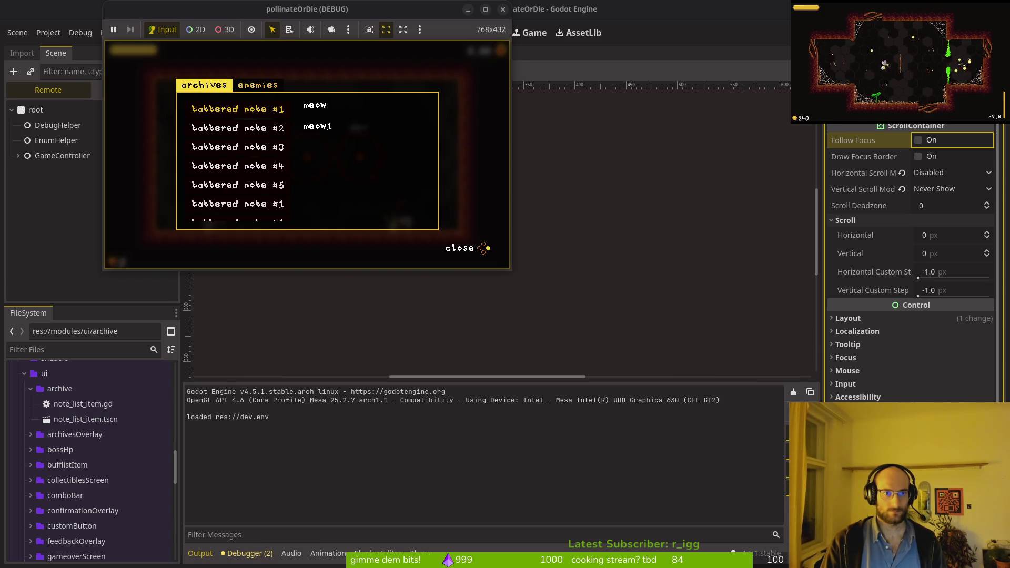
pyautogui.press('Down')
pyautogui.press('Down')
pyautogui.press('Down')
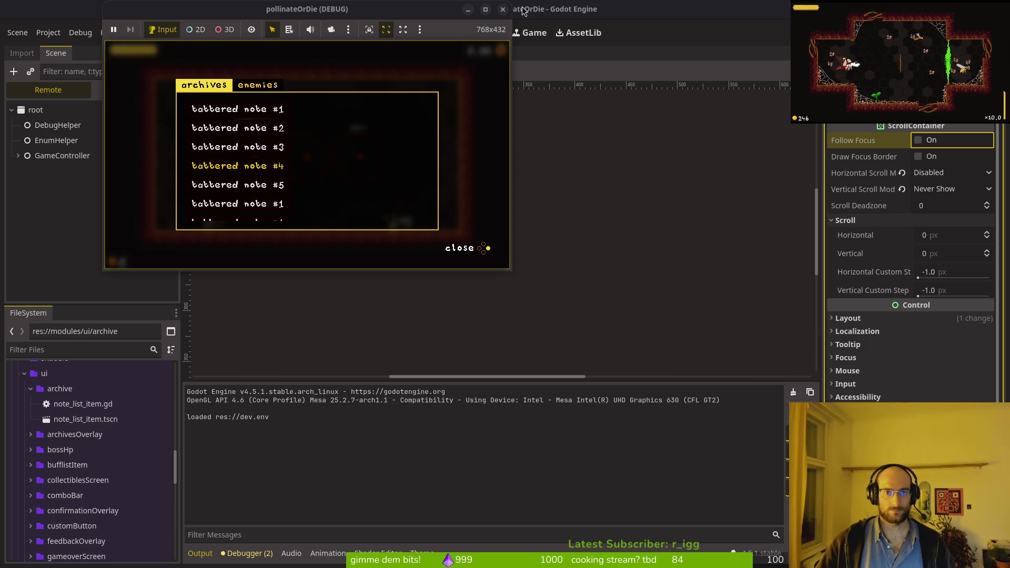
pyautogui.click(506, 11)
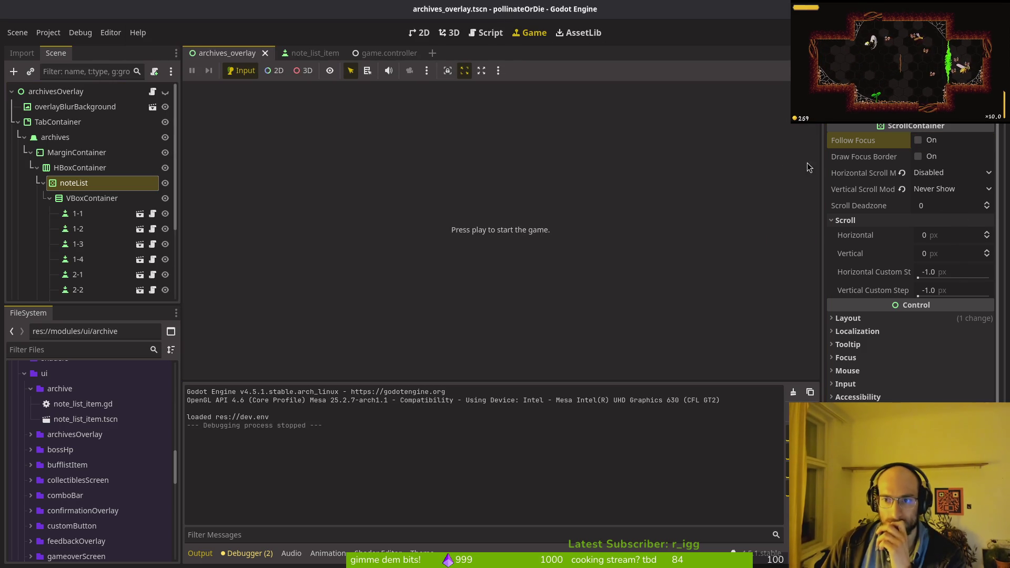
# - Cut the list_item_1.grab_focus() line from open_overlay and save
pyautogui.hotkey('alt', 'Tab')
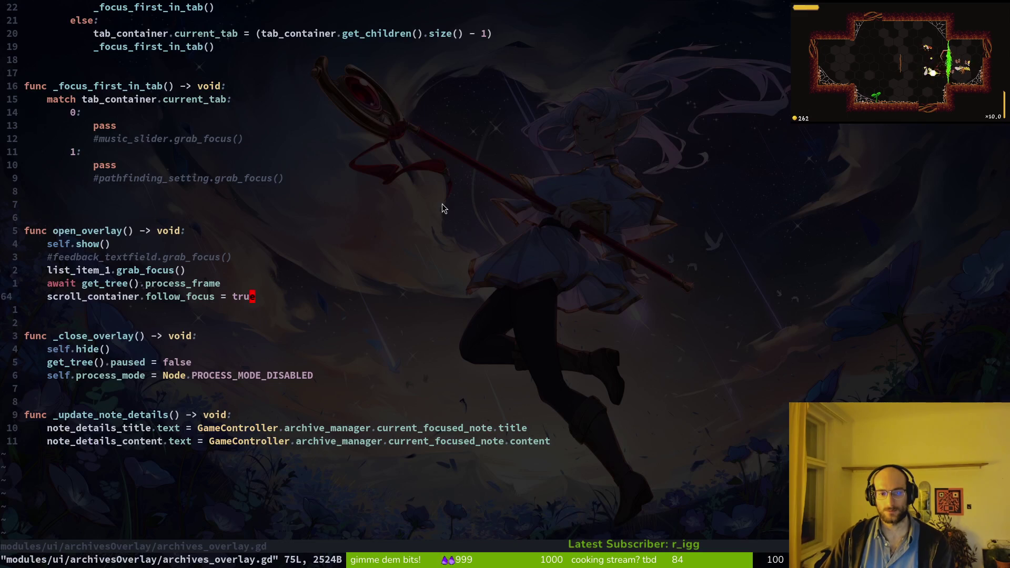
pyautogui.scroll(12, 250, 275)
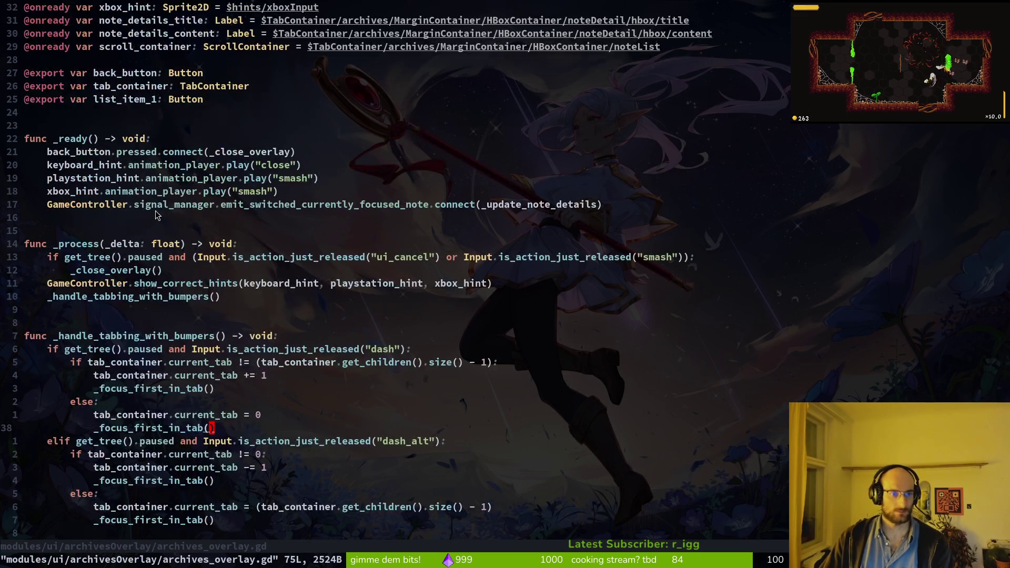
pyautogui.scroll(-5, 148, 187)
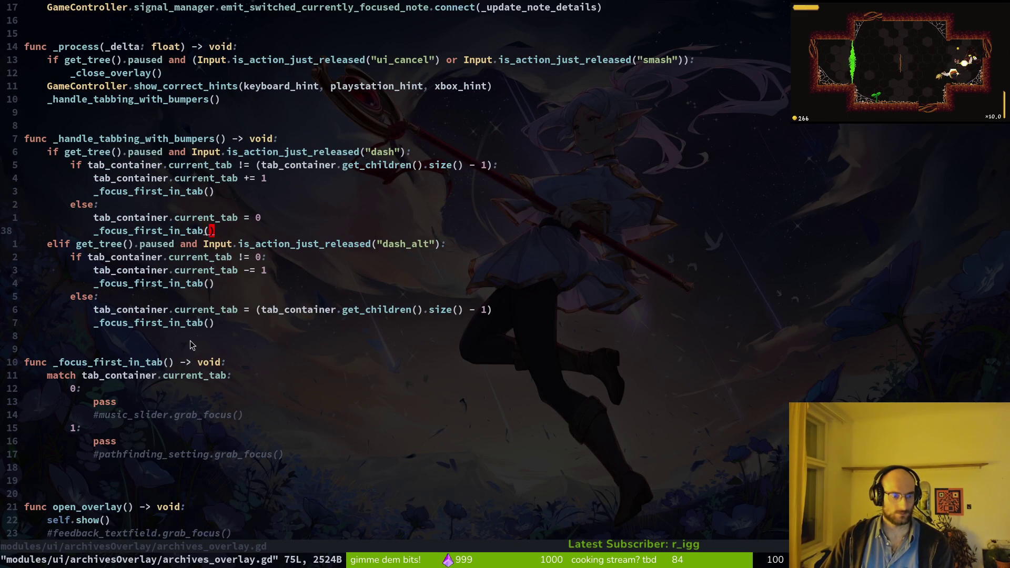
pyautogui.scroll(-5, 192, 346)
pyautogui.click(129, 355)
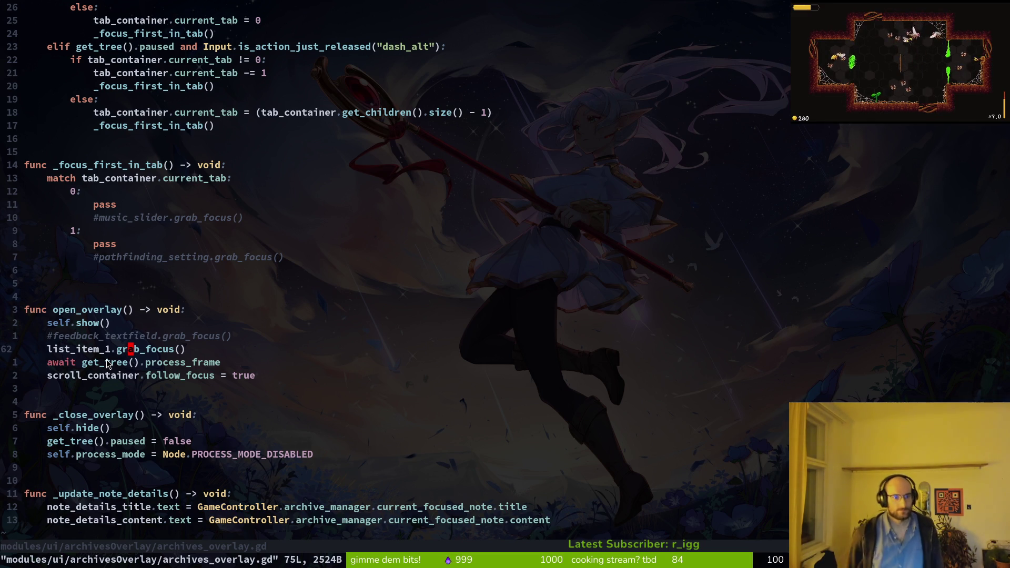
pyautogui.hotkey('shift', 'v')
pyautogui.press('d')
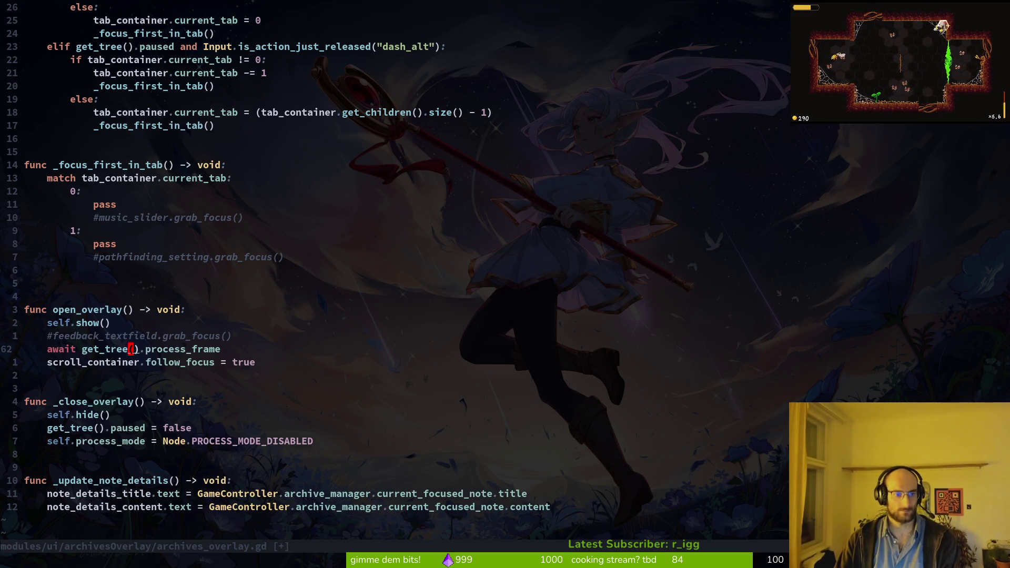
pyautogui.hotkey('ctrl', 's')
# - Paste the focus line into _ready, then undo and redo to restore it in open_overlay
pyautogui.hotkey('ctrl', 'u')
pyautogui.hotkey('ctrl', 'u')
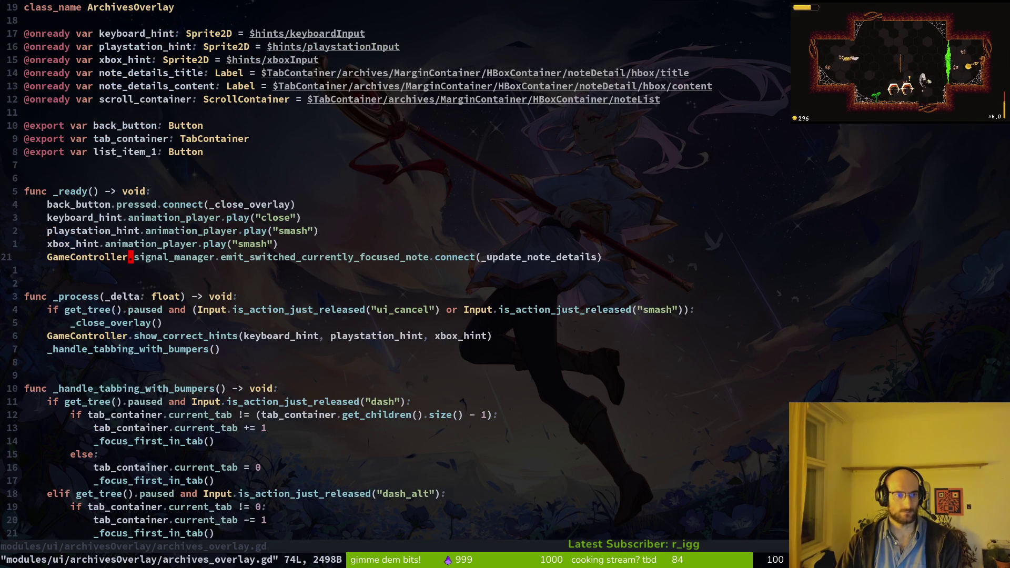
pyautogui.press('p')
pyautogui.hotkey('ctrl', 's')
pyautogui.hotkey('ctrl', 'd')
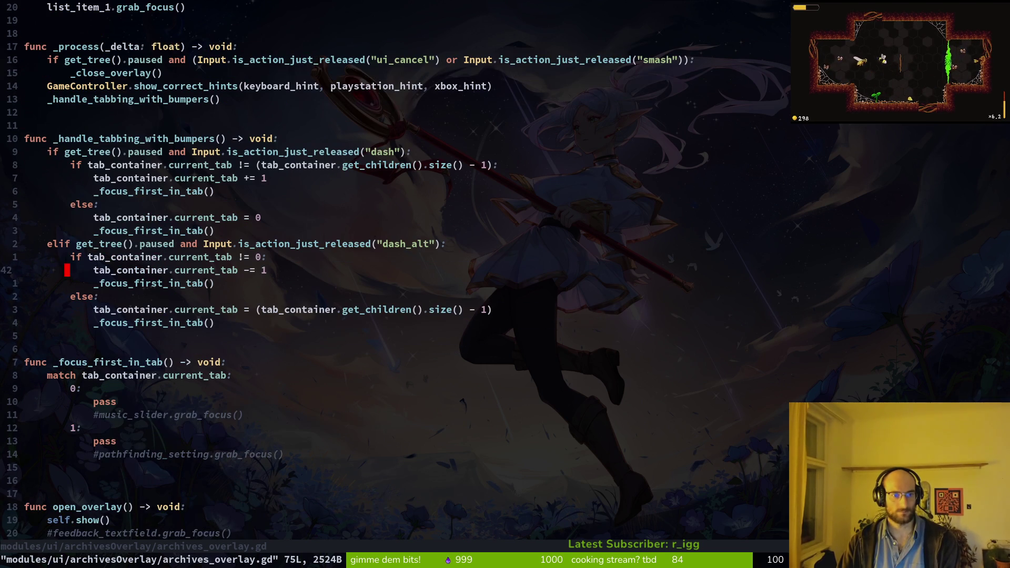
pyautogui.press('u')
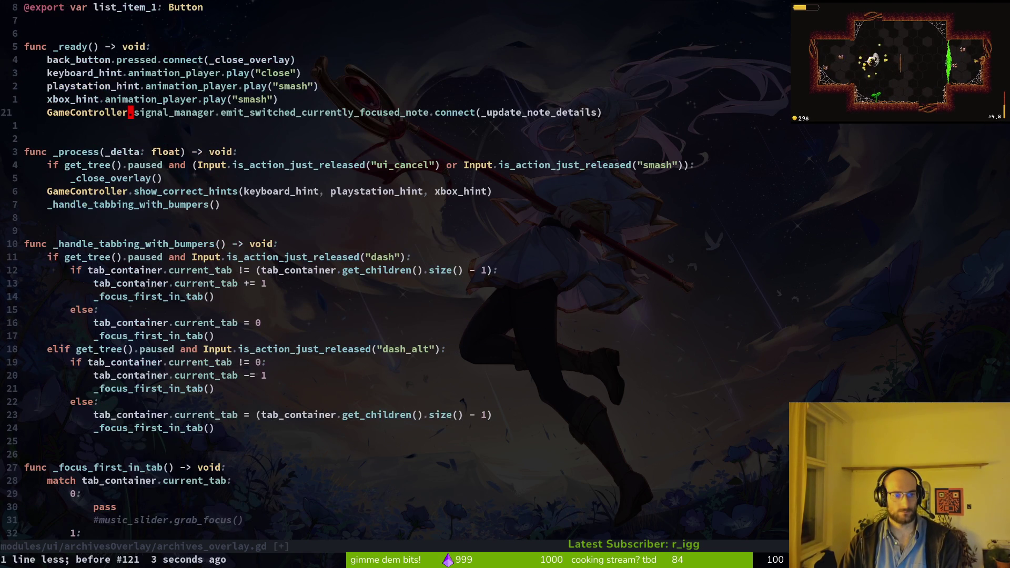
pyautogui.press('u')
pyautogui.hotkey('ctrl', 's')
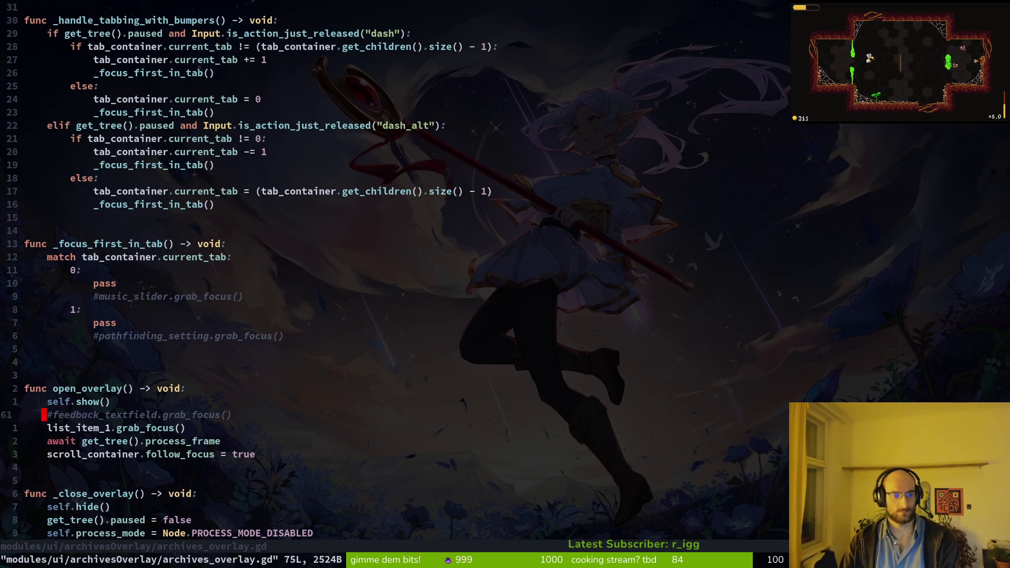
# - Delete the commented feedback_textfield.grab_focus() line and save
pyautogui.press('k')
pyautogui.press('d')
pyautogui.press('d')
pyautogui.hotkey('ctrl', 's')
pyautogui.press('k')
pyautogui.press('k')
pyautogui.press('k')
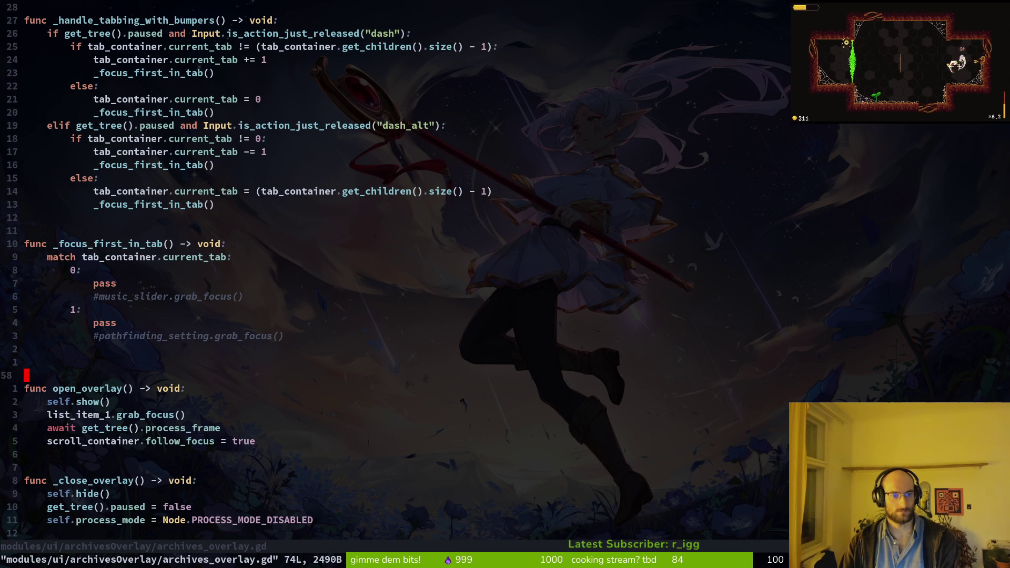
pyautogui.press('k')
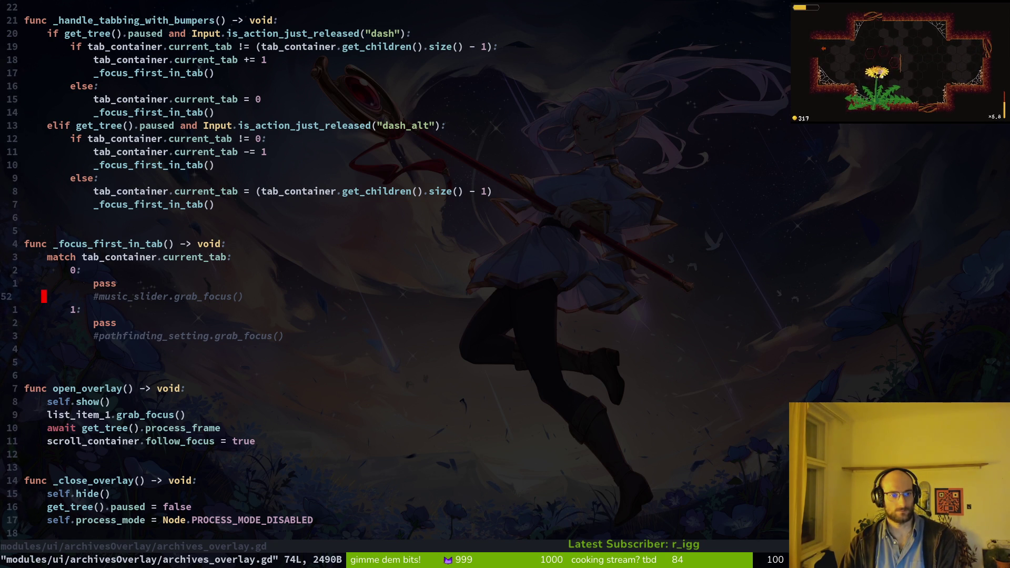
# - Try deleting the music_slider and pathfinding comment lines, then undo those edits
pyautogui.press('k')
pyautogui.press('d')
pyautogui.press('d')
pyautogui.press('j')
pyautogui.press('j')
pyautogui.press('d')
pyautogui.press('d')
pyautogui.press('k')
pyautogui.press('k')
pyautogui.press('k')
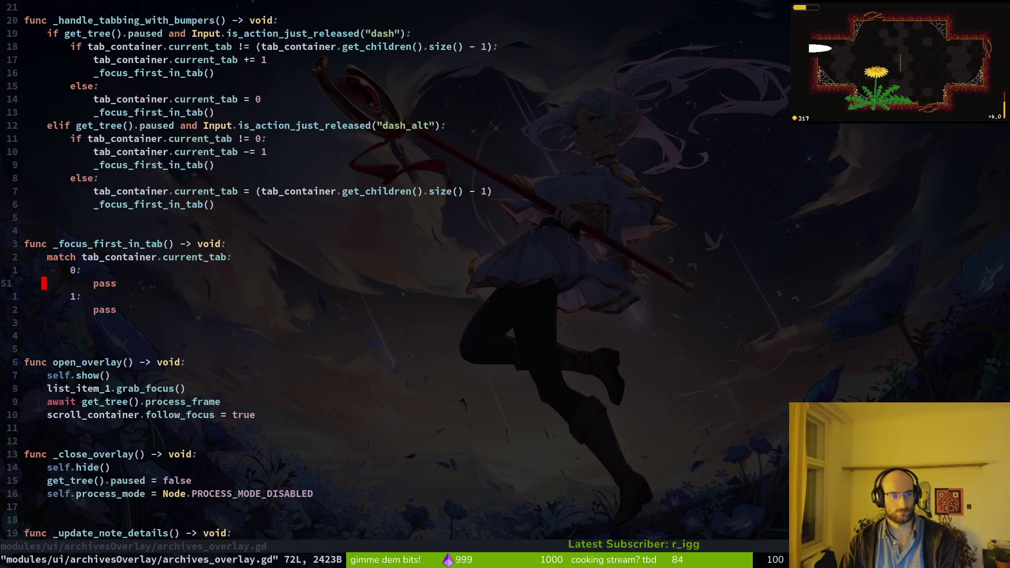
pyautogui.press('o')
pyautogui.press('Escape')
pyautogui.press('u')
pyautogui.press('u')
pyautogui.press('u')
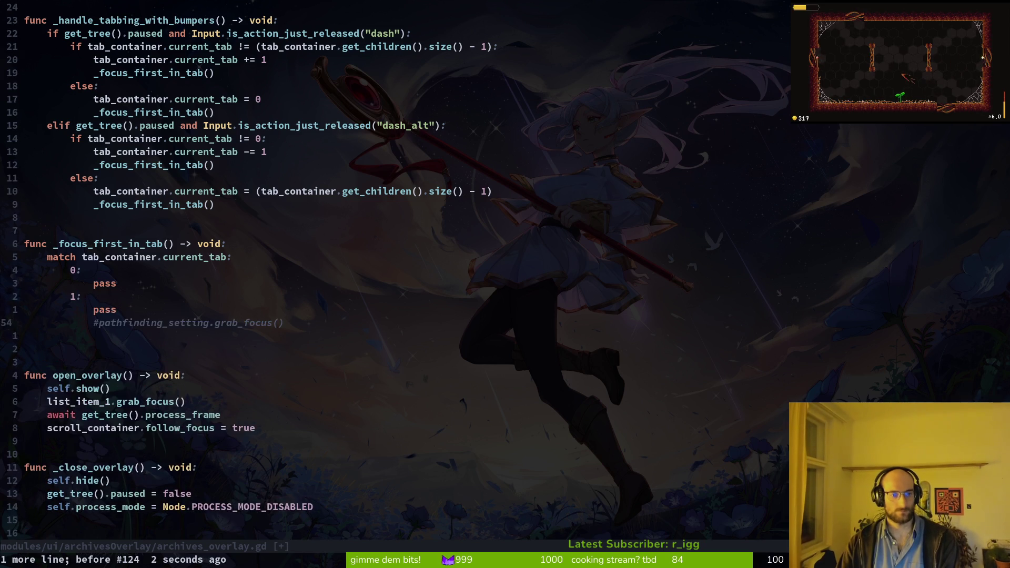
# - Replace the #music_slider comment with list_item_1 for tab 0 and save
pyautogui.press('h')
pyautogui.press('c')
pyautogui.press('t')
pyautogui.press('.')
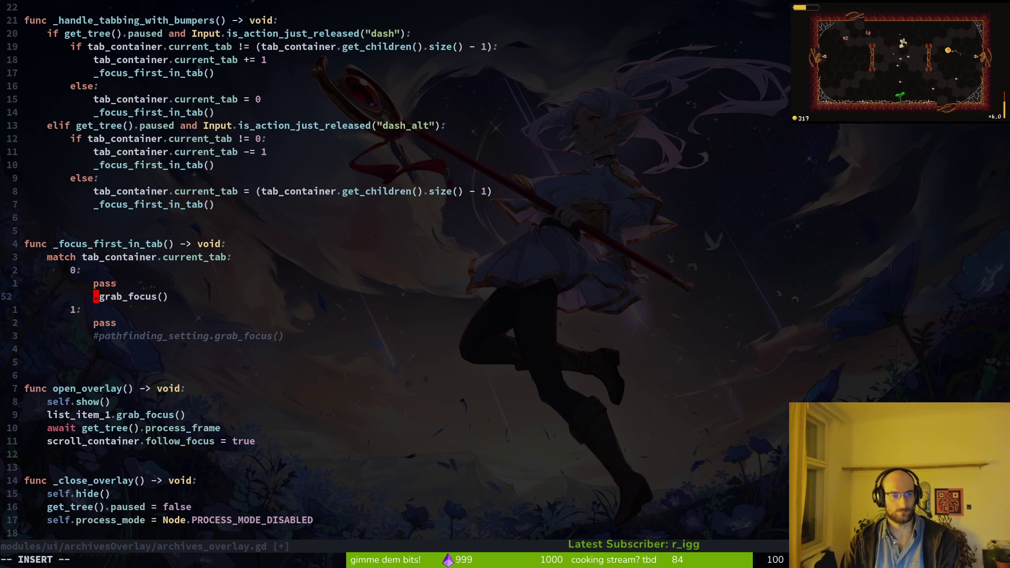
pyautogui.write('list_item_1')
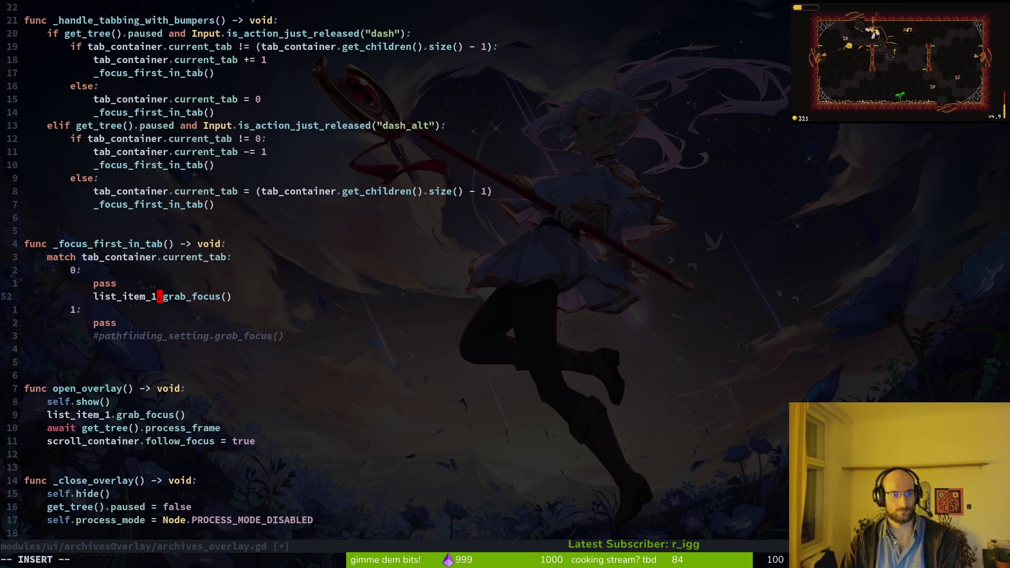
pyautogui.press('Escape')
pyautogui.write(':w')
pyautogui.press('Return')
pyautogui.press('j')
pyautogui.press('j')
# - Delete the redundant pass line under tab 0 and save
pyautogui.press('k')
pyautogui.press('k')
pyautogui.press('k')
pyautogui.press('d')
pyautogui.press('d')
pyautogui.write(':w')
pyautogui.press('Return')
pyautogui.press('j')
pyautogui.press('j')
pyautogui.press('j')
# - Rename the tab 1 pathfinding_setting comment to enemi_1 and save
pyautogui.press('b')
pyautogui.press('c')
pyautogui.press('t')
pyautogui.press('.')
pyautogui.write('enemi')
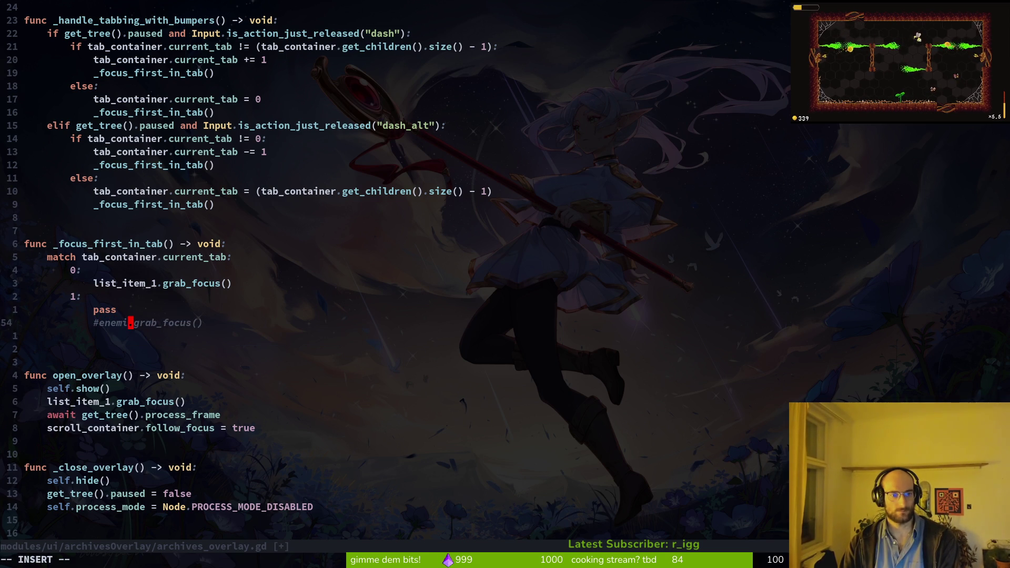
pyautogui.write('_1')
pyautogui.press('Escape')
pyautogui.write(':w')
pyautogui.press('Return')
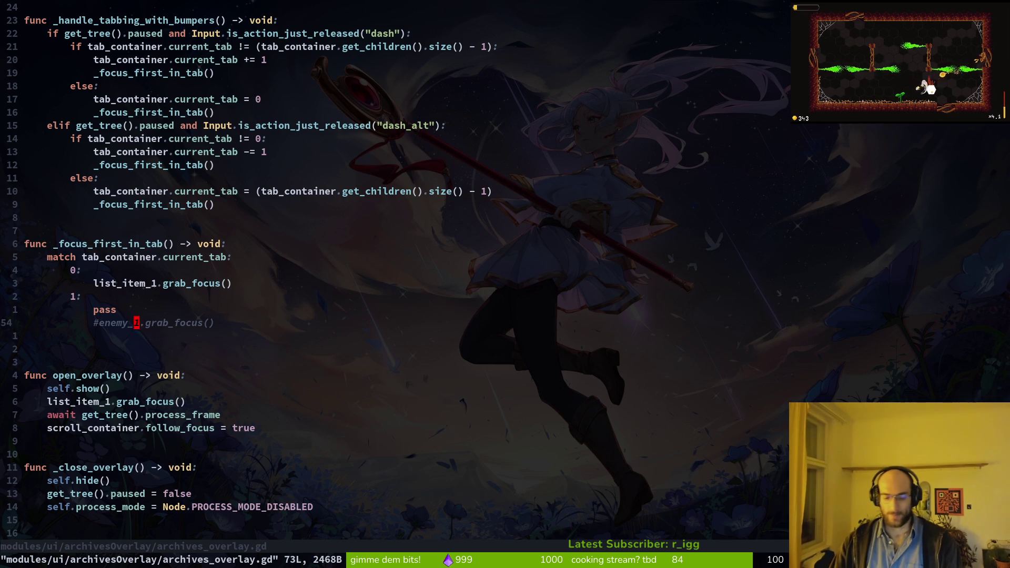
# - Quit Vim and run tig status to view the changed files
pyautogui.write(':q')
pyautogui.press('Return')
pyautogui.write('tig status')
pyautogui.press('Return')
pyautogui.press('Down')
pyautogui.press('Down')
pyautogui.press('Down')
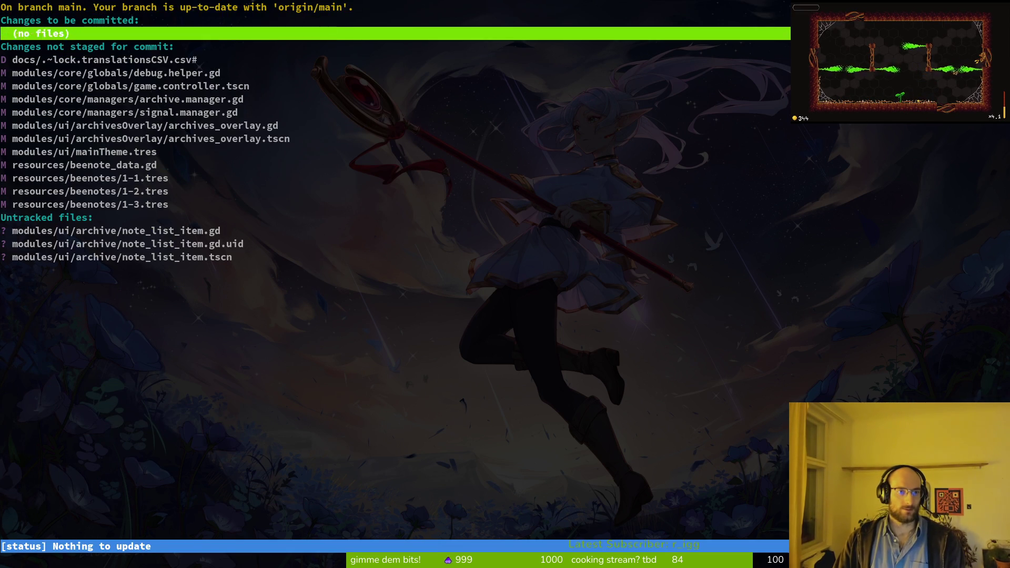
# - Stage the new note_list_item files, bee notes 1-1 to 1-3, beenote_data.gd and mainTheme.tres
pyautogui.press('Down')
pyautogui.press('Down')
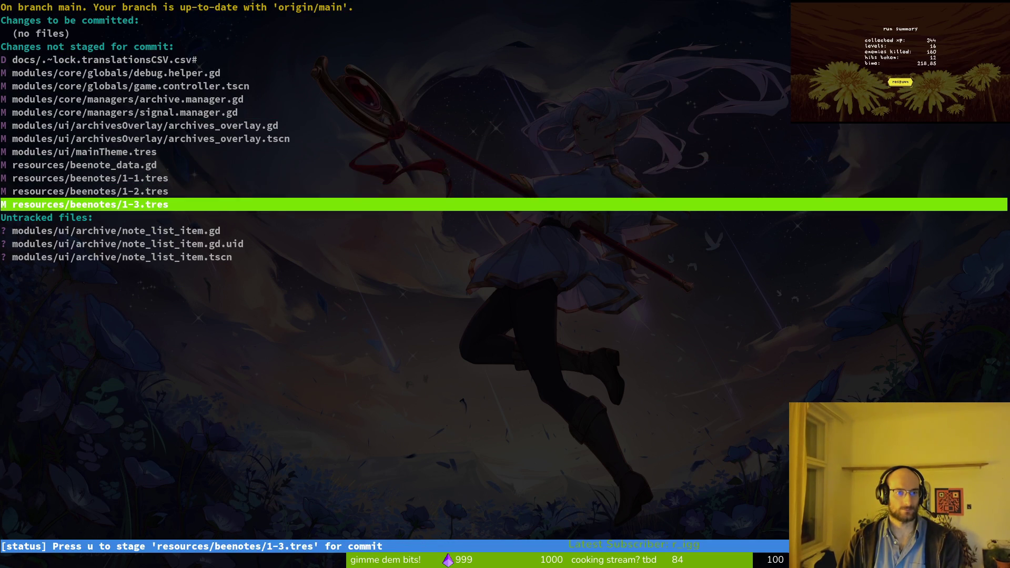
pyautogui.press('Down')
pyautogui.press('Down')
pyautogui.press('Down')
pyautogui.press('u')
pyautogui.press('u')
pyautogui.press('u')
pyautogui.press('u')
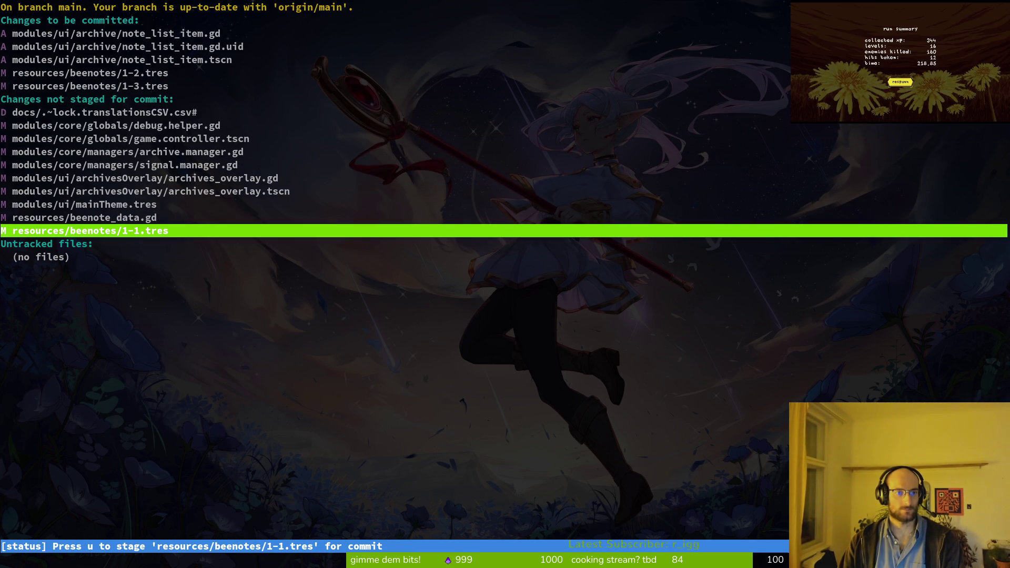
pyautogui.press('u')
pyautogui.press('u')
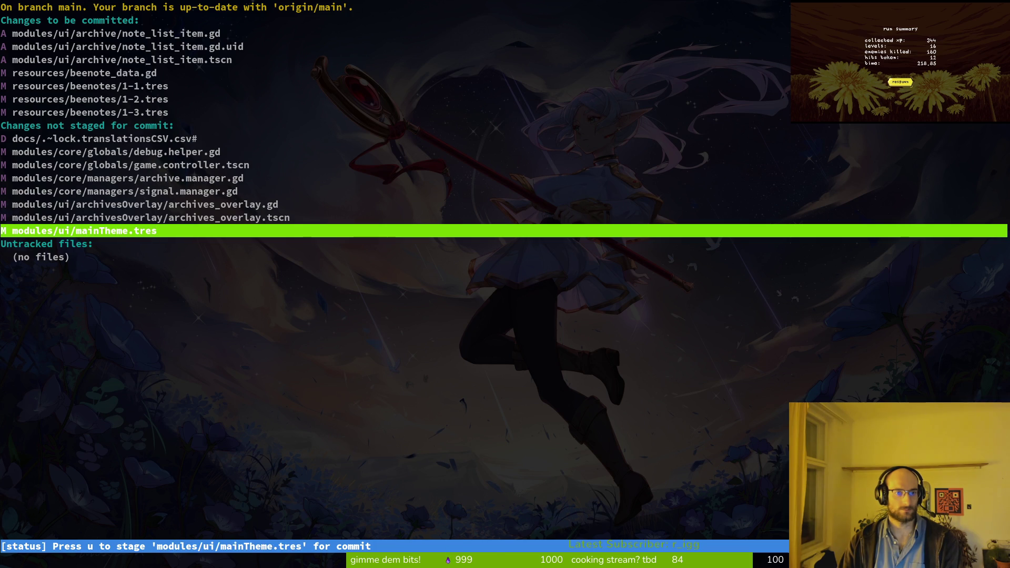
pyautogui.press('u')
pyautogui.press('u')
pyautogui.press('u')
# - Stage archives_overlay, signal.manager.gd, archive.manager.gd, game.controller.tscn and the deleted translations lock file
pyautogui.press('Return')
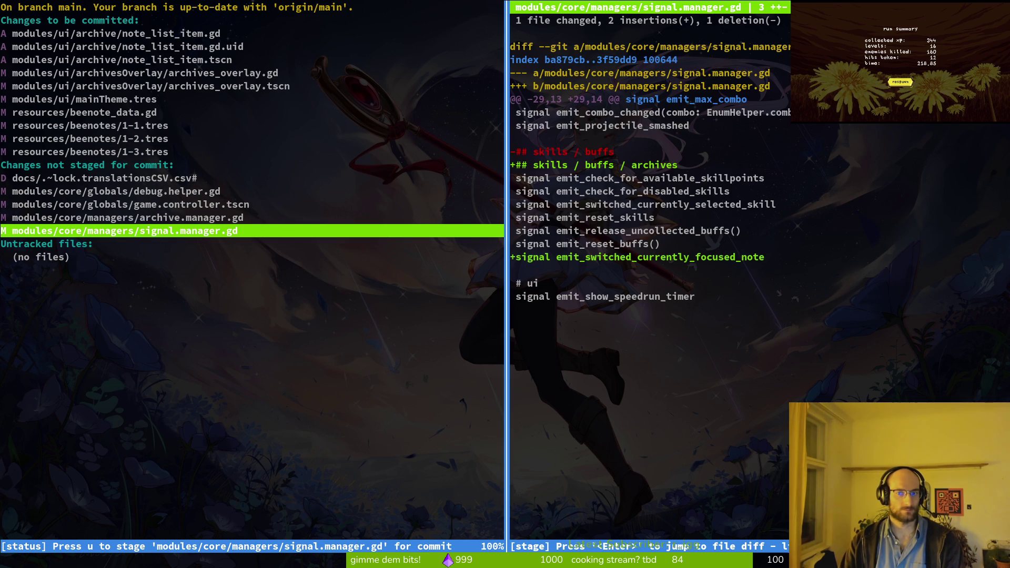
pyautogui.press('u')
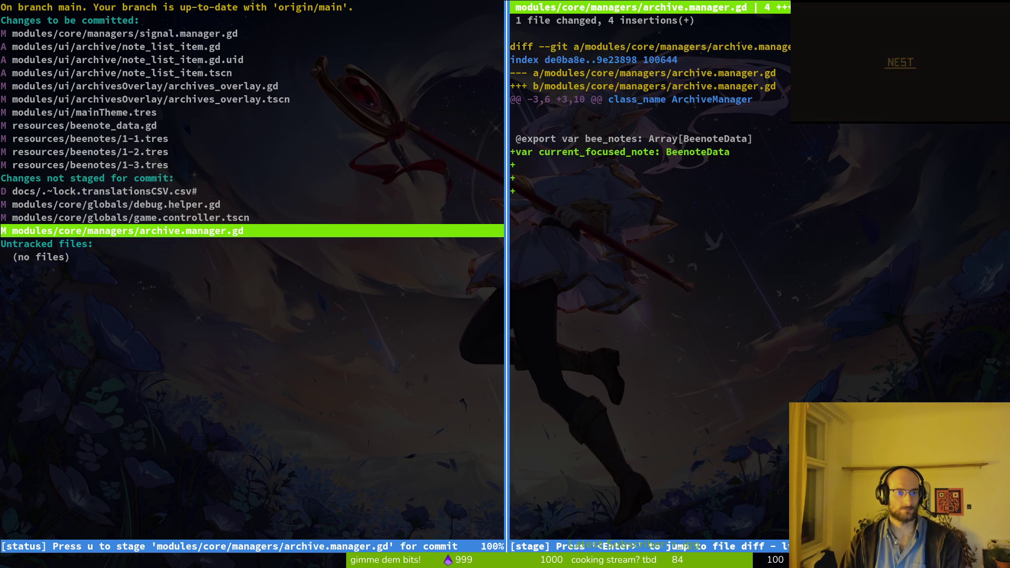
pyautogui.press('u')
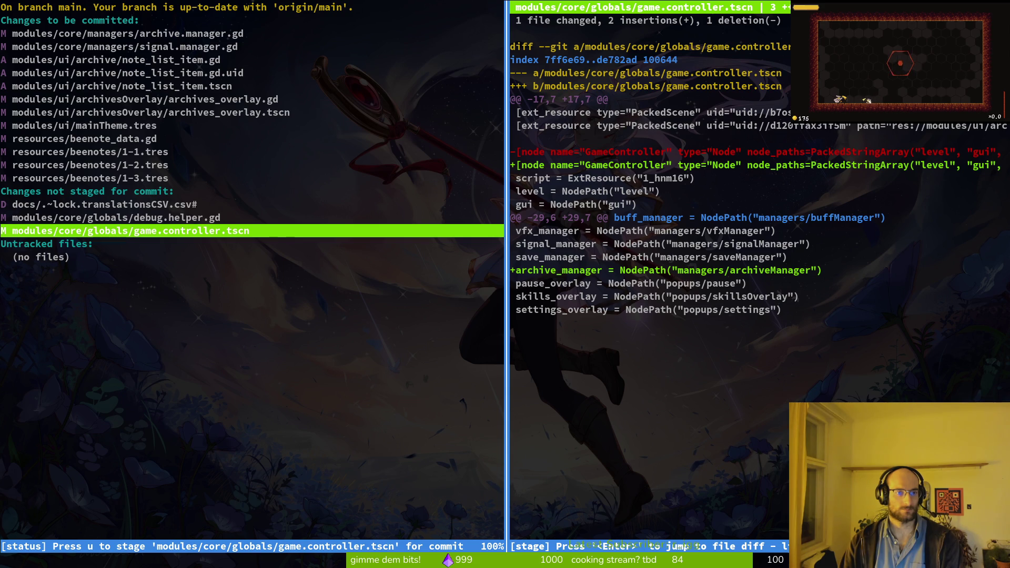
pyautogui.press('u')
pyautogui.press('Up')
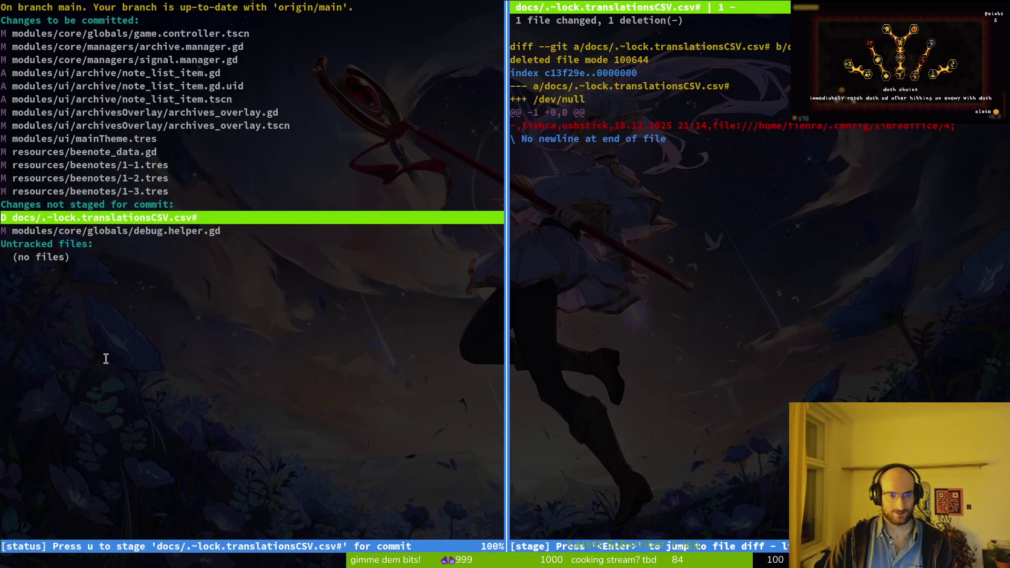
pyautogui.press('Down')
# - Quit tig and commit with the message "added bee archives and worked on the ui a bit"
pyautogui.write('qgit ocmmit')
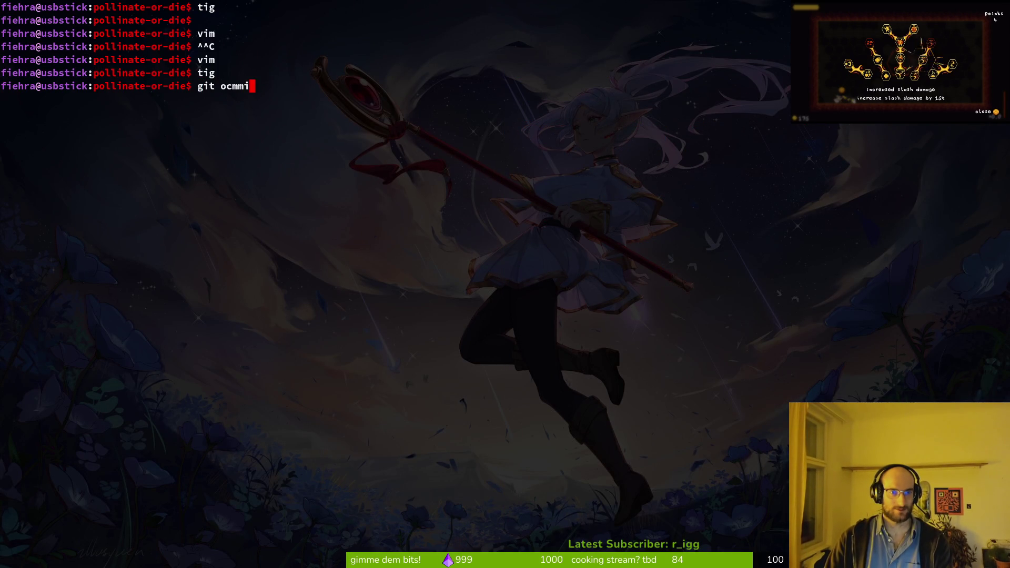
pyautogui.press('BackSpace')
pyautogui.press('BackSpace')
pyautogui.press('BackSpace')
pyautogui.write('commit ')
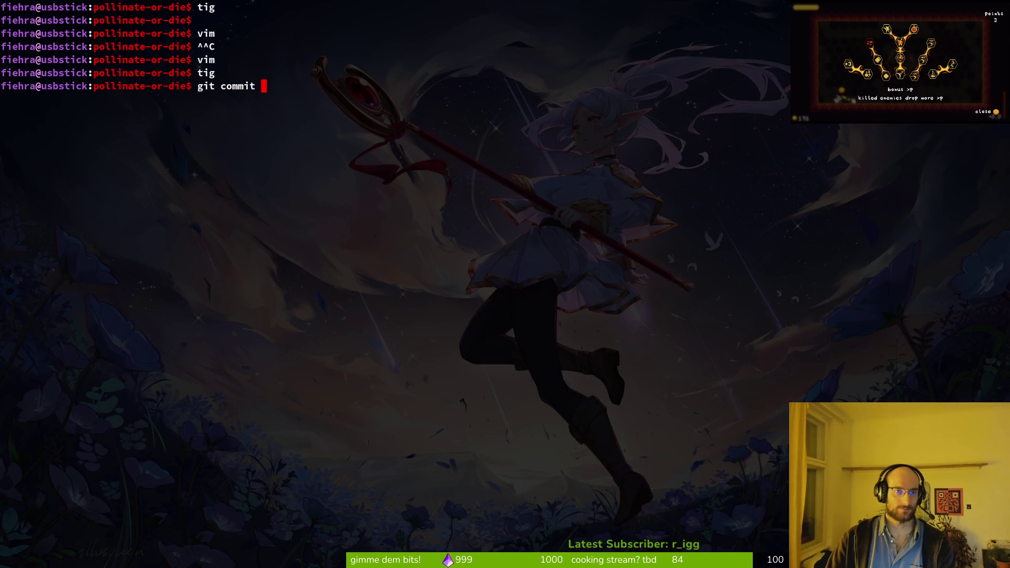
pyautogui.write('-m "add')
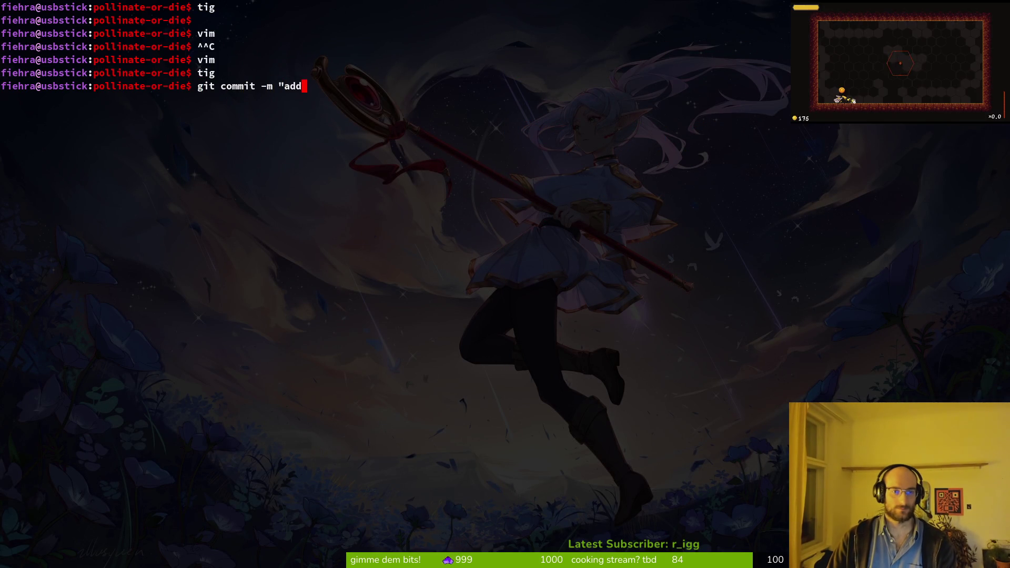
pyautogui.write('ed be ')
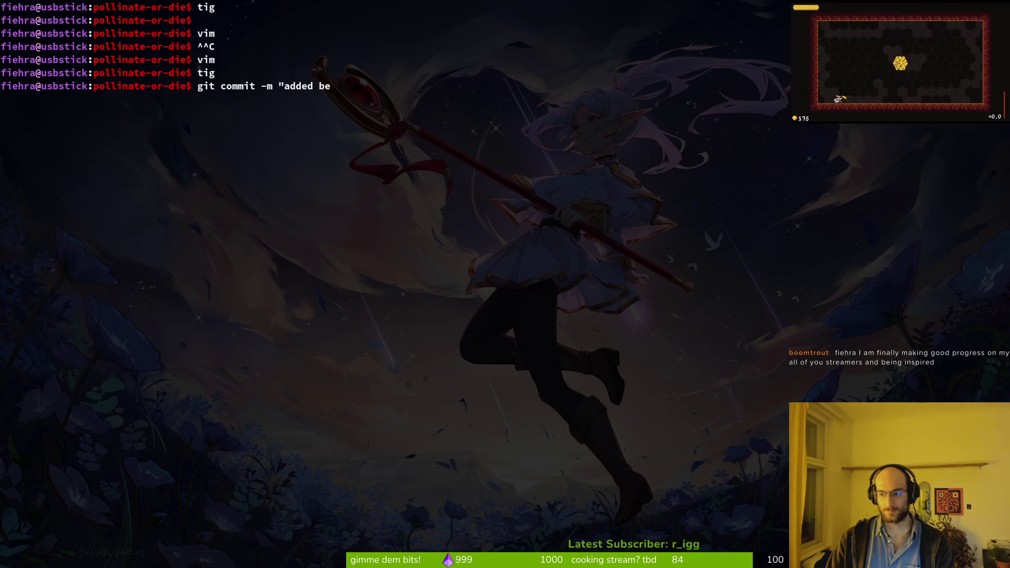
pyautogui.write('archives')
pyautogui.press('BackSpace')
pyautogui.press('BackSpace')
pyautogui.press('BackSpace')
pyautogui.write('e archives and')
pyautogui.press('BackSpace')
pyautogui.write('worked on the ui a bit"')
pyautogui.press('Return')
# - Push the new commit to main on the remote with git push
pyautogui.write('git push')
pyautogui.press('Return')
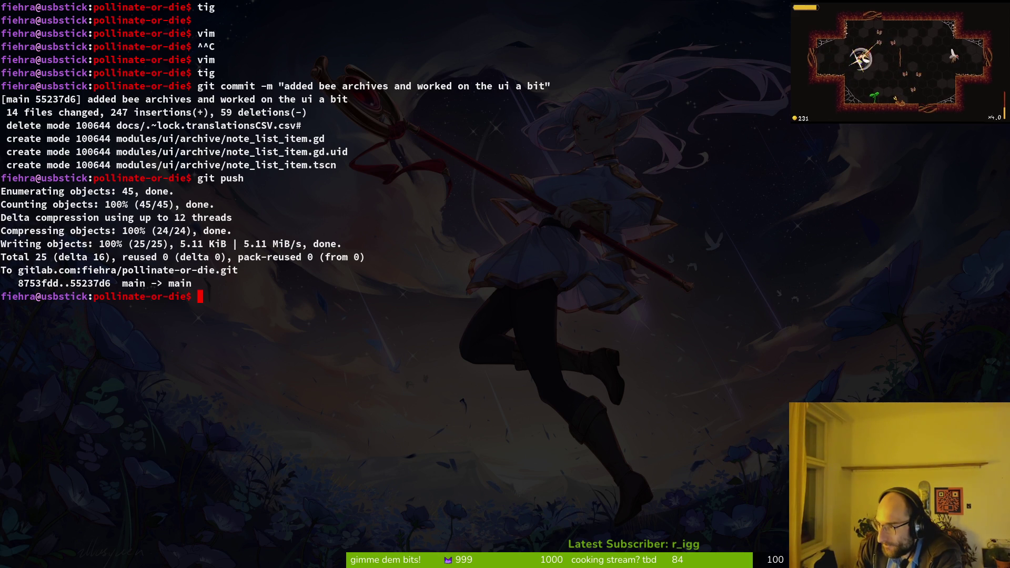
pyautogui.hotkey('alt', 'Tab')
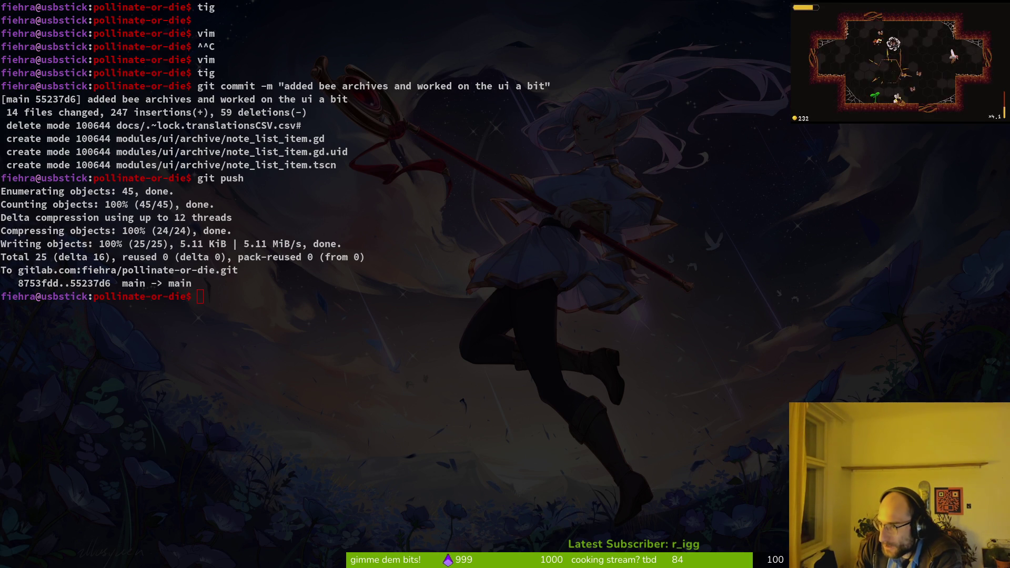
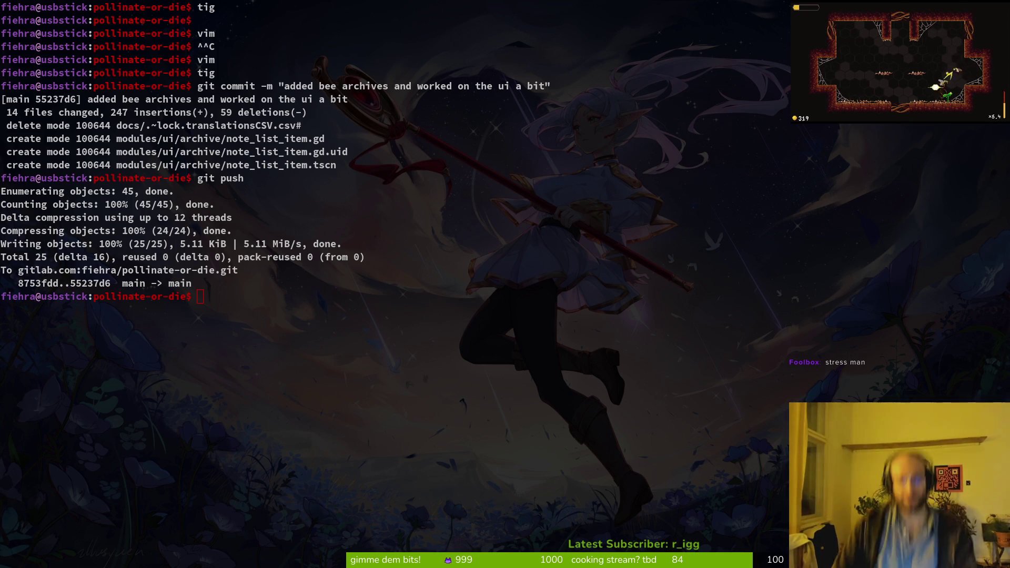
# - Review the repository in tig, then push the commits to the remote
pyautogui.press('super')
pyautogui.press('super')
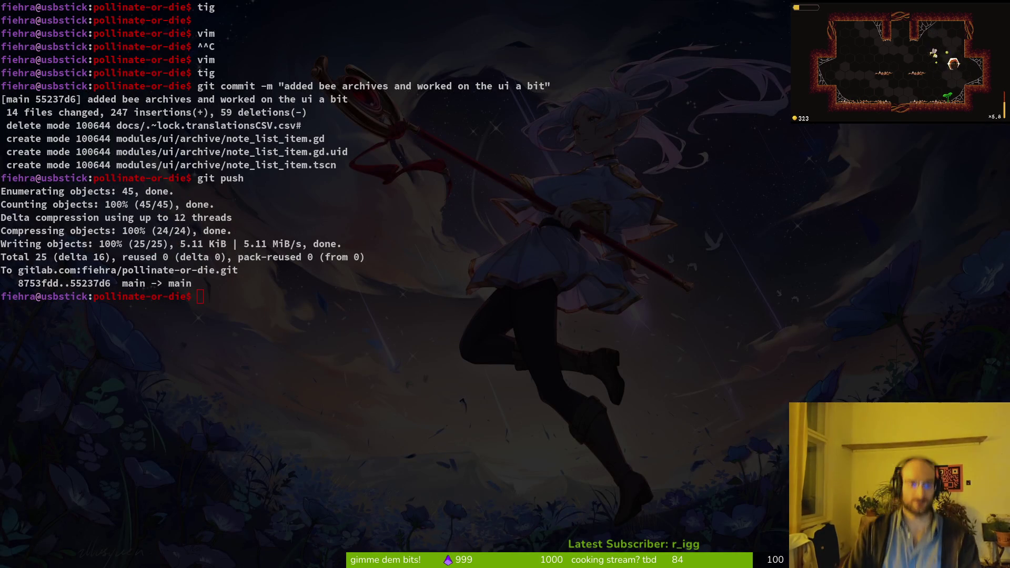
pyautogui.write('tig')
pyautogui.press('Return')
pyautogui.write('qgit push')
pyautogui.press('Return')
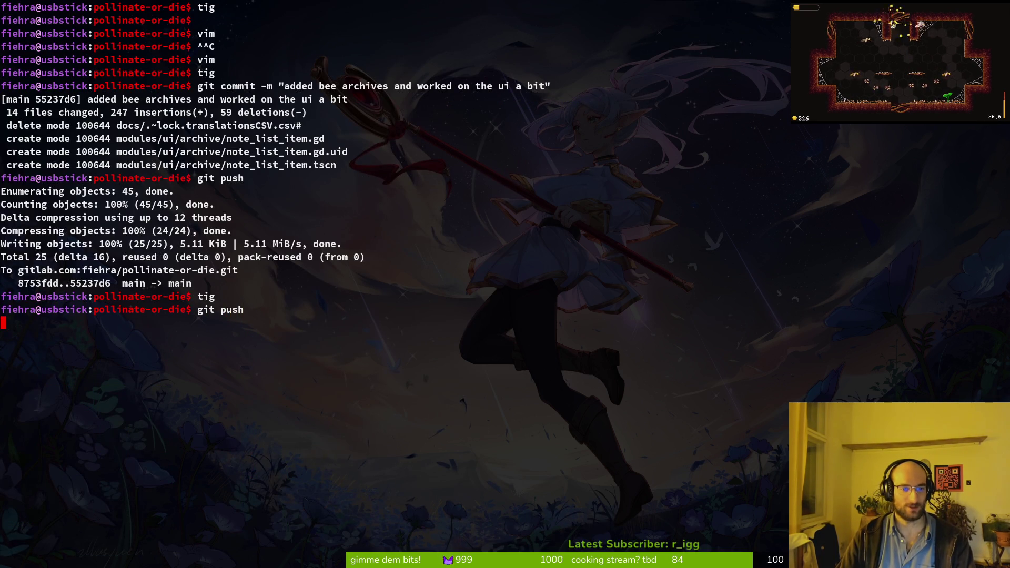
# - List the local branches and delete refactor-skills-resources with git branch -d
pyautogui.write('git ')
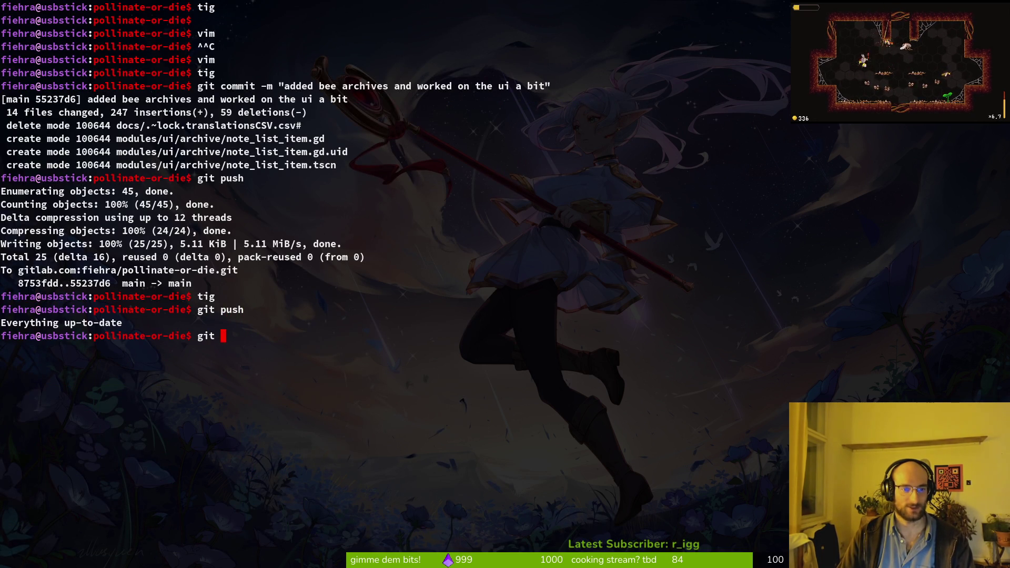
pyautogui.write('branch')
pyautogui.press('Return')
pyautogui.write('git branch -d')
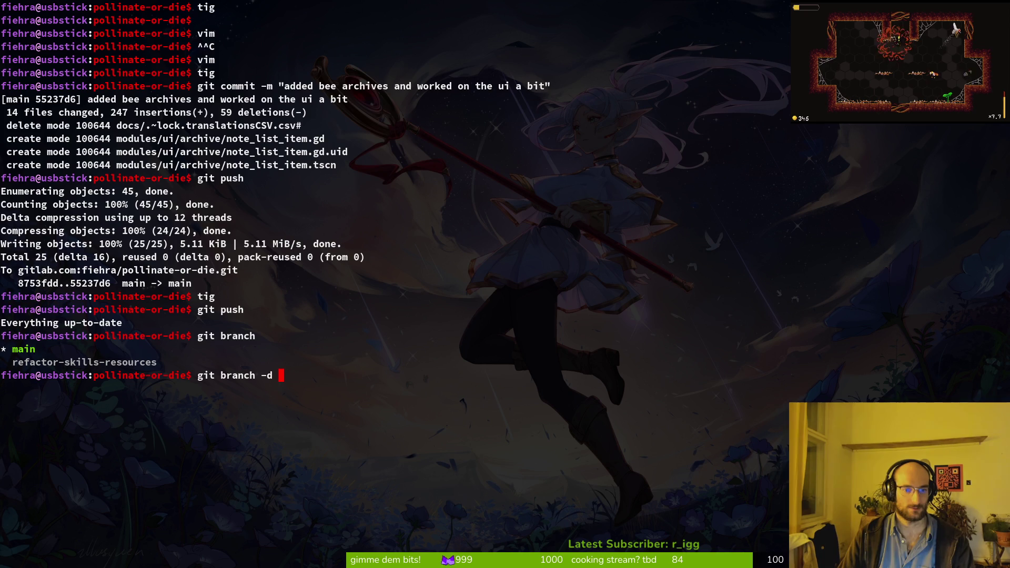
pyautogui.press('Tab')
pyautogui.press('Return')
pyautogui.write('git pus')
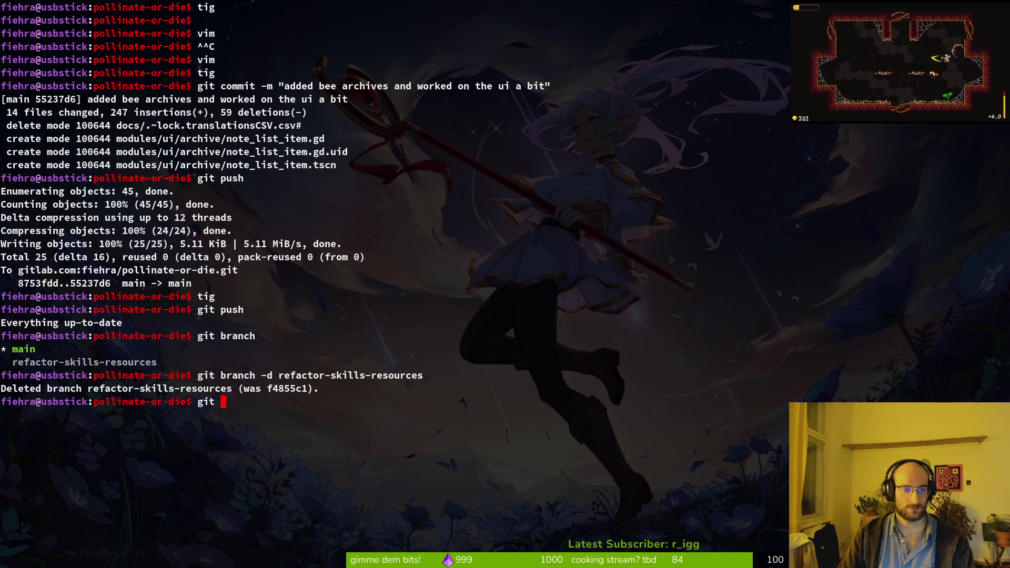
pyautogui.press('BackSpace')
pyautogui.press('BackSpace')
pyautogui.press('BackSpace')
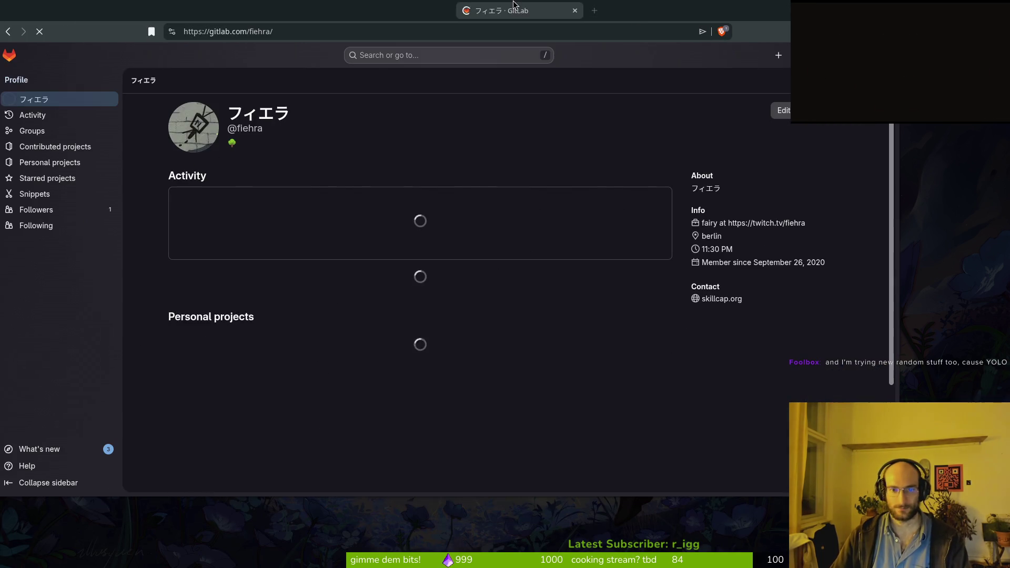
pyautogui.moveTo(341, 14); pyautogui.dragTo(373, 28)
pyautogui.click(365, 296)
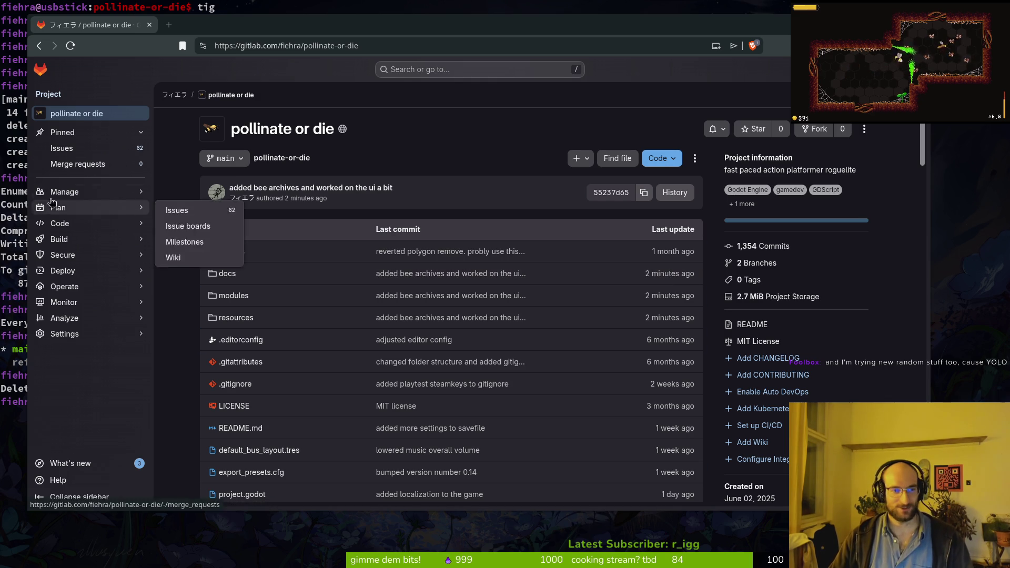
pyautogui.click(106, 148)
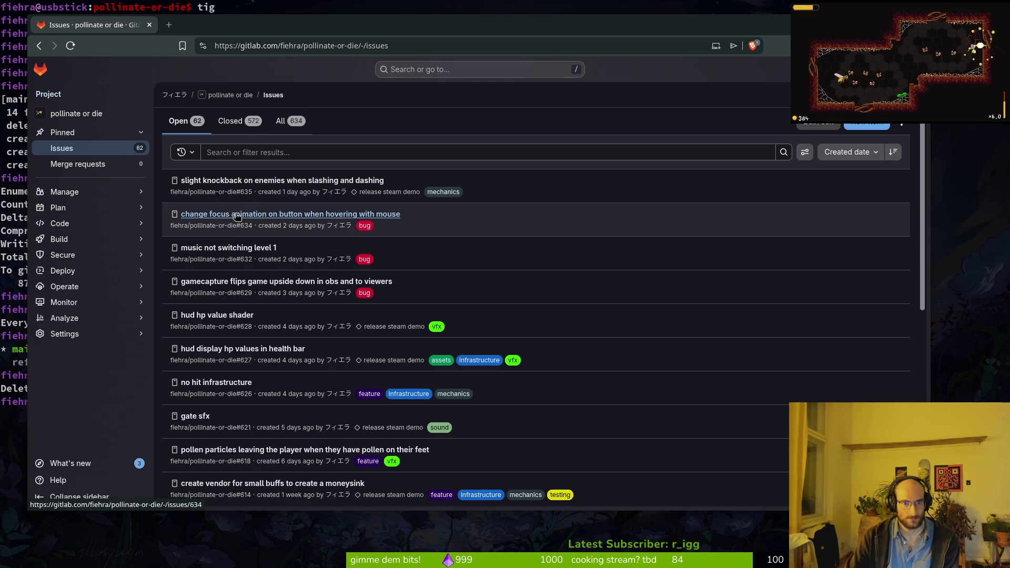
pyautogui.hotkey('alt', 'Tab')
pyautogui.press('Return')
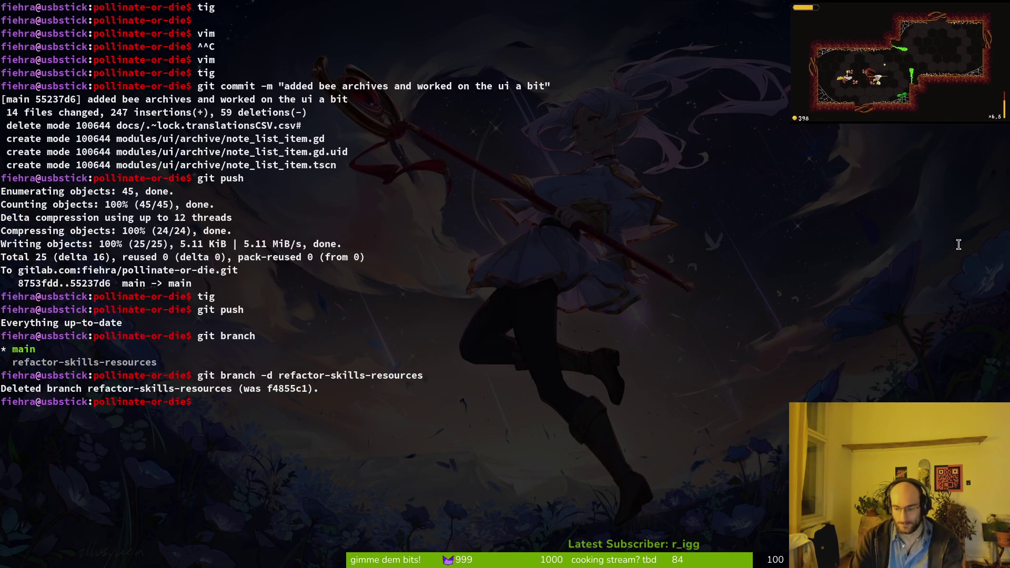
# - Launch vim and open custom_button.gd through the fuzzy file finder
pyautogui.write('vim')
pyautogui.press('Return')
pyautogui.hotkey('ctrl', 'p')
pyautogui.write('custombu')
pyautogui.press('Return')
# - Duplicate the mouse_entered connect line
pyautogui.press('j')
pyautogui.press('j')
pyautogui.press('j')
pyautogui.press('k')
pyautogui.press('k')
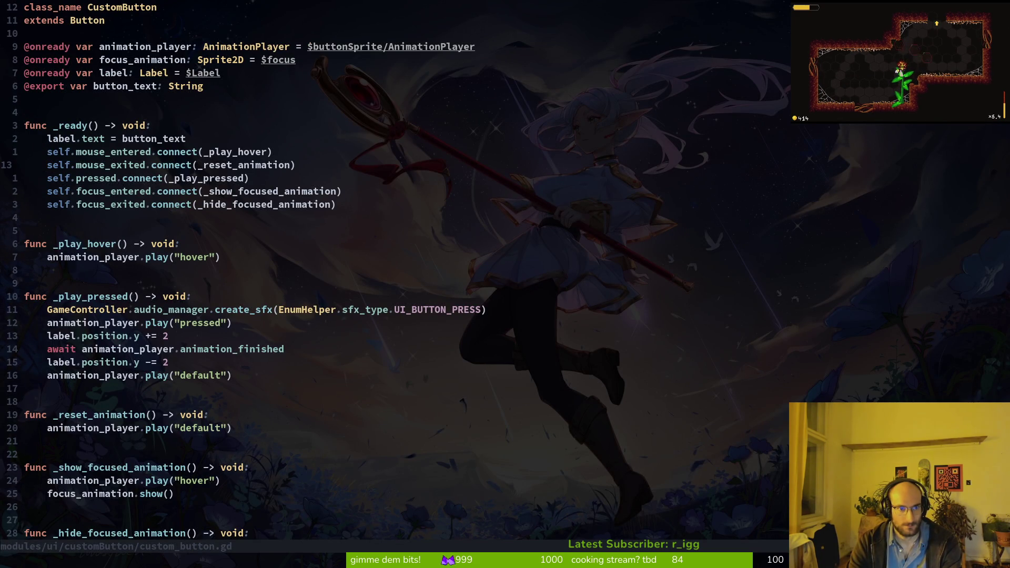
pyautogui.press('k')
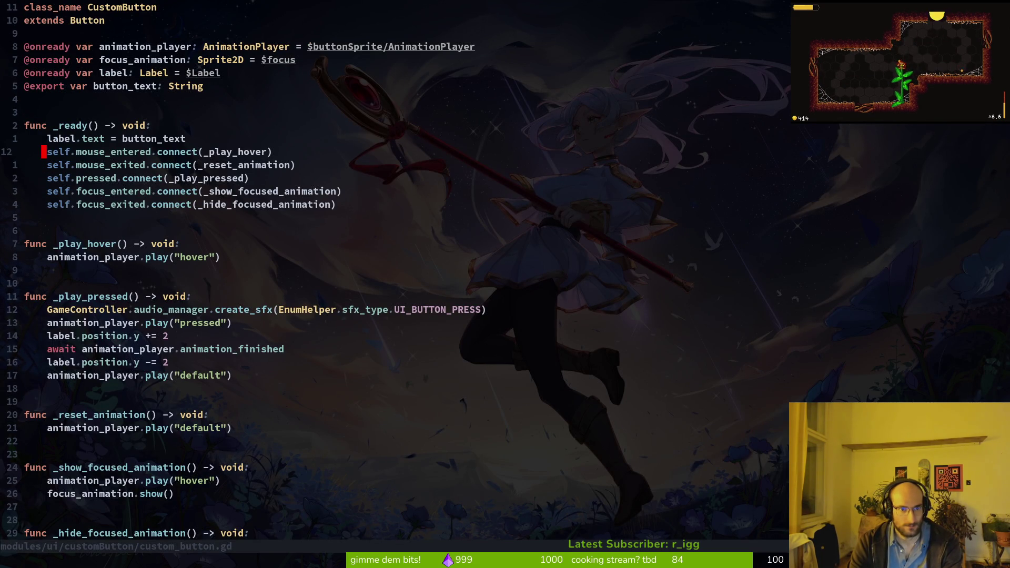
pyautogui.press('y')
pyautogui.press('y')
pyautogui.press('p')
pyautogui.press('w')
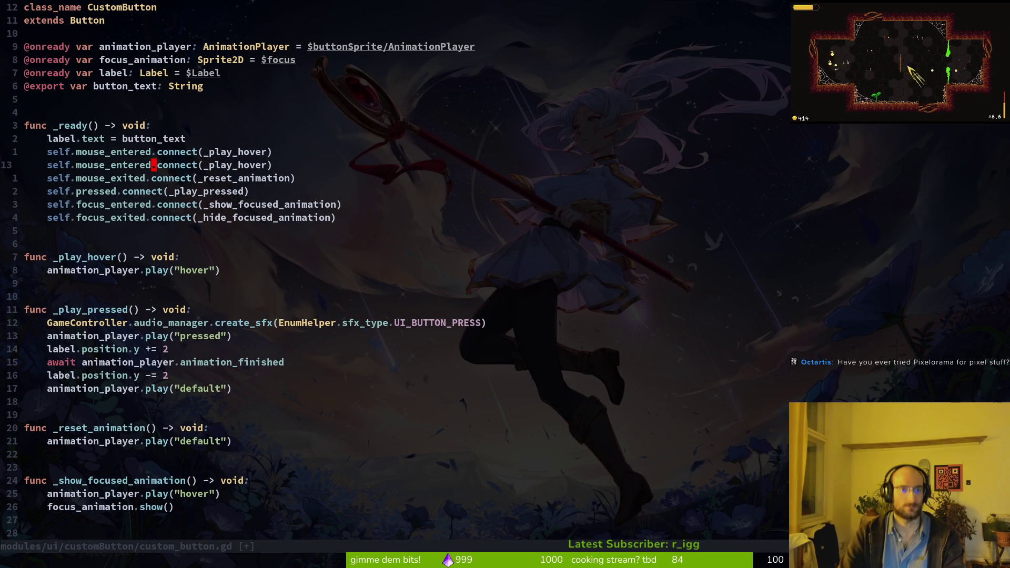
# - Change the duplicate's callback to _show_focused_animation and save the file
pyautogui.press('c')
pyautogui.press('i')
pyautogui.press('(')
pyautogui.write('shof')
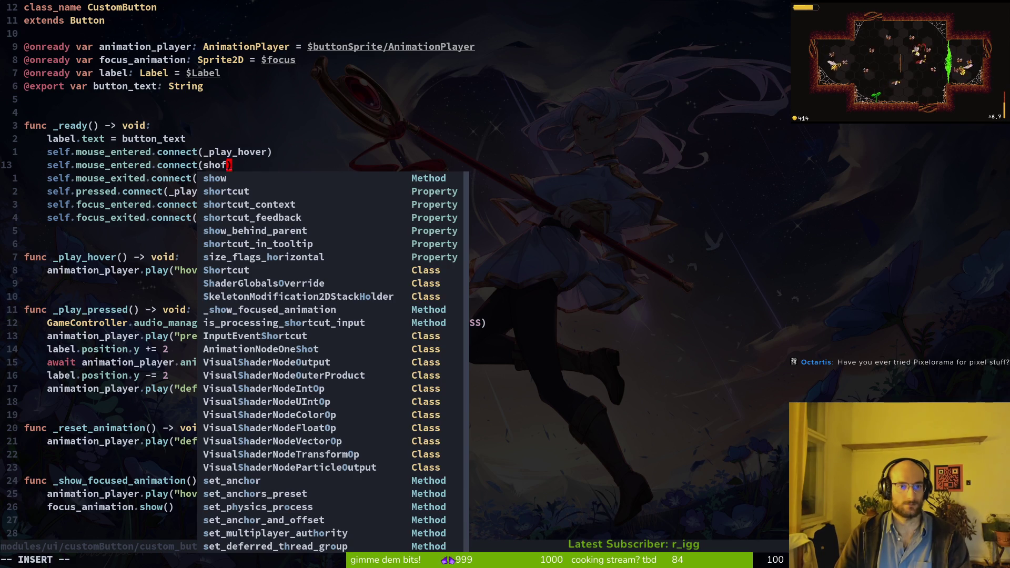
pyautogui.write('o')
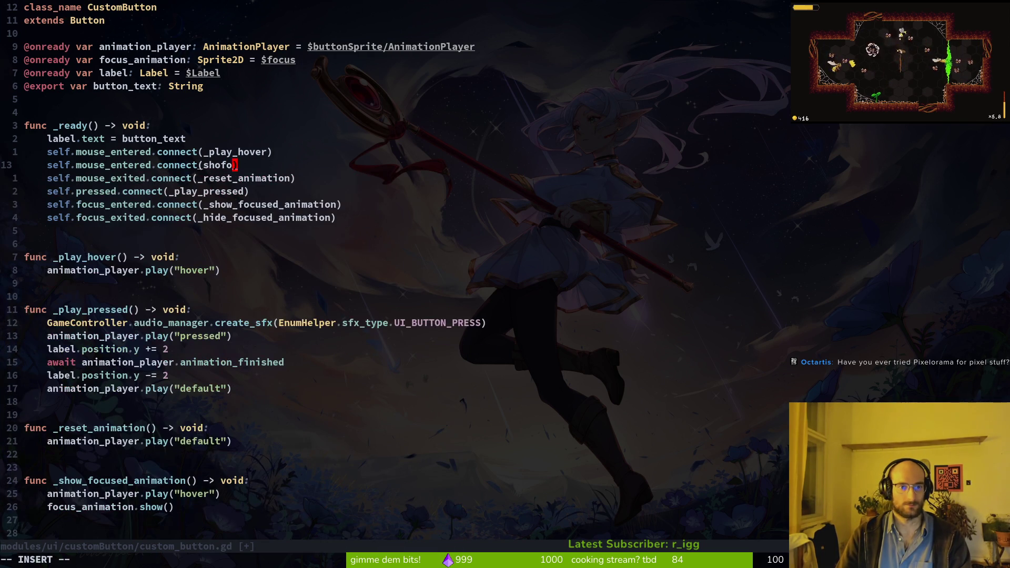
pyautogui.press('Tab')
pyautogui.press('Return')
pyautogui.press('Escape')
pyautogui.write(':w')
pyautogui.press('Return')
# - Run the game in Godot to test the menu buttons, then return to the script
pyautogui.press('y')
pyautogui.press('0')
pyautogui.hotkey('alt', 'Tab')
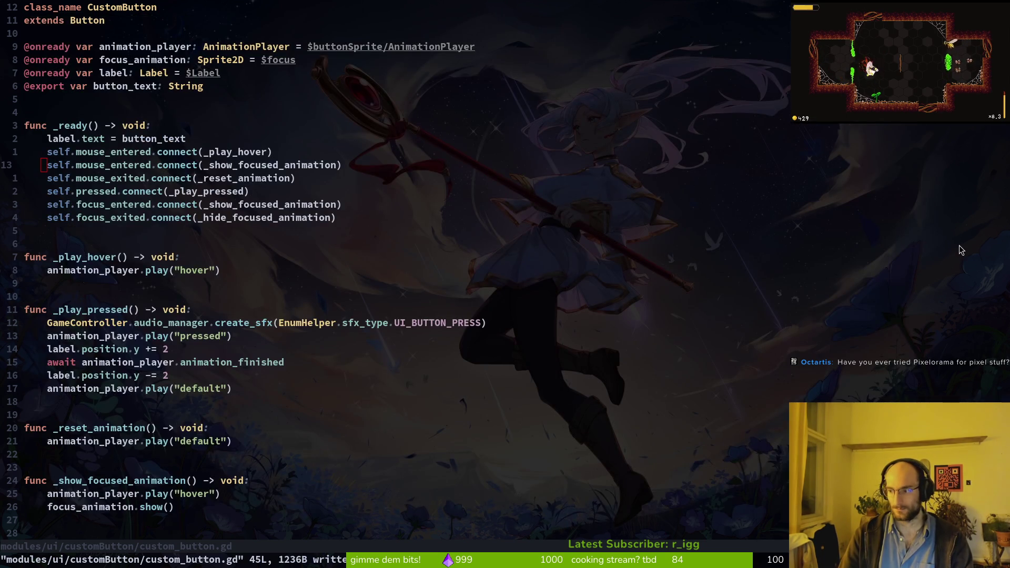
pyautogui.hotkey('alt', 'Tab')
pyautogui.press('F5')
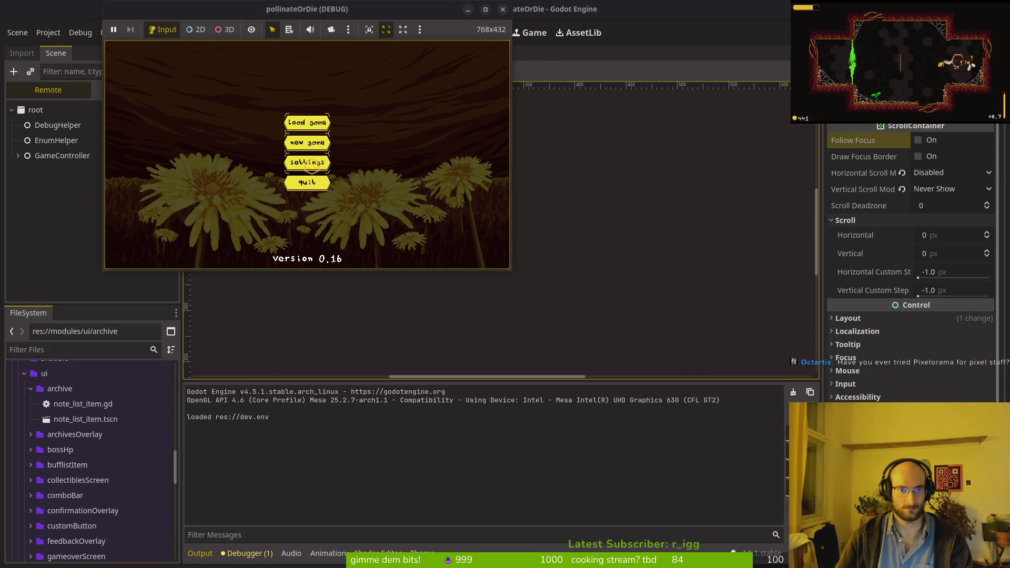
pyautogui.press('F8')
pyautogui.hotkey('alt', 'Tab')
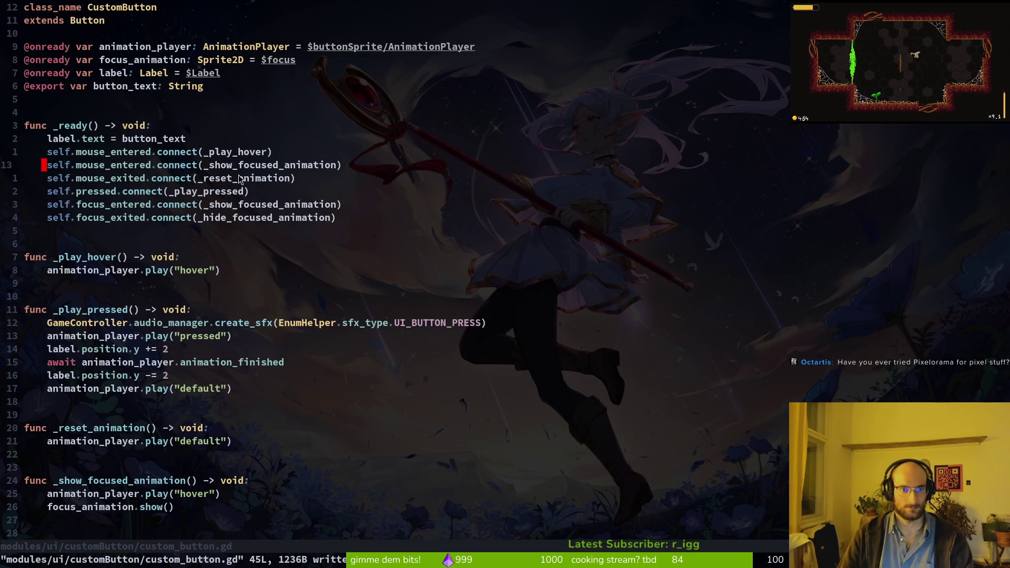
# - Duplicate the mouse_exited connect line
pyautogui.hotkey('shift', 'v')
pyautogui.press('y')
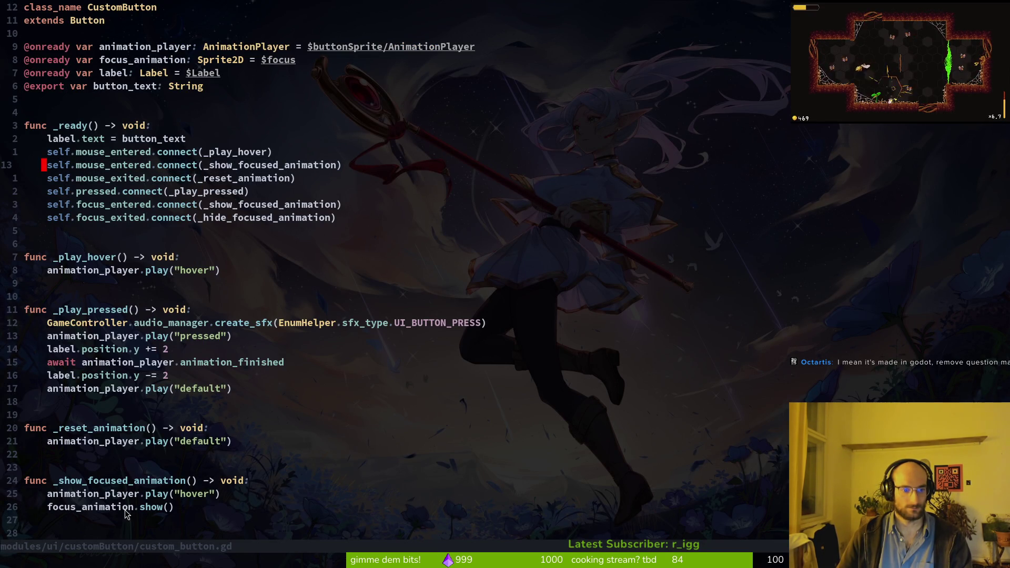
pyautogui.scroll(-3, 94, 430)
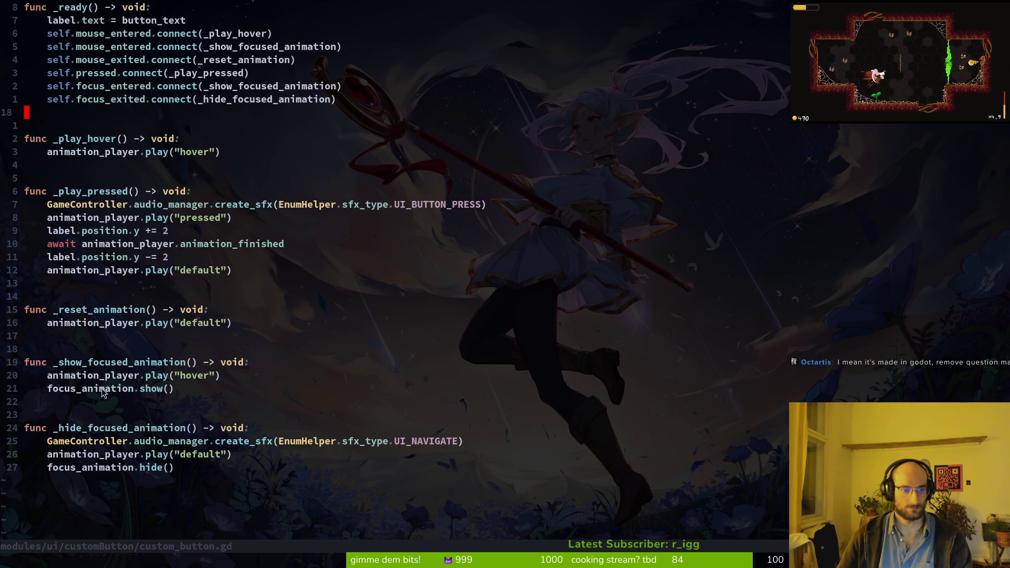
pyautogui.scroll(3, 224, 146)
pyautogui.click(105, 178)
pyautogui.press('y')
pyautogui.press('y')
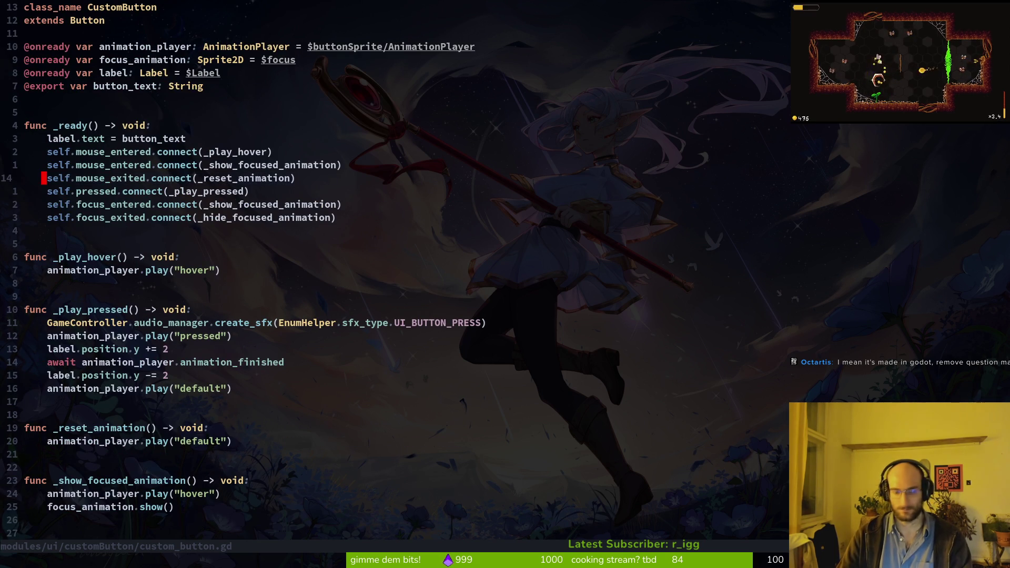
pyautogui.press('p')
# - Set the copied line's callback to _hide_focused_animation and save custom_button.gd
pyautogui.click(148, 191)
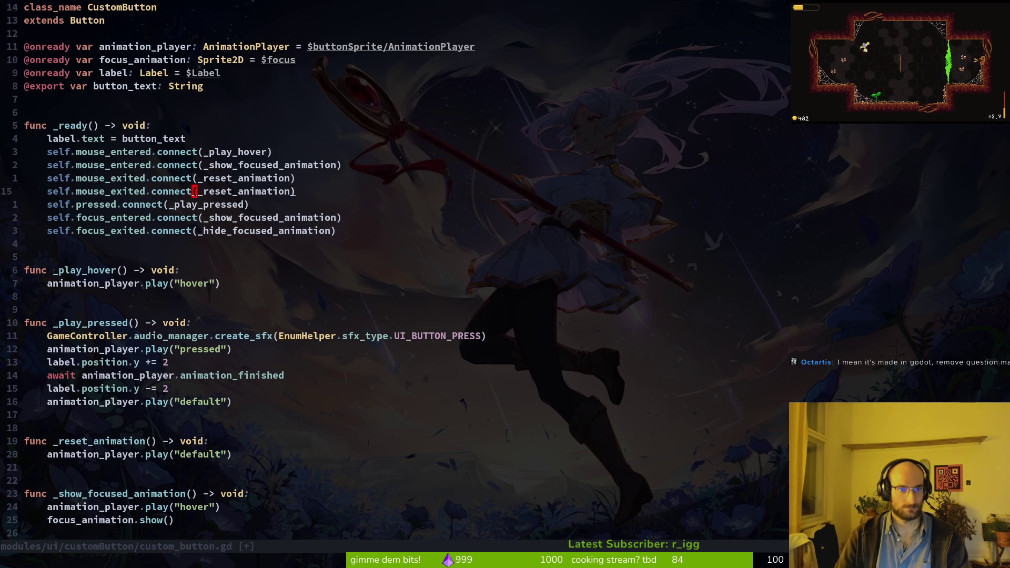
pyautogui.write('ct)_hide_focused_animation')
pyautogui.press('Escape')
pyautogui.write(':w')
pyautogui.press('Return')
pyautogui.hotkey('alt', 'Tab')
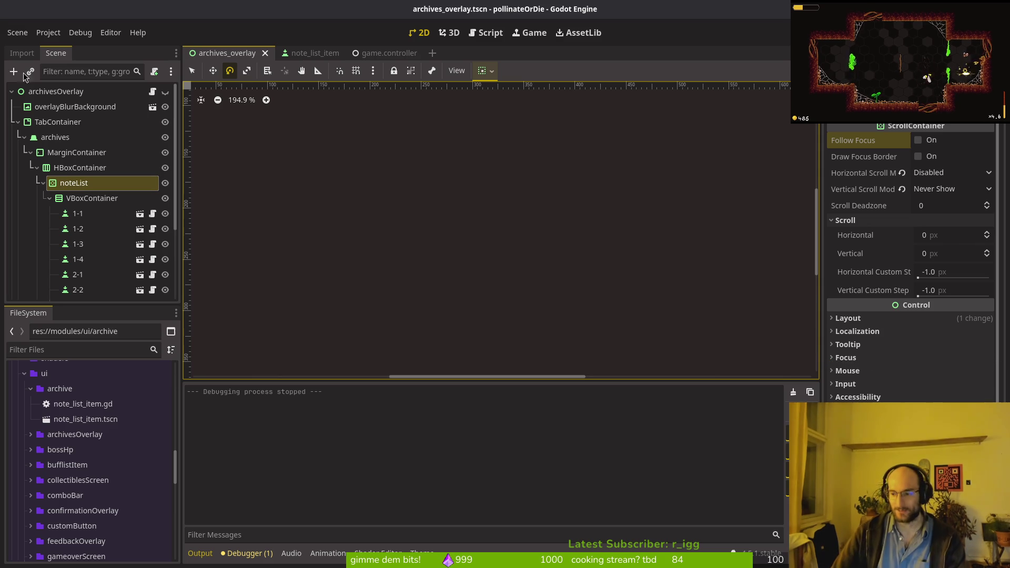
# - Run the game, open and close the archives overlay, then stop, rerun and close it
pyautogui.press('F5')
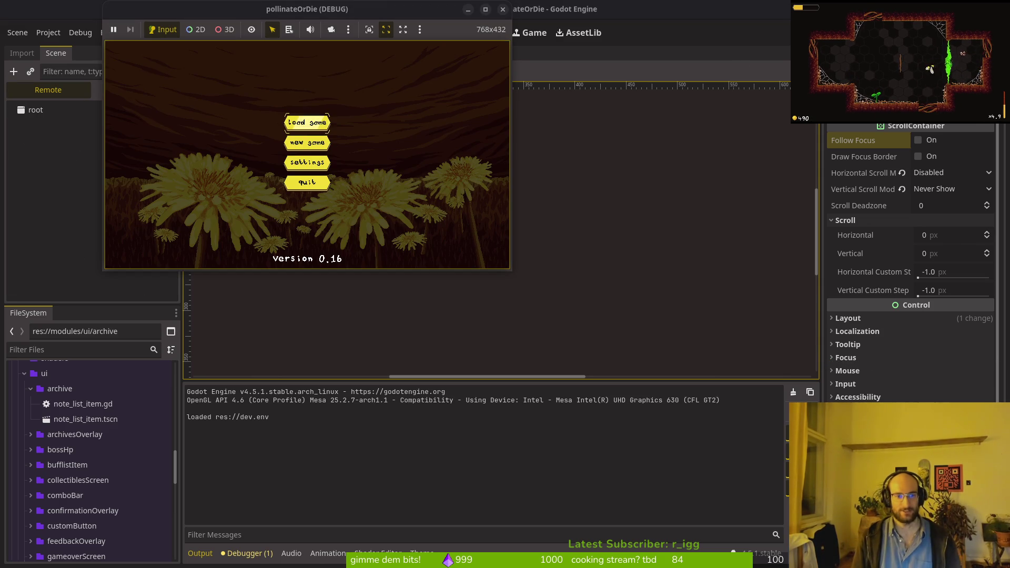
pyautogui.press('Right')
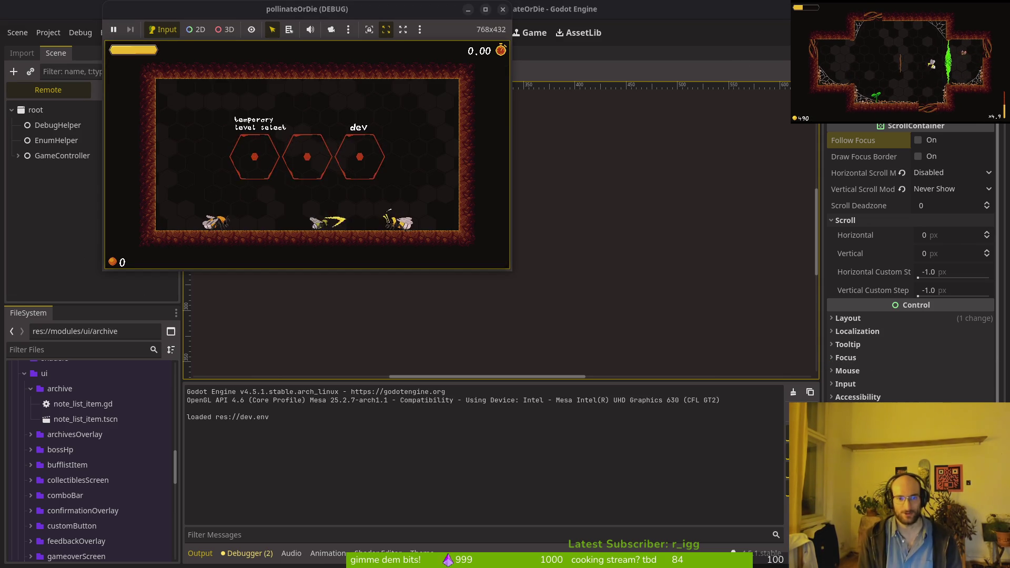
pyautogui.press('e')
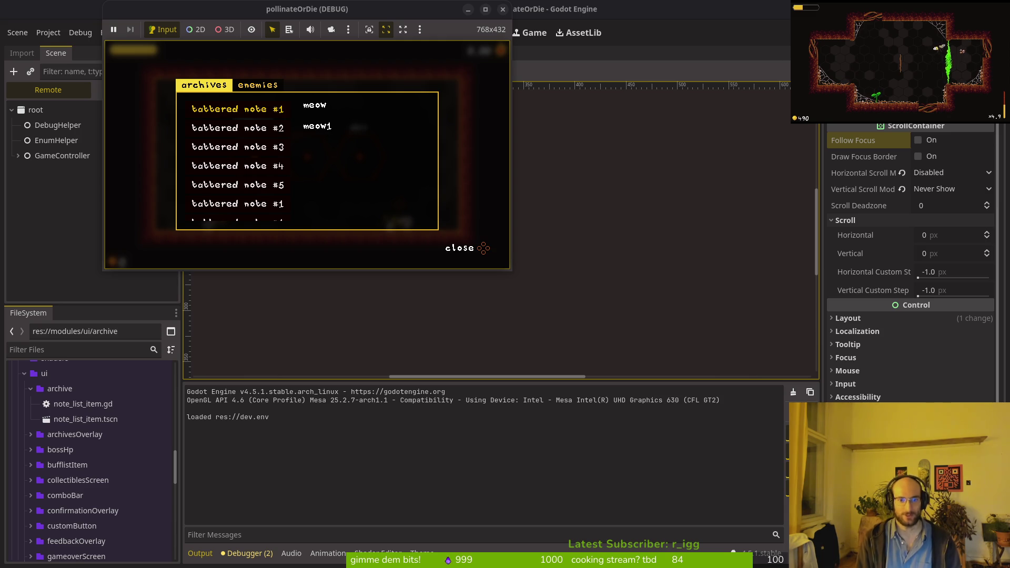
pyautogui.press('Escape')
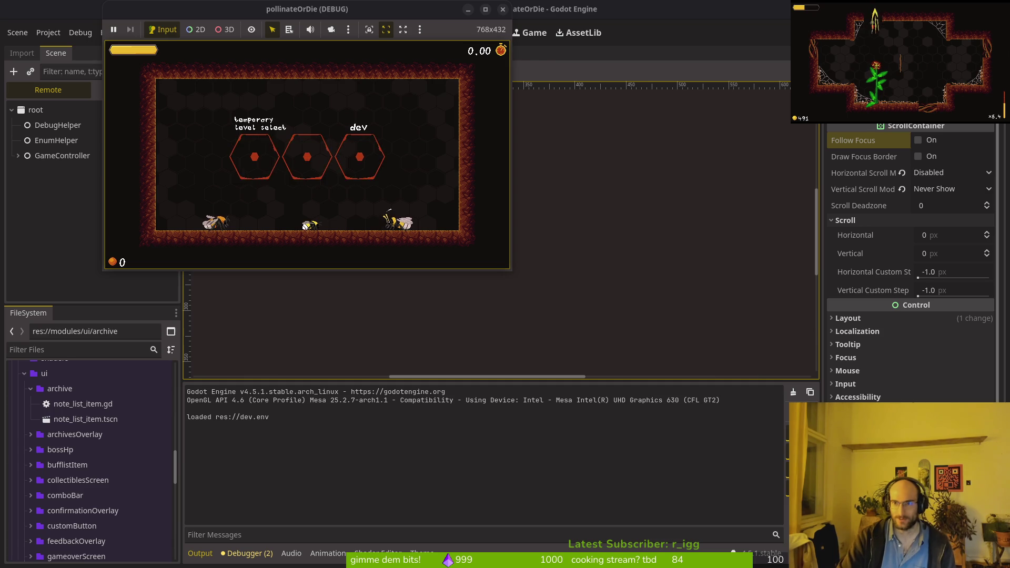
pyautogui.press('F8')
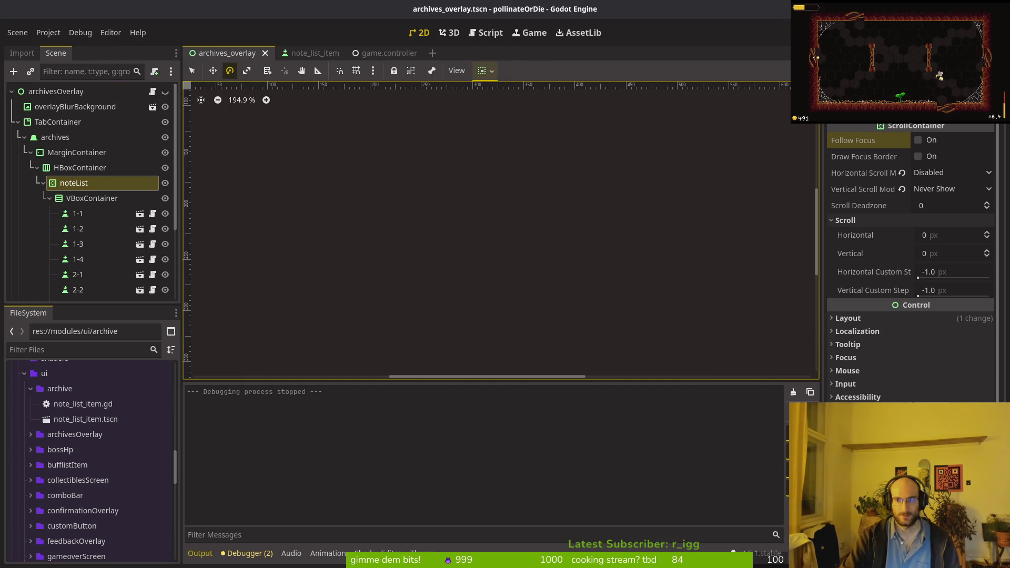
pyautogui.press('F5')
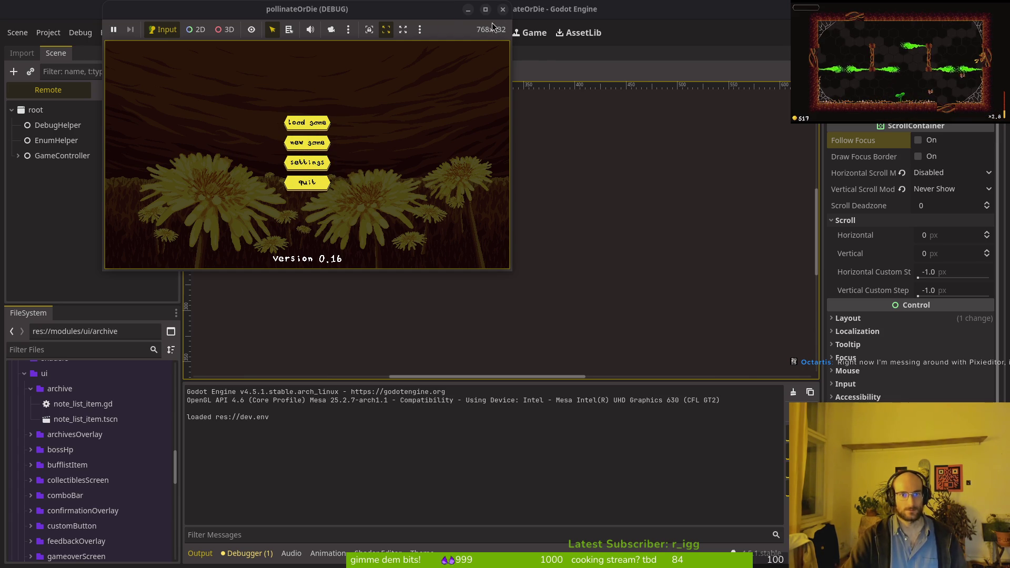
pyautogui.click(502, 9)
pyautogui.hotkey('alt', 'Tab')
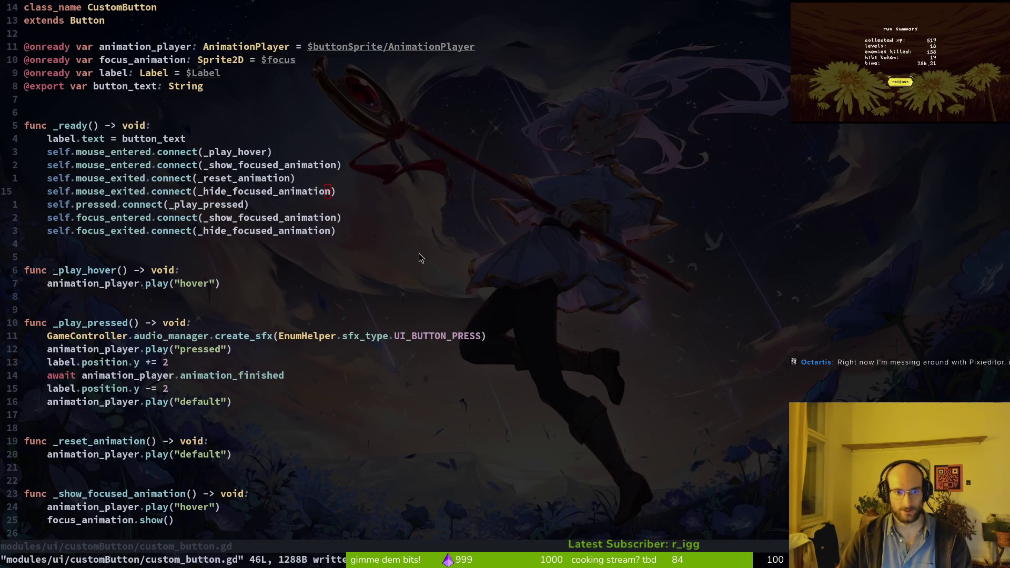
# - Open the change focus animation issue in a new tab and review it
pyautogui.hotkey('alt', 'Tab')
pyautogui.middleClick(255, 215)
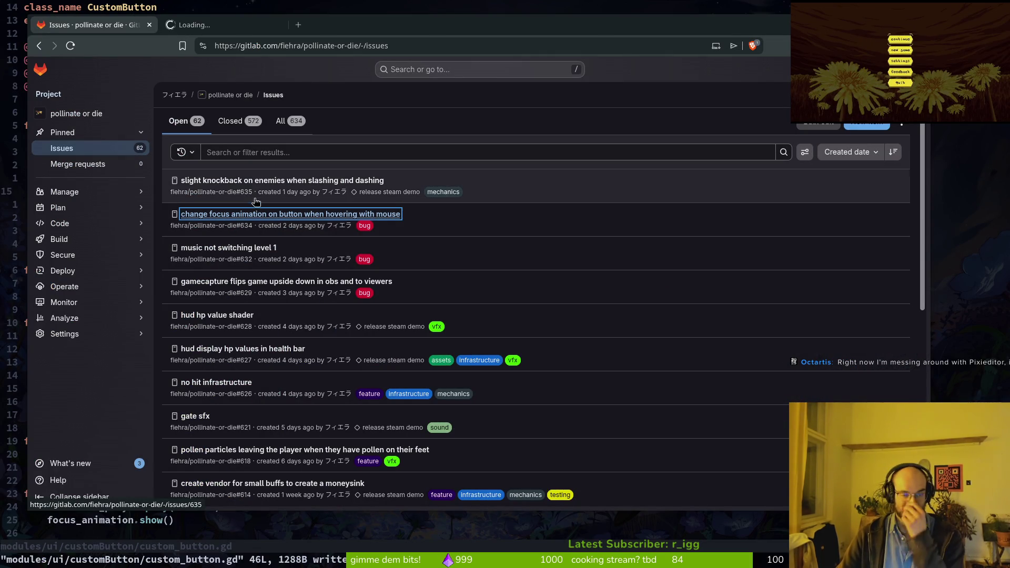
pyautogui.click(221, 25)
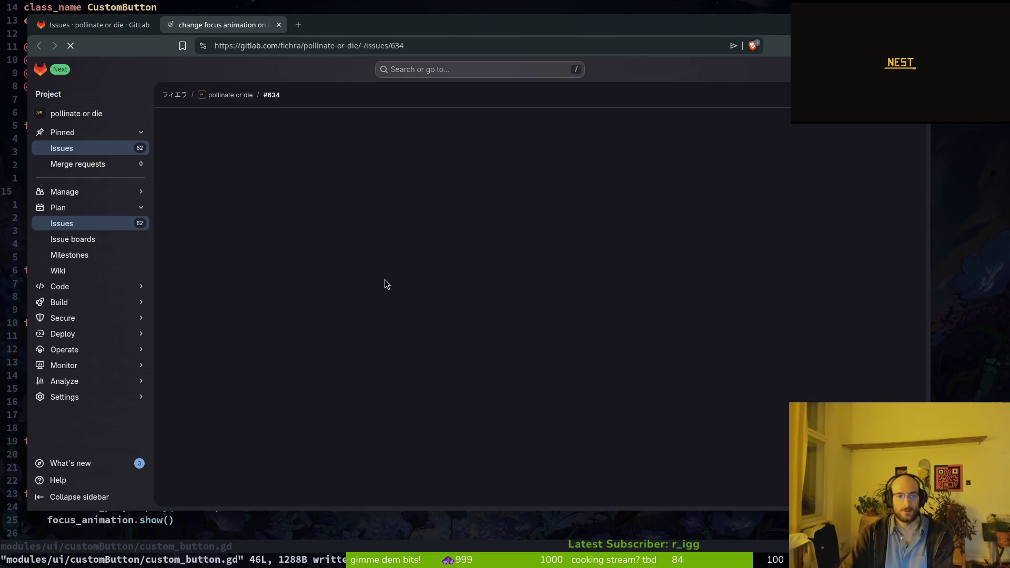
pyautogui.scroll(-5, 484, 271)
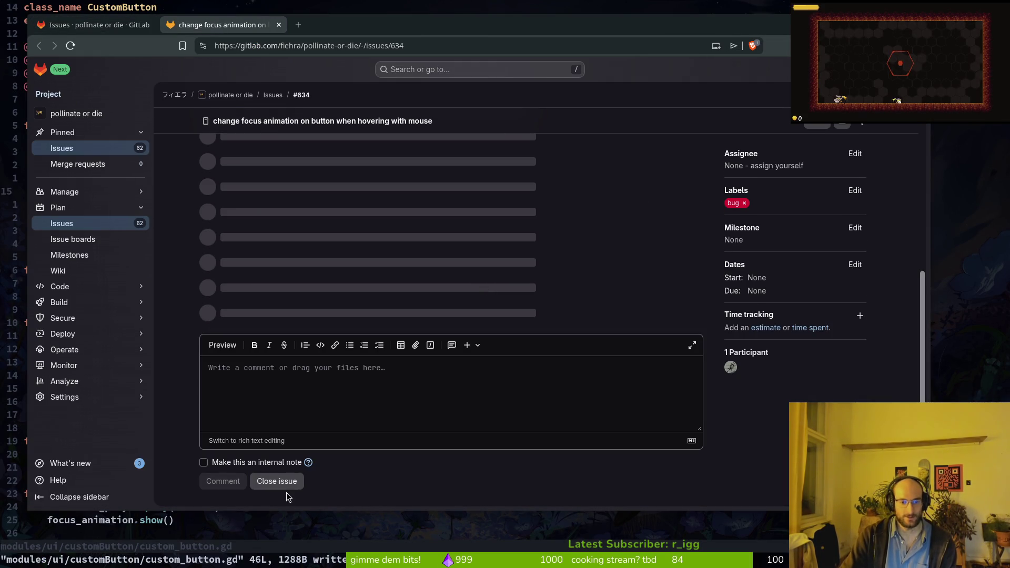
pyautogui.click(105, 24)
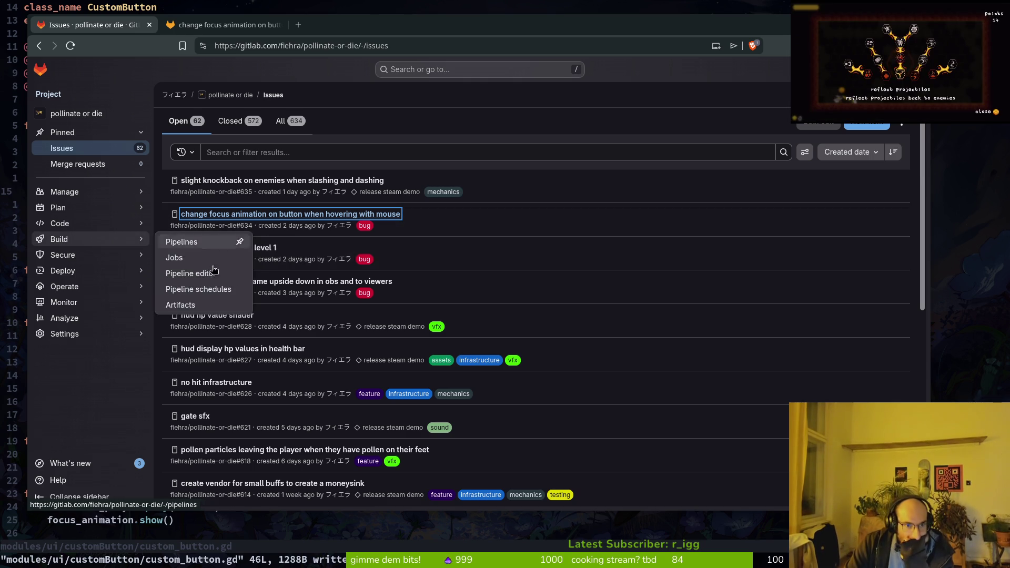
# - Open the no hit infrastructure issue in a new tab and return to the issues list
pyautogui.middleClick(217, 382)
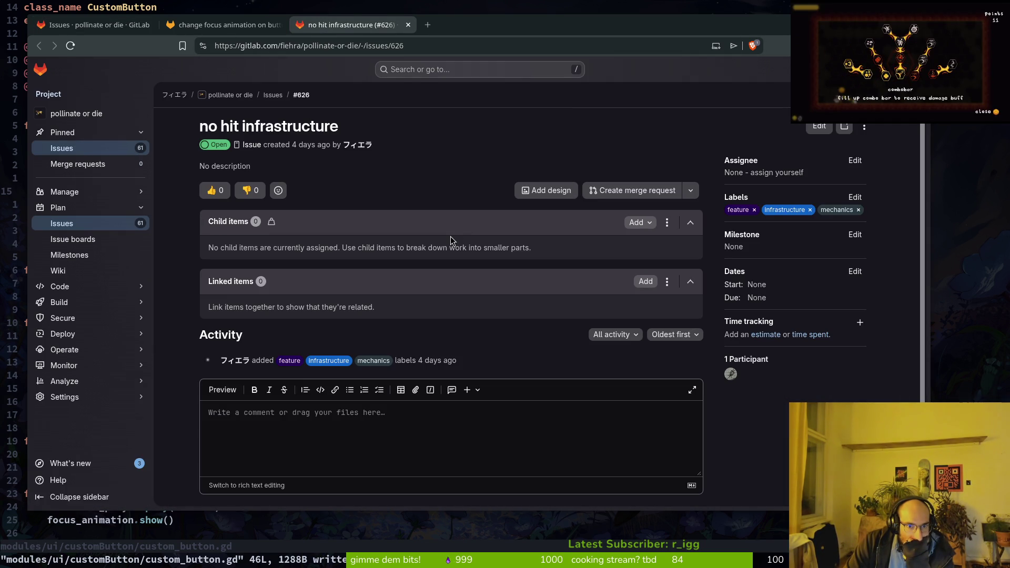
pyautogui.scroll(-1, 369, 336)
pyautogui.hotkey('ctrl', '1')
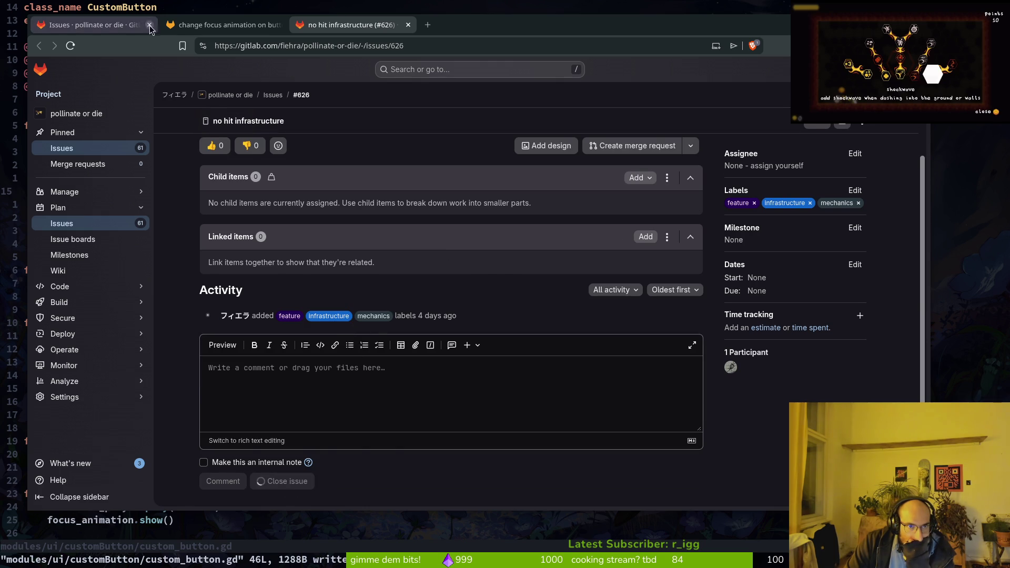
pyautogui.scroll(-1, 263, 435)
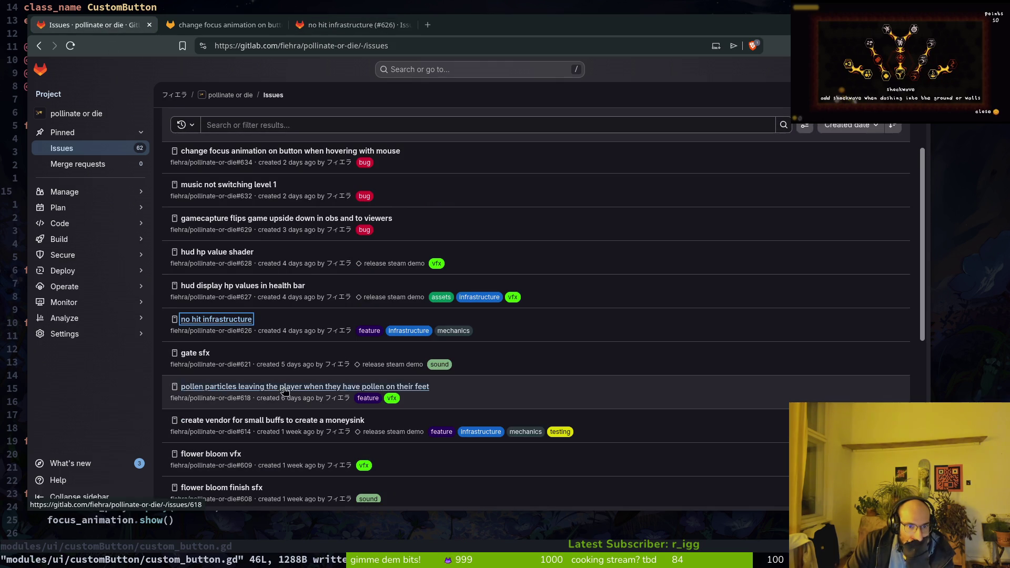
# - Scroll through the open issues and load the next page
pyautogui.scroll(-1, 219, 451)
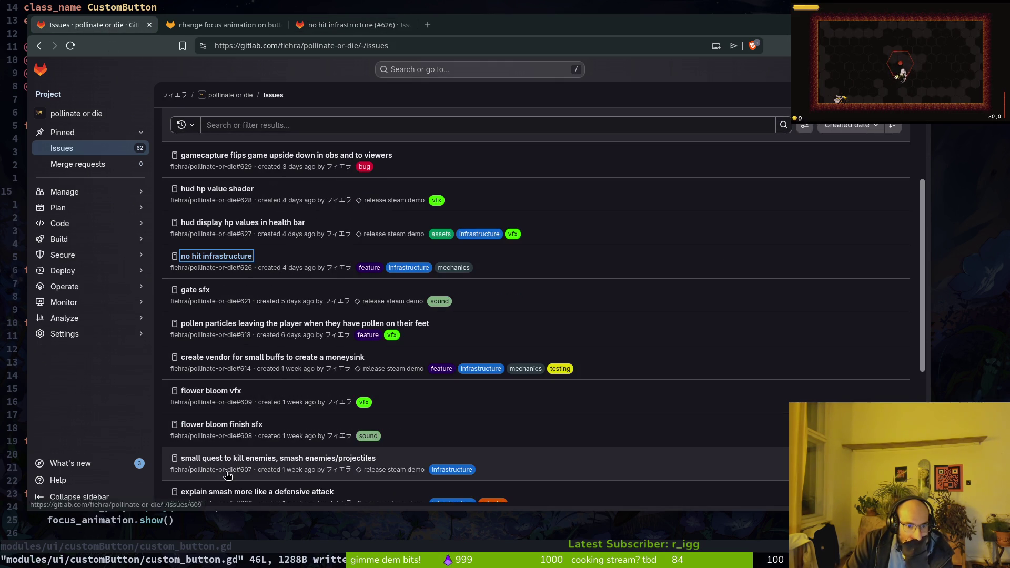
pyautogui.scroll(-1, 279, 410)
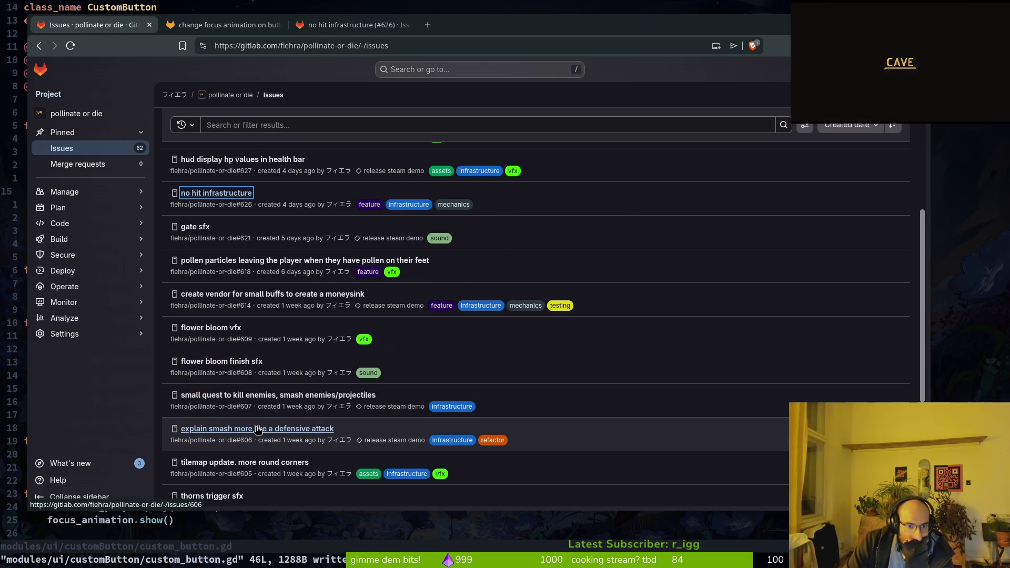
pyautogui.scroll(-1, 257, 431)
pyautogui.scroll(-1, 217, 424)
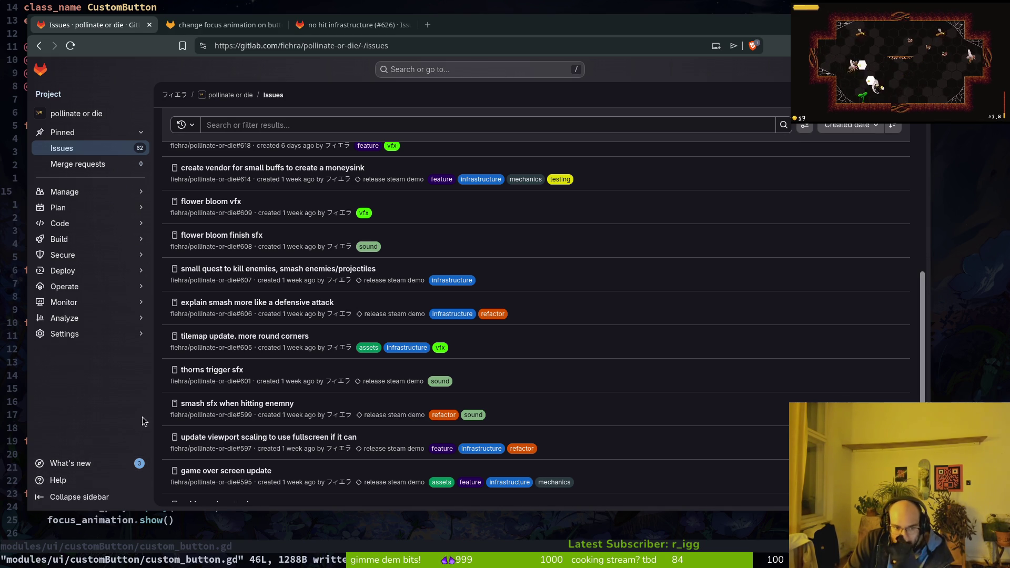
pyautogui.scroll(-2, 239, 417)
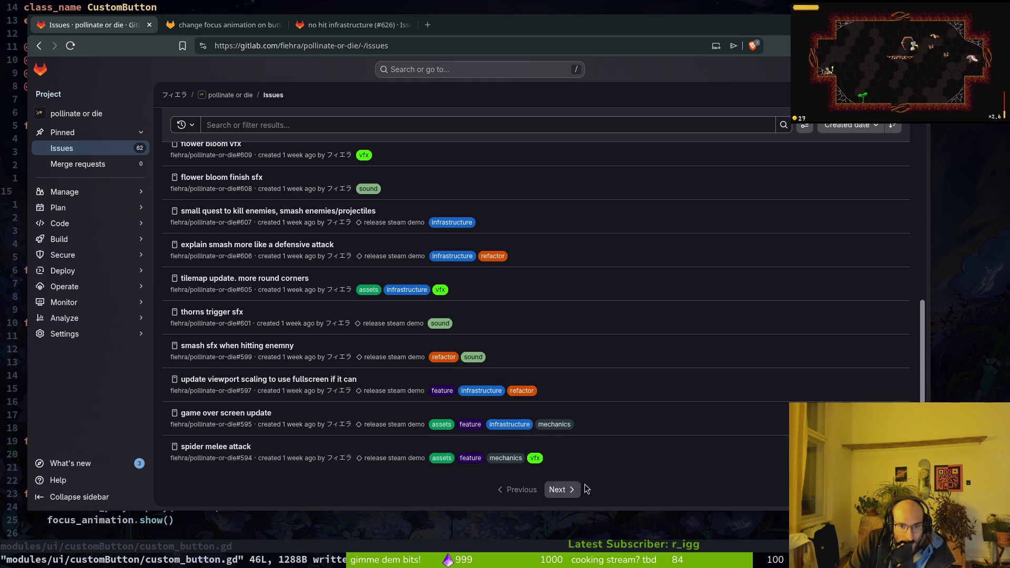
pyautogui.click(567, 490)
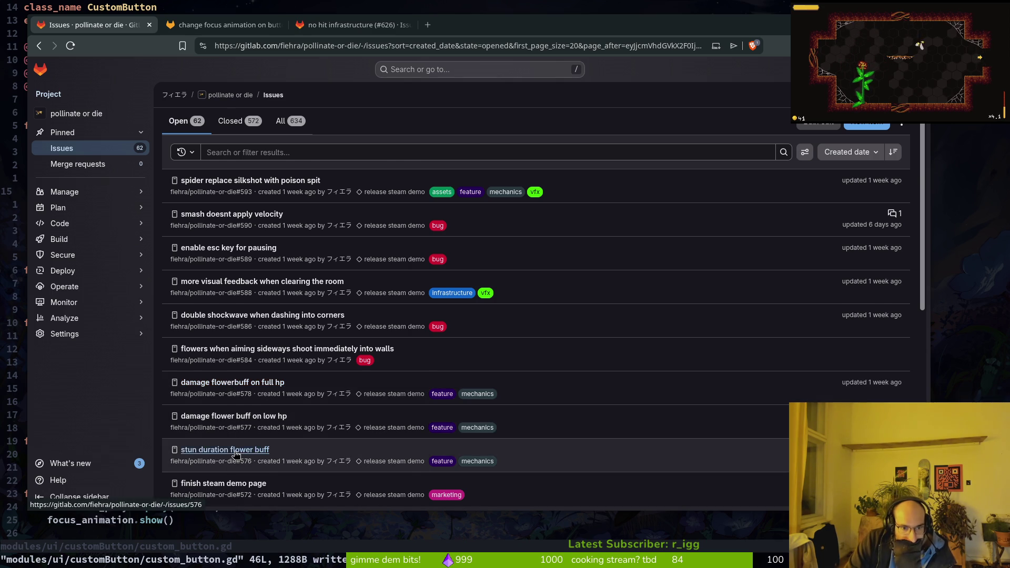
# - Load the following page of older issues and open little collectible story pieces in a new tab
pyautogui.scroll(-2, 235, 454)
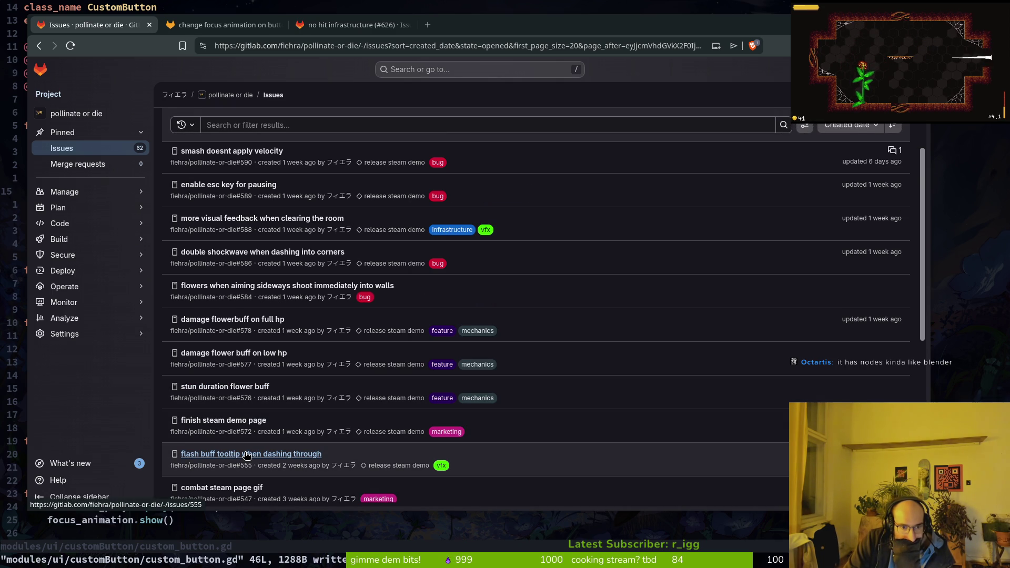
pyautogui.scroll(-2, 246, 456)
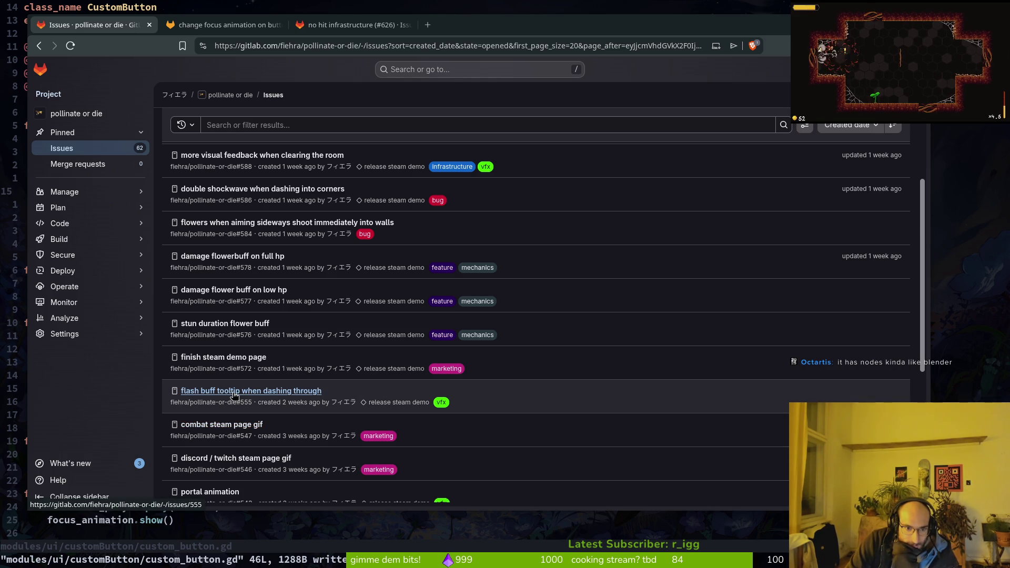
pyautogui.scroll(-2, 215, 452)
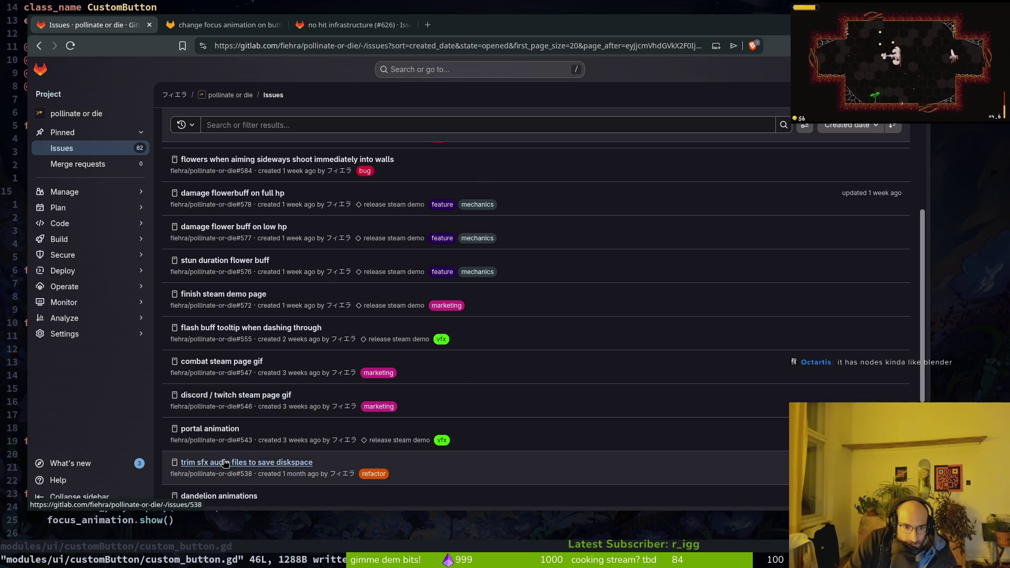
pyautogui.scroll(-2, 227, 437)
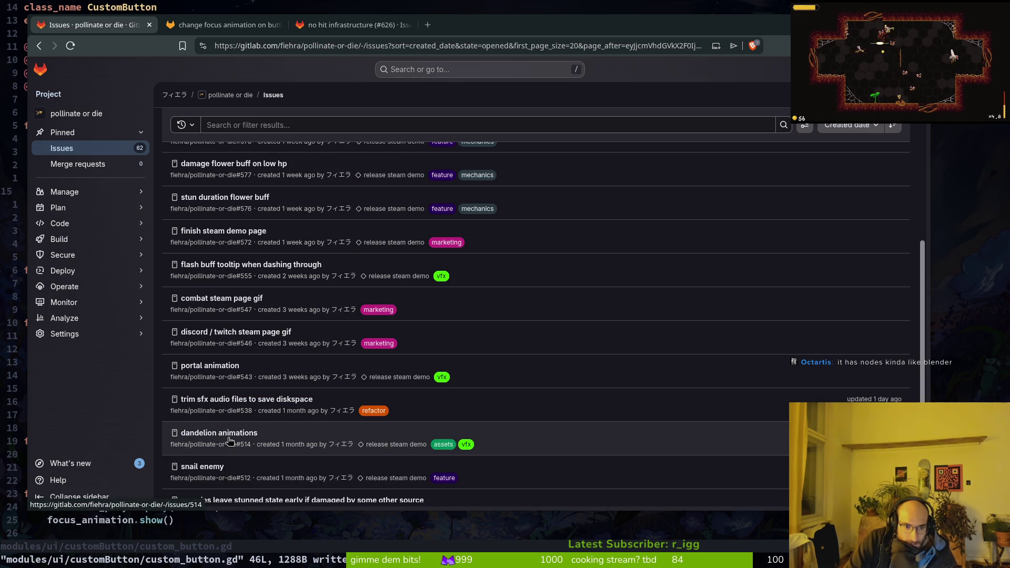
pyautogui.scroll(-2, 231, 438)
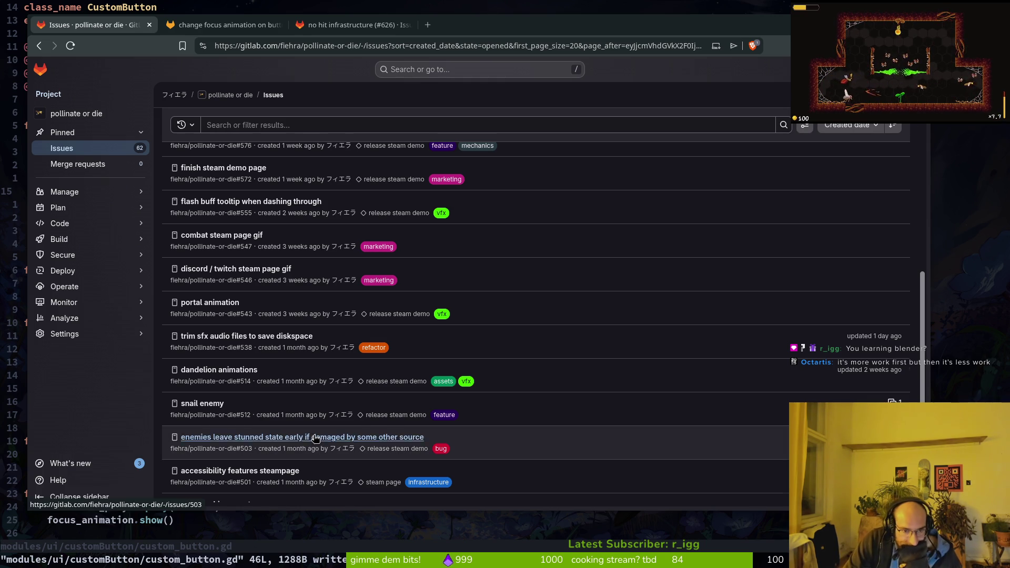
pyautogui.scroll(-2, 316, 438)
pyautogui.click(563, 495)
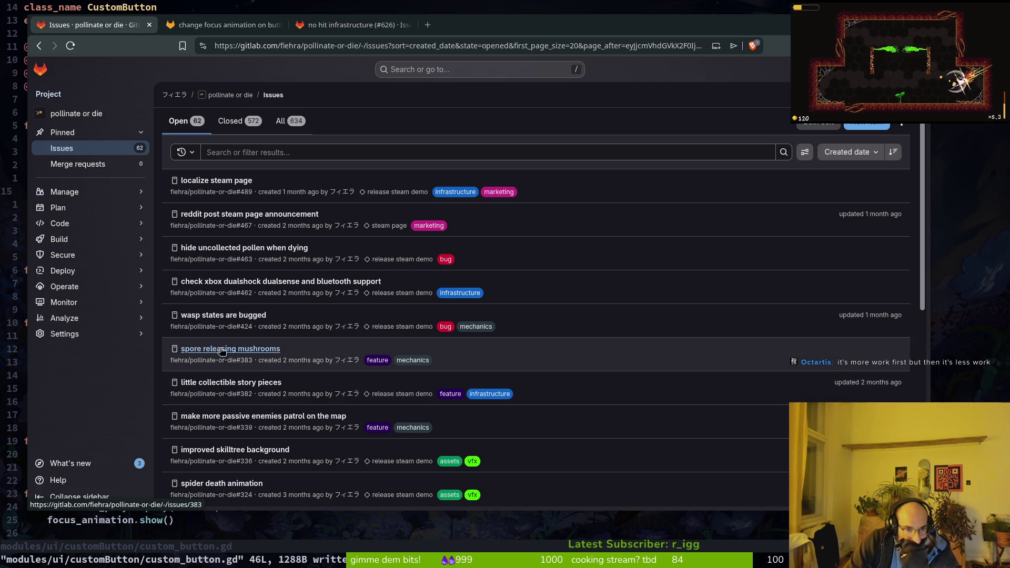
pyautogui.middleClick(231, 388)
# - Rename issue #382 to 'bee notes - no hit rewards' and save the changes
pyautogui.click(493, 25)
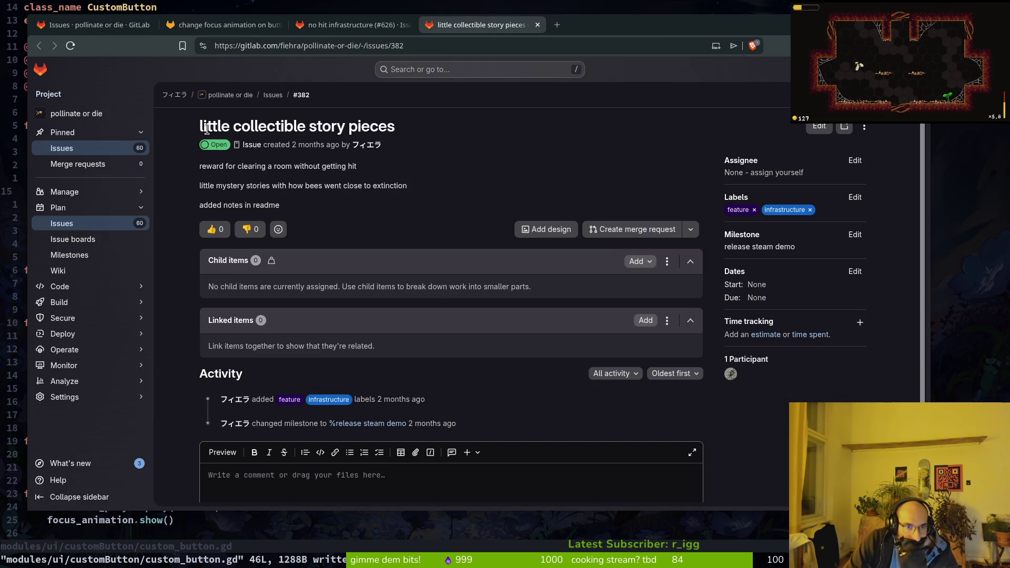
pyautogui.click(820, 127)
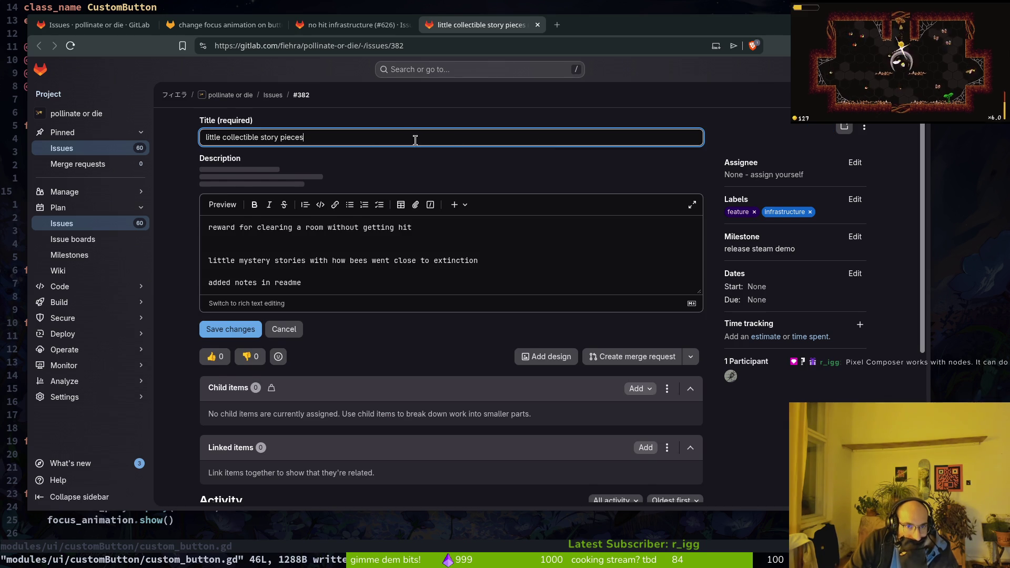
pyautogui.hotkey('ctrl', 'a')
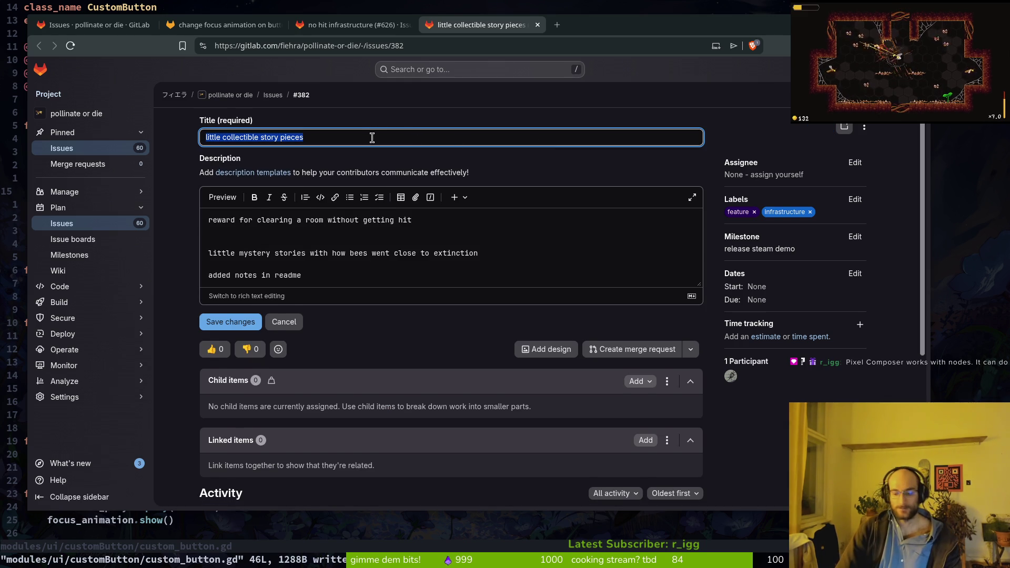
pyautogui.write('bee notes - no hit')
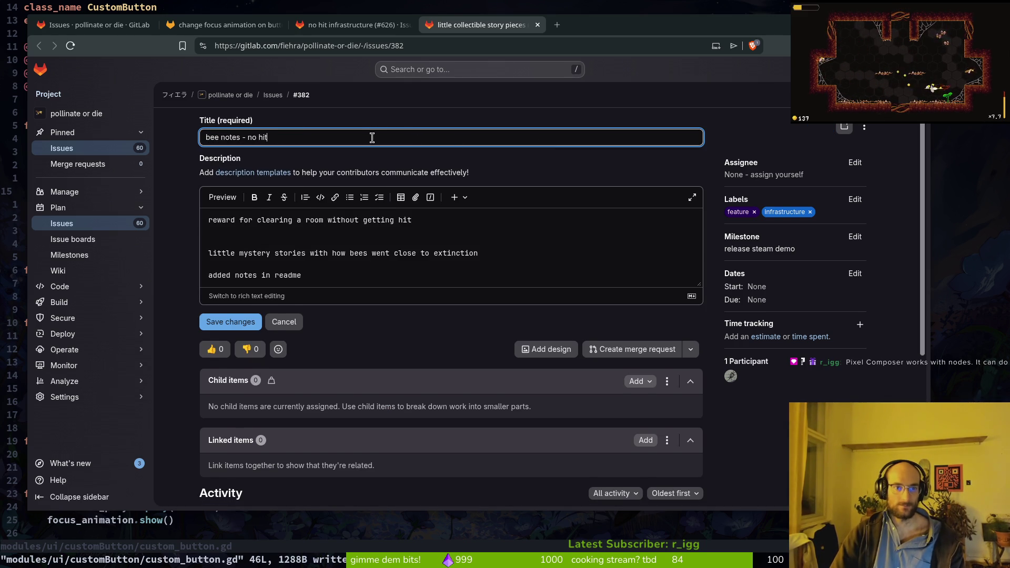
pyautogui.press('BackSpace')
pyautogui.press('BackSpace')
pyautogui.press('BackSpace')
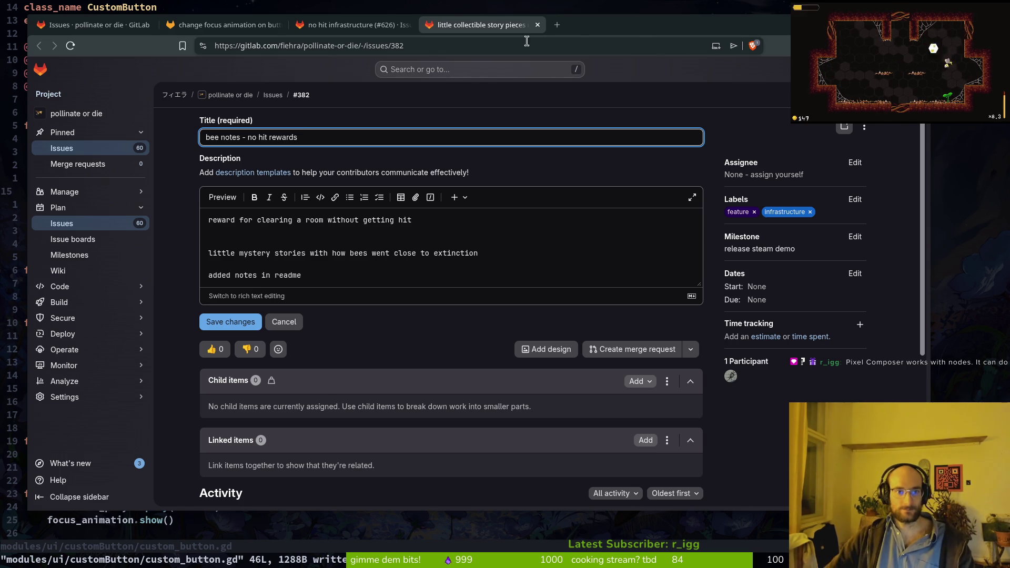
pyautogui.click(237, 320)
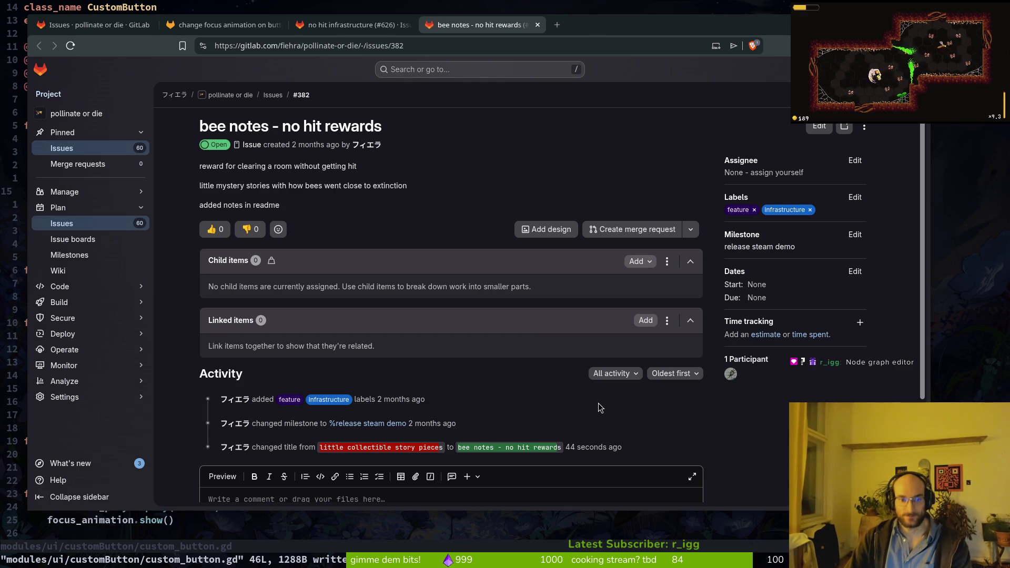
pyautogui.hotkey('alt', 'Tab')
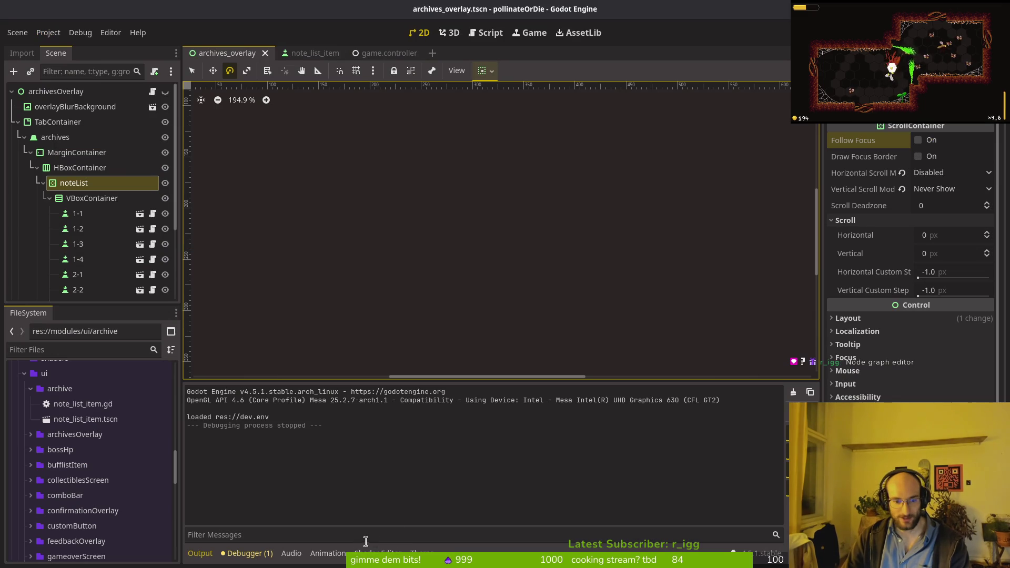
# - Pan the Godot shader graph, then go back to GitLab's issues list
pyautogui.scroll(-3, 443, 450)
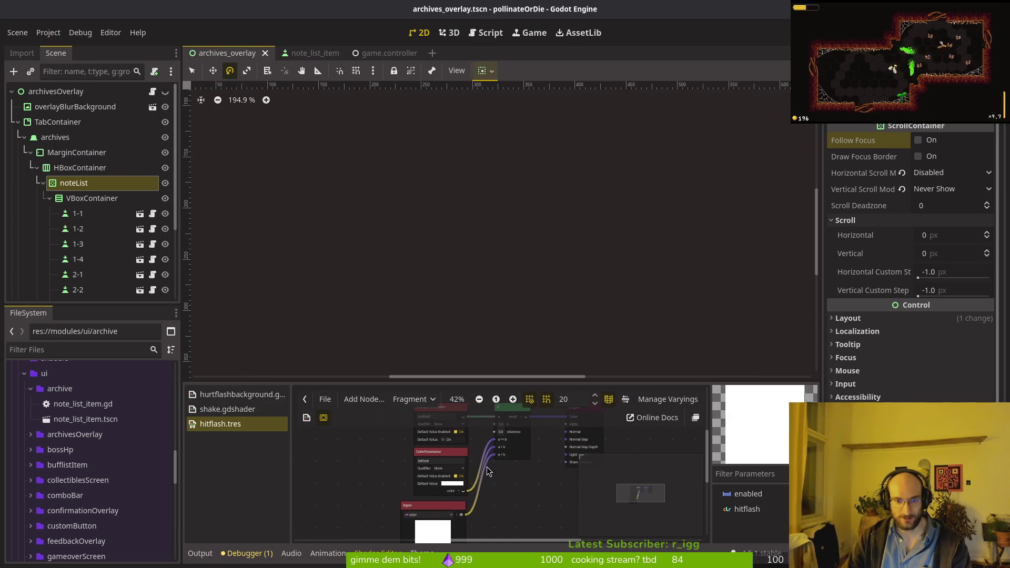
pyautogui.moveTo(446, 448); pyautogui.dragTo(475, 473)
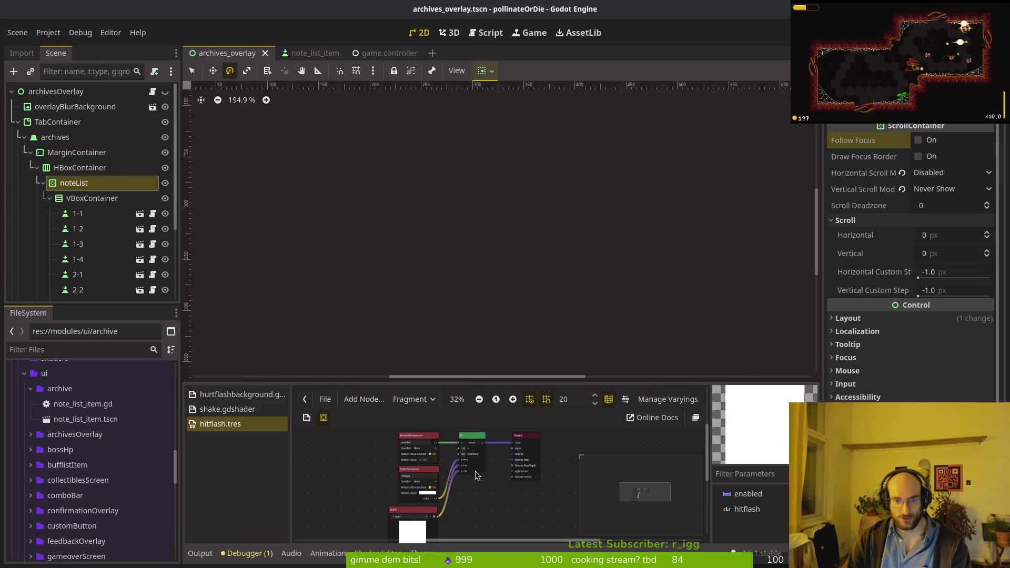
pyautogui.hotkey('alt', 'Tab')
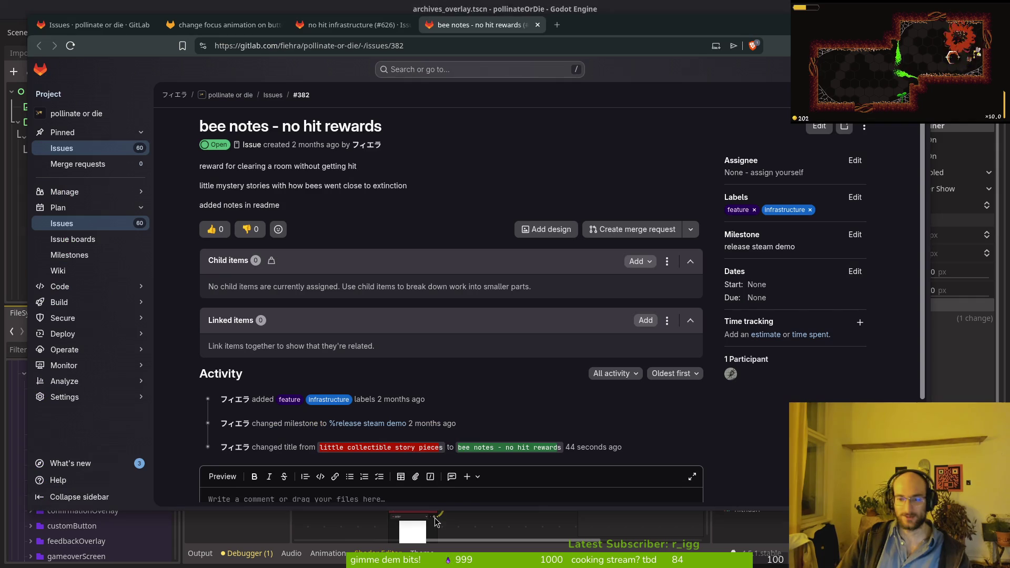
pyautogui.moveTo(93, 201)
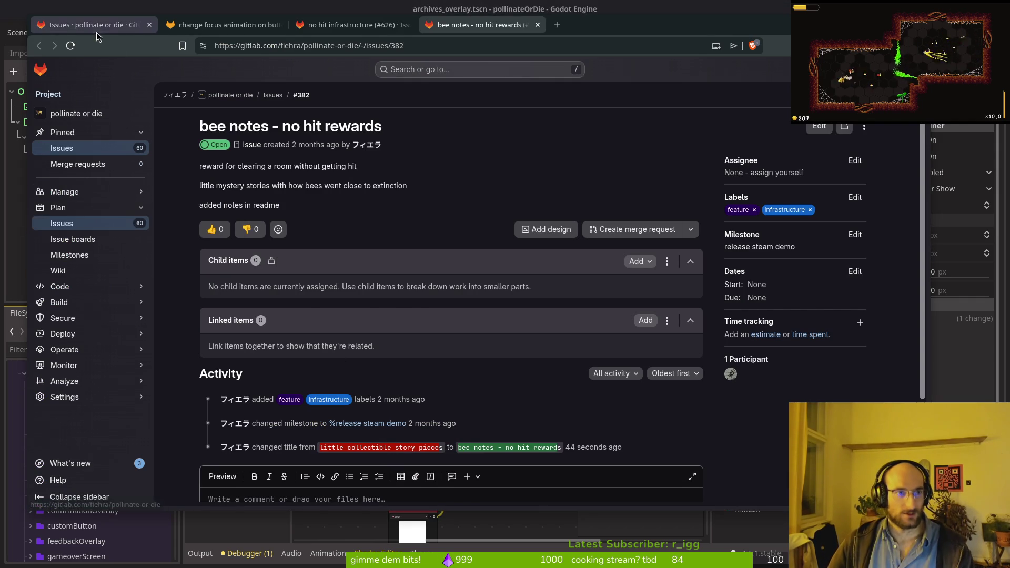
pyautogui.hotkey('ctrl', '1')
# - Scroll down the open issues and go to the final page
pyautogui.scroll(-2, 395, 377)
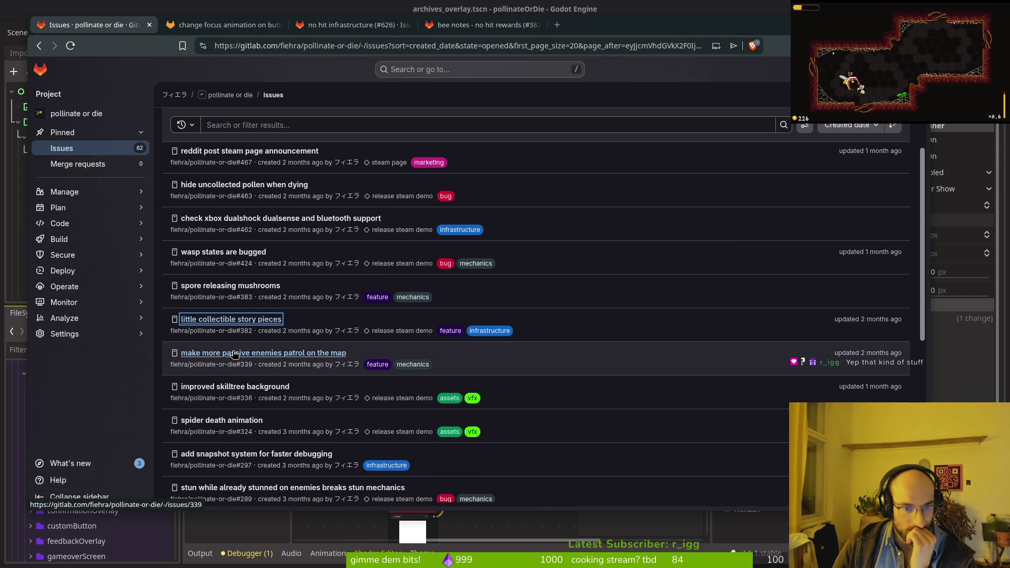
pyautogui.scroll(-2, 237, 425)
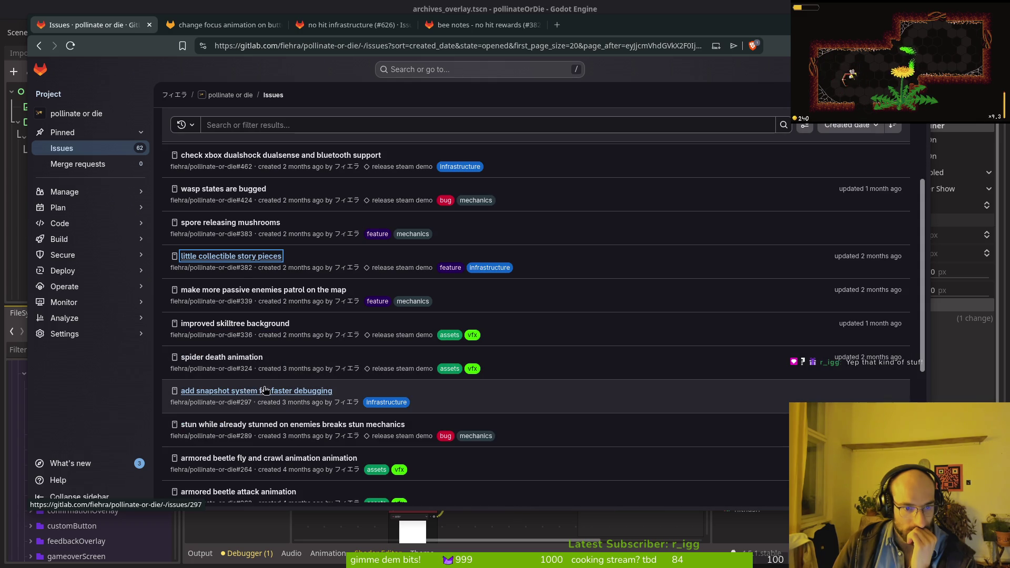
pyautogui.scroll(-2, 249, 389)
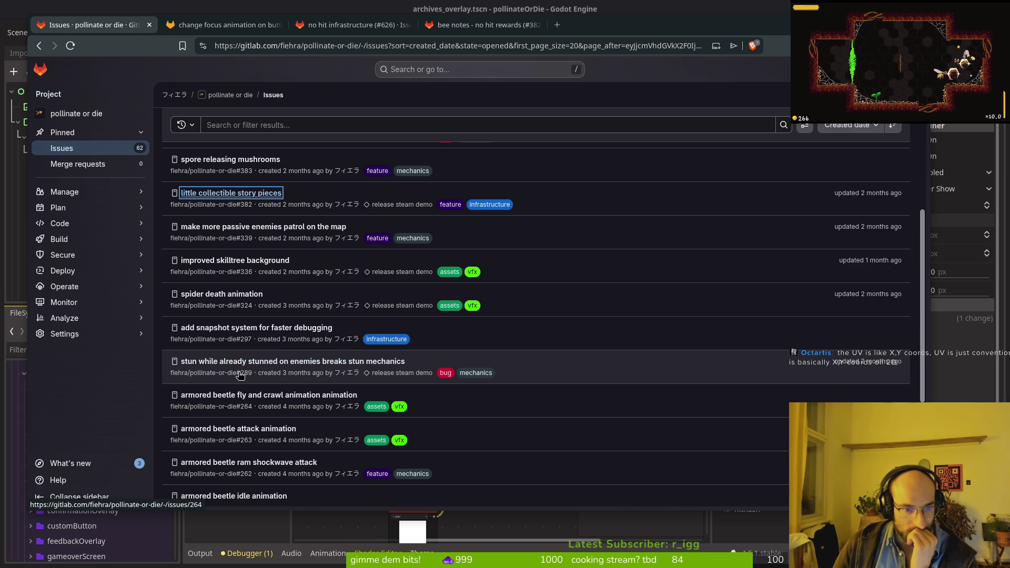
pyautogui.scroll(-2, 255, 421)
pyautogui.scroll(-4, 251, 442)
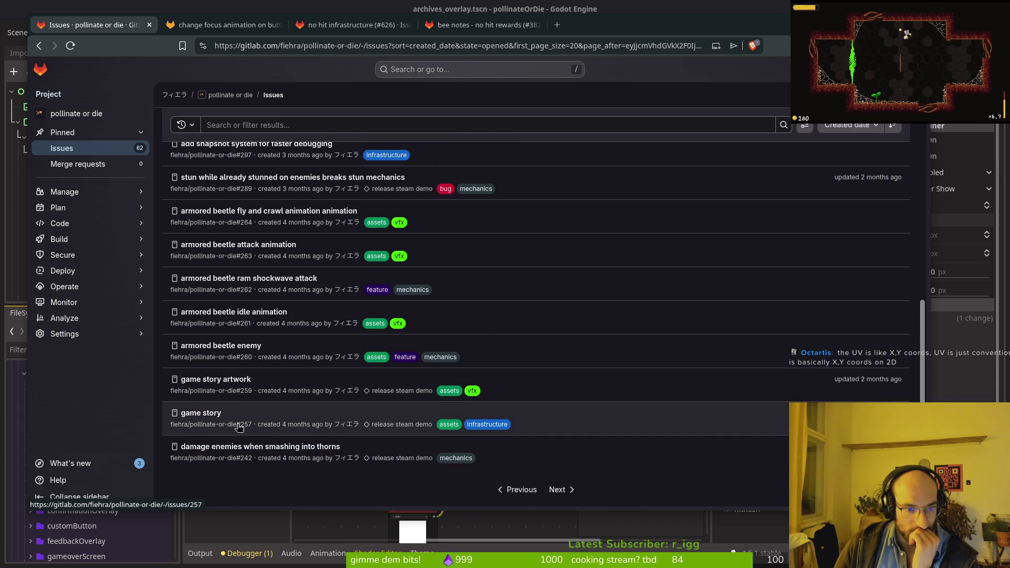
pyautogui.click(561, 490)
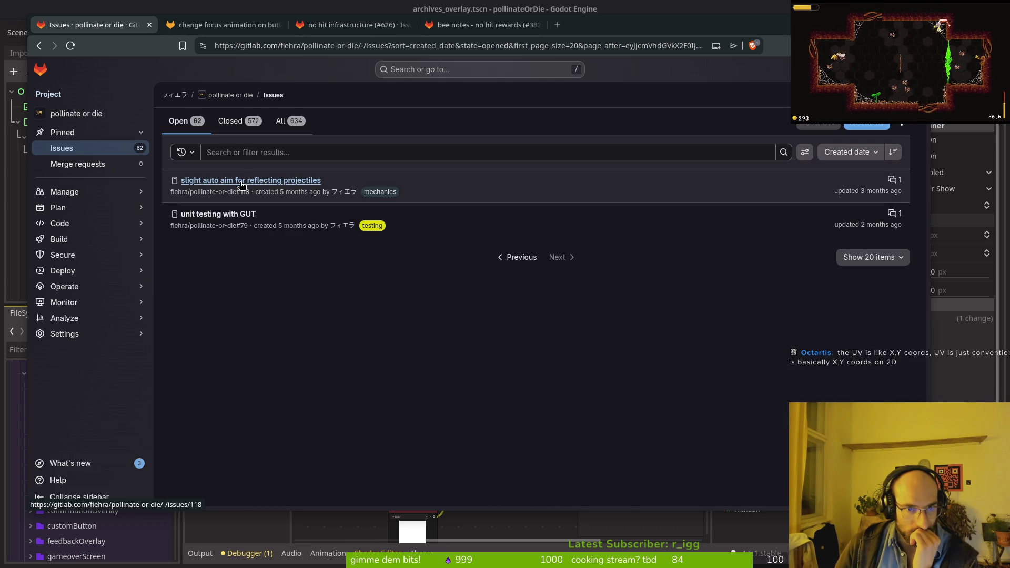
# - Review the auto-aim and change focus animation issues in their own tabs
pyautogui.middleClick(242, 184)
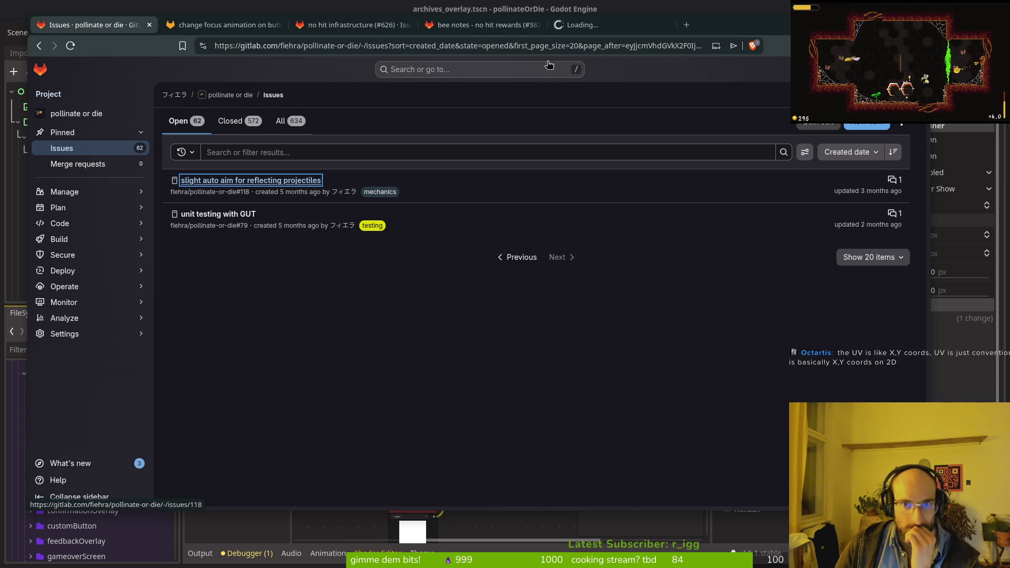
pyautogui.click(610, 24)
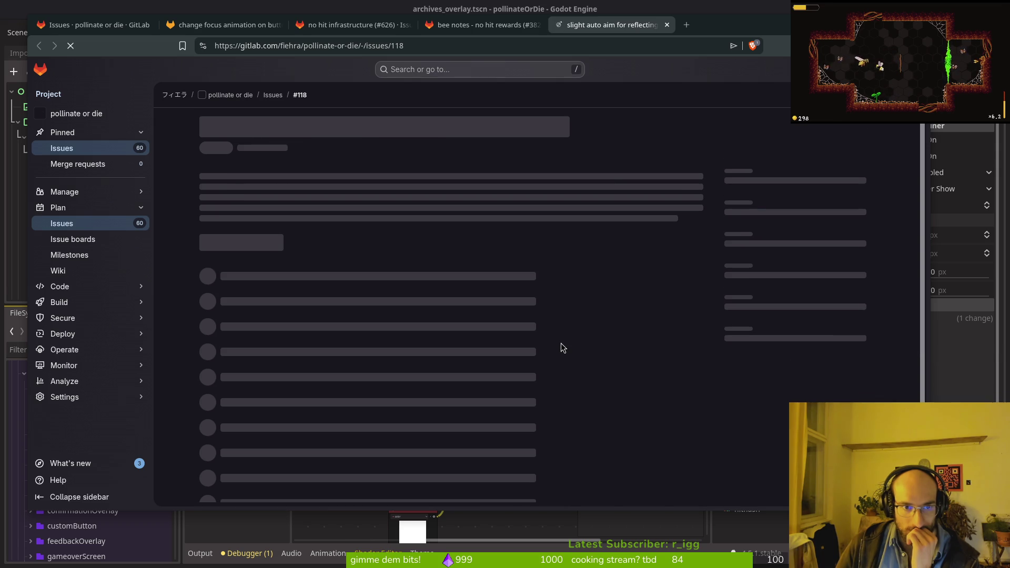
pyautogui.click(668, 25)
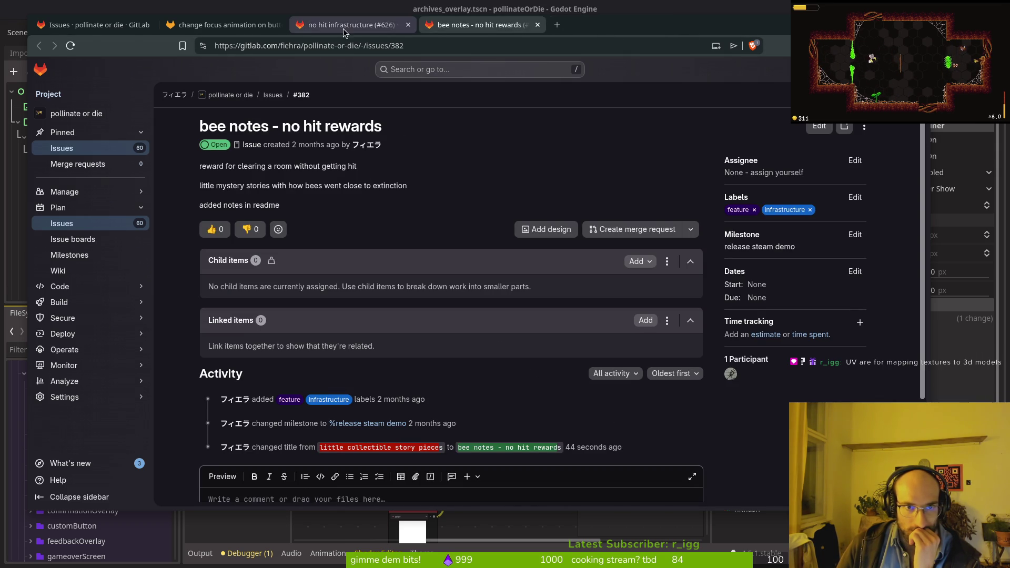
pyautogui.click(95, 24)
pyautogui.click(210, 25)
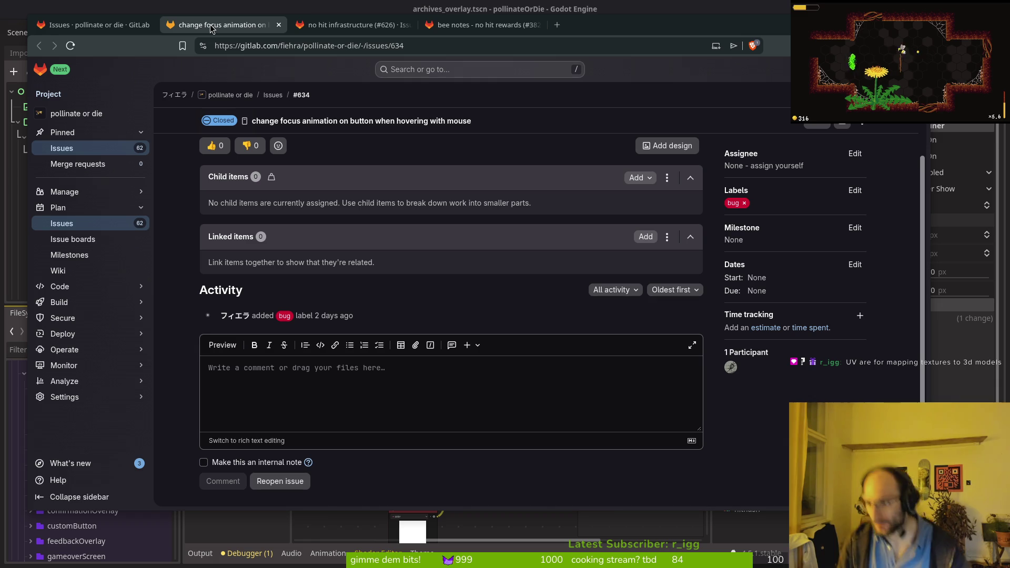
pyautogui.click(108, 32)
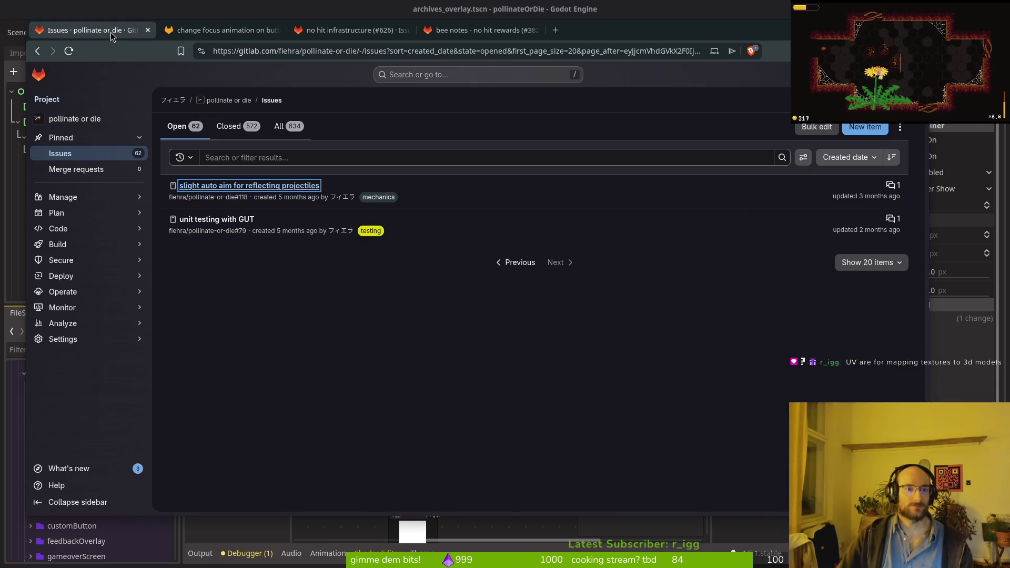
# - Open the unit testing with GUT issue (#79) in a new tab and close it
pyautogui.middleClick(227, 221)
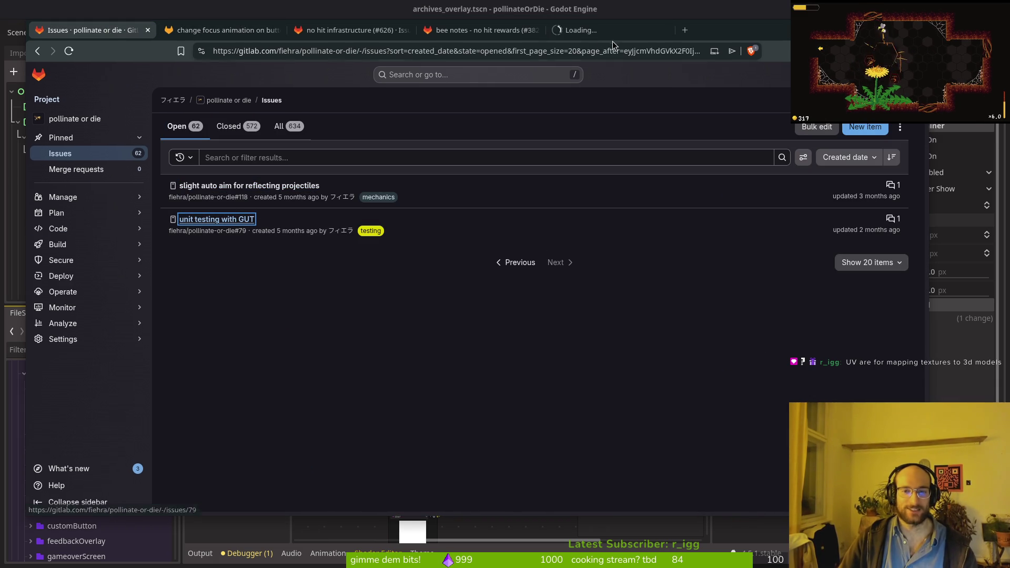
pyautogui.click(609, 33)
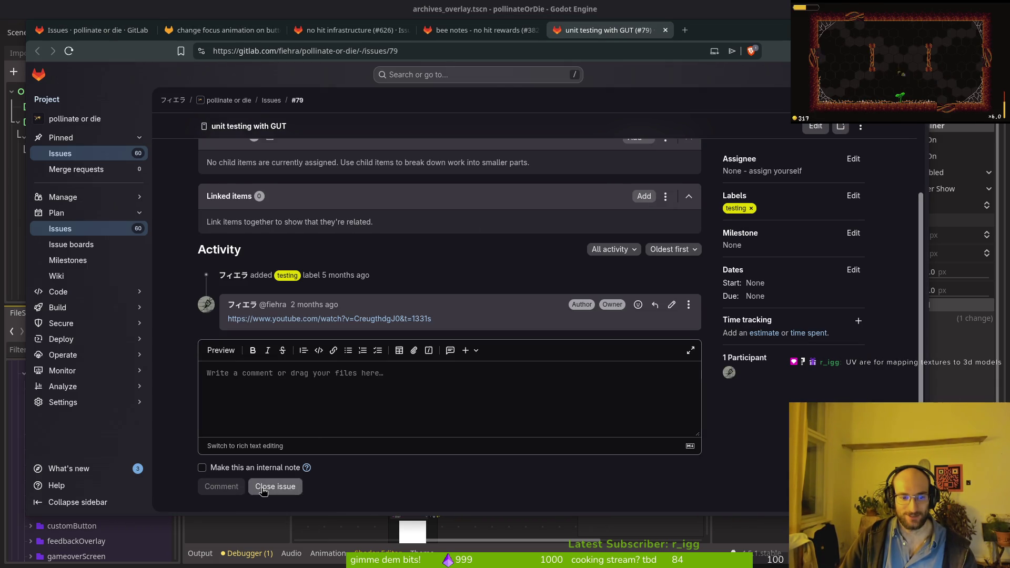
pyautogui.click(89, 33)
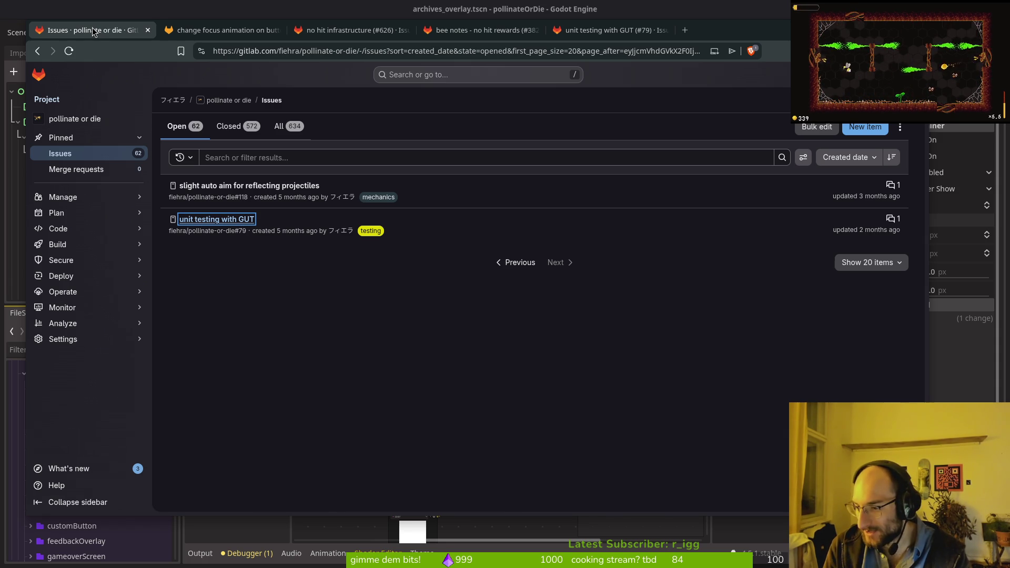
pyautogui.hotkey('alt', 'Tab')
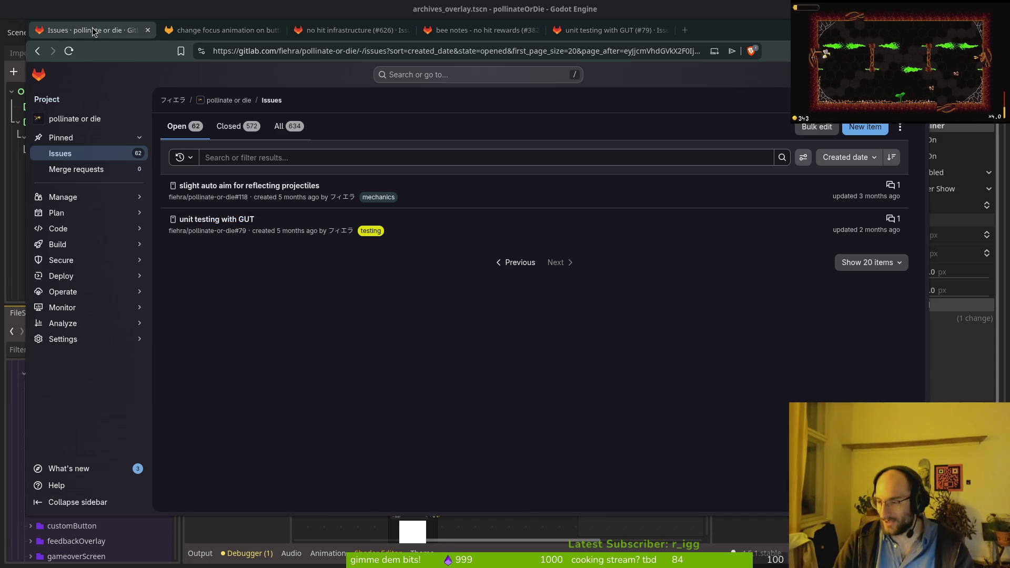
# - Open shake.gdshader and inspect its VERTEX.y condition
pyautogui.press('space')
pyautogui.press('f')
pyautogui.press('f')
pyautogui.write('shader')
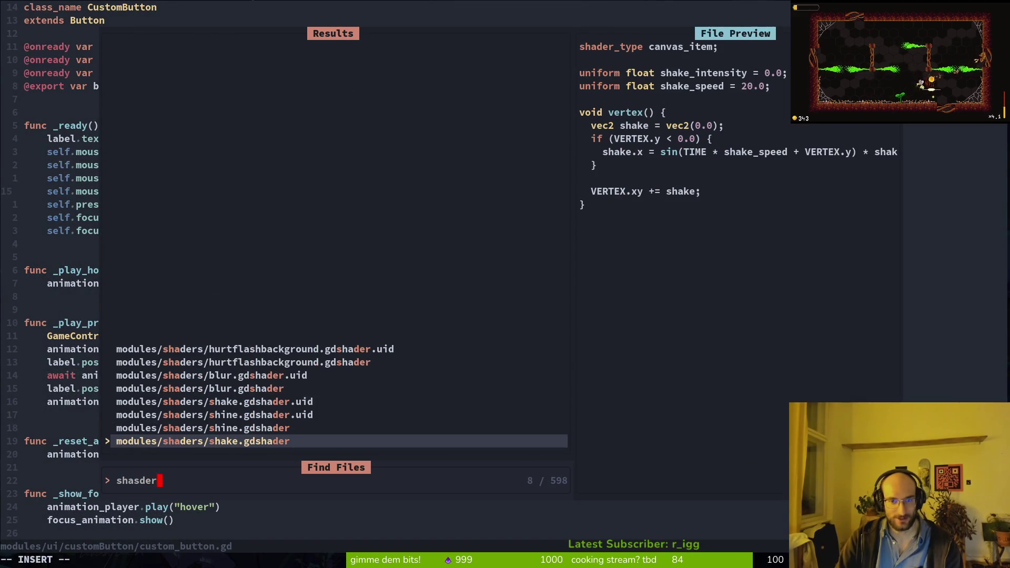
pyautogui.press('Return')
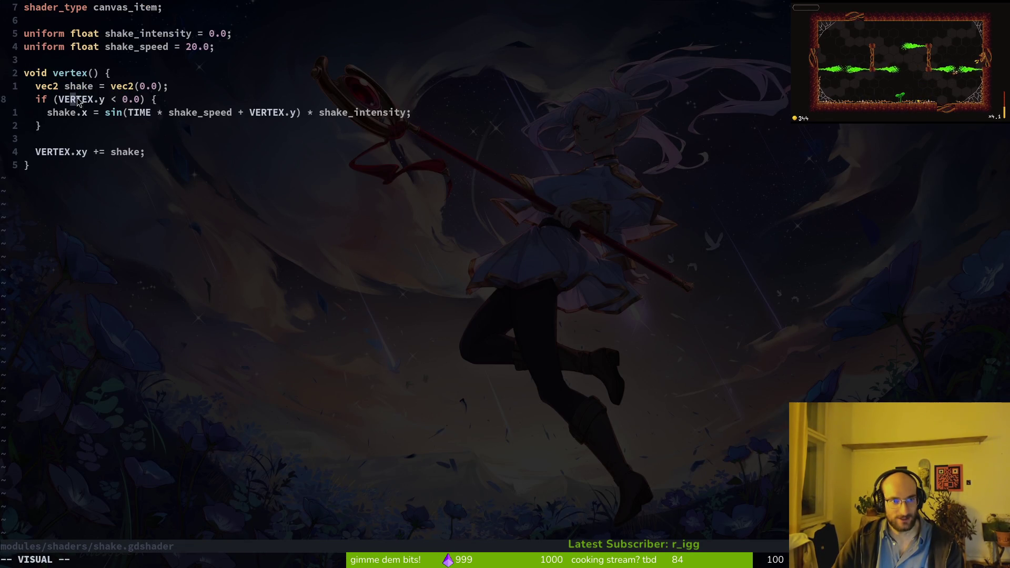
pyautogui.click(95, 100)
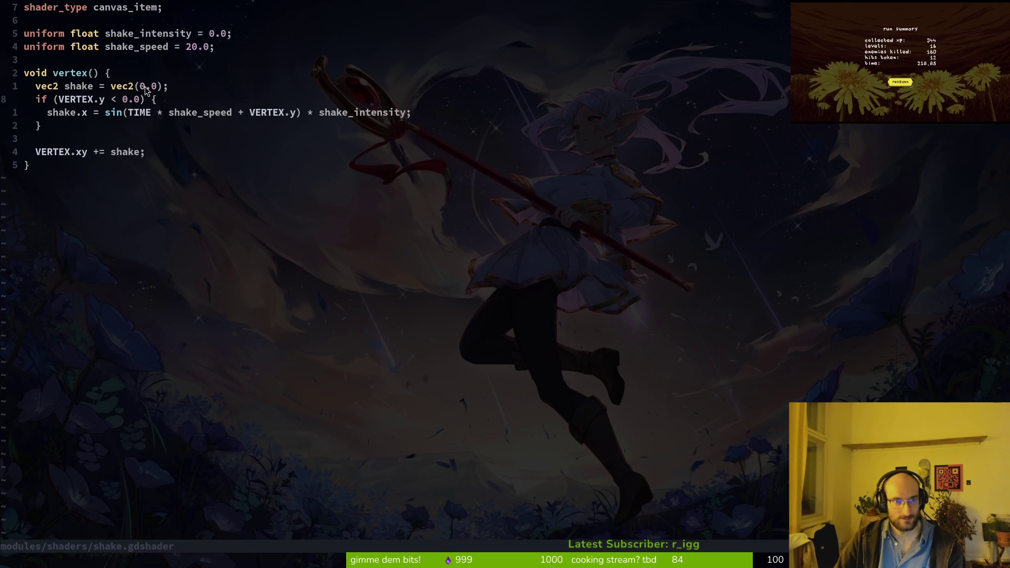
# - Open shine.gdshader, select UV on line 19, and save the file
pyautogui.press('space')
pyautogui.press('f')
pyautogui.press('f')
pyautogui.write('sh')
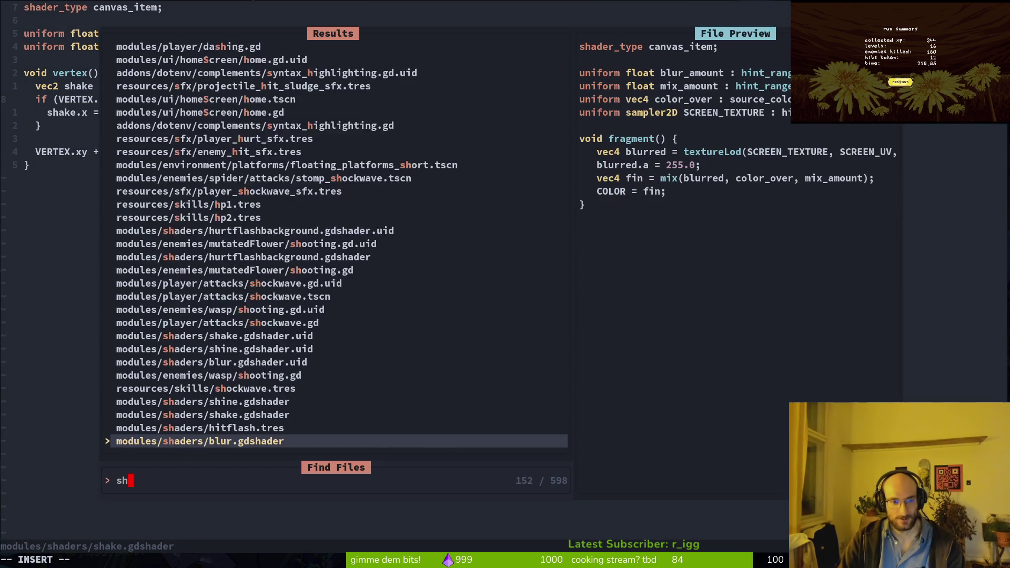
pyautogui.write('ad')
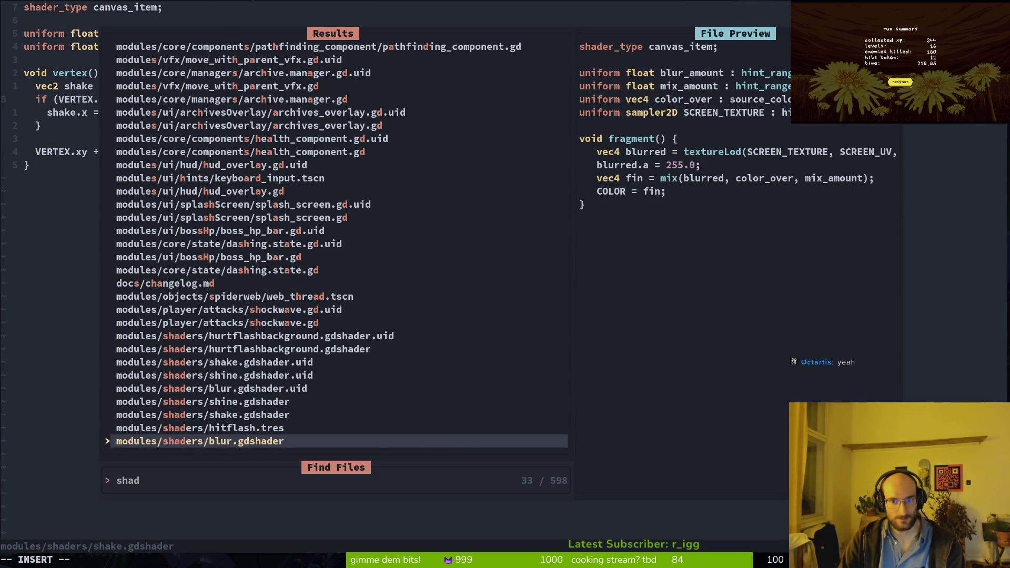
pyautogui.press('Up')
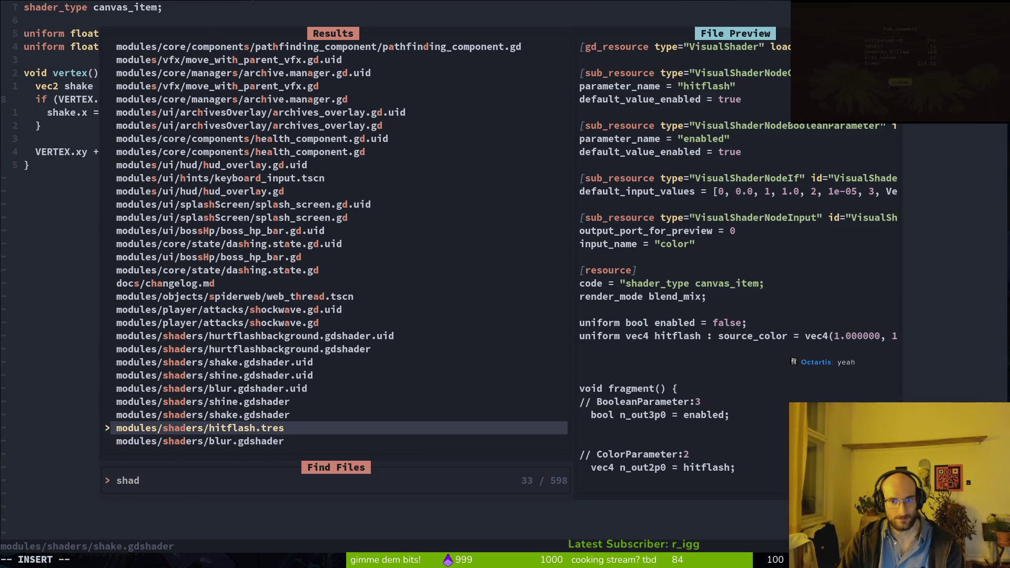
pyautogui.press('Up')
pyautogui.press('Up')
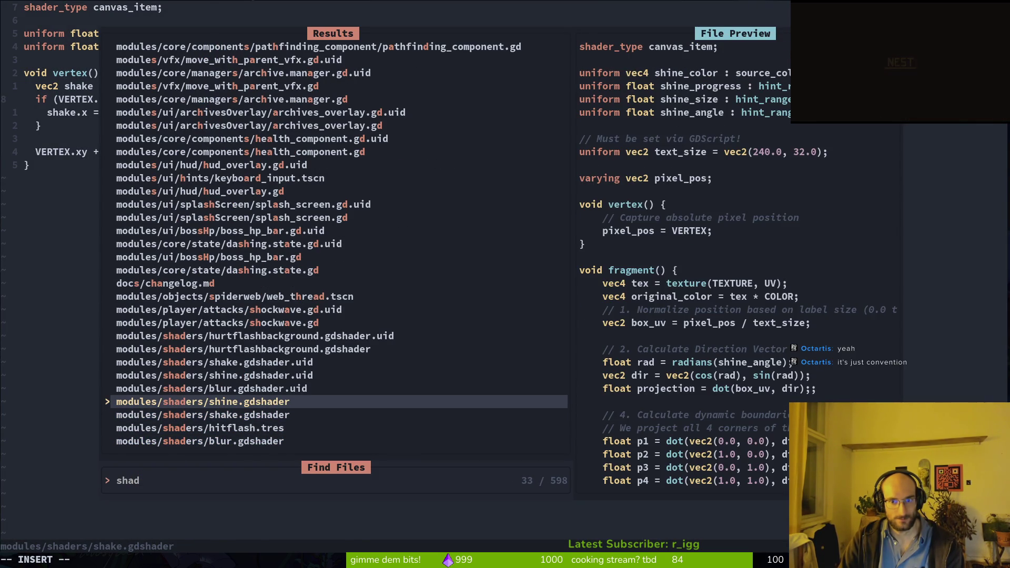
pyautogui.press('Return')
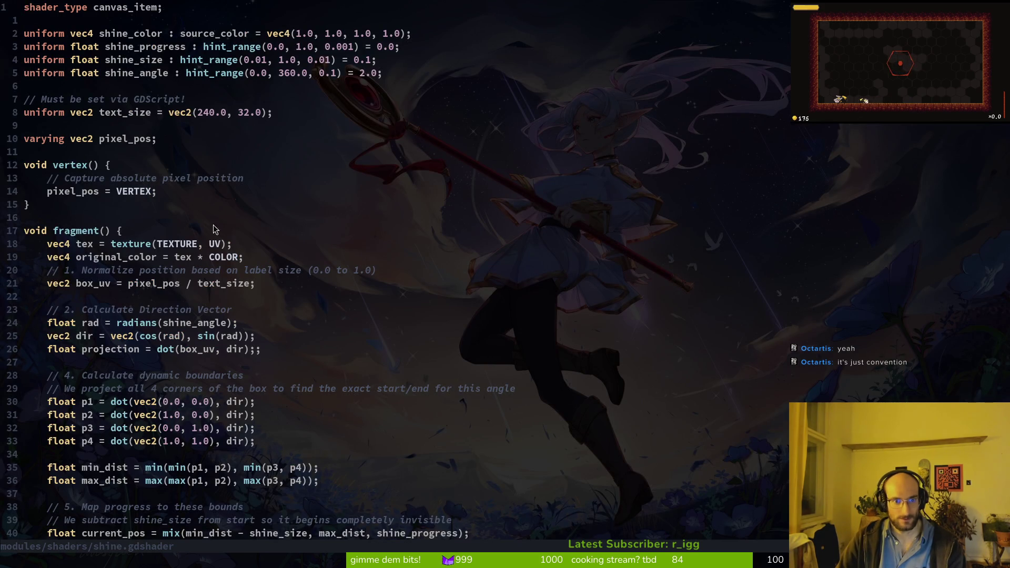
pyautogui.doubleClick(216, 246)
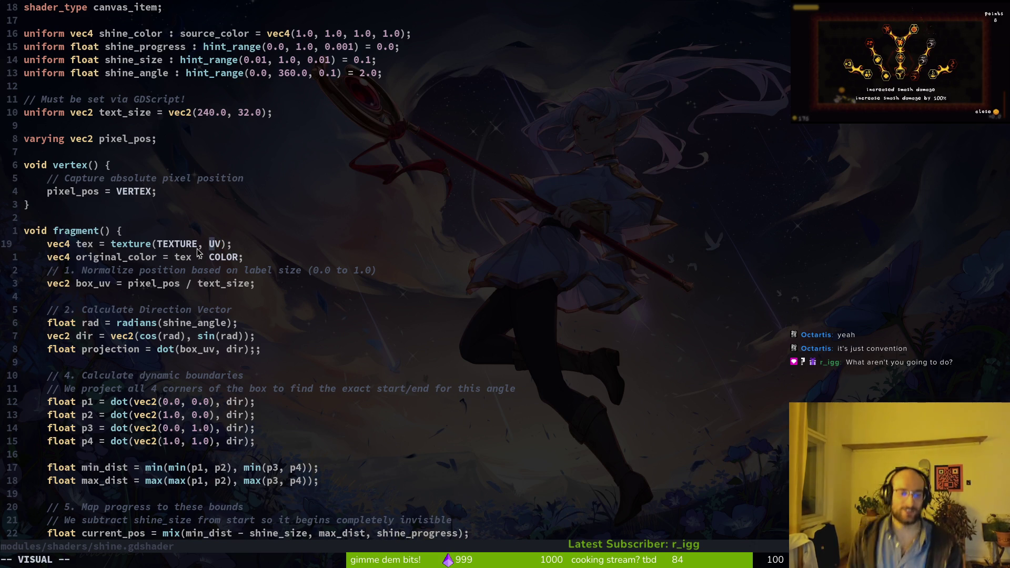
pyautogui.press('Escape')
pyautogui.write(':w')
pyautogui.press('Return')
pyautogui.hotkey('alt', 'Tab')
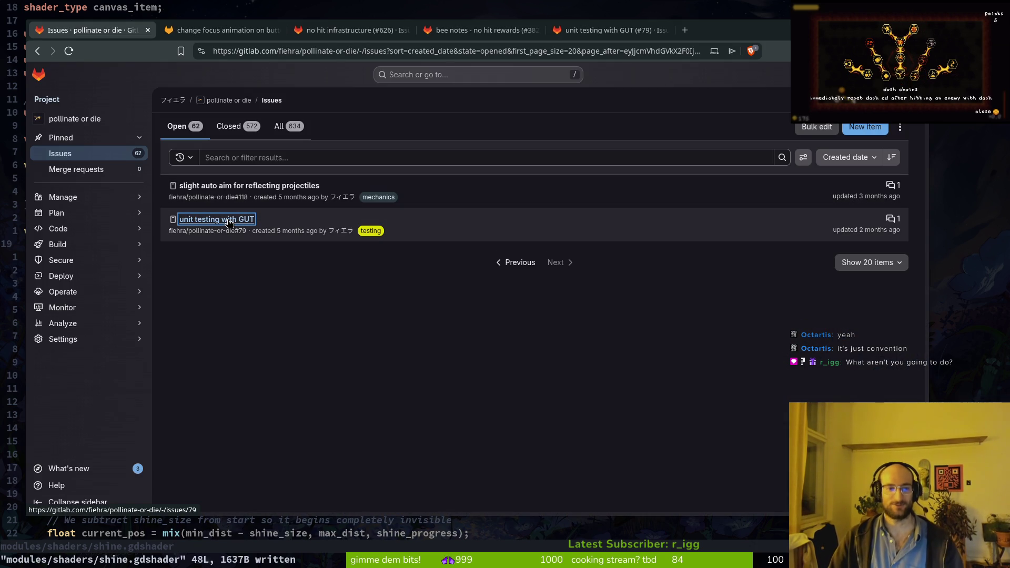
# - Close the leftover issue tabs, reload the 59-issue list, and switch to Aseprite
pyautogui.click(605, 27)
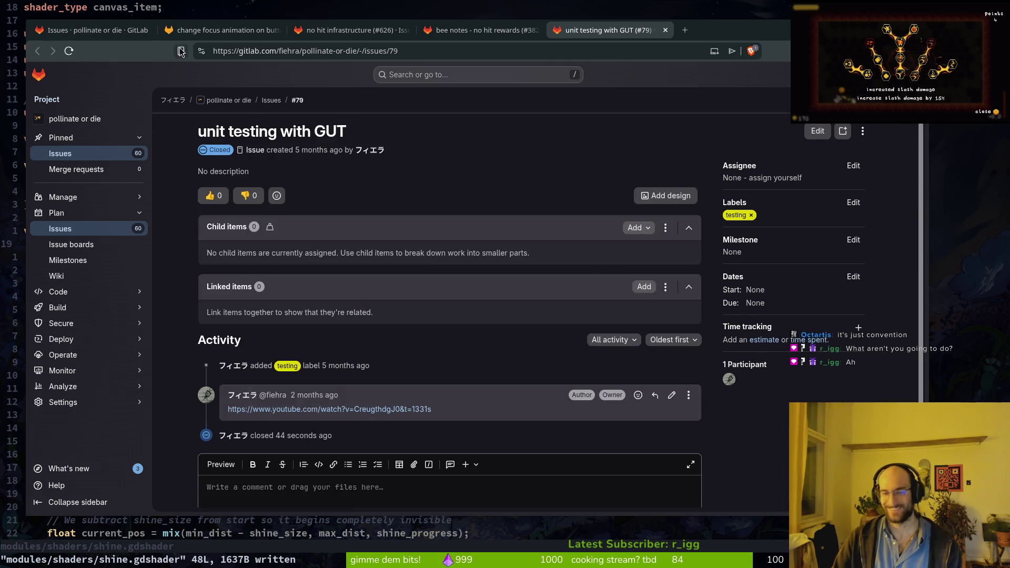
pyautogui.click(95, 30)
pyautogui.click(221, 30)
pyautogui.click(277, 30)
pyautogui.click(277, 30)
pyautogui.click(277, 30)
pyautogui.click(278, 30)
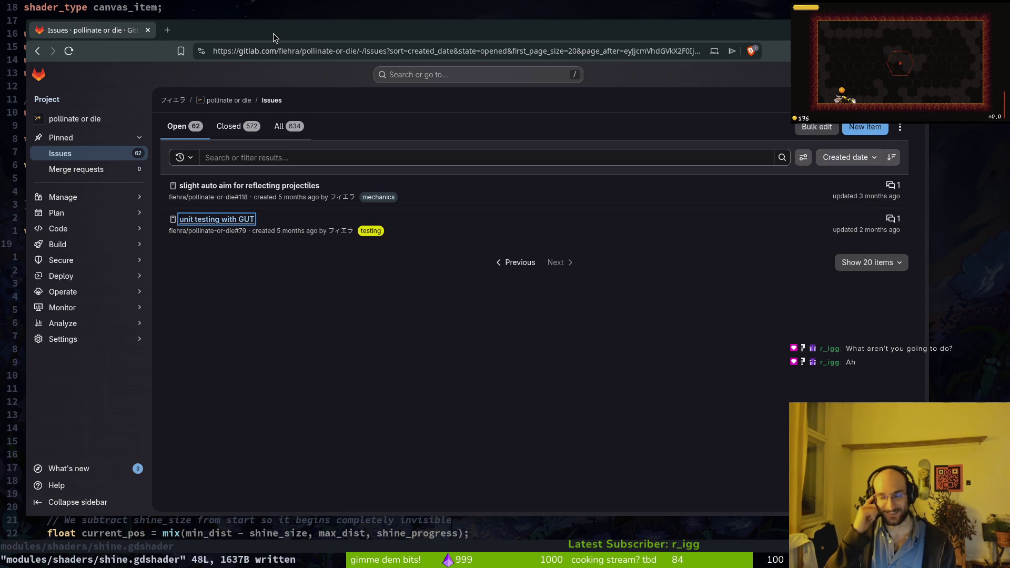
pyautogui.click(84, 169)
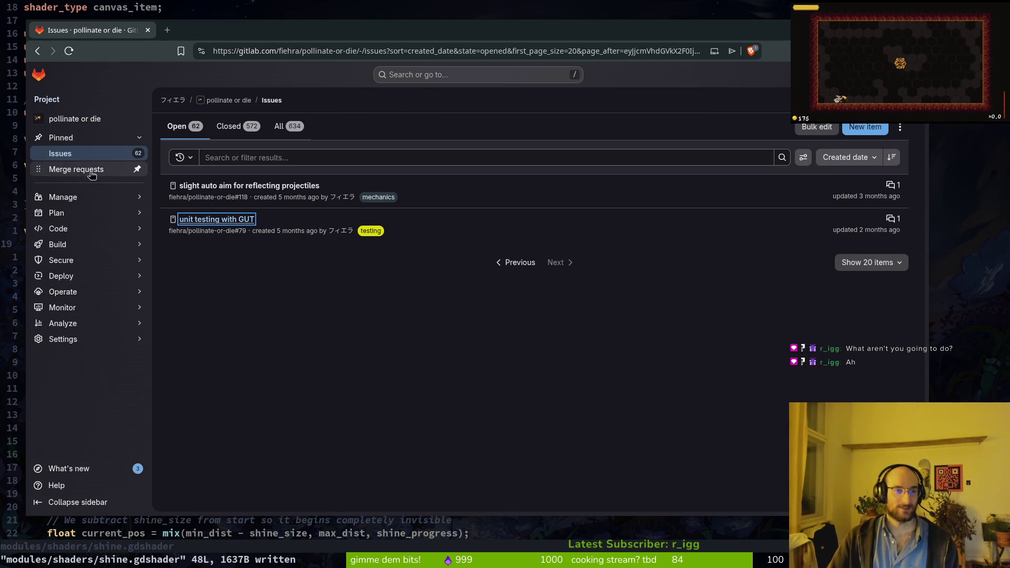
pyautogui.press('super')
pyautogui.click(342, 367)
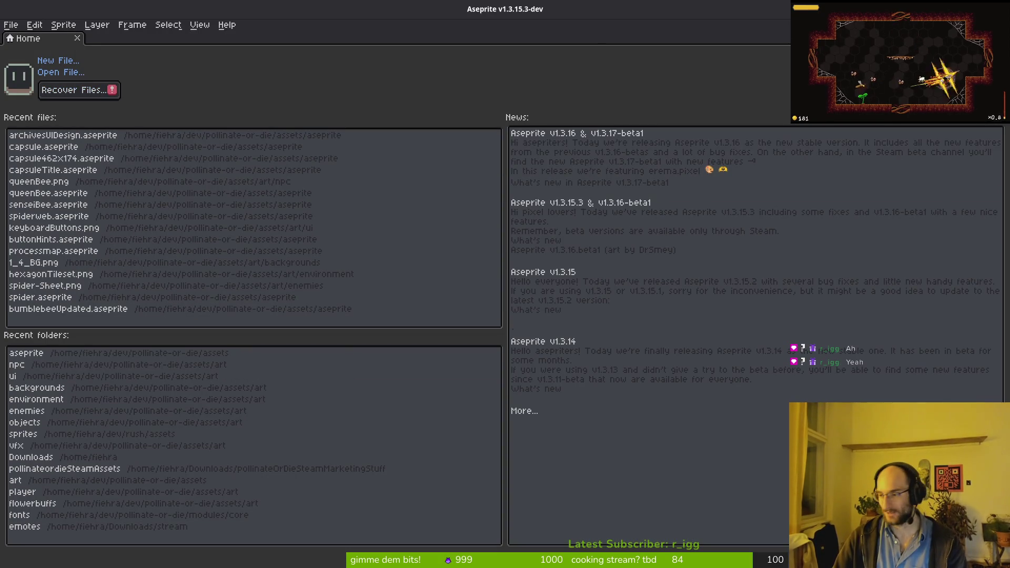
# - Leave Aseprite and return to the Vim editor with shine.gdshader open
pyautogui.hotkey('alt', 'Tab')
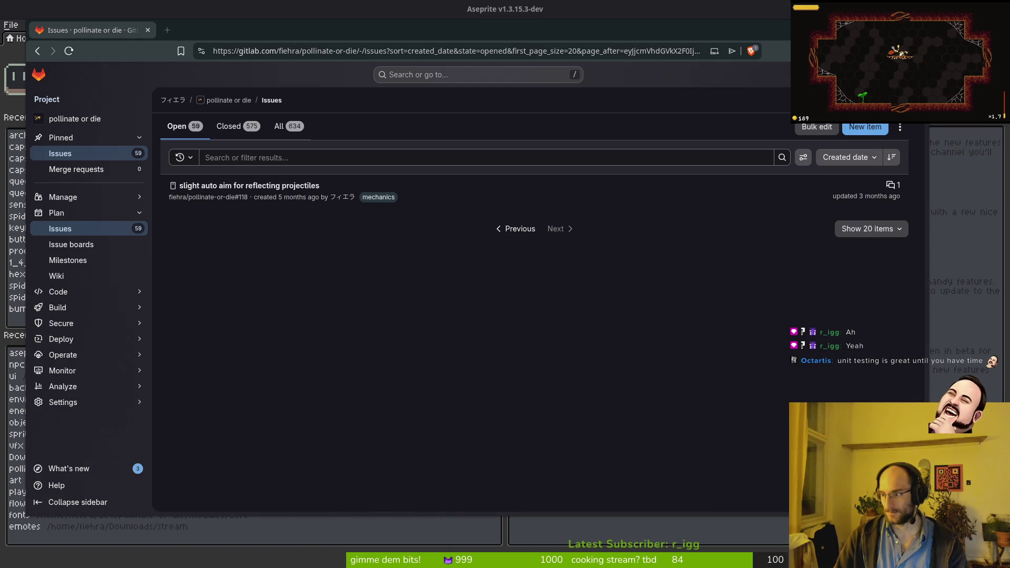
pyautogui.hotkey('alt', 'Tab')
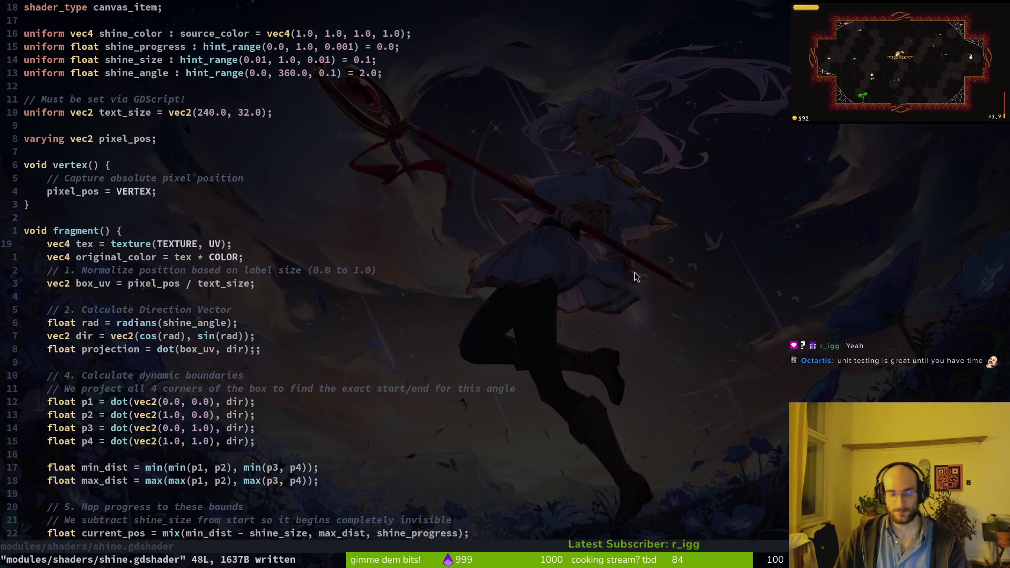
# - Quit Vim, review the custom_button.gd diff and stage it for commit
pyautogui.write(':q')
pyautogui.press('Return')
pyautogui.press('Down')
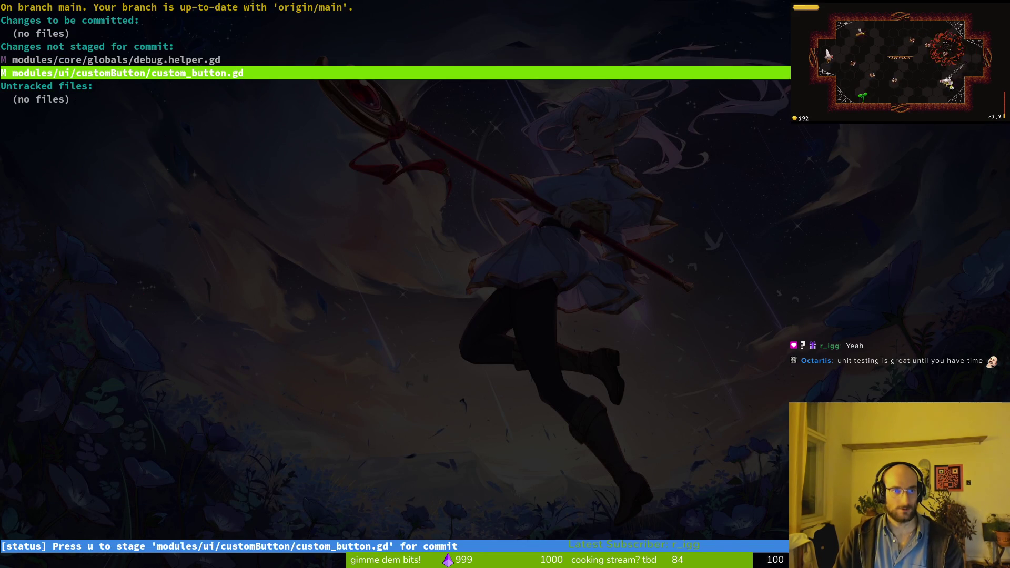
pyautogui.press('Return')
pyautogui.press('u')
pyautogui.press('q')
pyautogui.press('q')
# - Commit with the message "display correct focus animations on mouse keyboardon buttons"
pyautogui.write('git commit ')
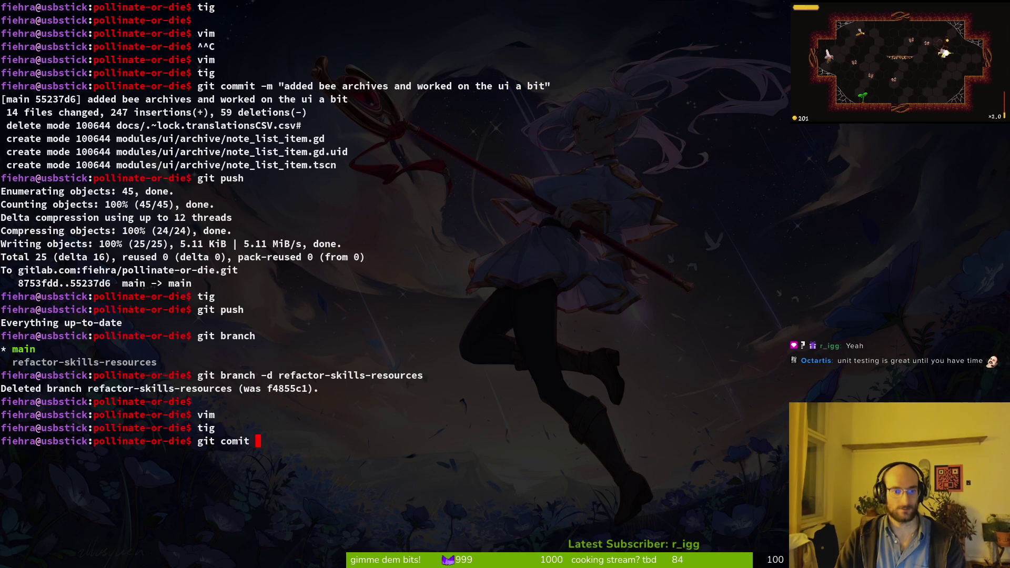
pyautogui.write('-m "')
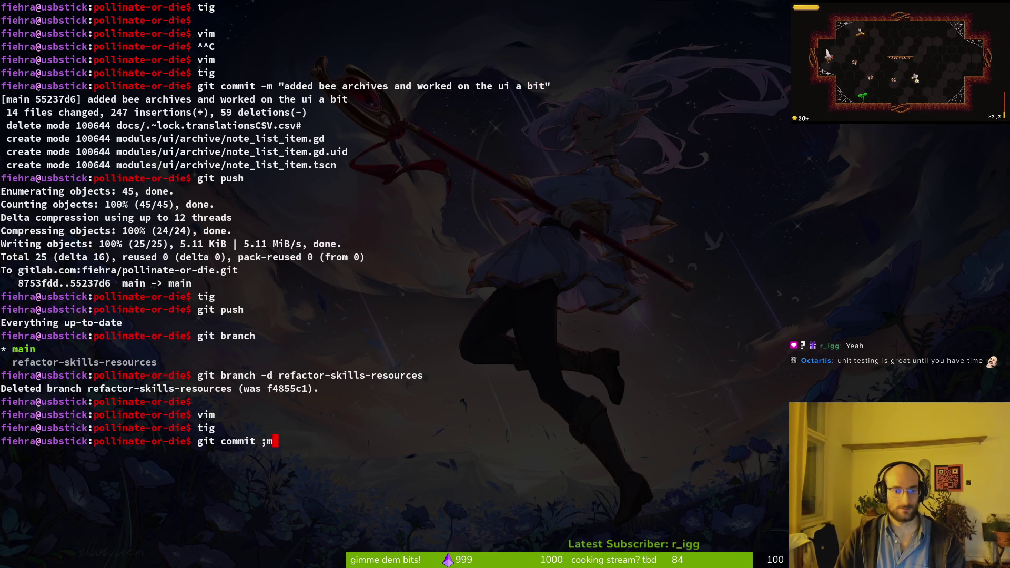
pyautogui.press('BackSpace')
pyautogui.write('disp;a')
pyautogui.press('BackSpace')
pyautogui.press('BackSpace')
pyautogui.write('lay correct ho')
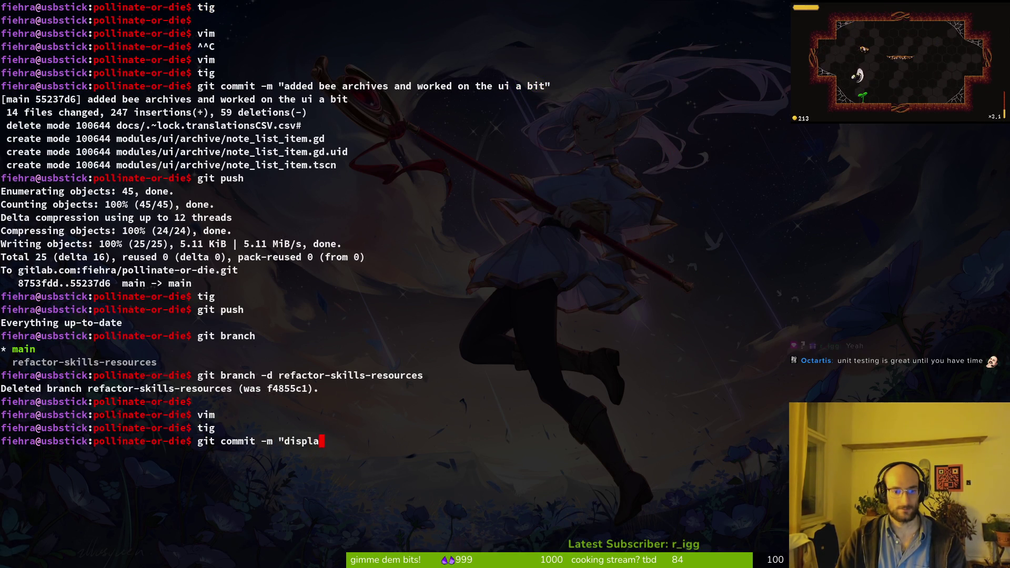
pyautogui.press('BackSpace')
pyautogui.press('BackSpace')
pyautogui.write('focus animations of')
pyautogui.press('BackSpace')
pyautogui.write('n mouse keyboard')
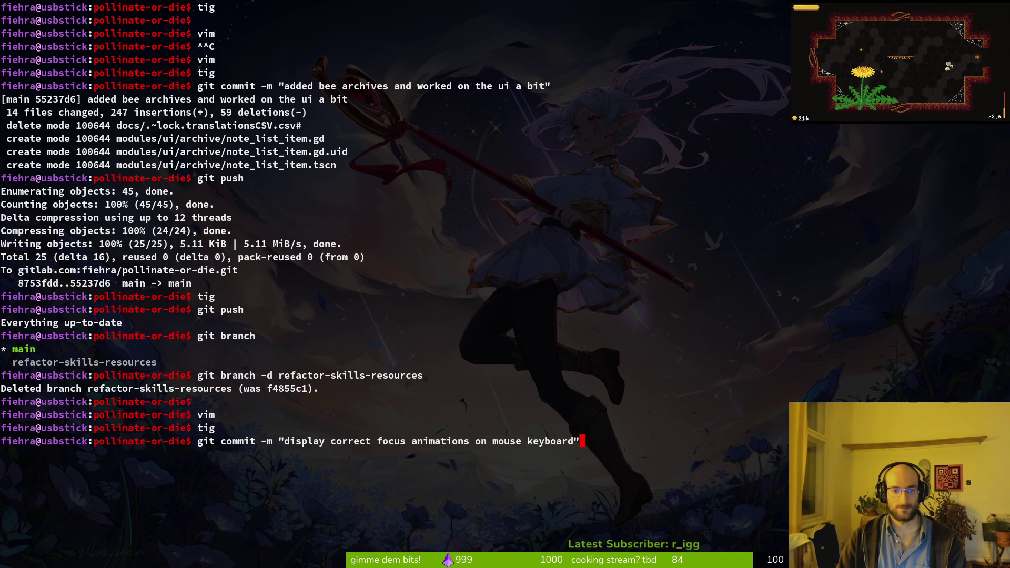
pyautogui.write('on buttons"g')
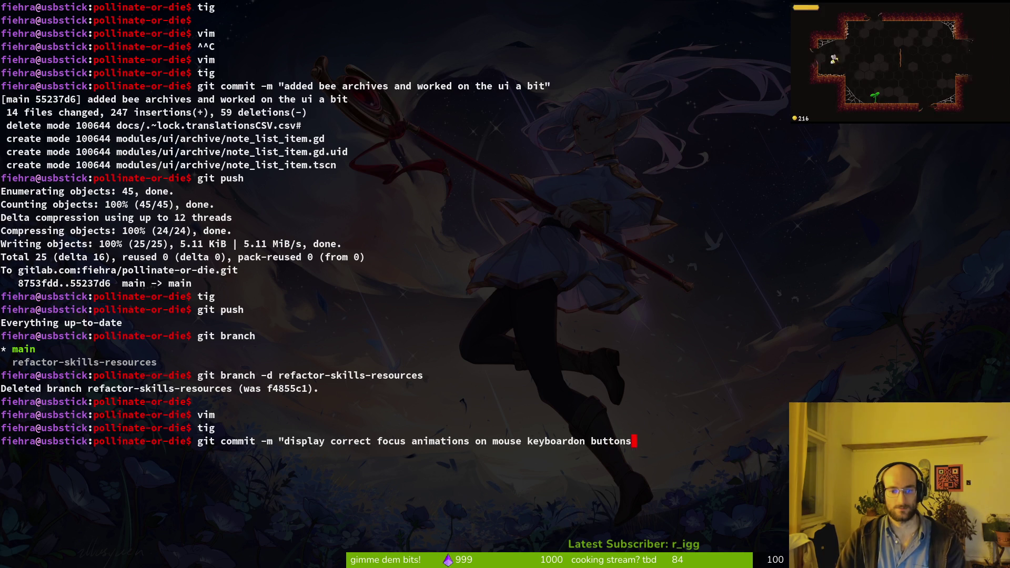
pyautogui.press('Return')
# - Push the new commit to main on GitLab and clear the terminal
pyautogui.write('g')
pyautogui.press('BackSpace')
pyautogui.press('BackSpace')
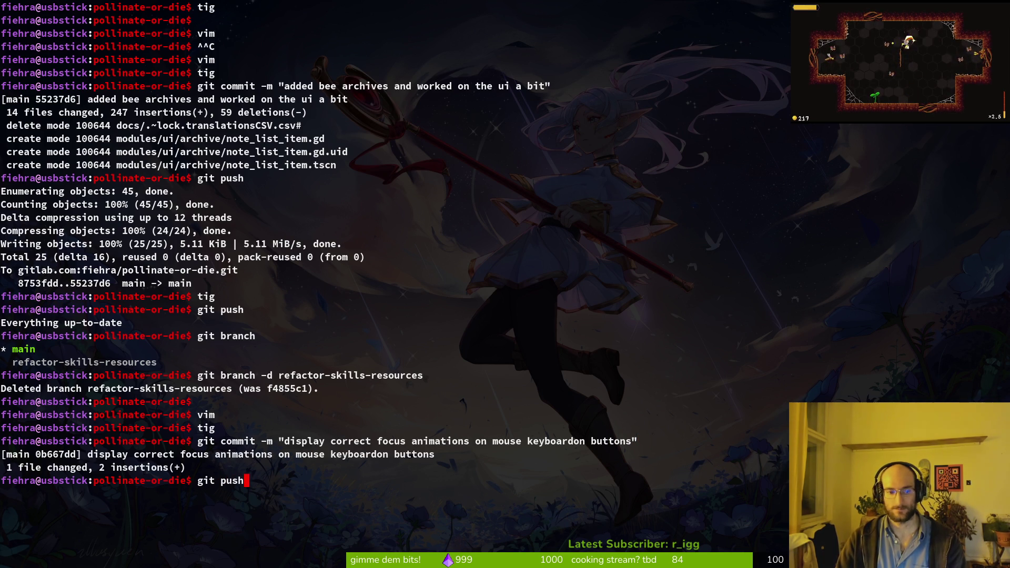
pyautogui.press('Return')
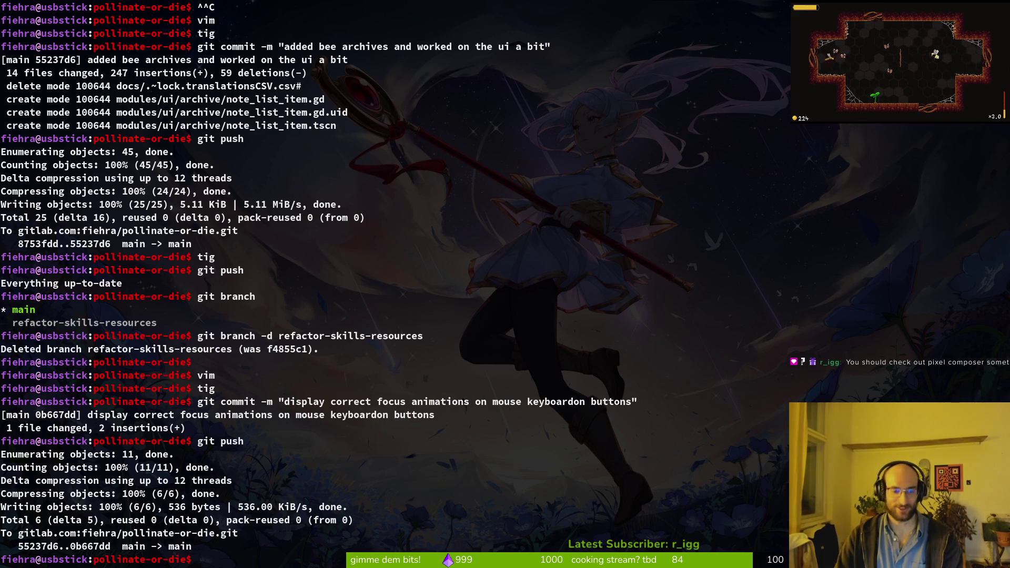
pyautogui.hotkey('ctrl', 'l')
# - Bring up the GitLab issues page, then switch via Godot over to Aseprite's home screen
pyautogui.hotkey('alt', 'Tab')
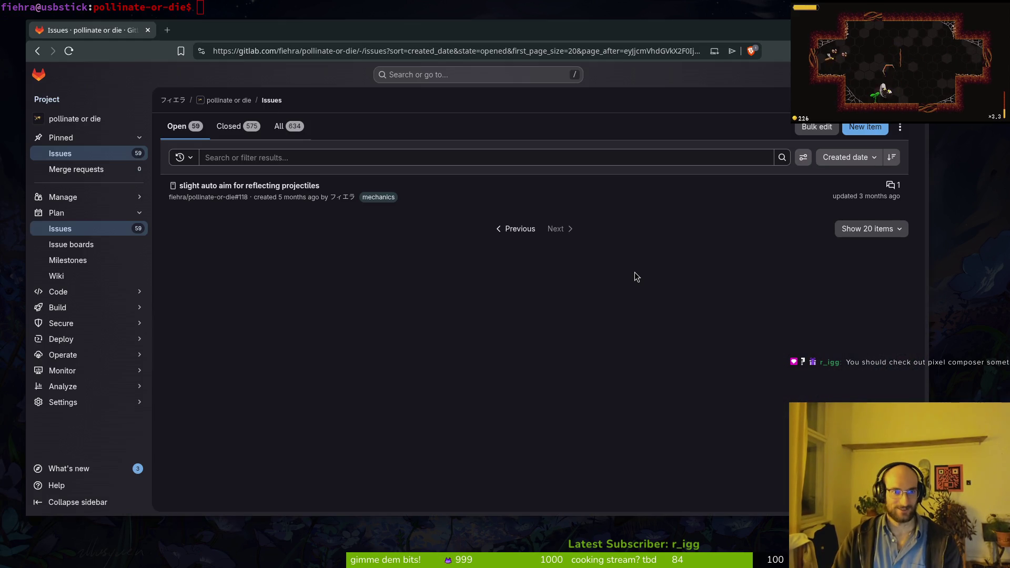
pyautogui.moveTo(249, 39); pyautogui.dragTo(249, 39)
pyautogui.press('super+2')
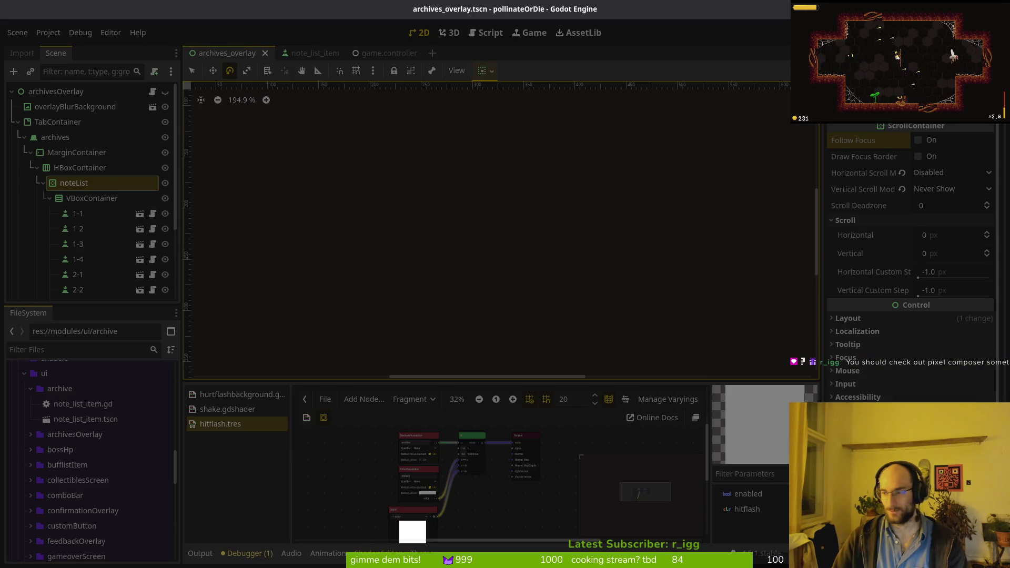
pyautogui.press('super+3')
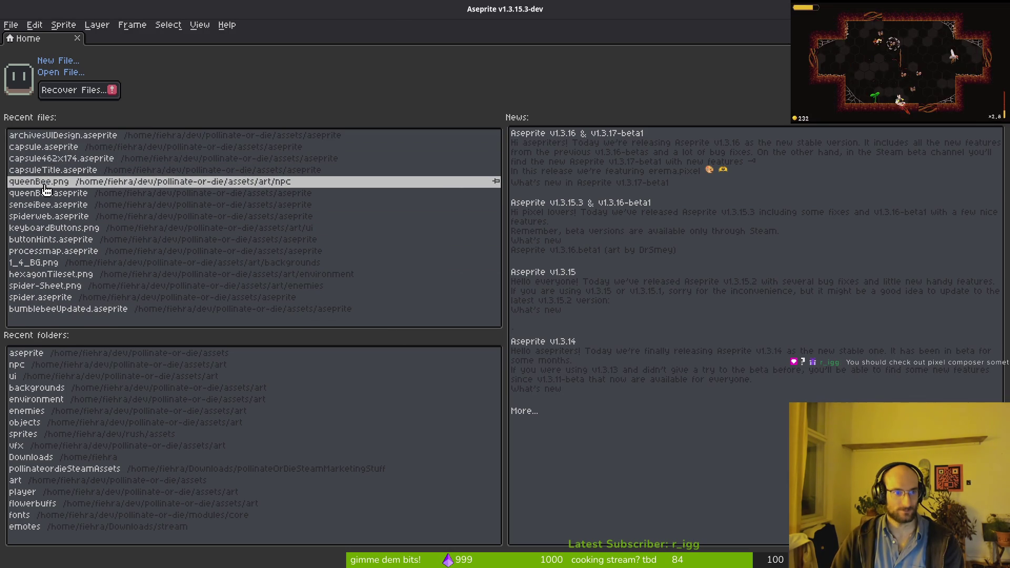
# - Open dandelion.aseprite from the project's file browser grid
pyautogui.click(55, 74)
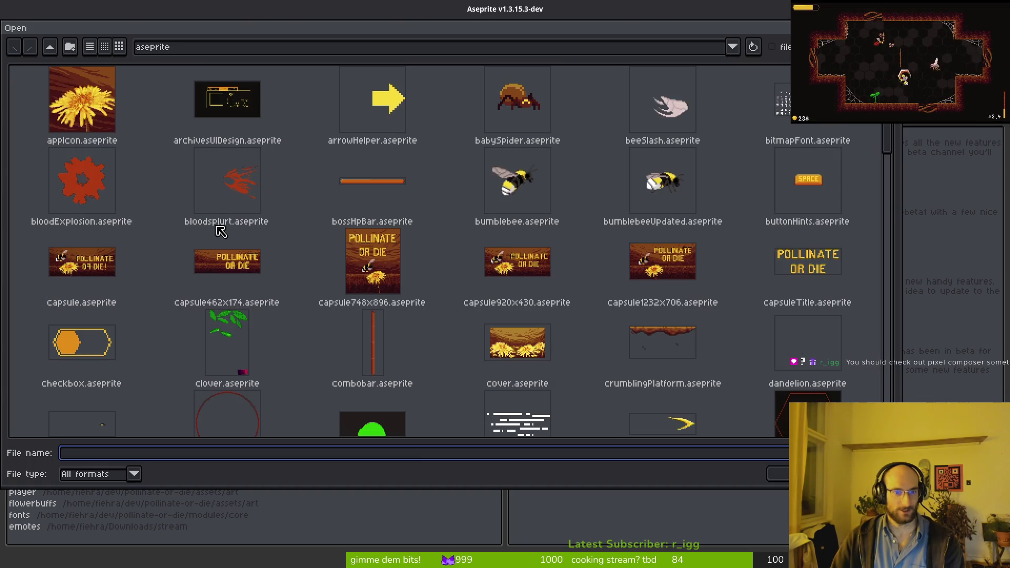
pyautogui.scroll(-10, 231, 243)
pyautogui.scroll(-3, 619, 198)
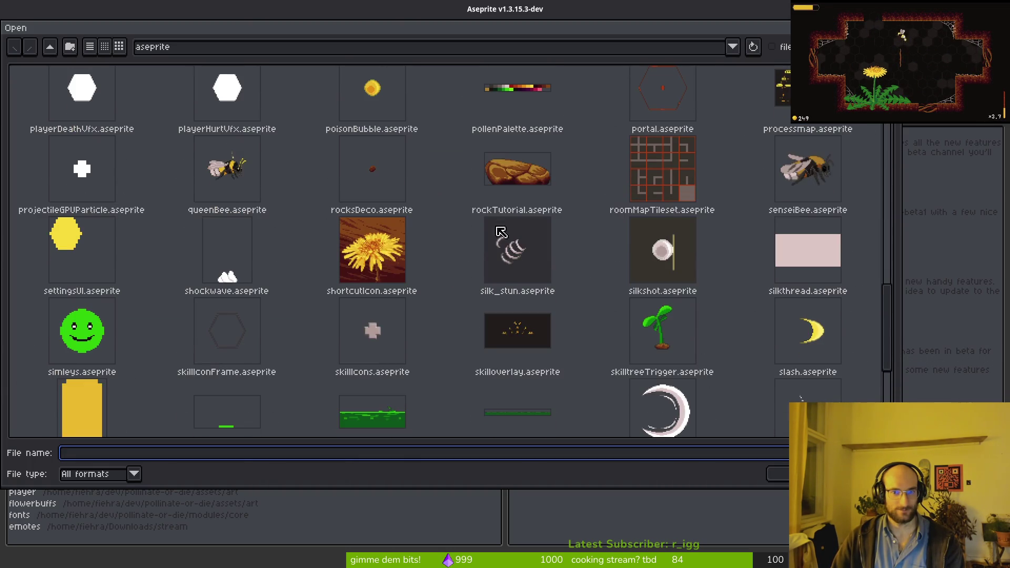
pyautogui.scroll(-3, 573, 272)
pyautogui.scroll(12, 465, 236)
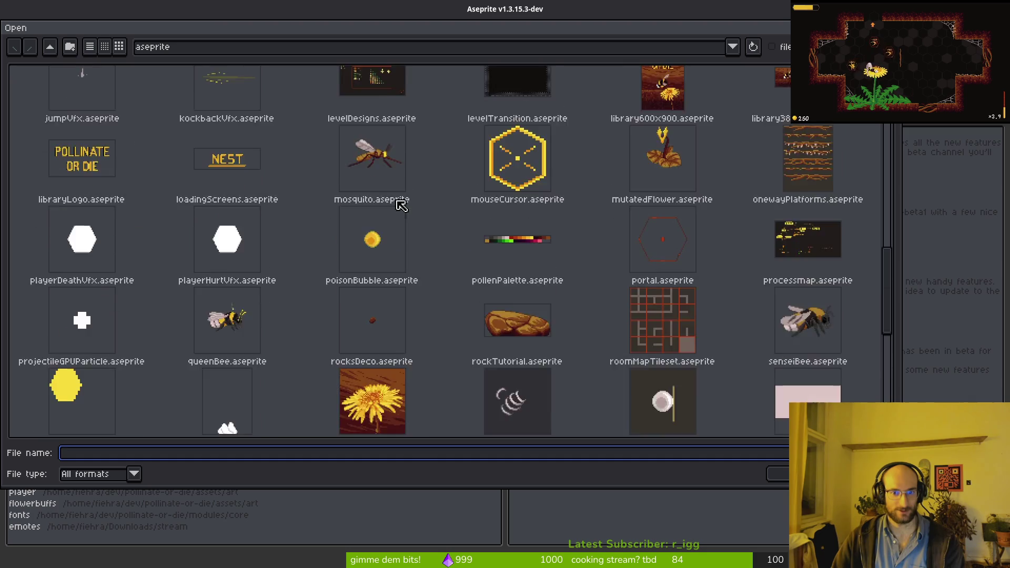
pyautogui.scroll(5, 379, 271)
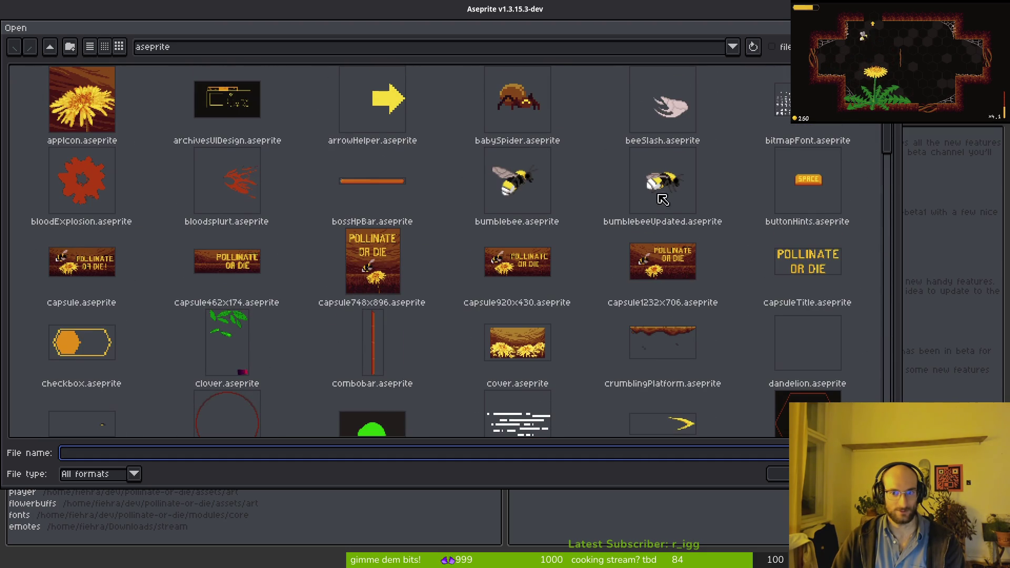
pyautogui.scroll(-2, 607, 271)
pyautogui.click(831, 195)
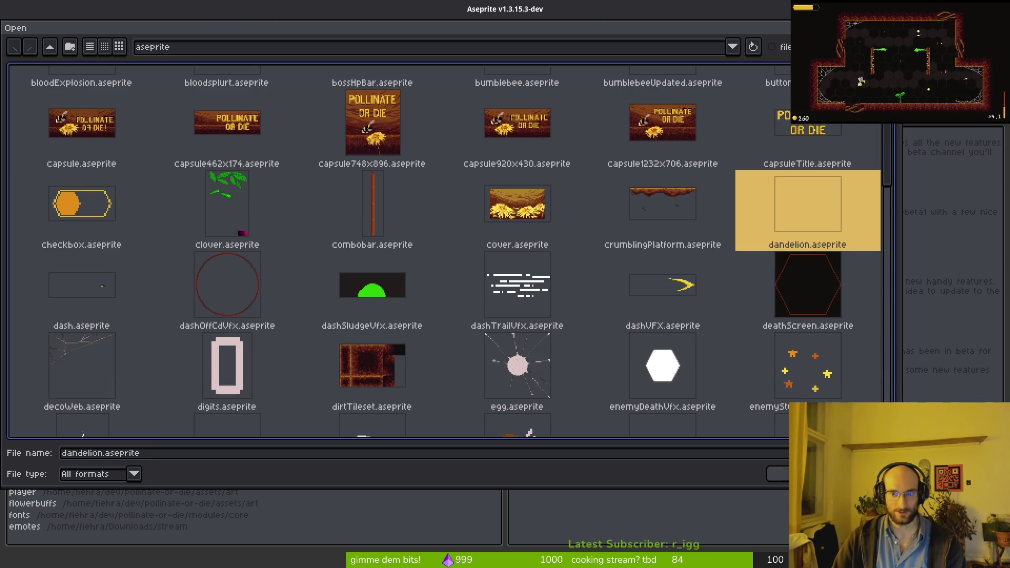
pyautogui.click(784, 476)
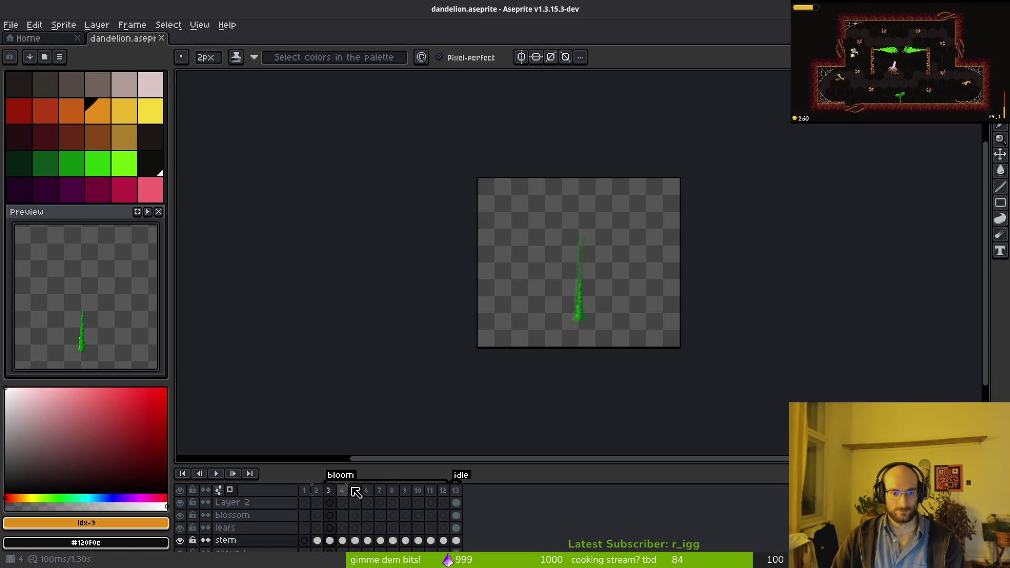
# - Compare the dandelion's frames 12 and 13 by stepping back and forth between them
pyautogui.press('i')
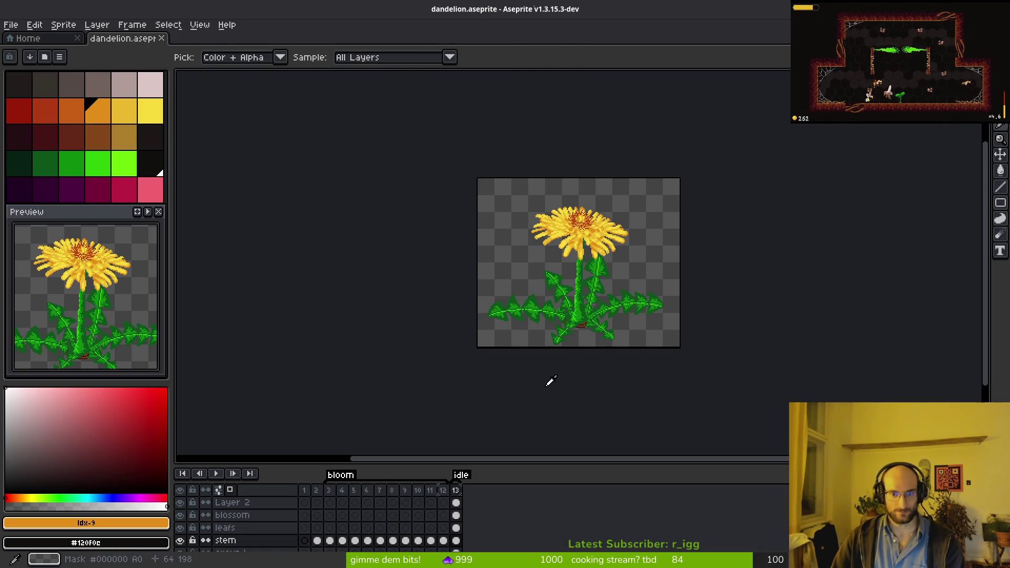
pyautogui.press('b')
pyautogui.scroll(4, 518, 253)
pyautogui.press('Left')
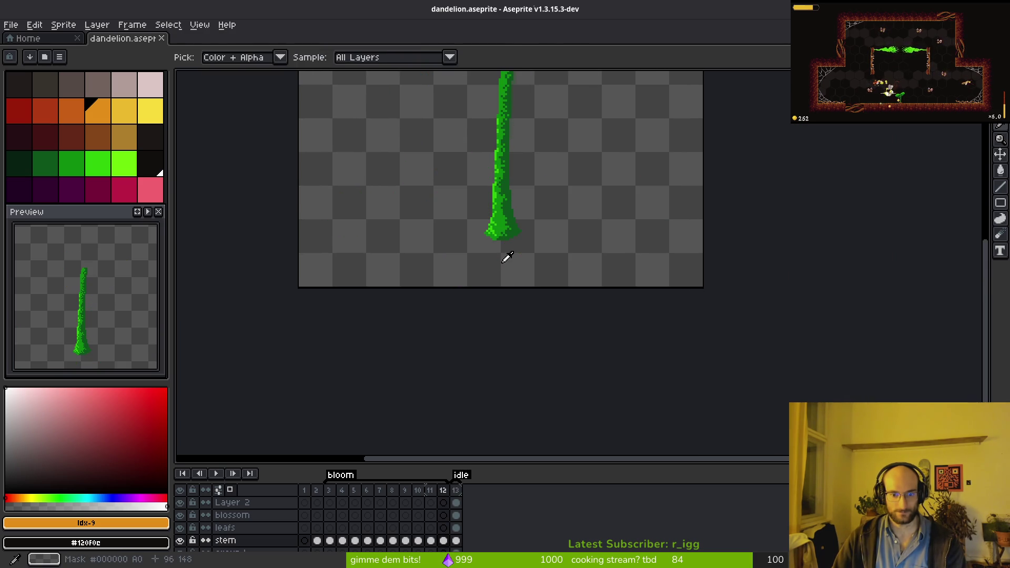
pyautogui.scroll(-4, 526, 263)
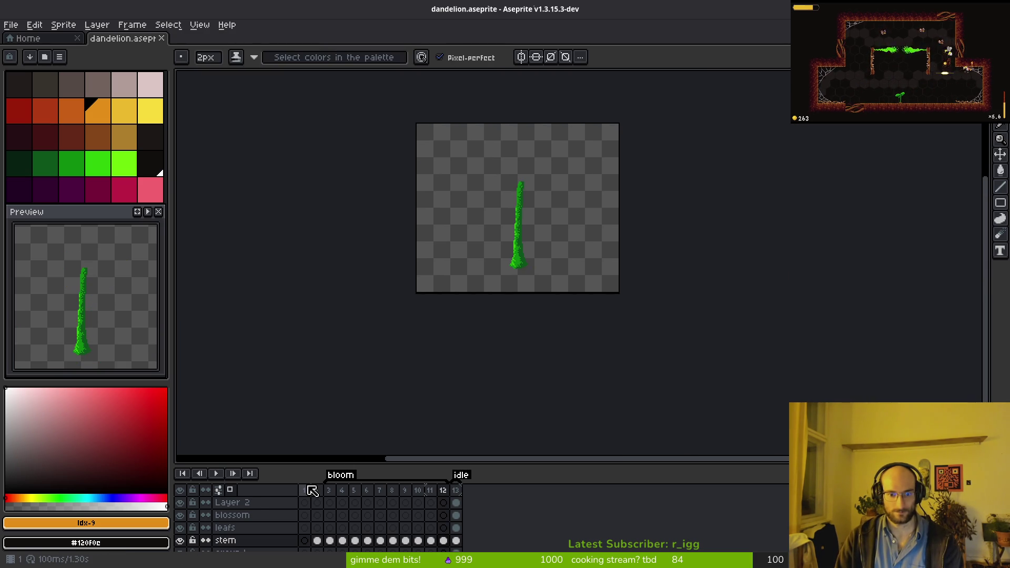
pyautogui.scroll(5, 475, 288)
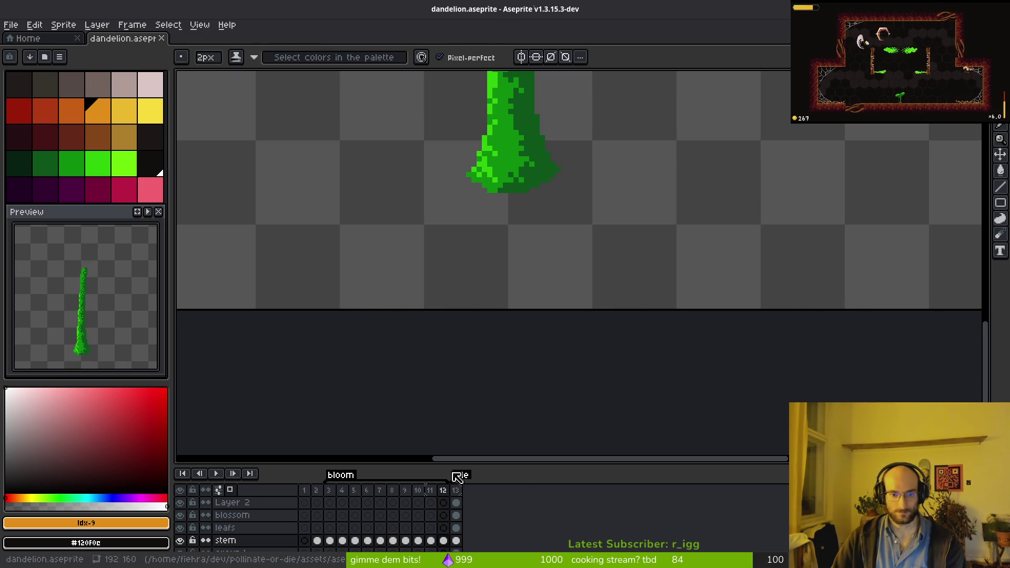
pyautogui.scroll(-5, 591, 139)
pyautogui.press('i')
pyautogui.press('Right')
pyautogui.press('Left')
pyautogui.press('Right')
pyautogui.press('Left')
pyautogui.press('b')
pyautogui.scroll(3, 585, 421)
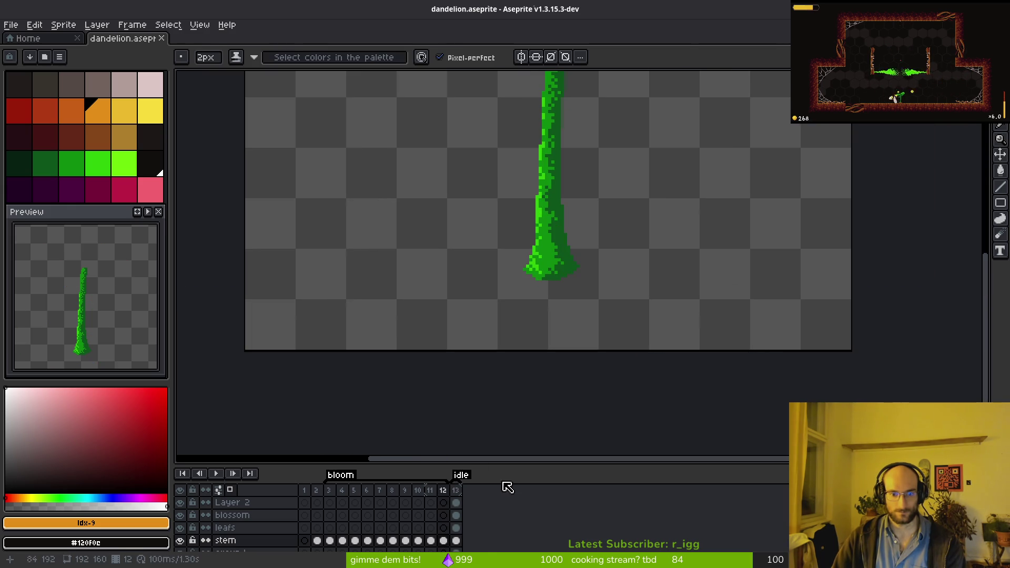
# - Add a new frame 14 after full-bloom frame 13, then return to frame 12
pyautogui.click(457, 491)
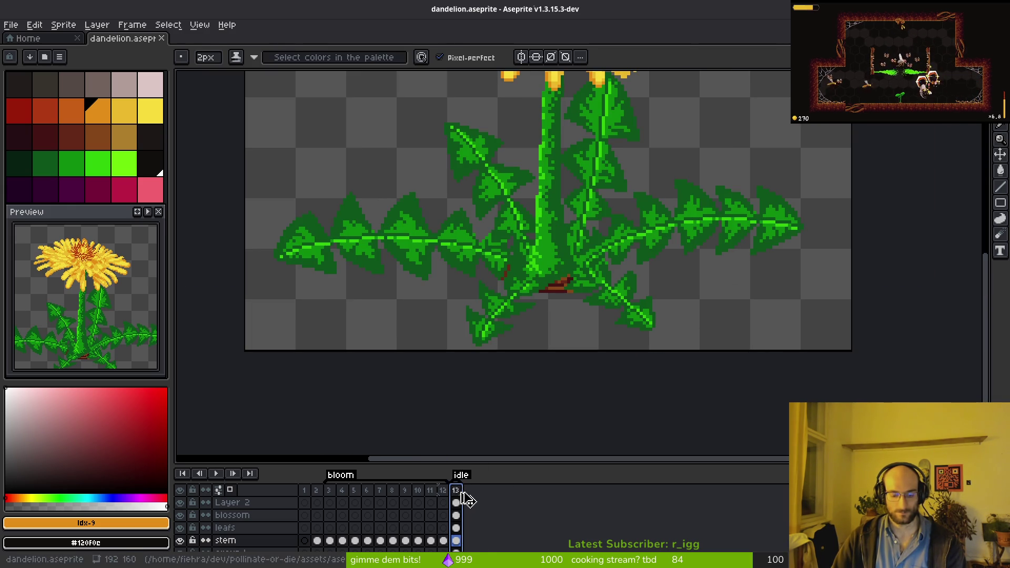
pyautogui.hotkey('alt', 'n')
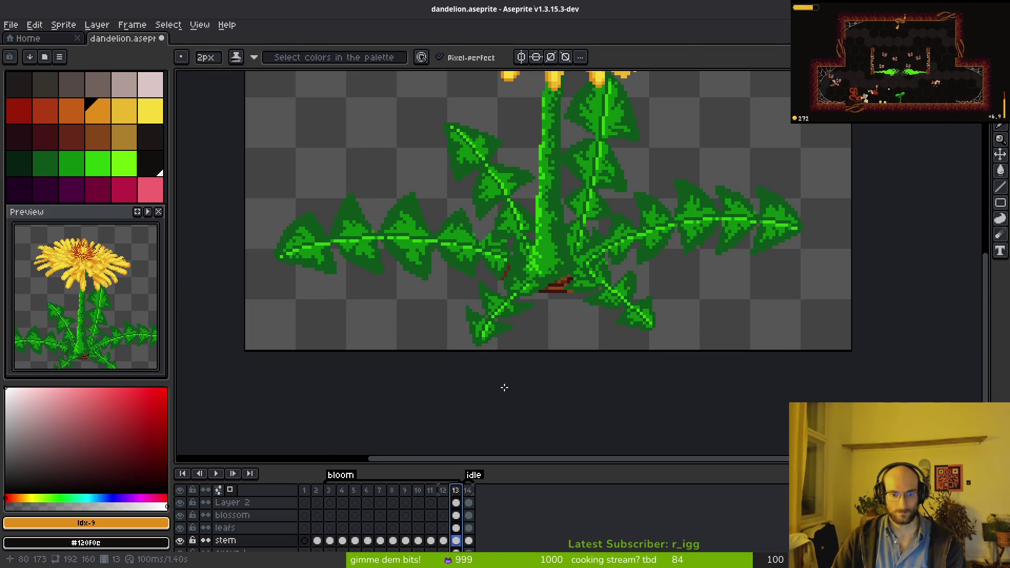
pyautogui.moveTo(528, 322); pyautogui.dragTo(543, 319)
pyautogui.press('Left')
pyautogui.scroll(-3, 554, 311)
pyautogui.scroll(3, 555, 311)
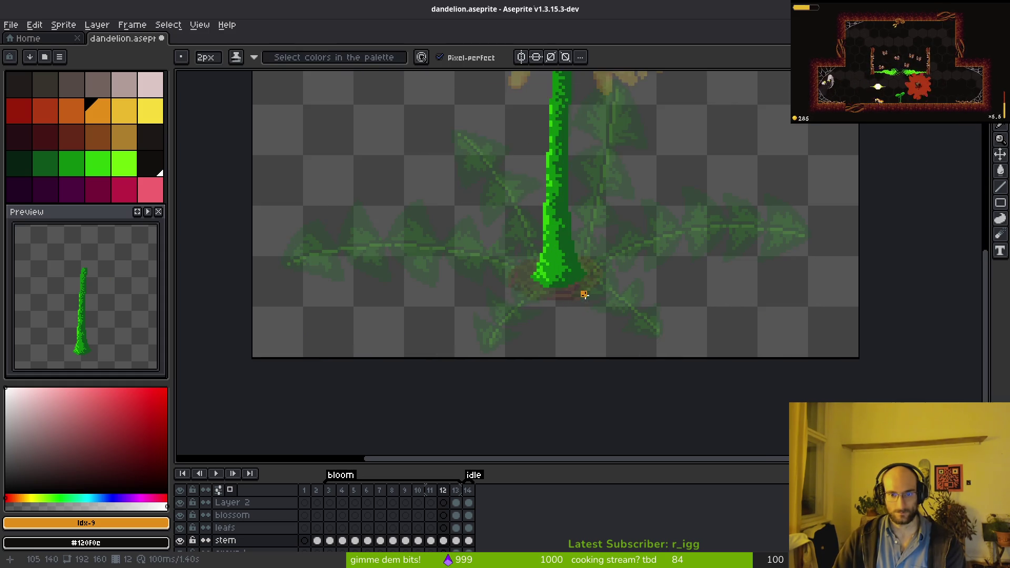
# - On the leafs layer at frame 12, eyedropper the stem green #0c8b0c
pyautogui.click(443, 528)
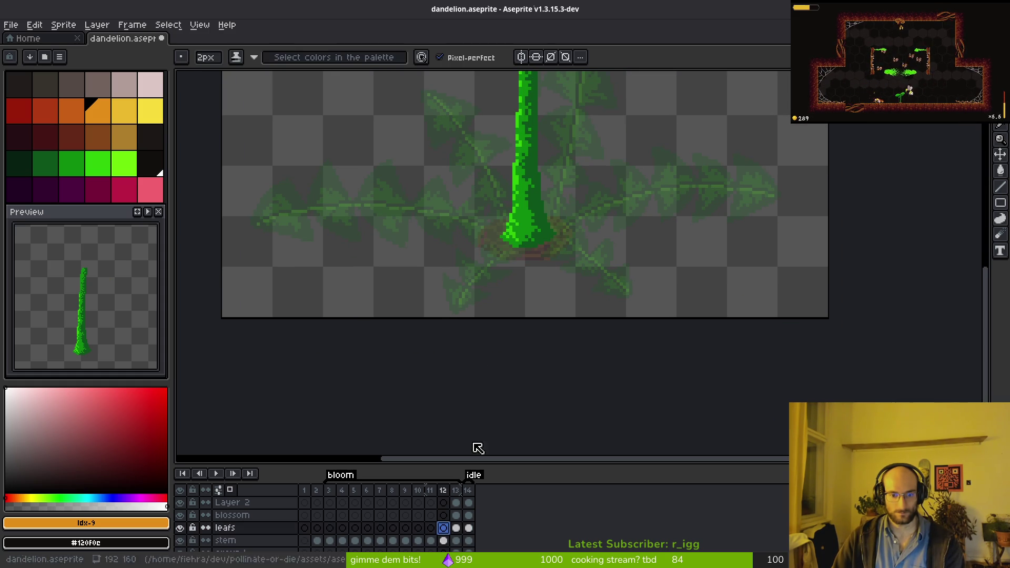
pyautogui.moveTo(545, 222); pyautogui.dragTo(597, 231)
pyautogui.scroll(2, 579, 234)
pyautogui.keyDown('alt'); pyautogui.click(564, 244); pyautogui.keyUp('alt')
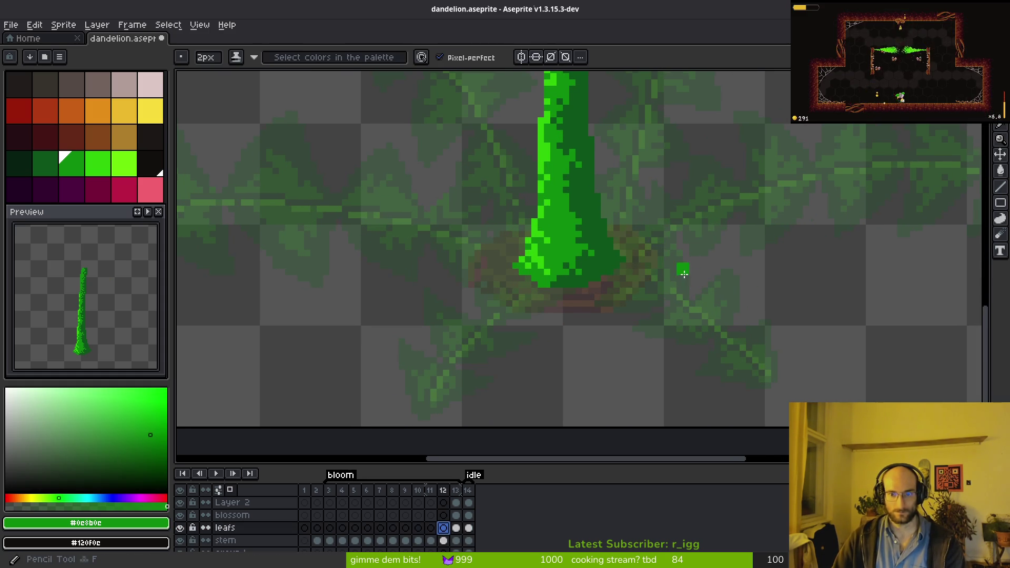
pyautogui.scroll(-1, 686, 263)
pyautogui.scroll(1, 717, 270)
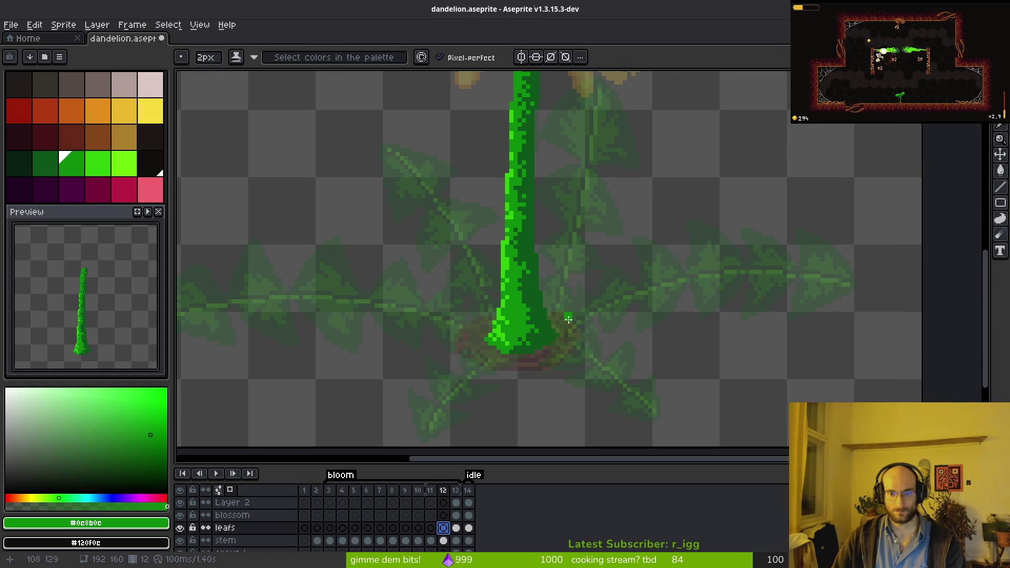
pyautogui.scroll(-3, 567, 328)
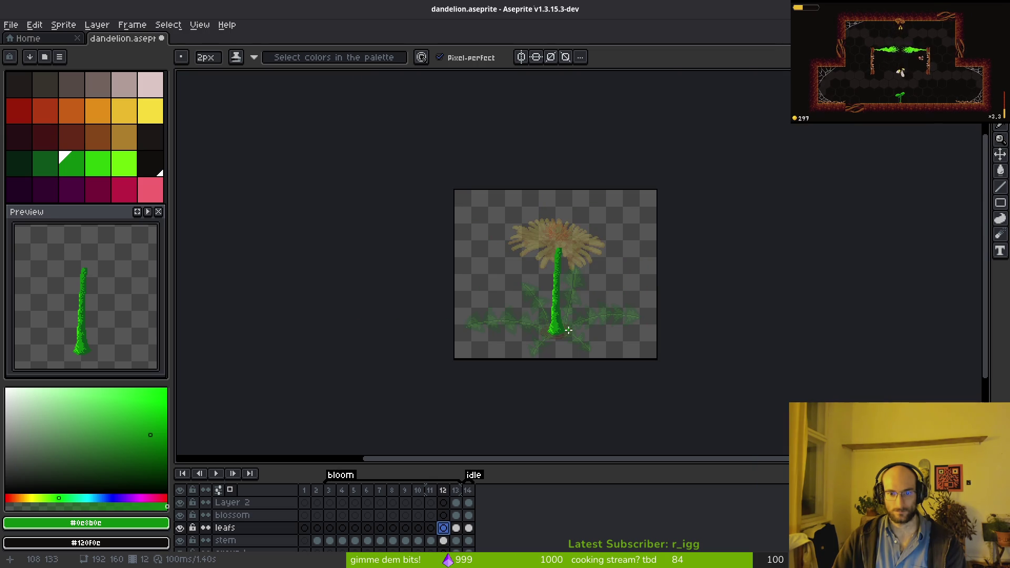
pyautogui.scroll(3, 568, 330)
# - Play back the bloom frames, compare them, and settle on frame 7 with the brush
pyautogui.press('Return')
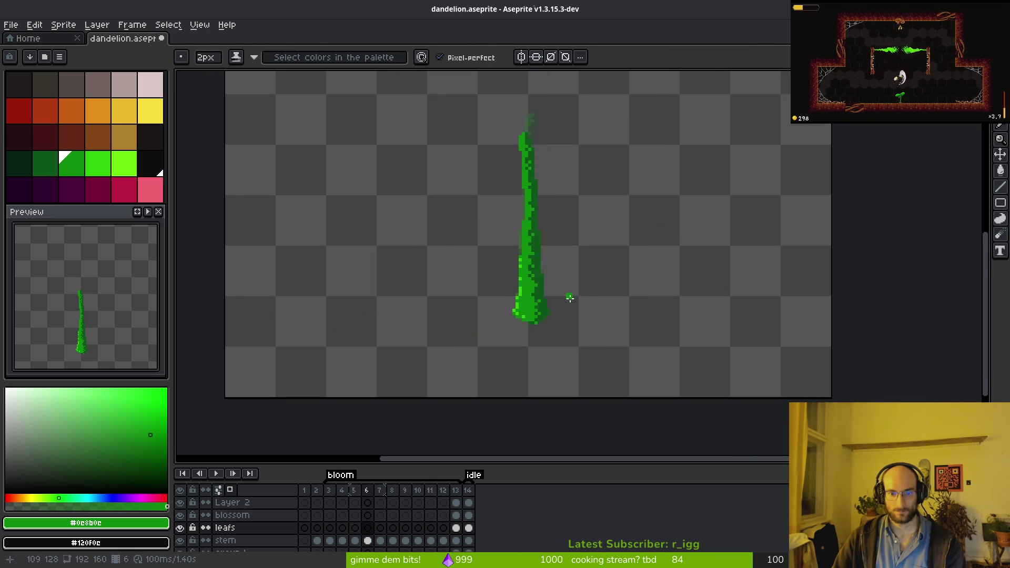
pyautogui.scroll(2, 547, 311)
pyautogui.scroll(-1, 546, 312)
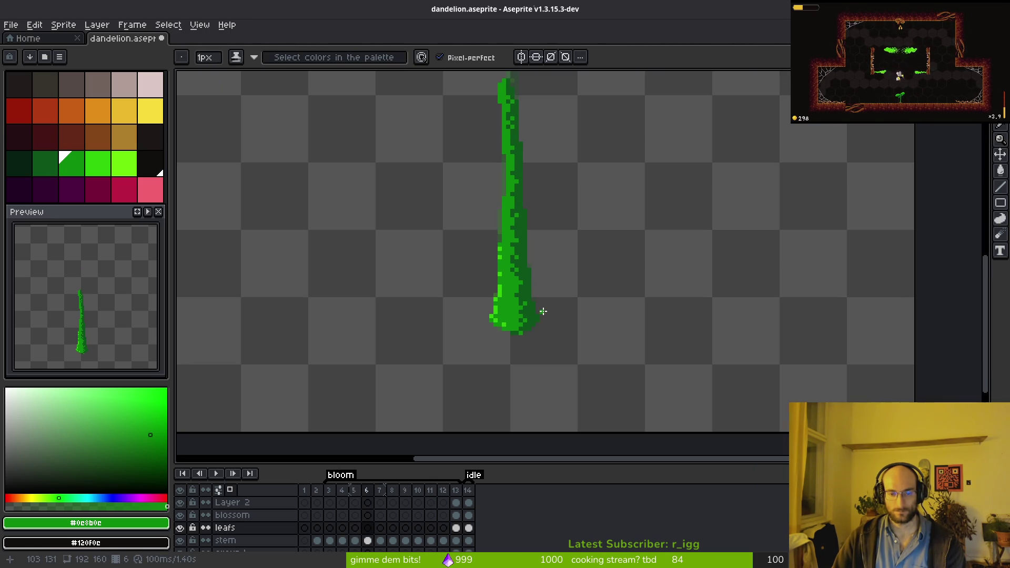
pyautogui.press('alt')
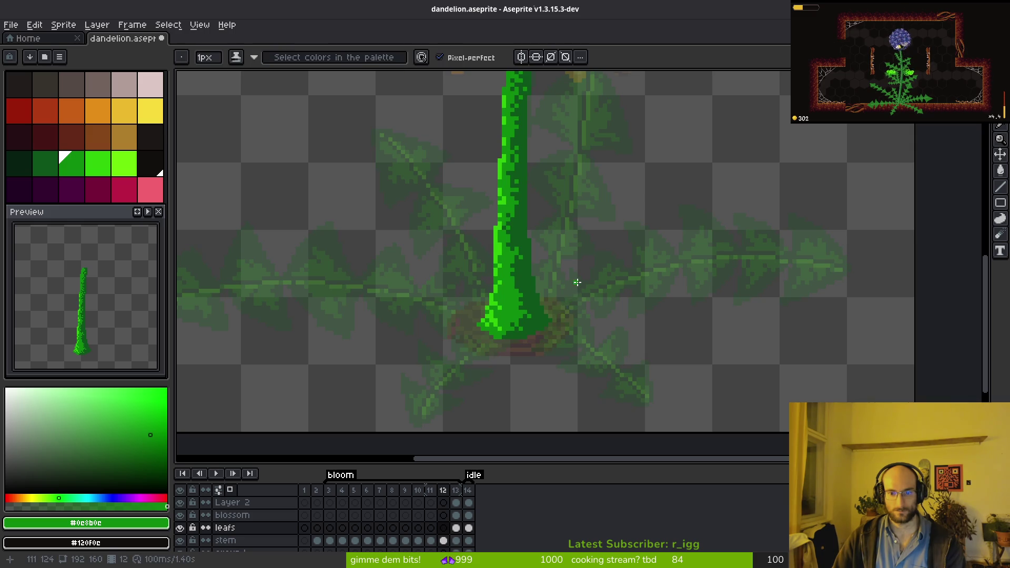
pyautogui.scroll(-4, 574, 295)
pyautogui.scroll(3, 575, 286)
pyautogui.press('Right')
pyautogui.press('Left')
pyautogui.press('Left')
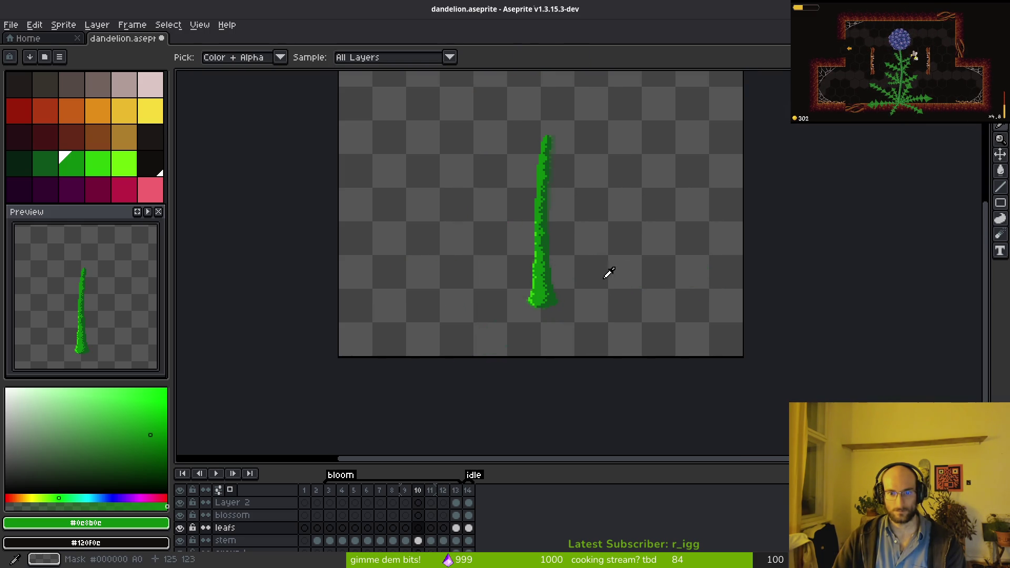
pyautogui.press('Right')
pyautogui.press('Right')
pyautogui.press('Left')
pyautogui.press('Left')
pyautogui.press('Left')
pyautogui.press('Left')
pyautogui.press('Right')
pyautogui.press('Right')
pyautogui.press('Right')
pyautogui.press('Right')
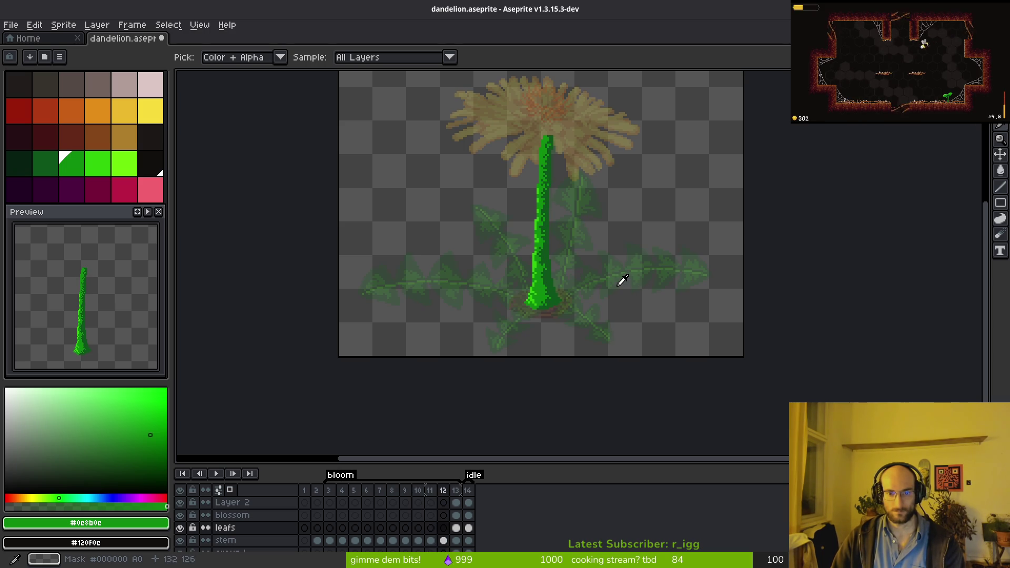
pyautogui.press('Left')
pyautogui.press('Left')
pyautogui.press('Left')
pyautogui.press('Left')
pyautogui.press('Left')
pyautogui.press('Right')
pyautogui.press('Left')
pyautogui.press('b')
pyautogui.scroll(3, 566, 287)
# - Draw an up-right leaf stroke from the stem base, then review the frames and settle on frame 12
pyautogui.moveTo(548, 304)
pyautogui.mouseDown()
pyautogui.moveTo(598, 199)
pyautogui.moveTo(543, 229)
pyautogui.mouseUp()
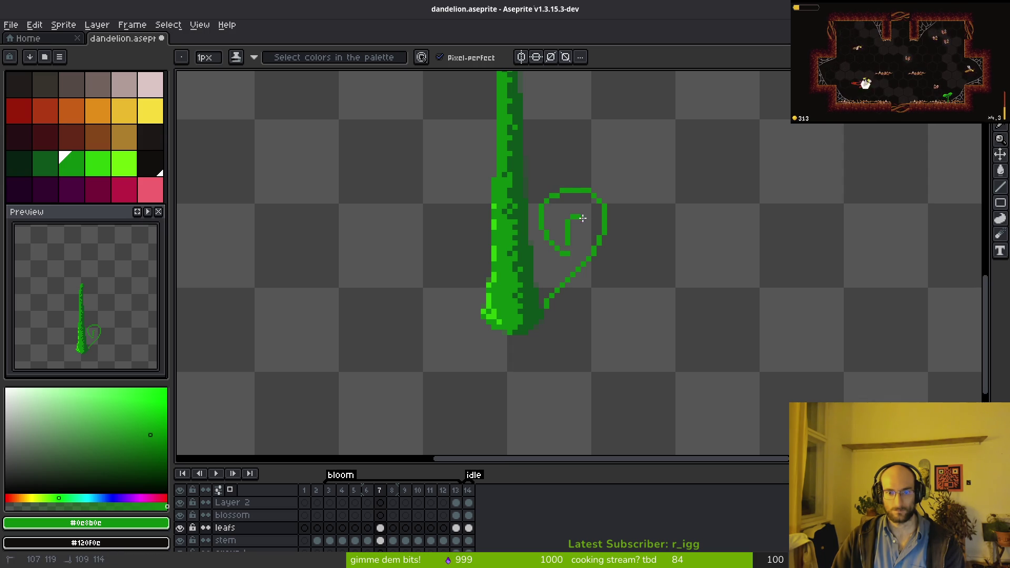
pyautogui.scroll(-5, 609, 237)
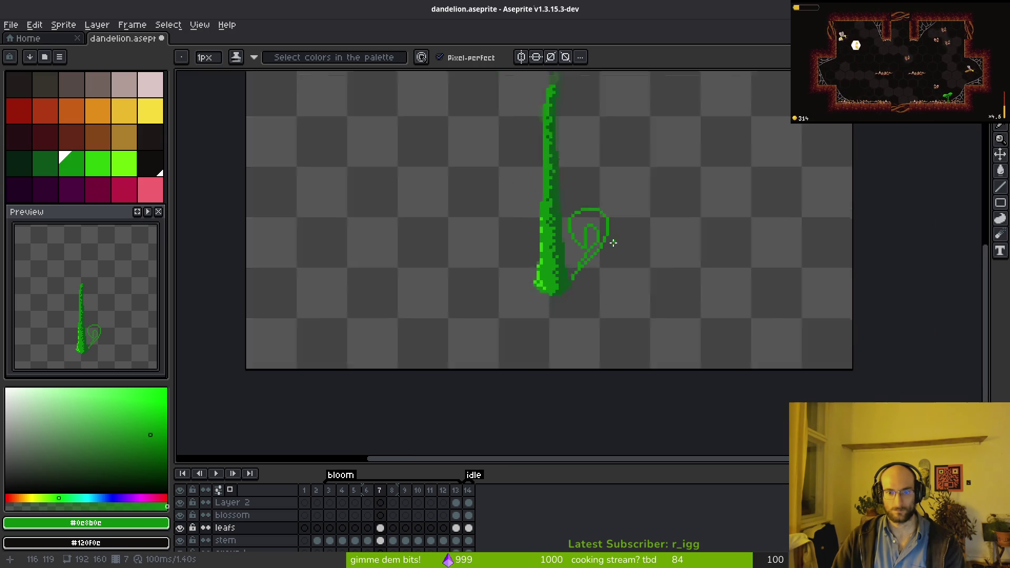
pyautogui.scroll(5, 611, 232)
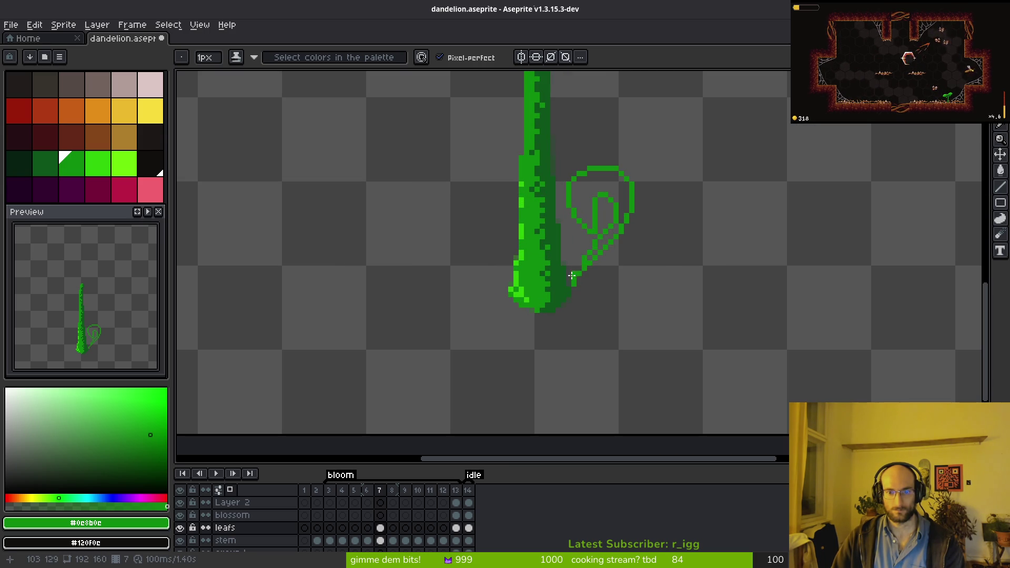
pyautogui.press('i')
pyautogui.press('Right')
pyautogui.press('Right')
pyautogui.press('Left')
pyautogui.press('Right')
pyautogui.press('Right')
pyautogui.press('Right')
pyautogui.press('Left')
pyautogui.press('b')
pyautogui.scroll(-2, 651, 270)
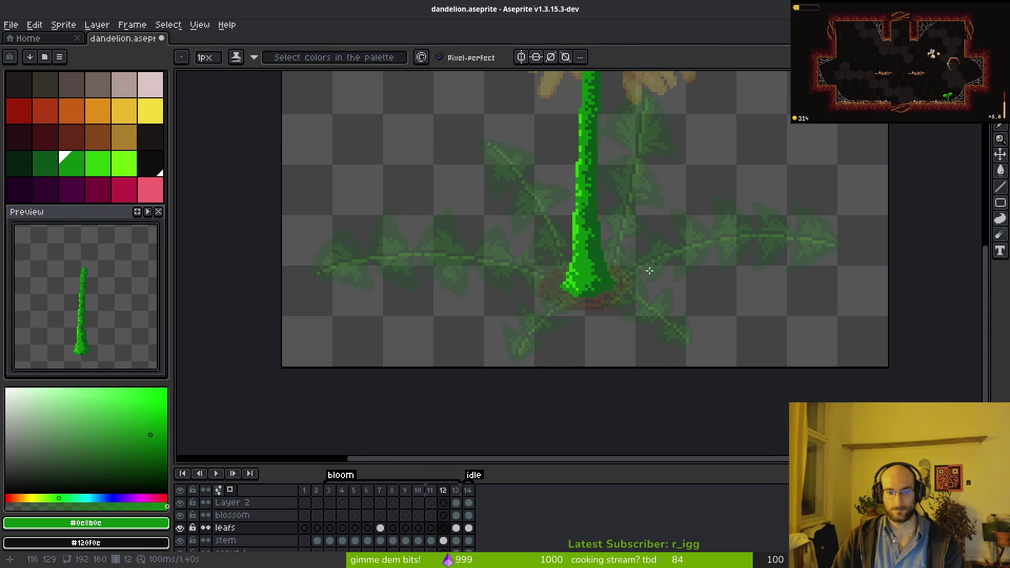
pyautogui.scroll(-2, 651, 270)
pyautogui.scroll(5, 553, 337)
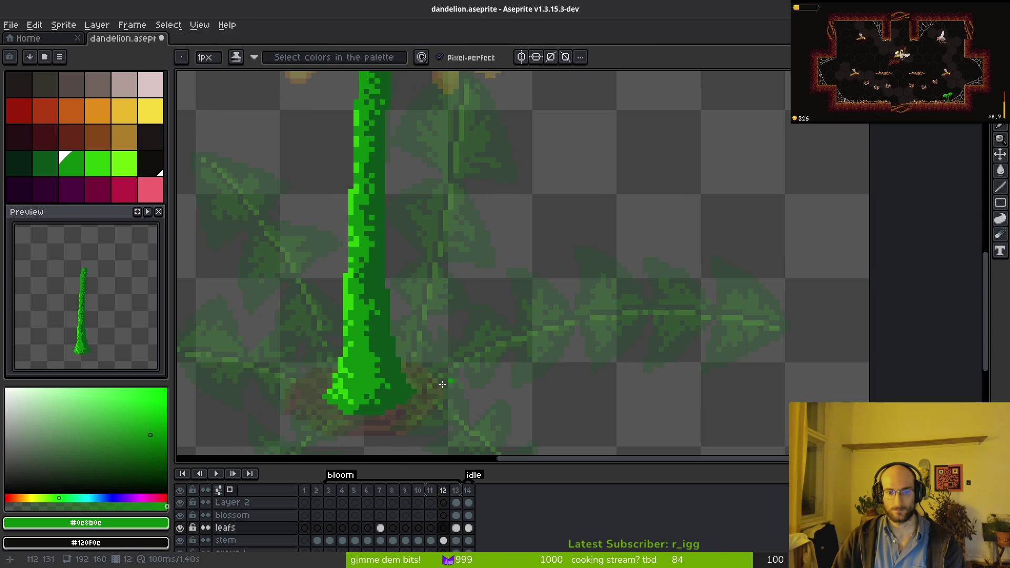
# - On frame 12, draw a long rightward leaf line and short strokes beside the stem, undoing the unwanted one
pyautogui.moveTo(423, 384)
pyautogui.mouseDown()
pyautogui.moveTo(501, 331)
pyautogui.moveTo(684, 280)
pyautogui.mouseUp()
pyautogui.scroll(-1, 574, 302)
pyautogui.scroll(1, 479, 208)
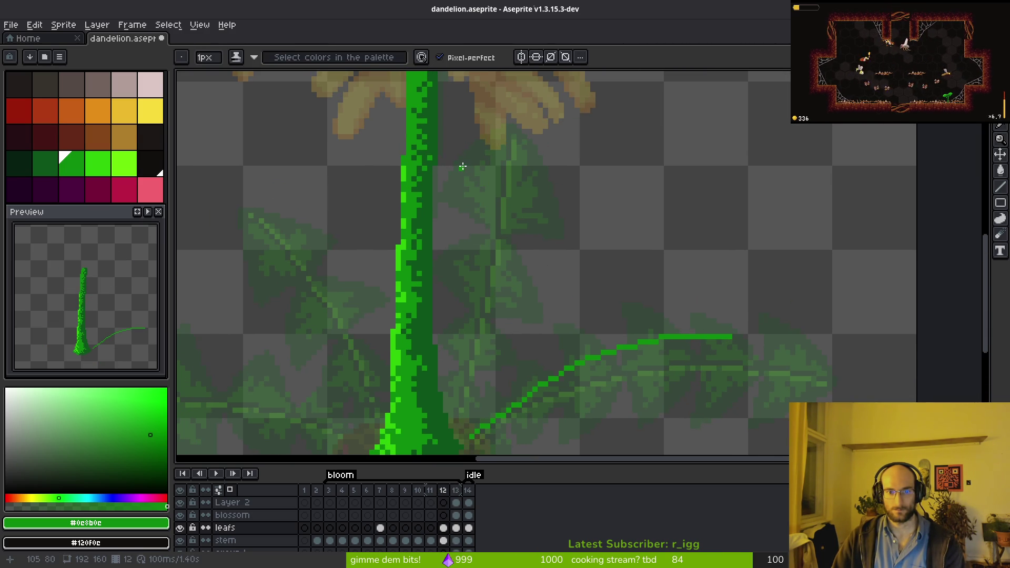
pyautogui.moveTo(464, 164); pyautogui.dragTo(473, 178)
pyautogui.moveTo(494, 261); pyautogui.dragTo(480, 368)
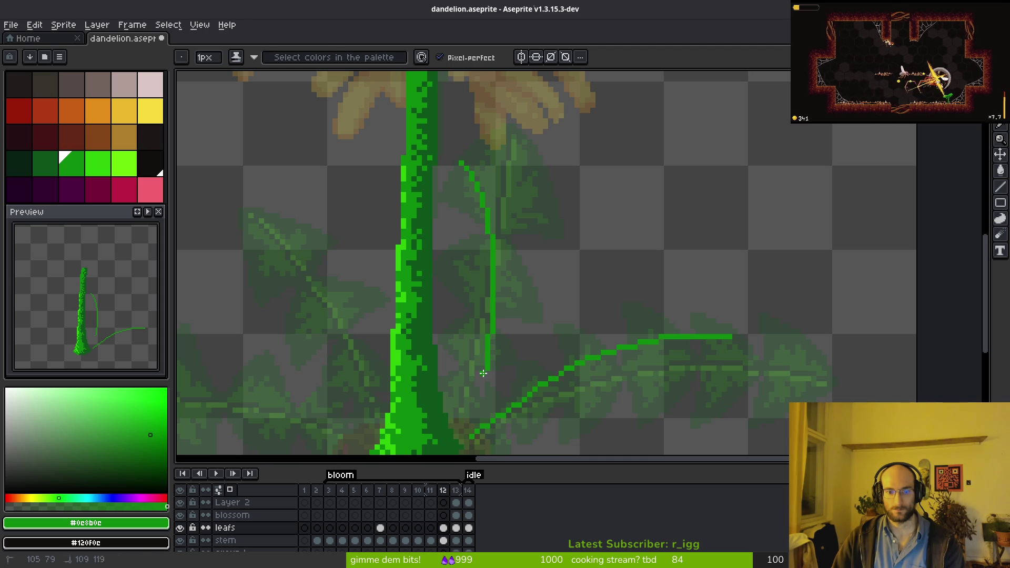
pyautogui.press('m')
pyautogui.hotkey('ctrl', 'z')
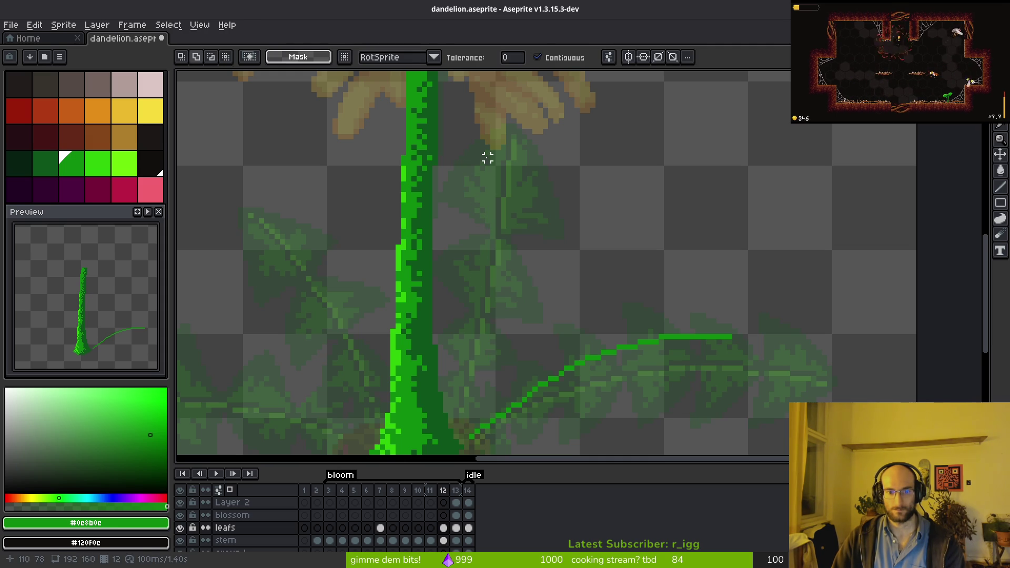
pyautogui.press('b')
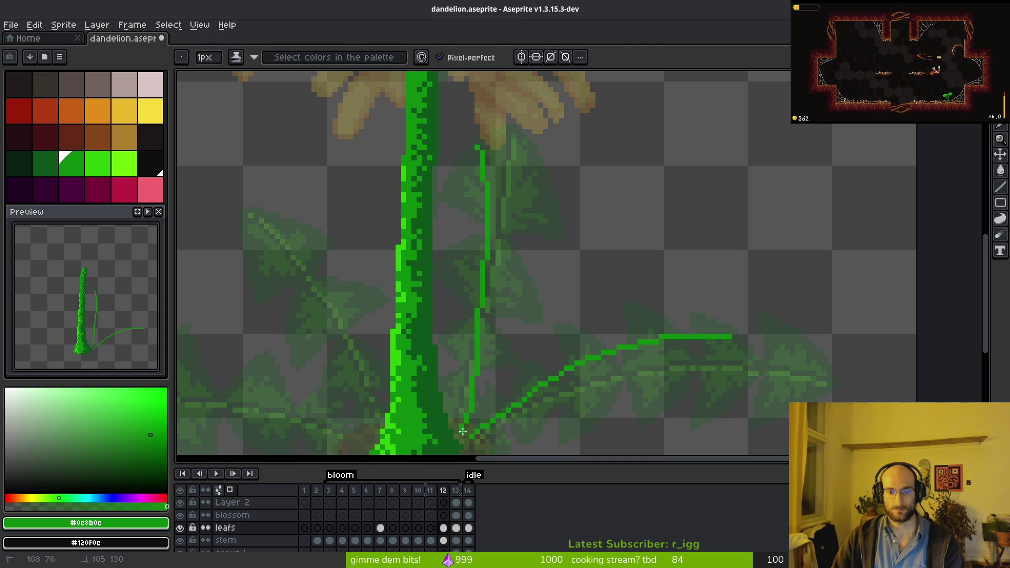
# - Add frame 12's left leaf line, down-left lines and a shorter lower-right line, undoing misplaced strokes
pyautogui.hscroll(-5, 579, 316)
pyautogui.scroll(-2, 579, 315)
pyautogui.moveTo(552, 137); pyautogui.dragTo(621, 339)
pyautogui.hotkey('ctrl', 'z')
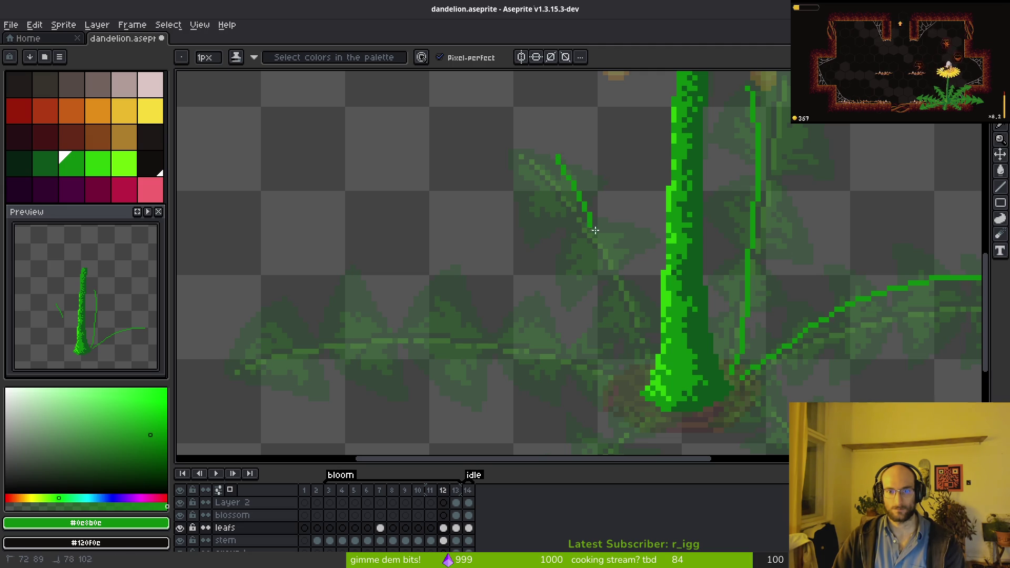
pyautogui.scroll(-3, 613, 361)
pyautogui.hscroll(1, 613, 361)
pyautogui.moveTo(258, 198); pyautogui.dragTo(446, 216)
pyautogui.moveTo(602, 286); pyautogui.dragTo(545, 345)
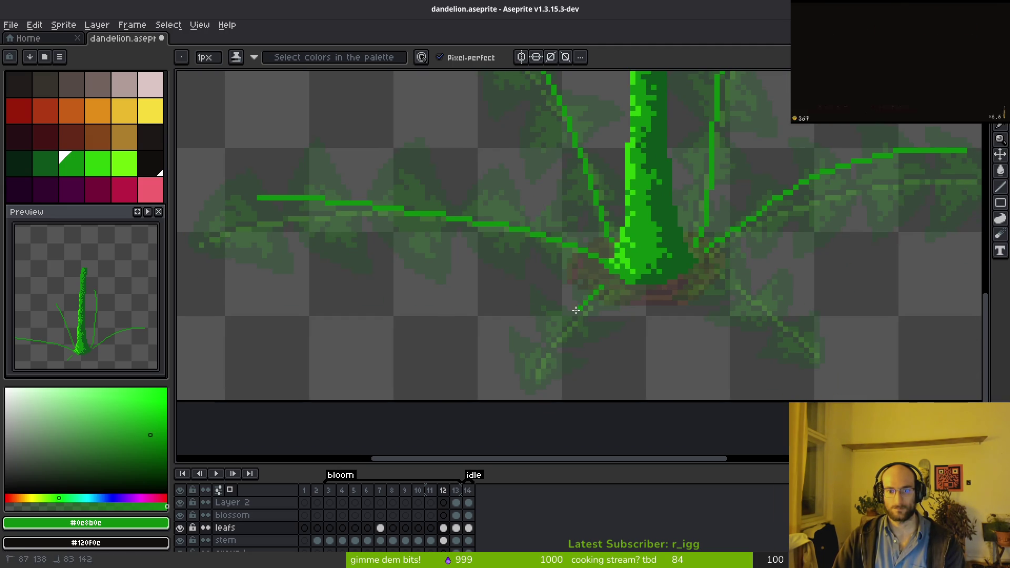
pyautogui.moveTo(621, 288); pyautogui.dragTo(562, 331)
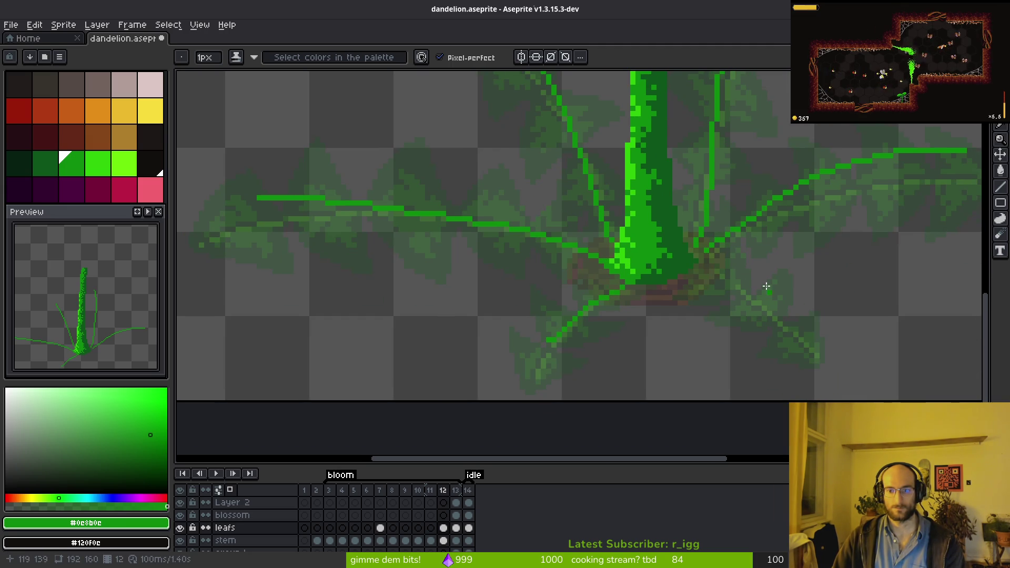
pyautogui.hotkey('ctrl', 'z')
pyautogui.moveTo(703, 273); pyautogui.dragTo(754, 291)
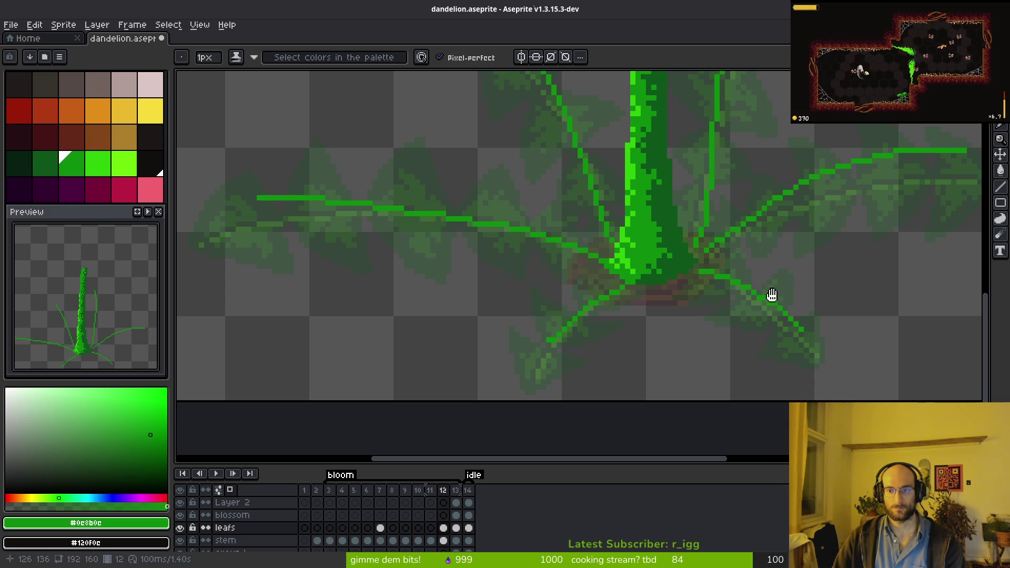
pyautogui.scroll(-3, 798, 283)
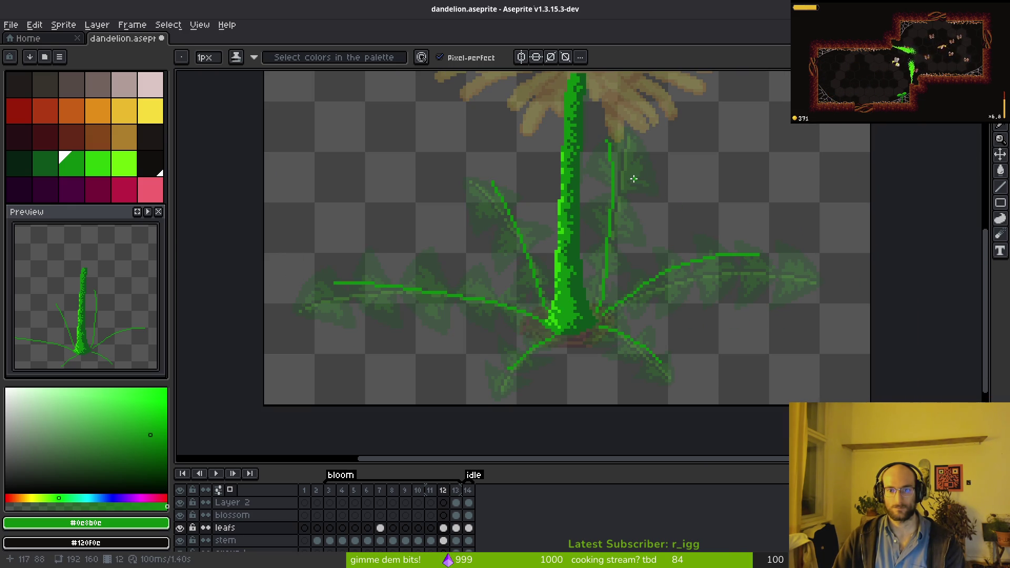
# - On frame 11, draw the up-right leaf line from the stem base, retrying until its length fits
pyautogui.press(',')
pyautogui.scroll(3, 620, 277)
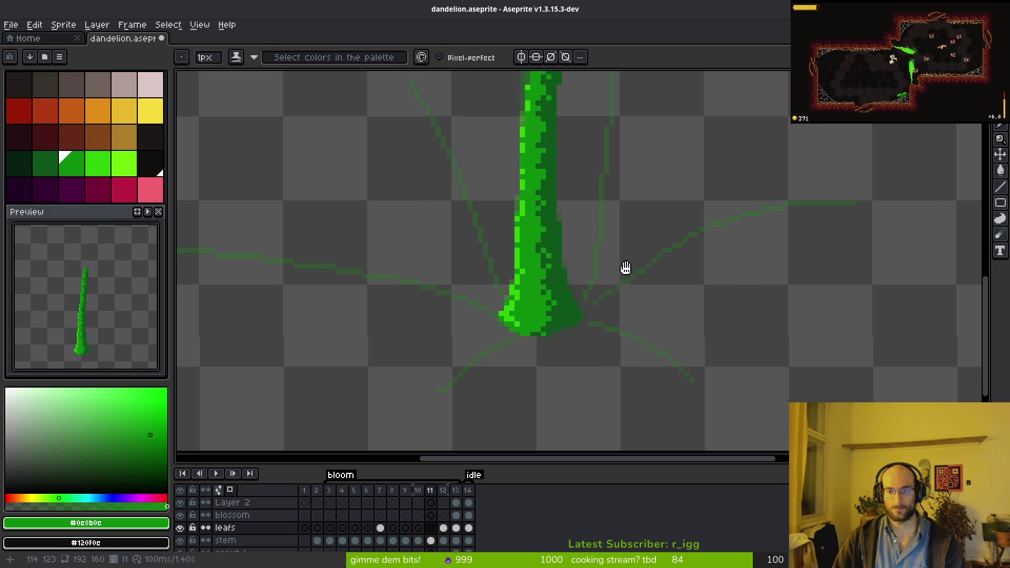
pyautogui.moveTo(607, 304); pyautogui.dragTo(568, 333)
pyautogui.moveTo(532, 366)
pyautogui.mouseDown()
pyautogui.moveTo(577, 311)
pyautogui.moveTo(711, 248)
pyautogui.mouseUp()
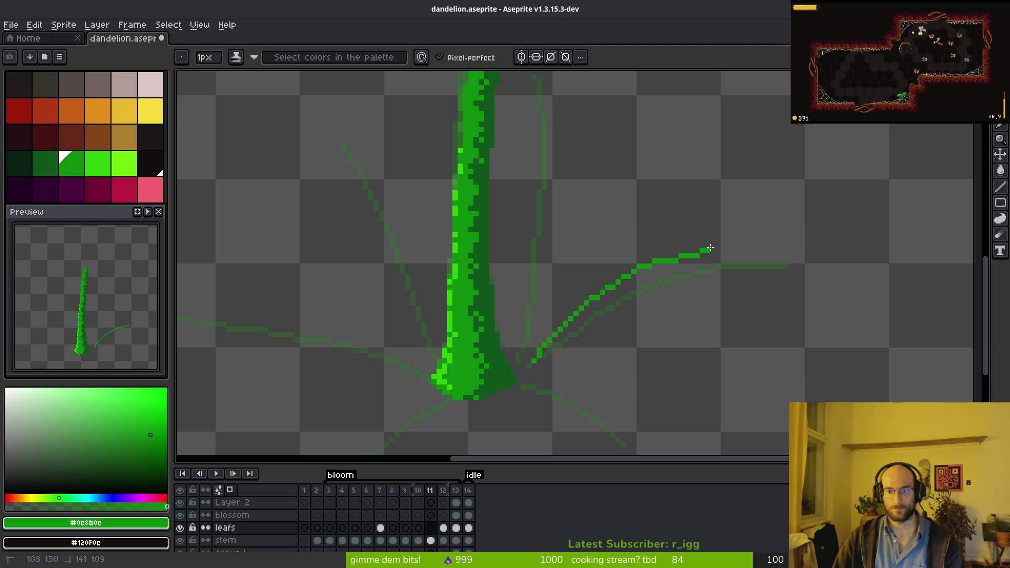
pyautogui.hotkey('ctrl', 'z')
pyautogui.moveTo(522, 367); pyautogui.dragTo(678, 271)
pyautogui.hotkey('ctrl', 'z')
pyautogui.moveTo(523, 367); pyautogui.dragTo(713, 244)
pyautogui.hotkey('ctrl', 'z')
pyautogui.moveTo(522, 368)
pyautogui.mouseDown()
pyautogui.moveTo(667, 262)
pyautogui.moveTo(713, 253)
pyautogui.mouseUp()
# - Draw a thin vertical leaf line right of the stem, starting higher after two undone attempts
pyautogui.scroll(3, 581, 270)
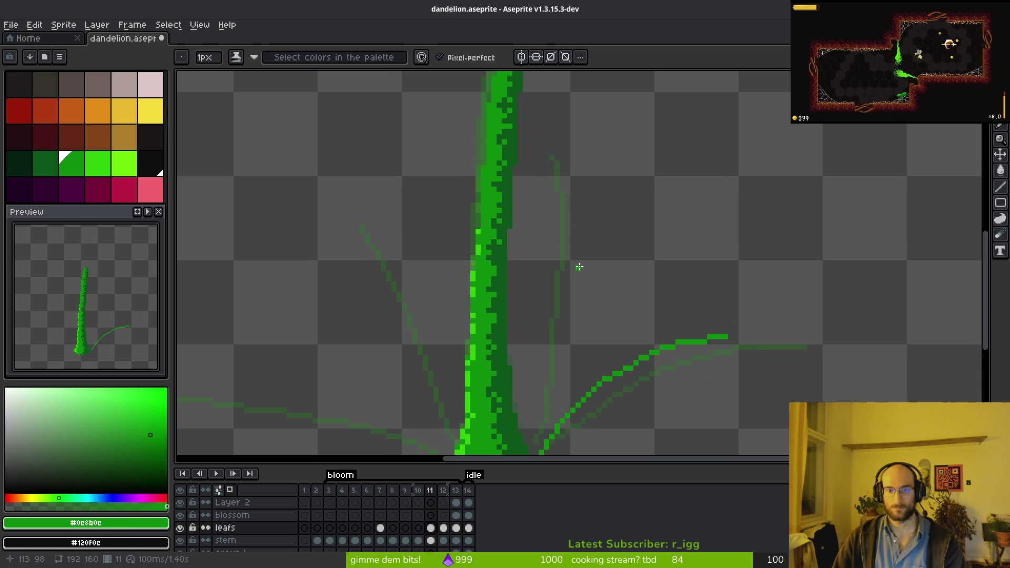
pyautogui.moveTo(541, 198); pyautogui.dragTo(552, 344)
pyautogui.scroll(-3, 600, 263)
pyautogui.hotkey('ctrl', 'z')
pyautogui.moveTo(583, 97); pyautogui.dragTo(580, 247)
pyautogui.hotkey('ctrl', 'z')
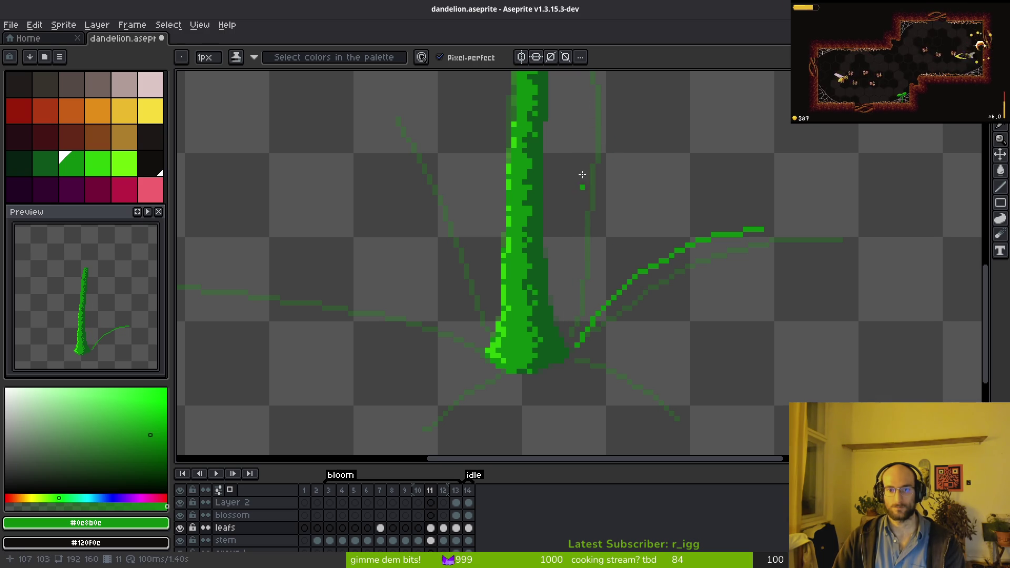
pyautogui.moveTo(578, 93); pyautogui.dragTo(591, 234)
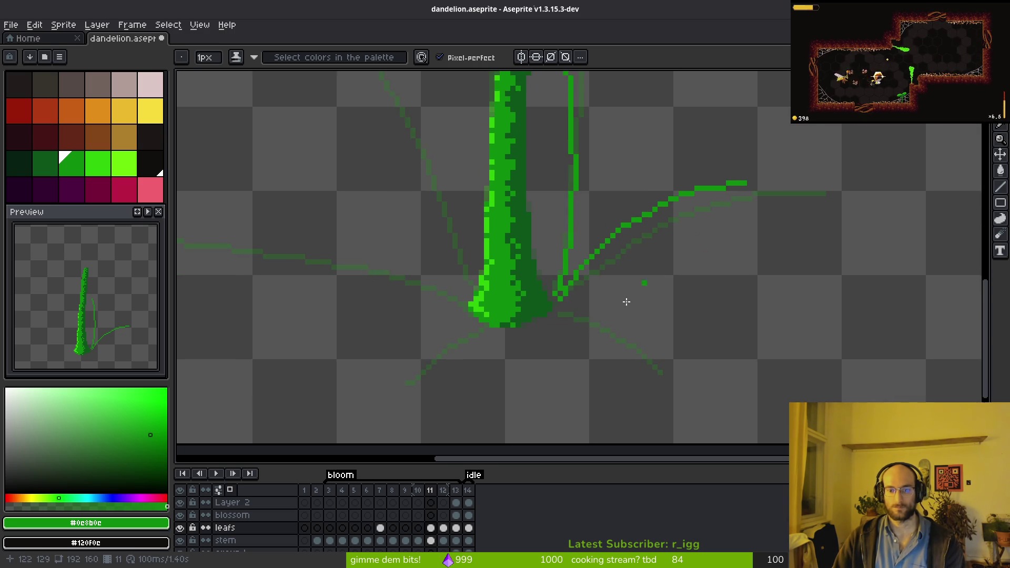
# - Add a down-right diagonal leaf line and a straight up-right leaf line toward the stem
pyautogui.scroll(3, 575, 323)
pyautogui.moveTo(367, 205)
pyautogui.mouseDown()
pyautogui.moveTo(586, 282)
pyautogui.moveTo(611, 303)
pyautogui.mouseUp()
pyautogui.hscroll(-5, 526, 279)
pyautogui.moveTo(717, 235); pyautogui.dragTo(575, 293)
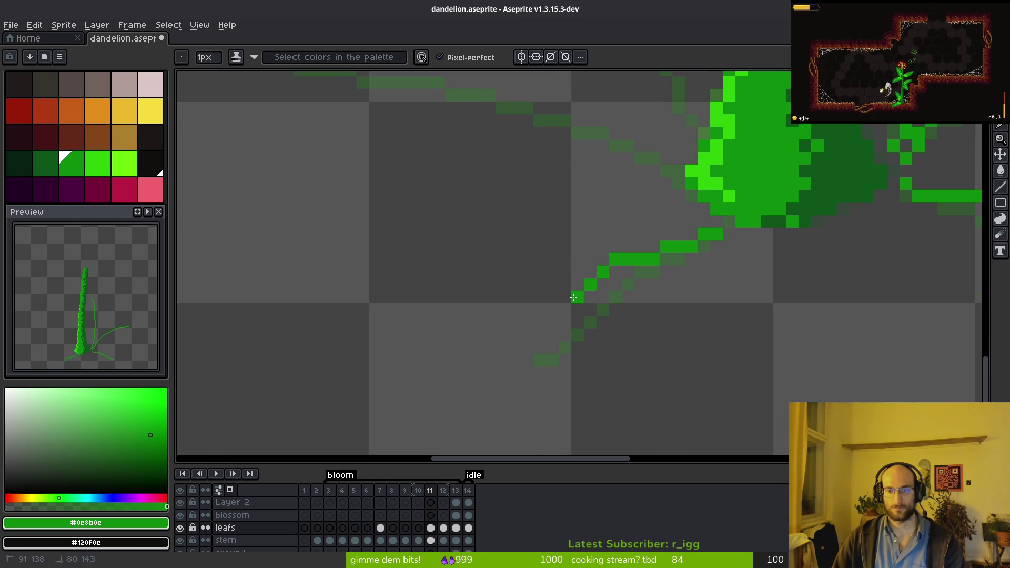
pyautogui.hotkey('ctrl', 'z')
pyautogui.hscroll(3, 558, 369)
pyautogui.moveTo(493, 334)
pyautogui.mouseDown()
pyautogui.moveTo(498, 305)
pyautogui.moveTo(642, 222)
pyautogui.moveTo(474, 309)
pyautogui.moveTo(481, 324)
pyautogui.moveTo(468, 348)
pyautogui.moveTo(601, 247)
pyautogui.mouseUp()
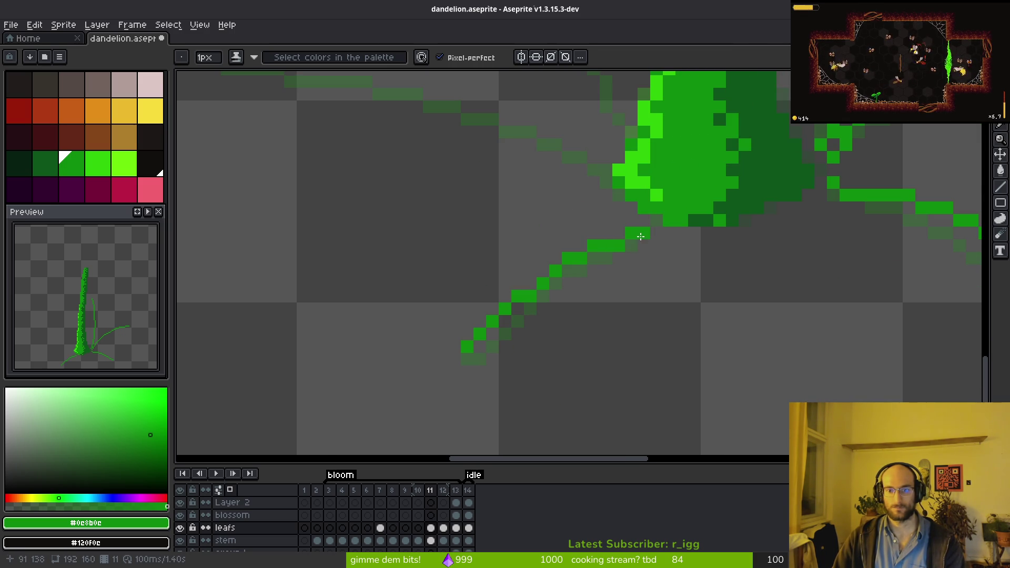
pyautogui.press('Escape')
pyautogui.moveTo(490, 330); pyautogui.dragTo(653, 227)
pyautogui.scroll(-3, 700, 280)
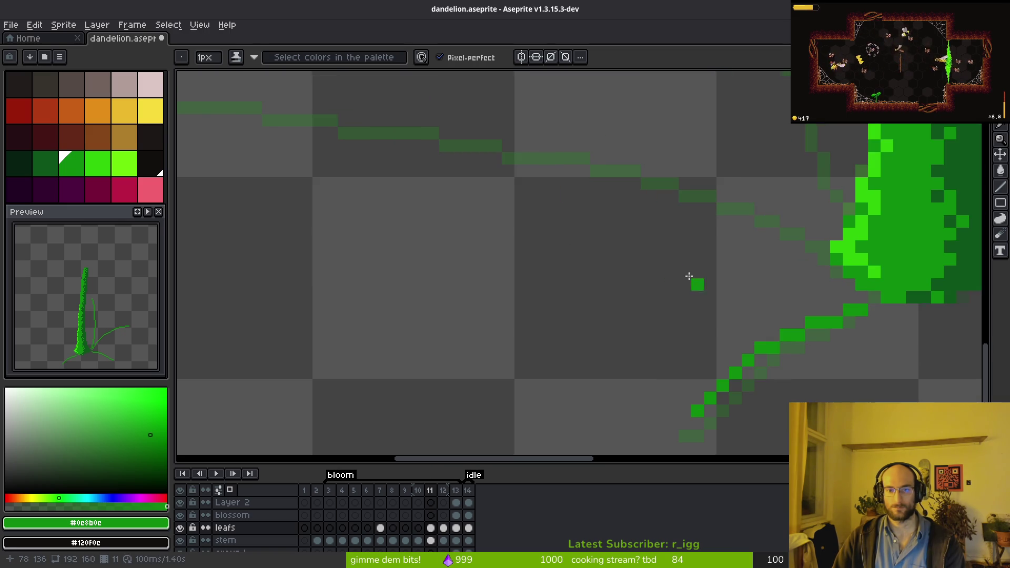
# - Draw the long left leaf line reaching toward the stem base, redrawing it once
pyautogui.moveTo(322, 203); pyautogui.dragTo(606, 243)
pyautogui.press('Escape')
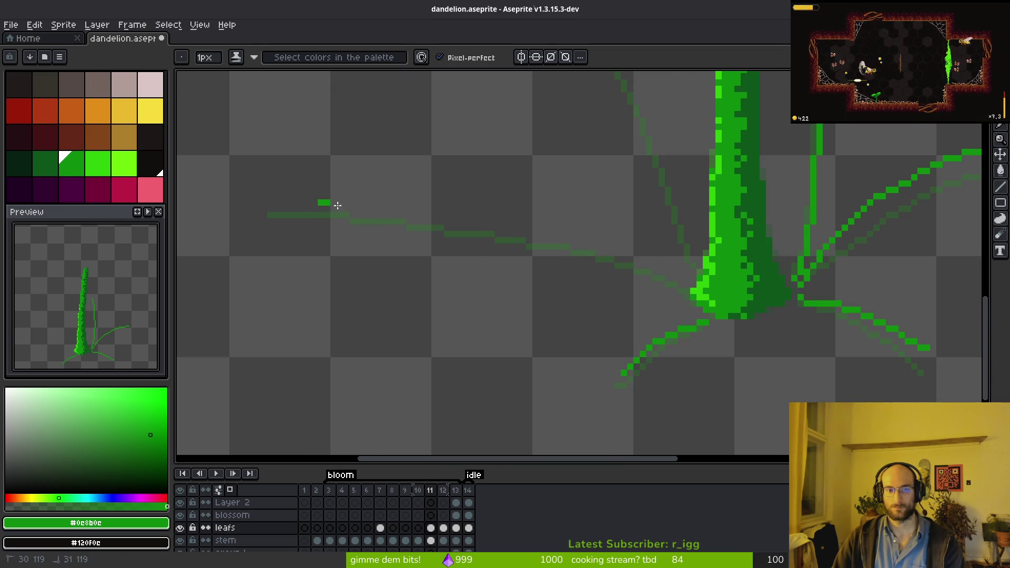
pyautogui.click(403, 227)
pyautogui.moveTo(317, 205); pyautogui.dragTo(579, 243)
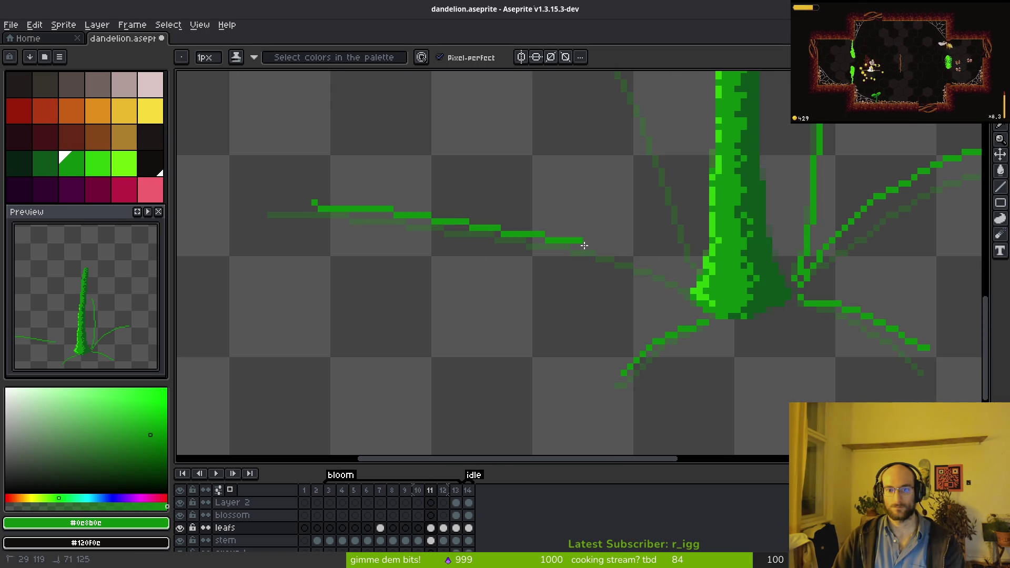
pyautogui.hotkey('ctrl', 'z')
pyautogui.moveTo(320, 203); pyautogui.dragTo(608, 246)
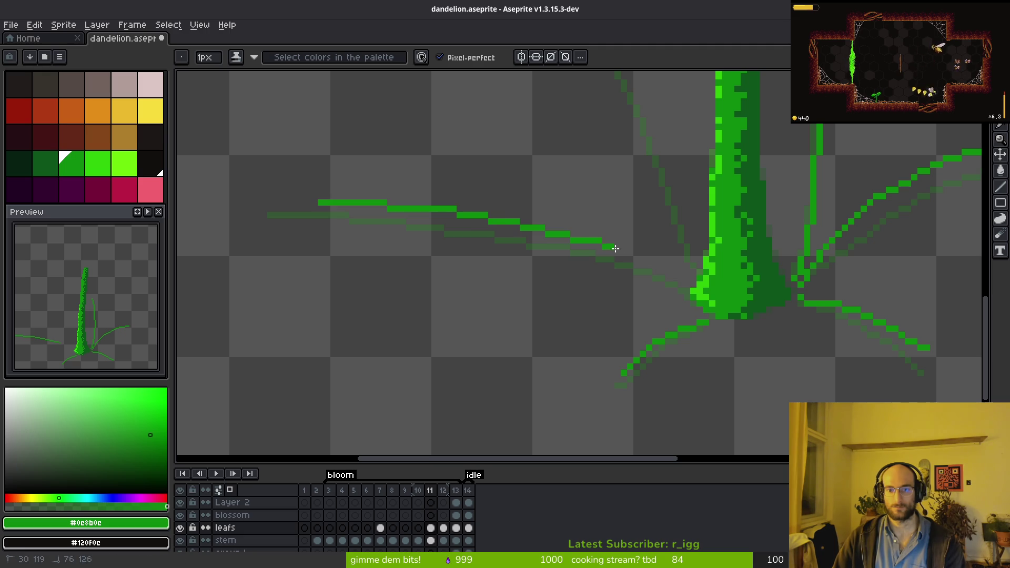
pyautogui.scroll(4, 632, 263)
# - Try leaf lines down along the stem toward its base, then undo those attempts
pyautogui.moveTo(610, 142); pyautogui.dragTo(648, 213)
pyautogui.moveTo(679, 348); pyautogui.dragTo(684, 371)
pyautogui.hotkey('ctrl', 'z')
pyautogui.moveTo(622, 156); pyautogui.dragTo(654, 283)
pyautogui.moveTo(676, 374); pyautogui.dragTo(676, 375)
pyautogui.hotkey('ctrl', 'z')
pyautogui.moveTo(622, 154); pyautogui.dragTo(673, 312)
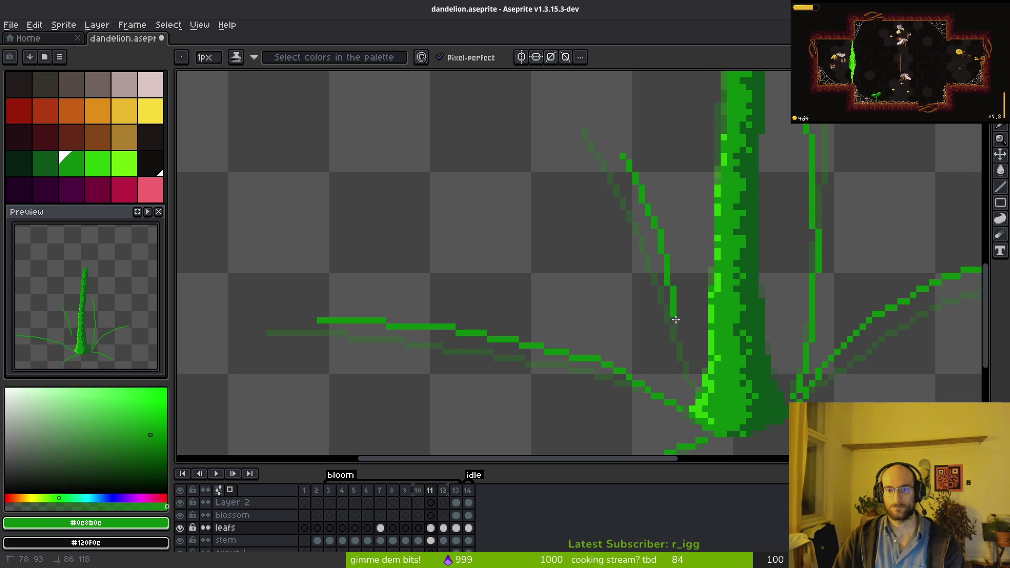
pyautogui.scroll(-3, 688, 386)
pyautogui.moveTo(687, 387)
pyautogui.mouseDown()
pyautogui.moveTo(662, 271)
pyautogui.moveTo(608, 152)
pyautogui.moveTo(682, 349)
pyautogui.moveTo(614, 169)
pyautogui.moveTo(668, 356)
pyautogui.moveTo(609, 146)
pyautogui.moveTo(681, 363)
pyautogui.mouseUp()
pyautogui.hotkey('ctrl', 'z')
pyautogui.scroll(3, 695, 389)
pyautogui.hotkey('ctrl', 'z')
# - Compare frames 13 and 12, set up a 1px shading pencil, and return to frame 11
pyautogui.scroll(-5, 686, 391)
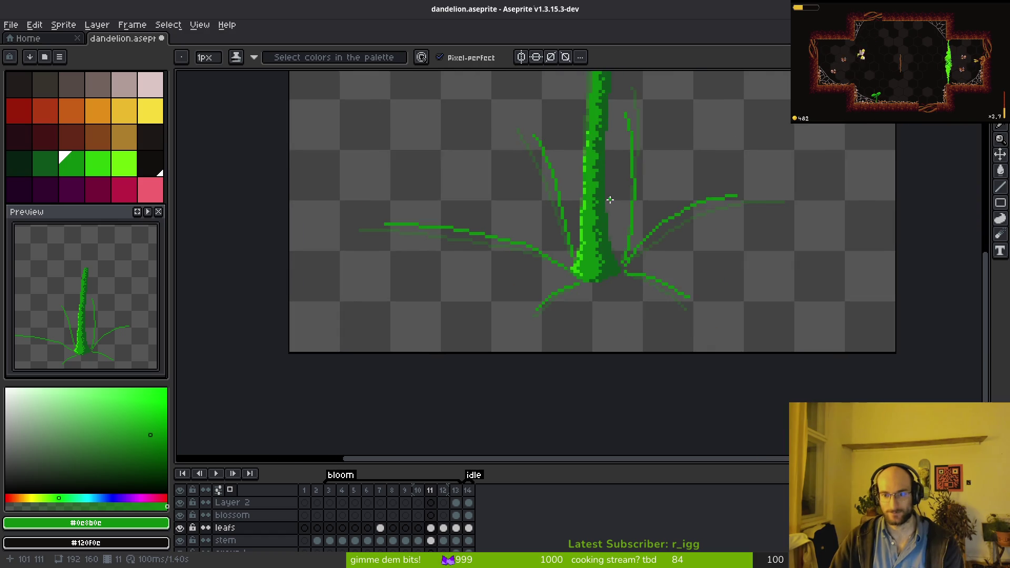
pyautogui.scroll(1, 658, 216)
pyautogui.press('.')
pyautogui.press('.')
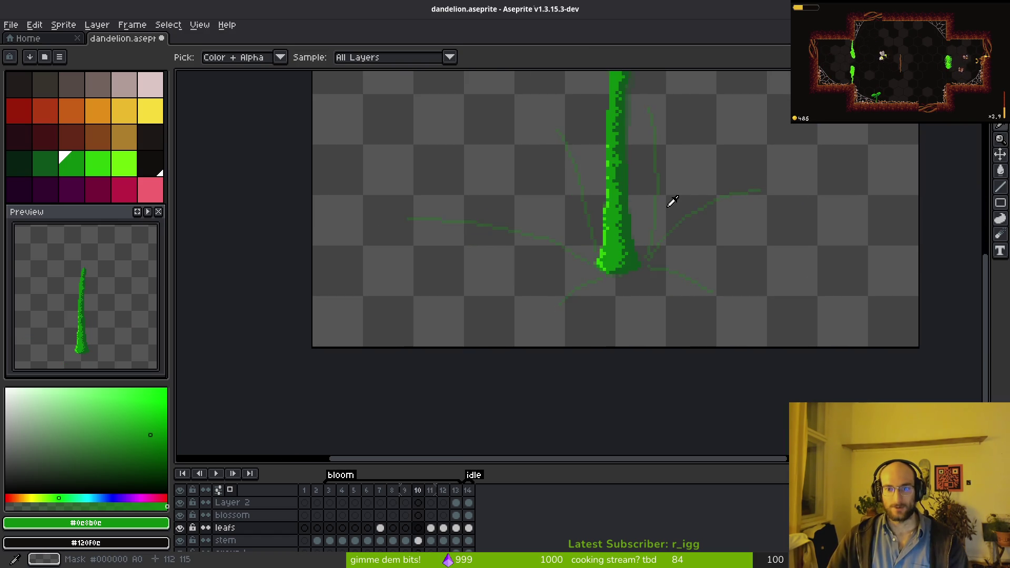
pyautogui.scroll(1, 703, 218)
pyautogui.press(',')
pyautogui.moveTo(704, 217); pyautogui.dragTo(688, 303)
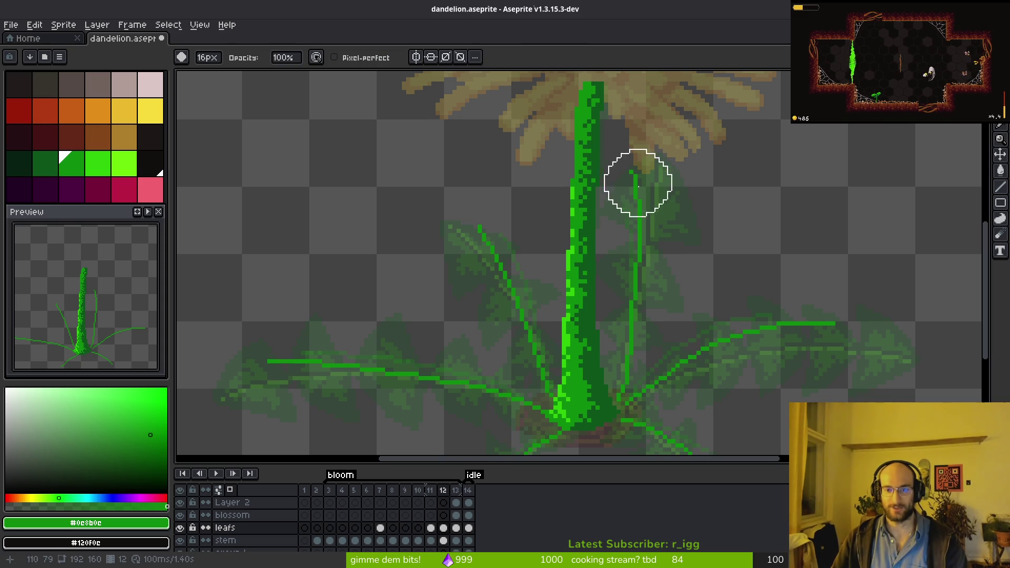
pyautogui.press('v')
pyautogui.press('b')
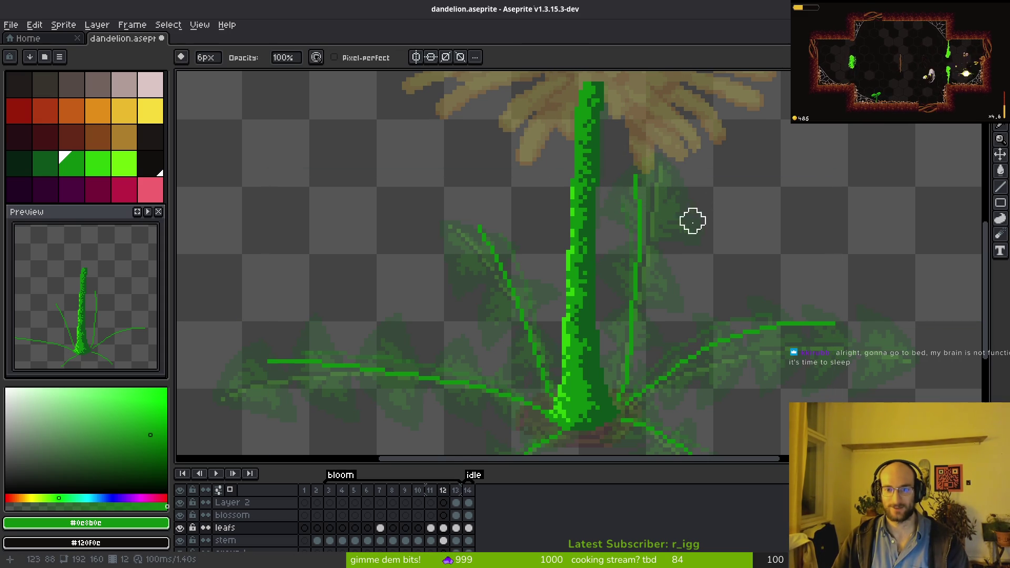
pyautogui.press('b')
pyautogui.press(',')
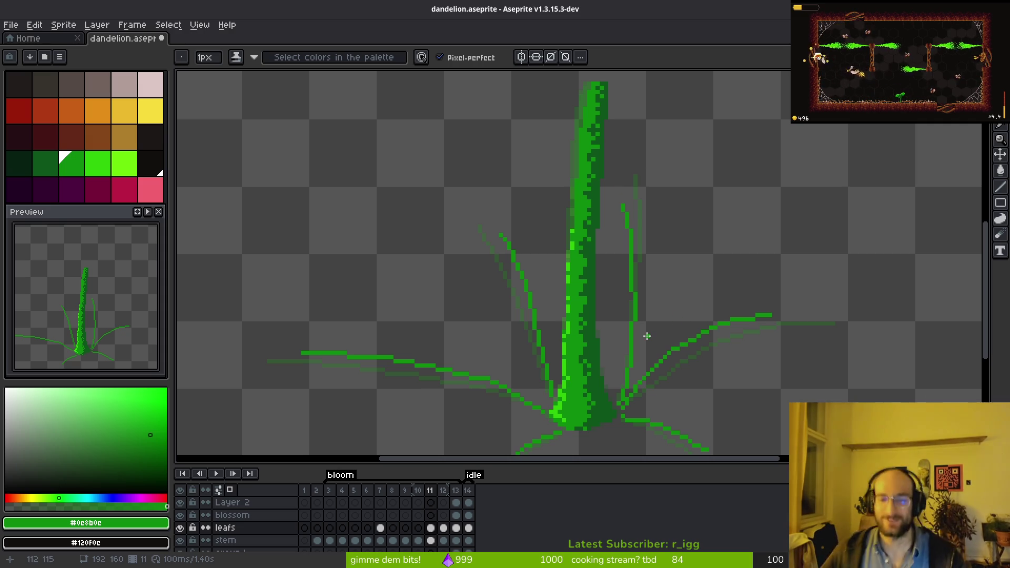
# - Flip between frames 12 and 11 to compare the leaves before editing frame 11
pyautogui.press('Right')
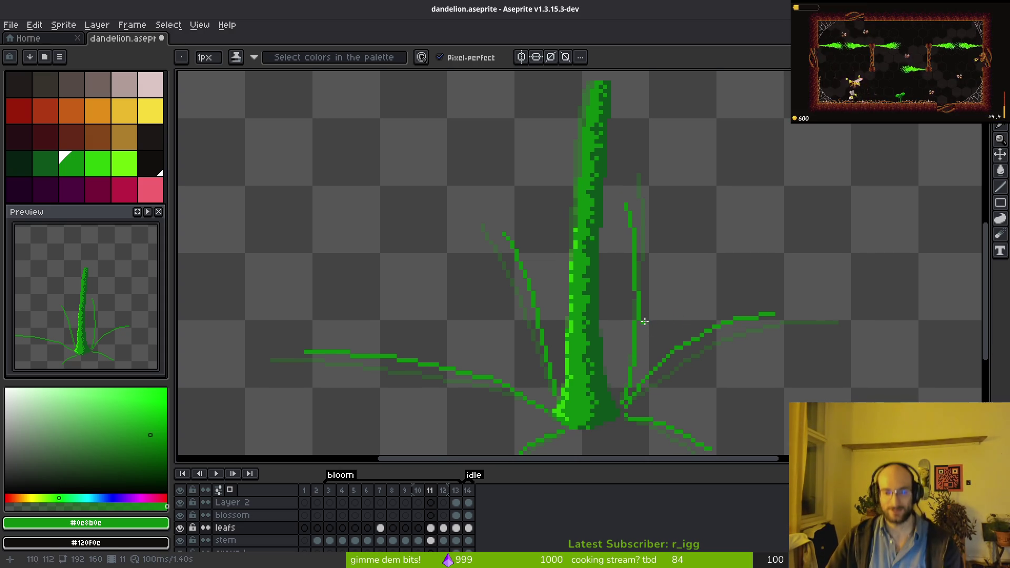
pyautogui.press('F3')
pyautogui.press('alt')
pyautogui.press('Left')
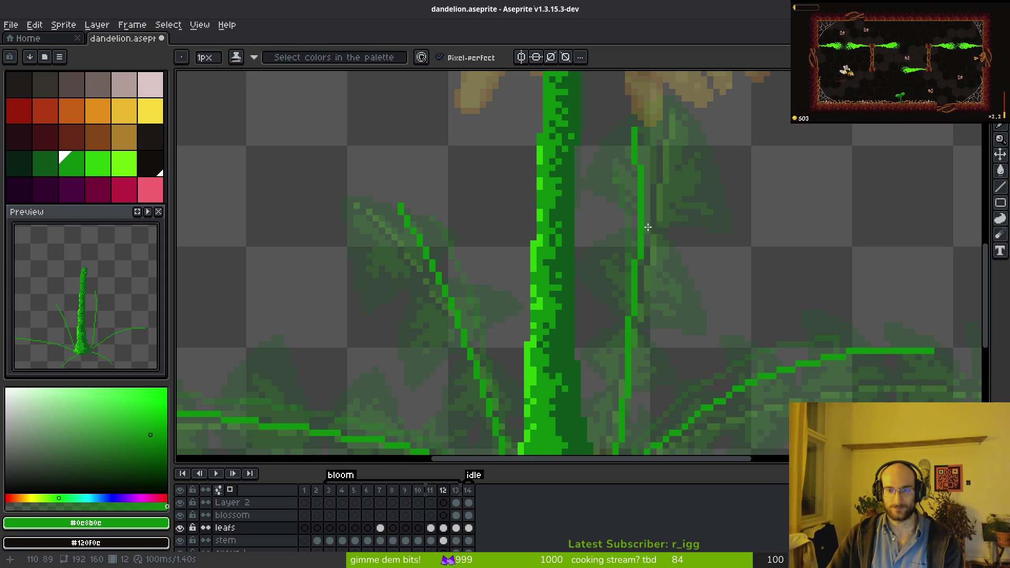
pyautogui.scroll(-2, 653, 232)
pyautogui.press('Right')
pyautogui.press('Left')
pyautogui.press('b')
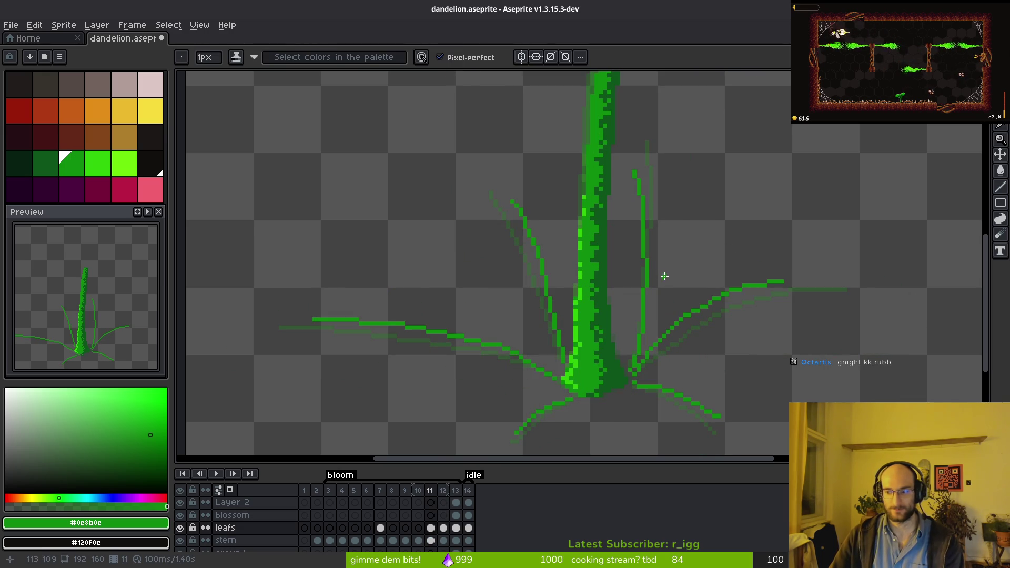
# - Erase the bright upright leaf right of the stem and try a new upright stroke
pyautogui.press('e')
pyautogui.moveTo(627, 163)
pyautogui.mouseDown()
pyautogui.moveTo(645, 286)
pyautogui.moveTo(628, 361)
pyautogui.mouseUp()
pyautogui.hotkey('ctrl', 'z')
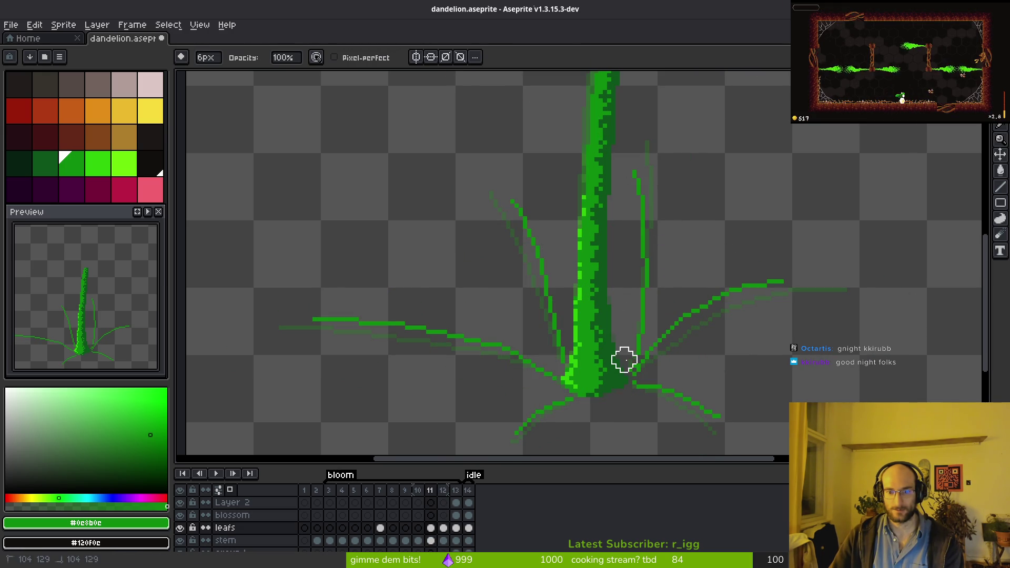
pyautogui.moveTo(638, 316); pyautogui.dragTo(621, 115)
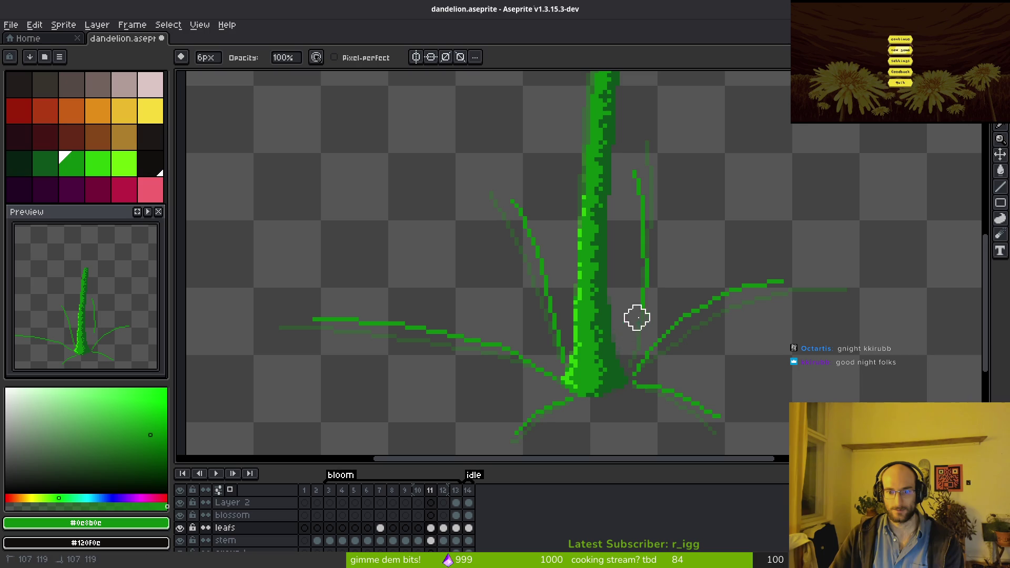
pyautogui.press('b')
pyautogui.scroll(1, 653, 194)
pyautogui.moveTo(630, 175); pyautogui.dragTo(626, 382)
pyautogui.hotkey('ctrl', 'z')
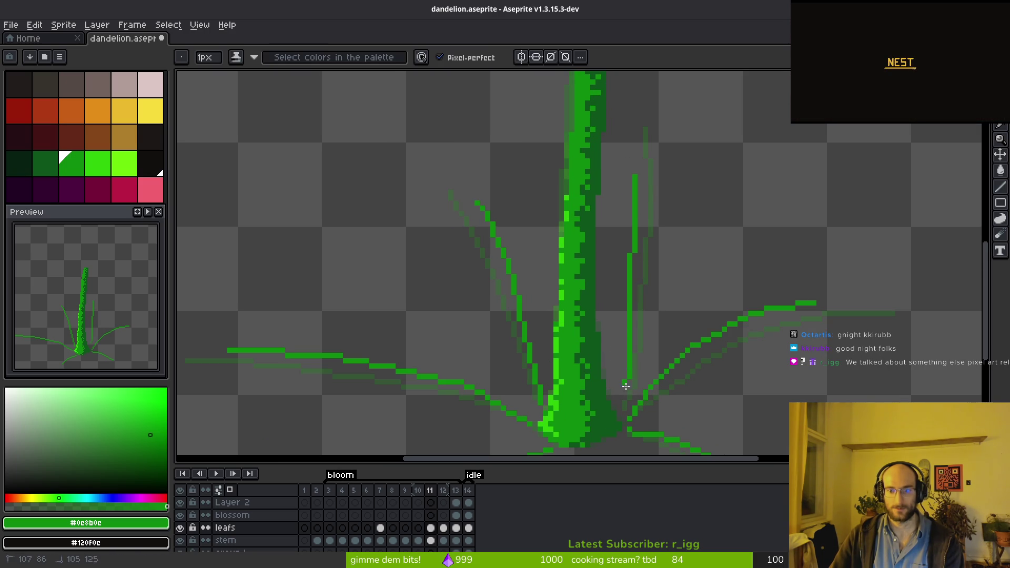
# - Check frames 10 and 12 for reference, then come back to frame 11 with the thin pencil
pyautogui.press(',')
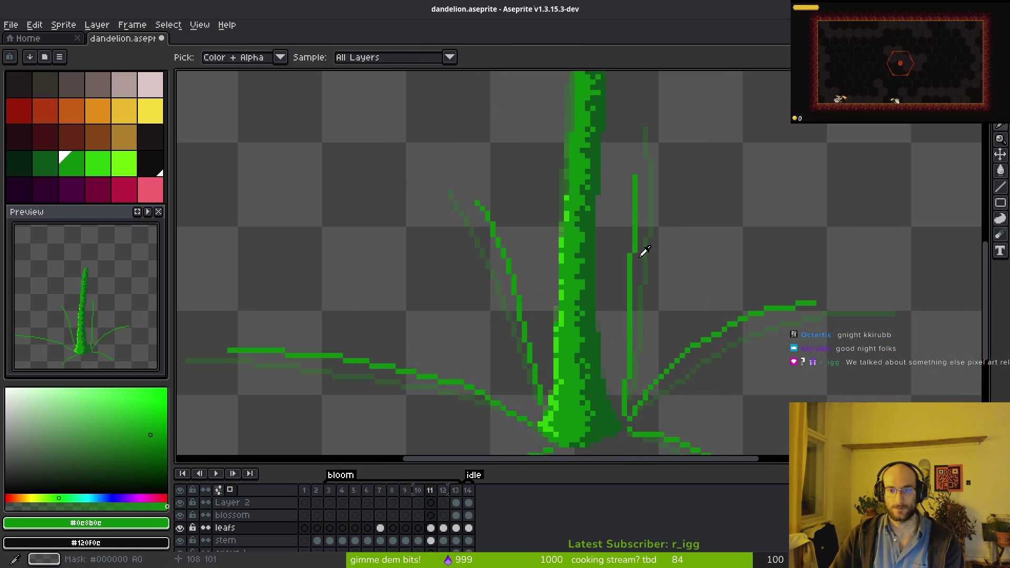
pyautogui.moveTo(643, 252); pyautogui.dragTo(641, 210)
pyautogui.scroll(-4, 618, 149)
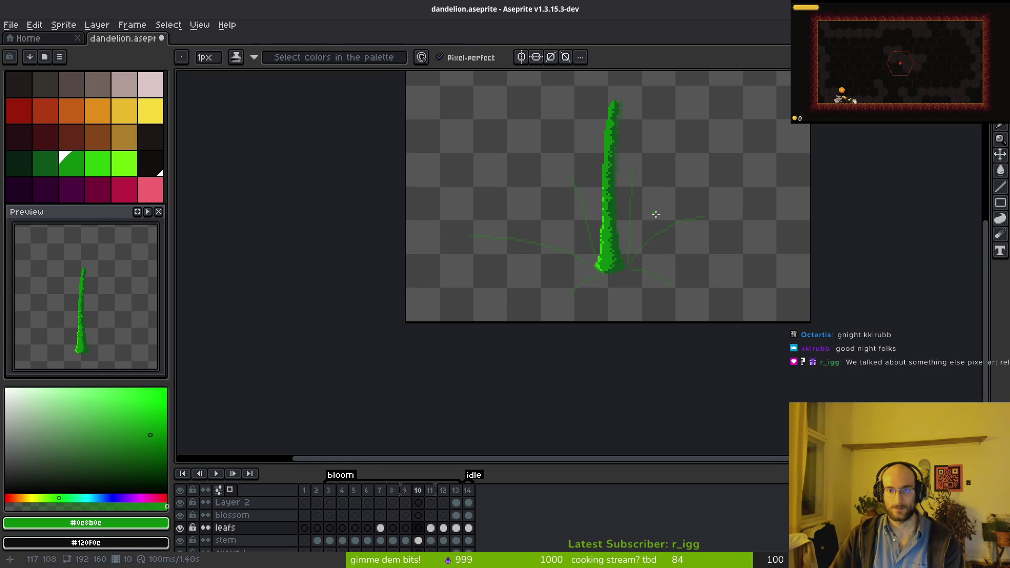
pyautogui.scroll(2, 576, 239)
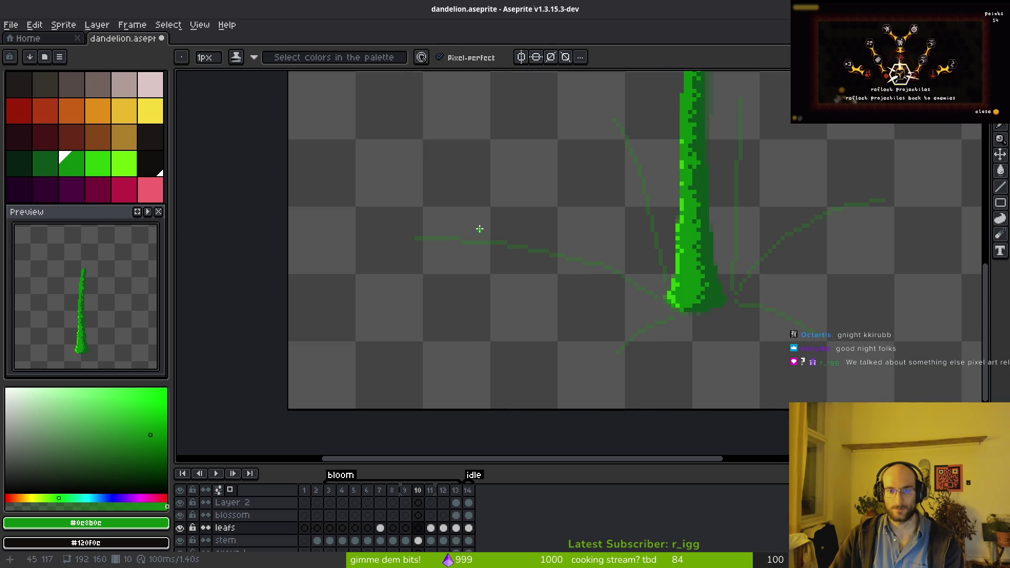
pyautogui.press('i')
pyautogui.press('.')
pyautogui.press('.')
pyautogui.press('.')
pyautogui.press(',')
pyautogui.press(',')
pyautogui.press('b')
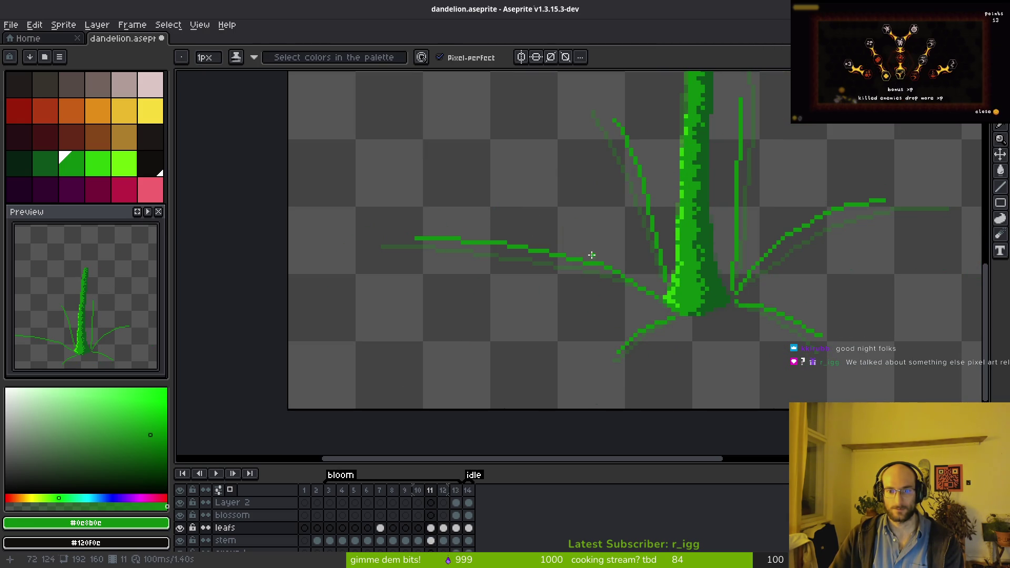
pyautogui.press('i')
pyautogui.press(',')
pyautogui.press('.')
pyautogui.press('b')
pyautogui.scroll(1, 650, 284)
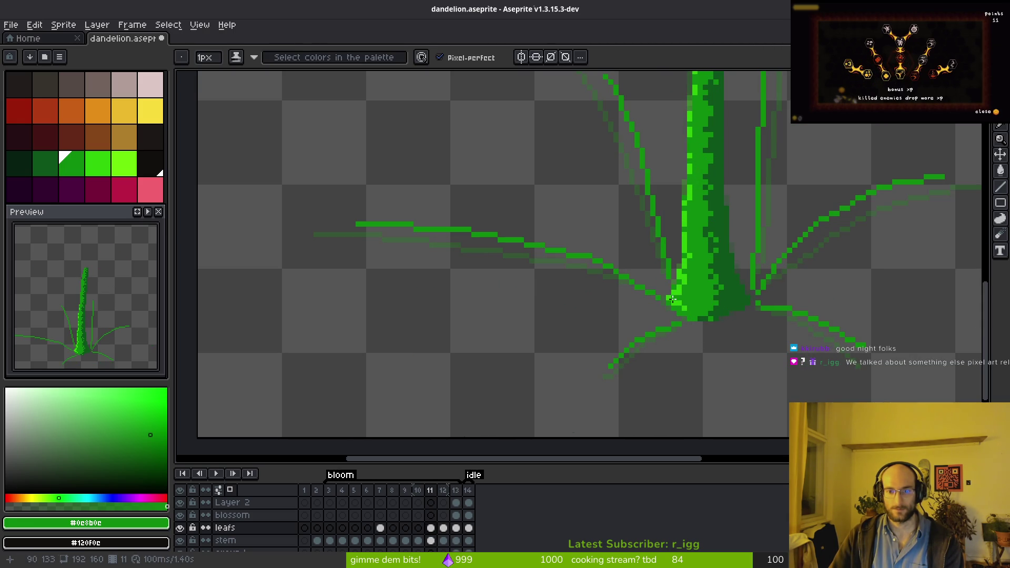
# - Draw the new left leaf reaching up-left from the stem, plus its upper line
pyautogui.moveTo(650, 284); pyautogui.dragTo(437, 193)
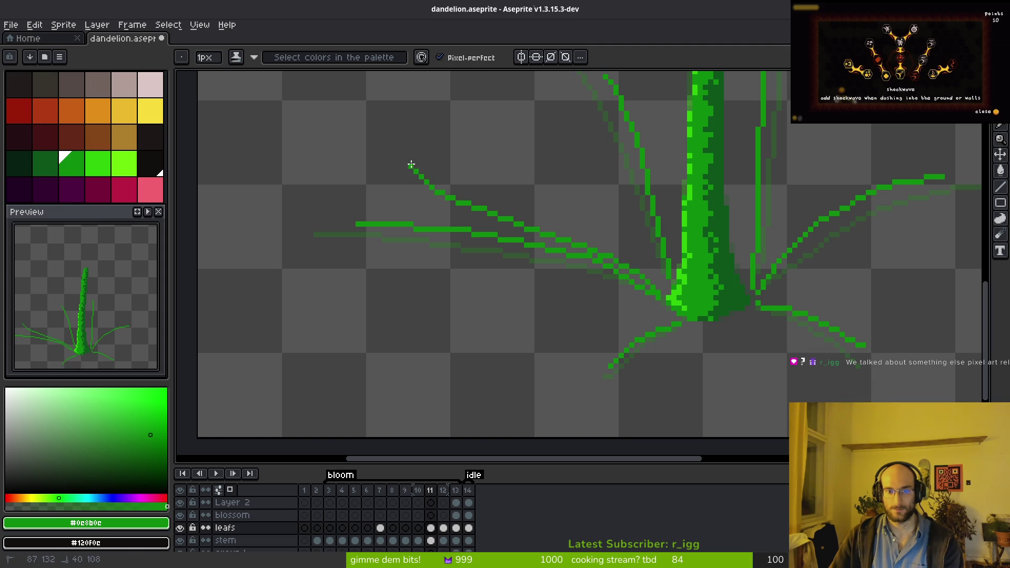
pyautogui.scroll(3, 564, 307)
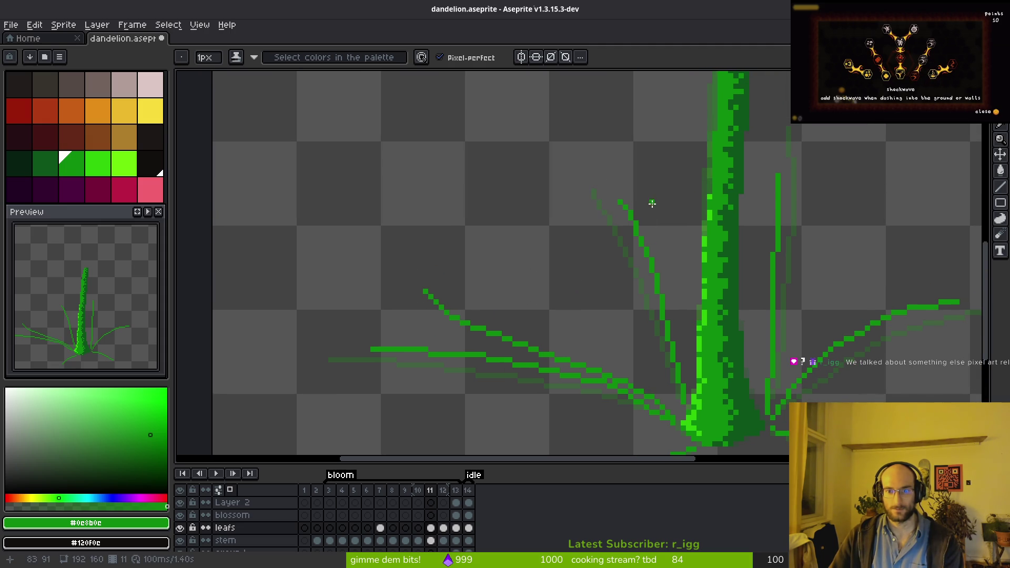
pyautogui.moveTo(655, 199); pyautogui.dragTo(654, 215)
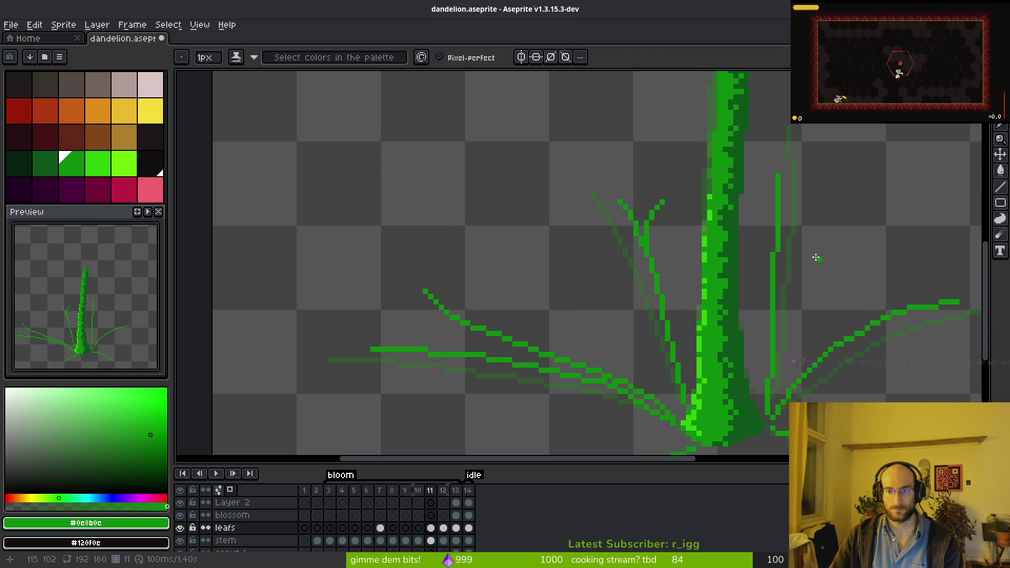
pyautogui.hscroll(2, 699, 175)
pyautogui.scroll(1, 518, 274)
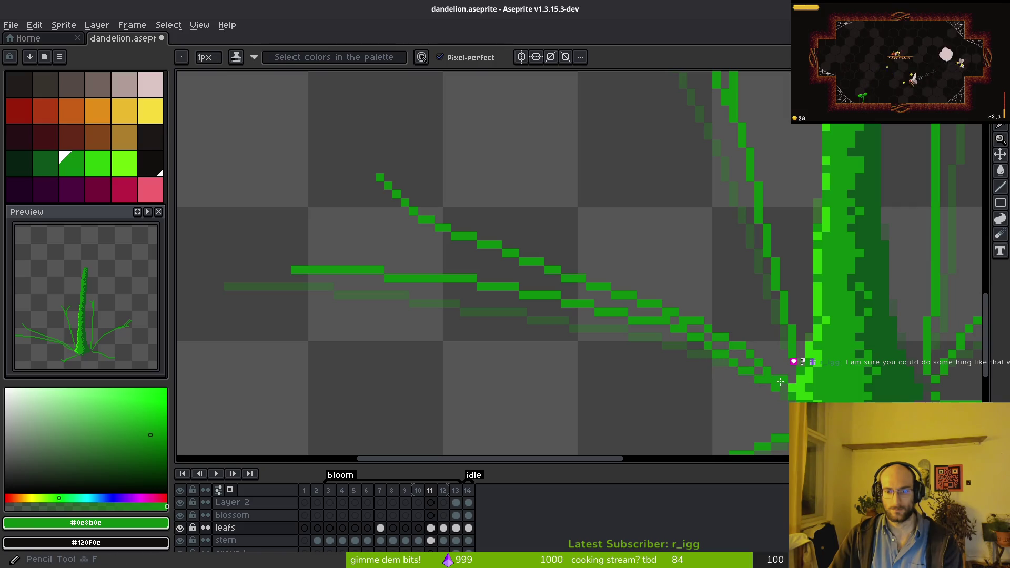
pyautogui.moveTo(518, 274)
pyautogui.mouseDown()
pyautogui.moveTo(401, 235)
pyautogui.moveTo(379, 203)
pyautogui.moveTo(414, 188)
pyautogui.mouseUp()
# - Erase the old lower line of the left leaf and fill gaps along the new line
pyautogui.press('e')
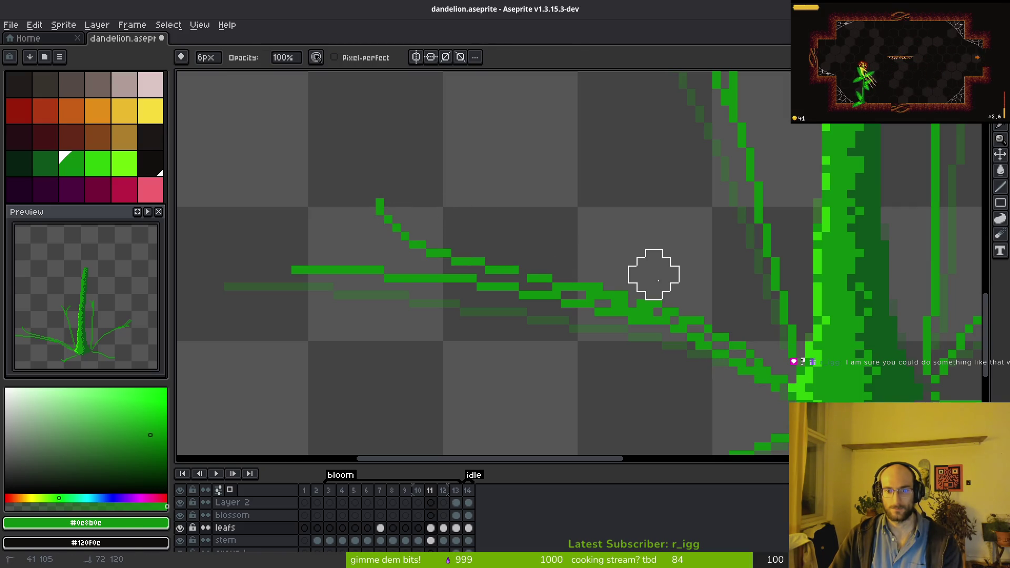
pyautogui.moveTo(237, 266); pyautogui.dragTo(607, 329)
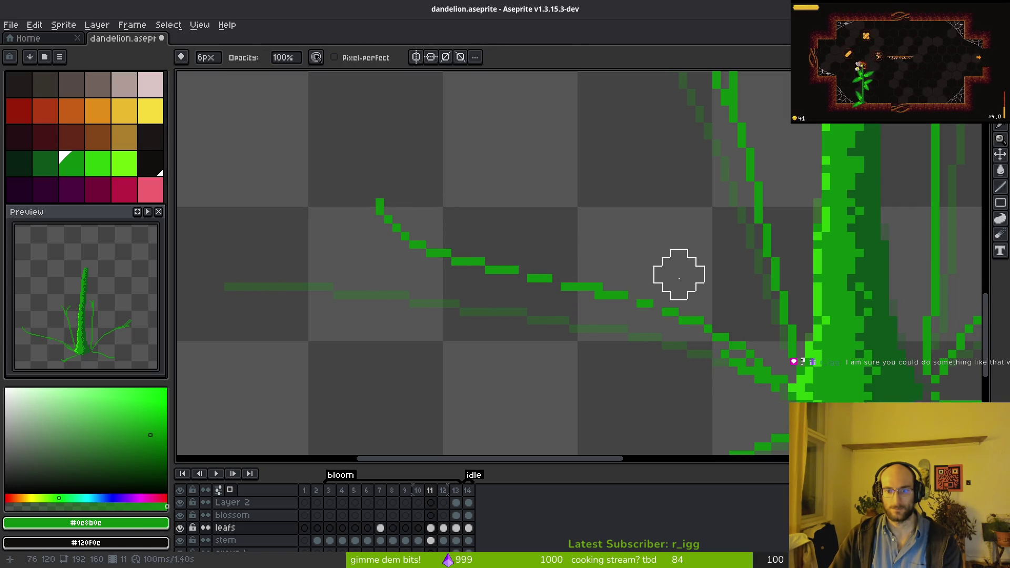
pyautogui.hotkey('ctrl', 'z')
pyautogui.moveTo(332, 289)
pyautogui.mouseDown()
pyautogui.moveTo(492, 305)
pyautogui.moveTo(655, 338)
pyautogui.mouseUp()
pyautogui.press('b')
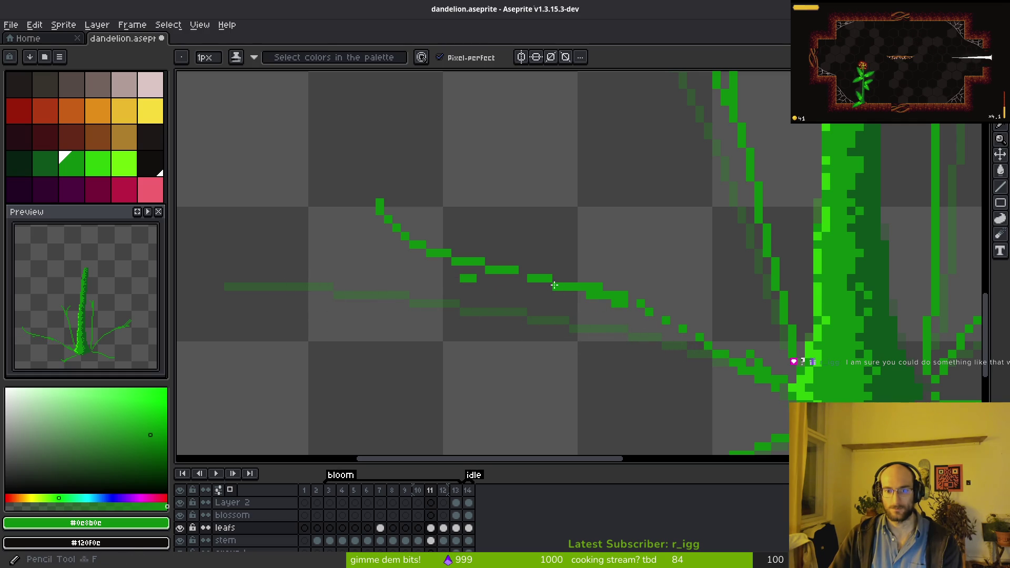
pyautogui.moveTo(492, 273); pyautogui.dragTo(793, 357)
pyautogui.click(599, 312)
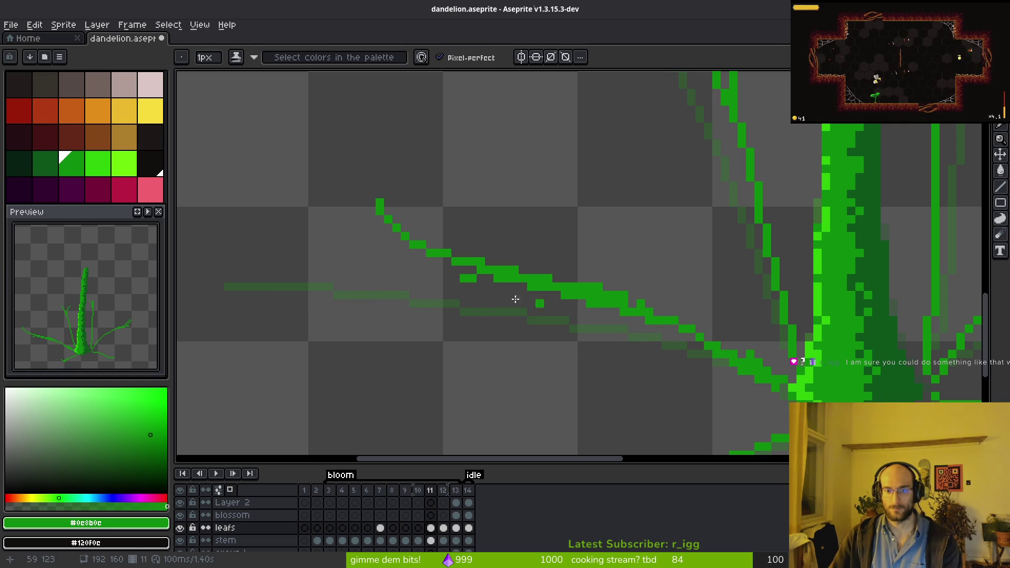
# - Trim stray lower-edge pixels near the stem, restore missing pixels, and save dandelion.aseprite
pyautogui.press('e')
pyautogui.click(468, 292)
pyautogui.moveTo(468, 292); pyautogui.dragTo(559, 327)
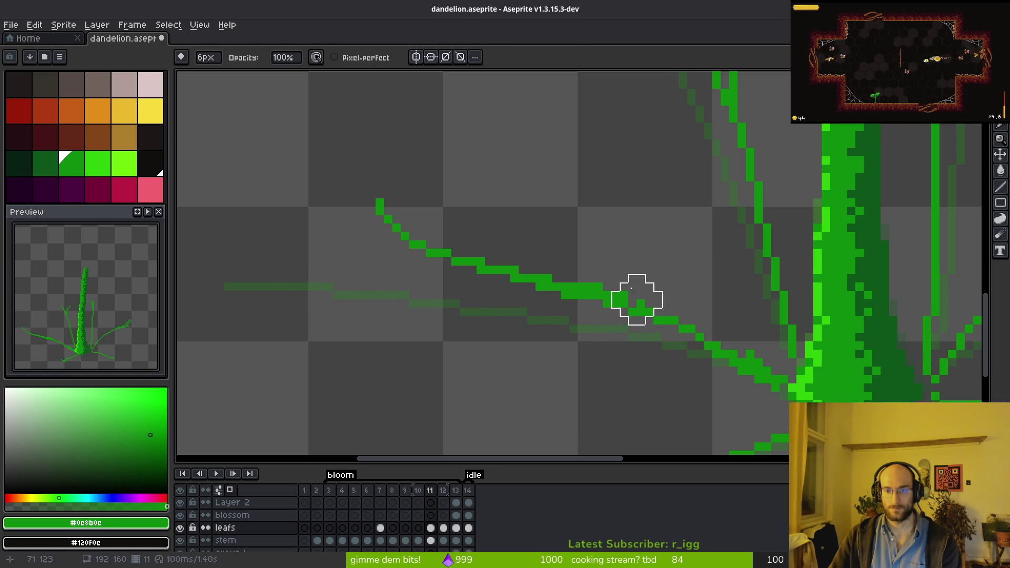
pyautogui.moveTo(612, 274); pyautogui.dragTo(735, 313)
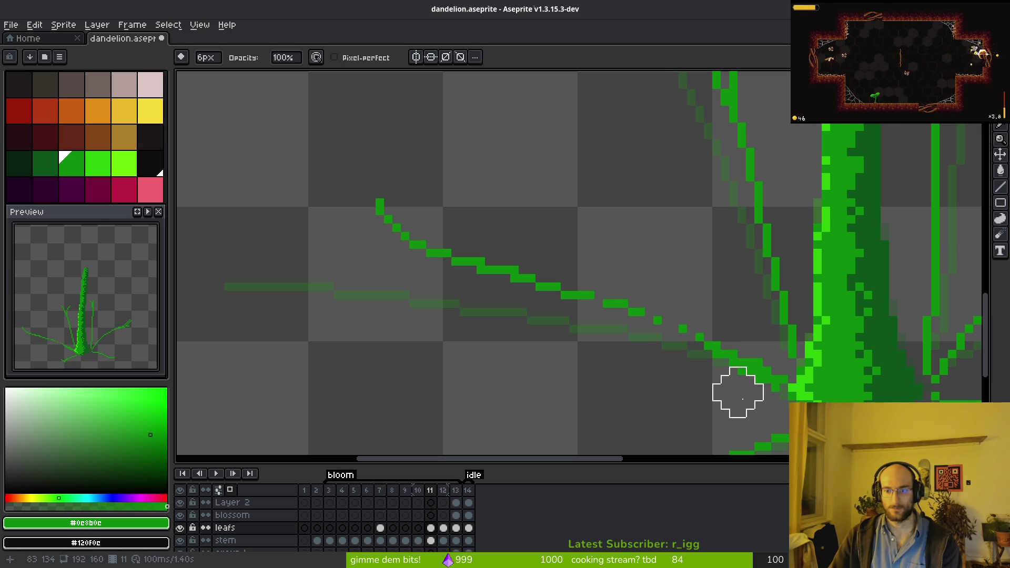
pyautogui.press('b')
pyautogui.moveTo(599, 297); pyautogui.dragTo(716, 343)
pyautogui.hotkey('ctrl', 's')
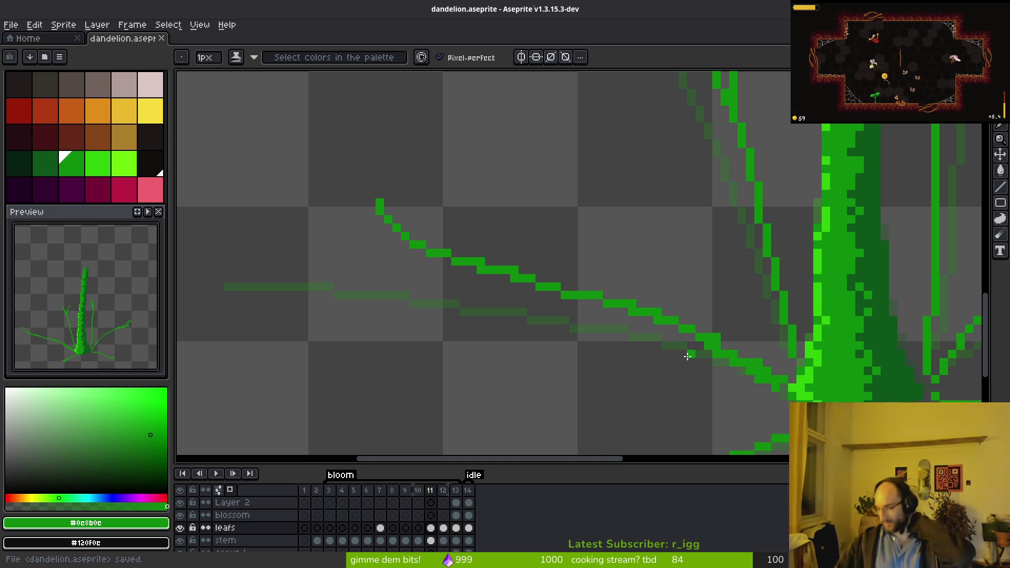
# - Erase the right upright leaf's top stub and the stray pixels at its tip on frame 11
pyautogui.scroll(-5, 588, 321)
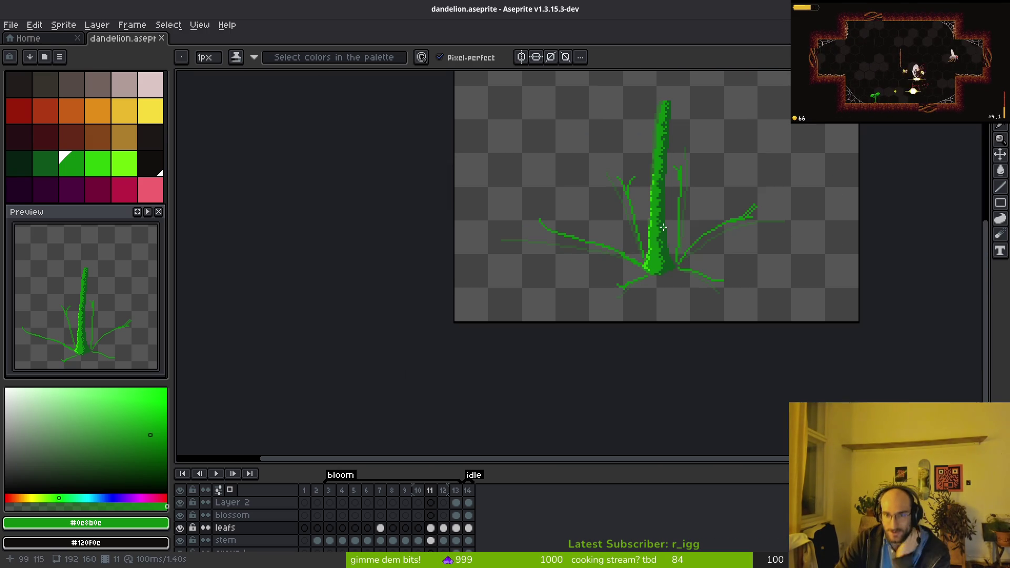
pyautogui.scroll(3, 663, 228)
pyautogui.press('e')
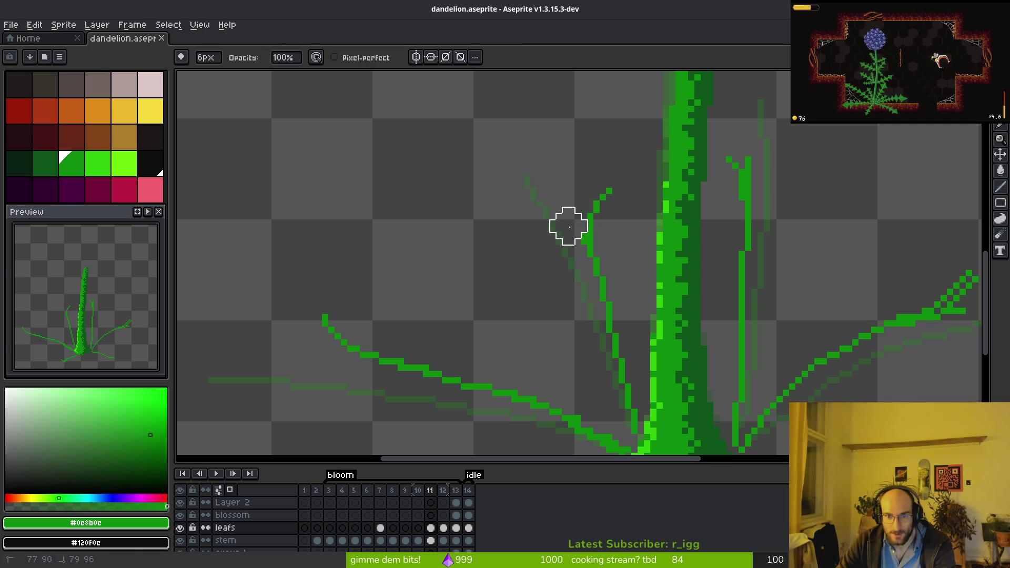
pyautogui.hscroll(1, 631, 293)
pyautogui.moveTo(735, 169); pyautogui.dragTo(730, 190)
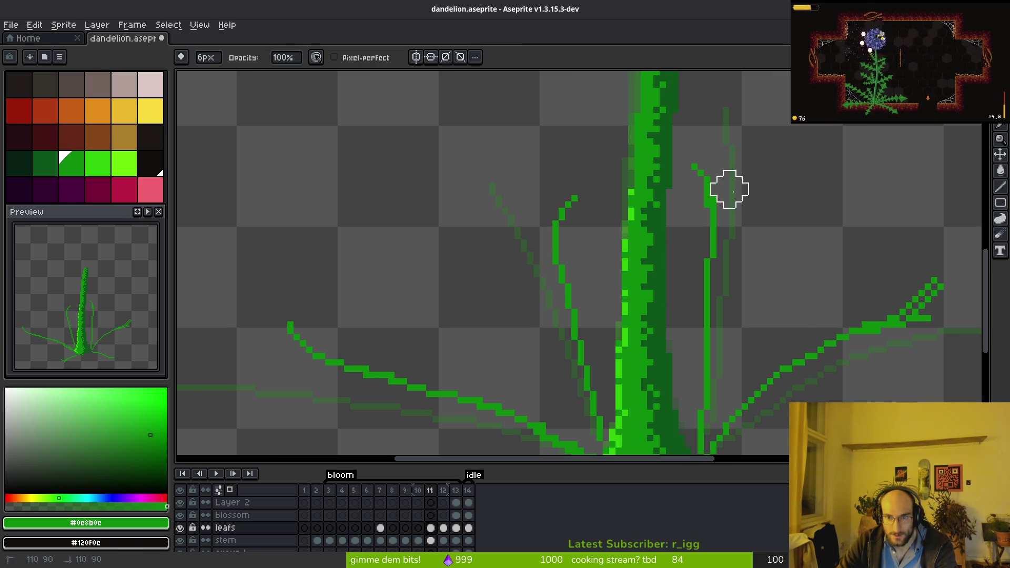
pyautogui.hscroll(5, 779, 263)
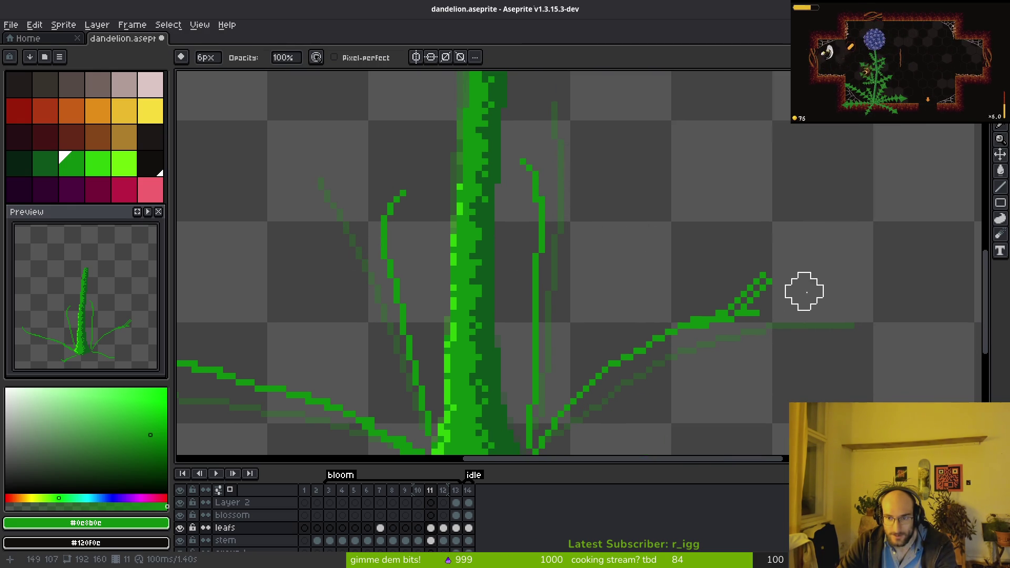
pyautogui.moveTo(763, 305); pyautogui.dragTo(734, 321)
# - Clean the leftover pixels at the right leaf tip with the wide eraser
pyautogui.press('b')
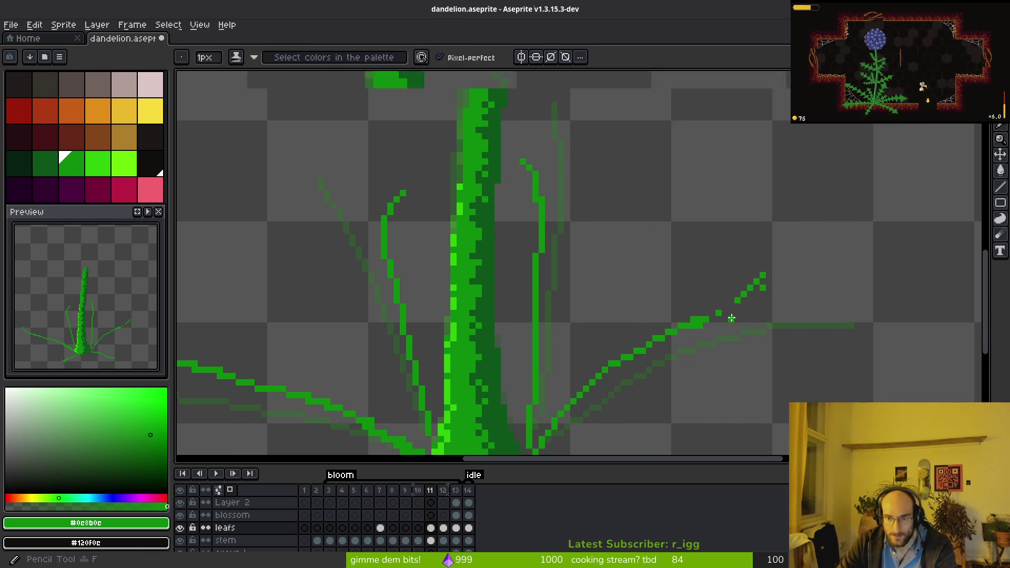
pyautogui.scroll(5, 730, 320)
pyautogui.press('e')
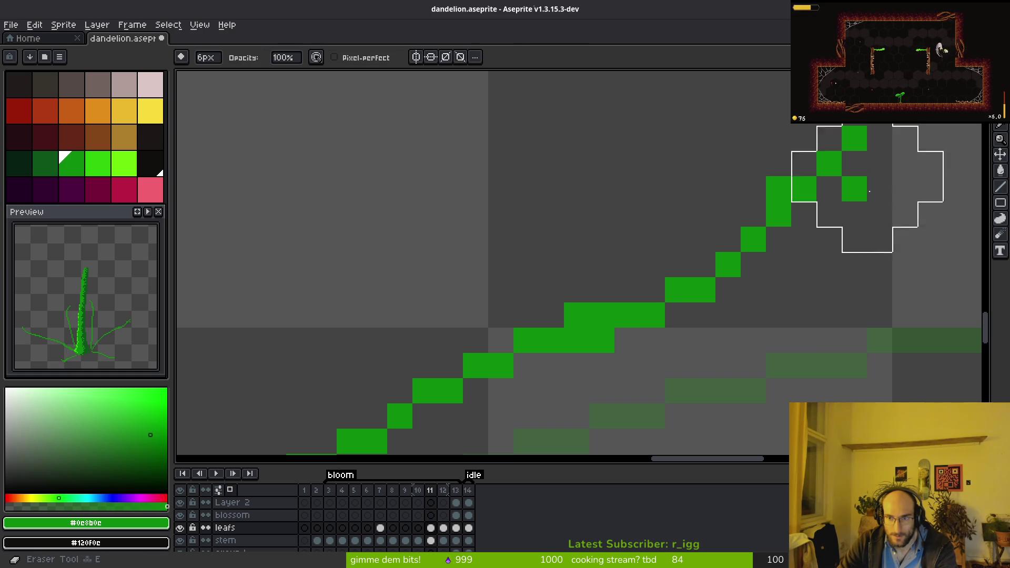
pyautogui.click(842, 176)
pyautogui.press('b')
pyautogui.scroll(-6, 834, 225)
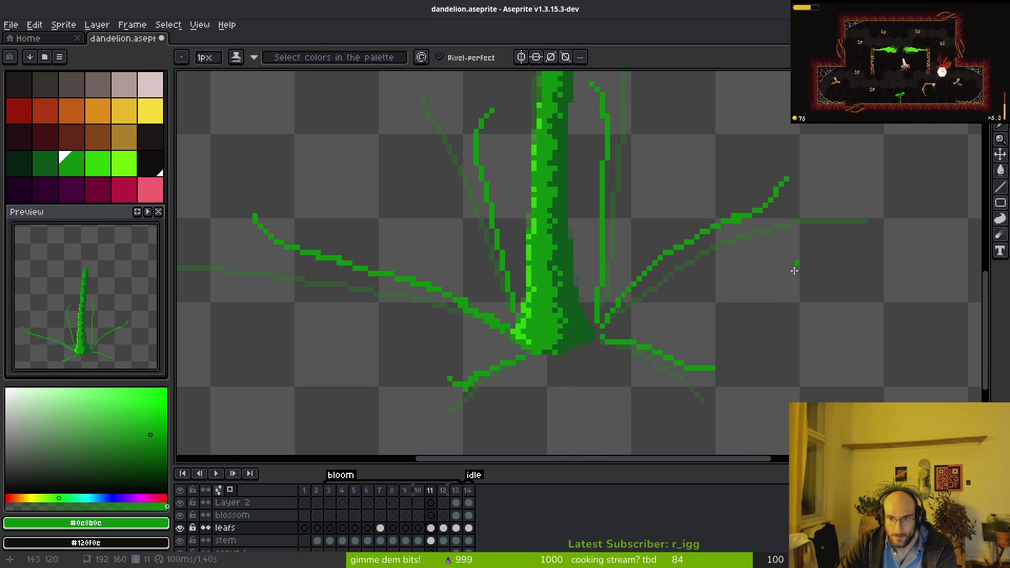
pyautogui.scroll(4, 474, 389)
pyautogui.press('e')
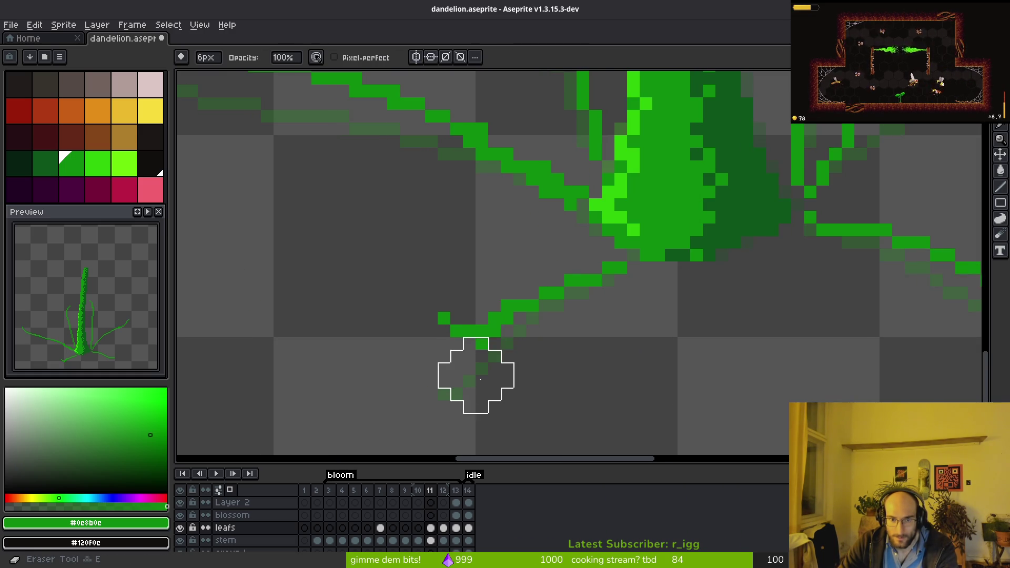
pyautogui.scroll(-5, 602, 343)
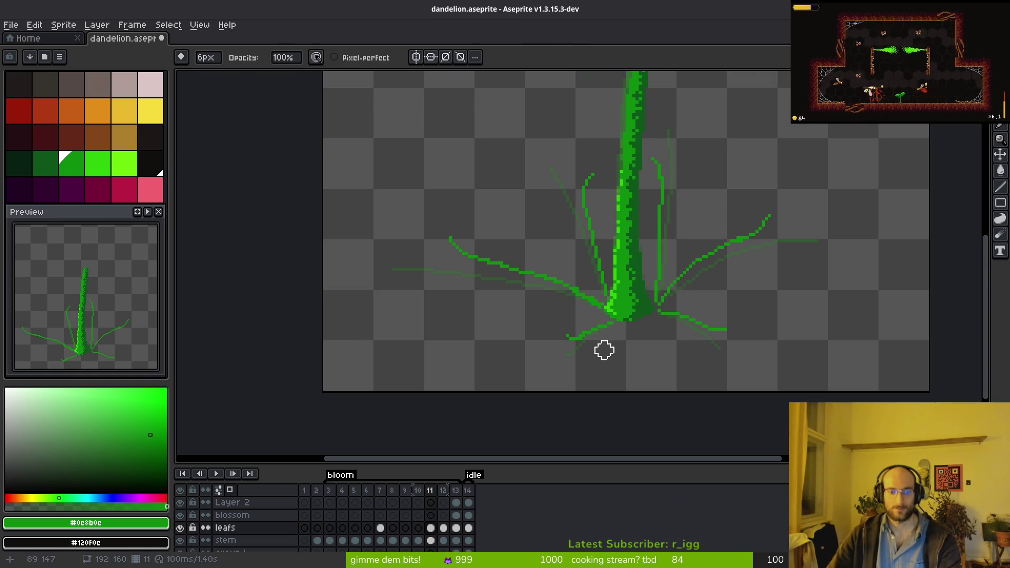
# - Go back to frame 10 with the Pencil selected
pyautogui.press('i')
pyautogui.press('Left')
pyautogui.press('b')
pyautogui.scroll(2, 748, 248)
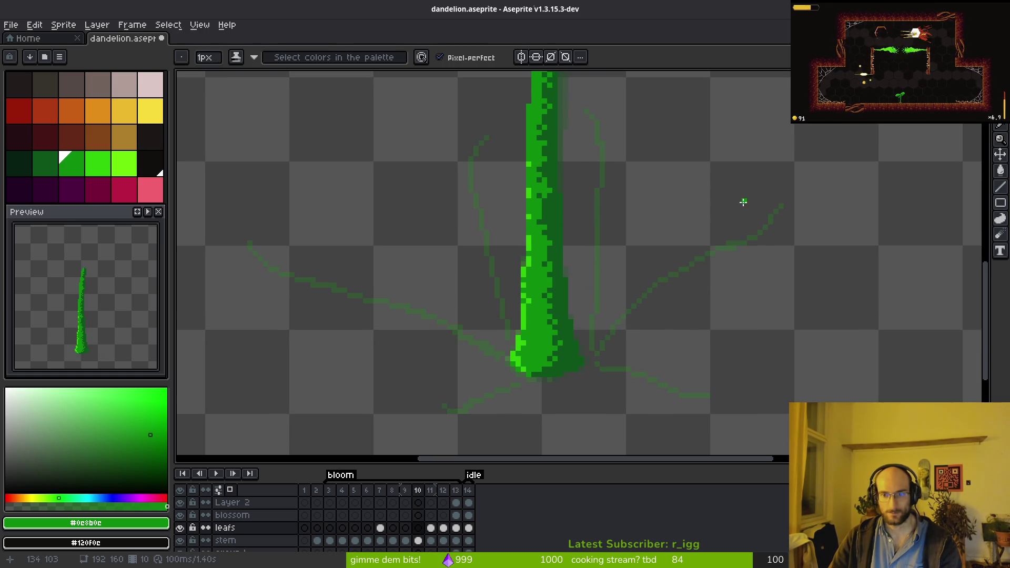
# - Redraw the right-hand leaf from its curving tip down to the stem base on frame 10
pyautogui.moveTo(692, 185); pyautogui.dragTo(713, 201)
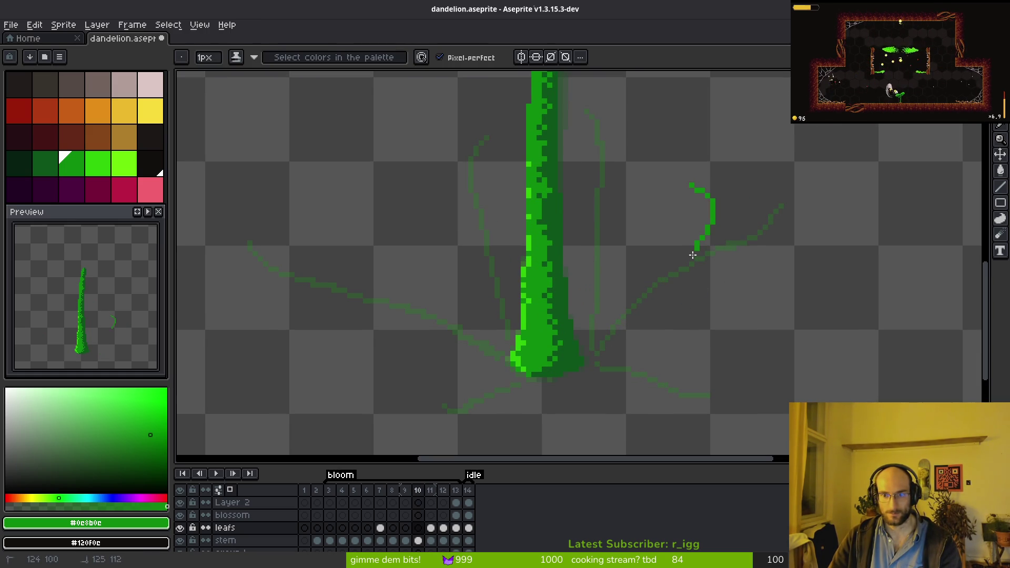
pyautogui.moveTo(642, 305); pyautogui.dragTo(606, 328)
pyautogui.hotkey('ctrl', 'z')
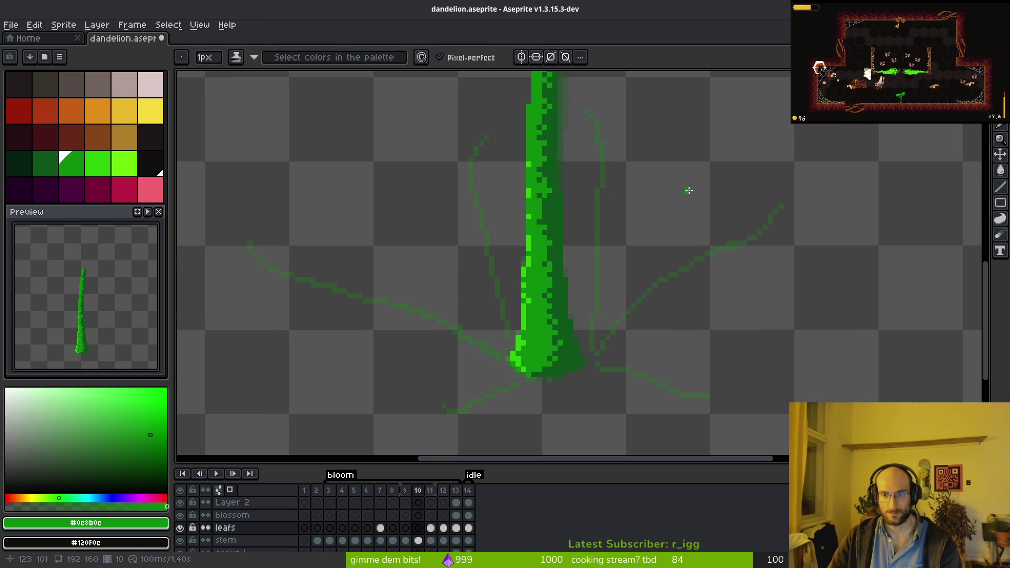
pyautogui.moveTo(701, 172); pyautogui.dragTo(700, 234)
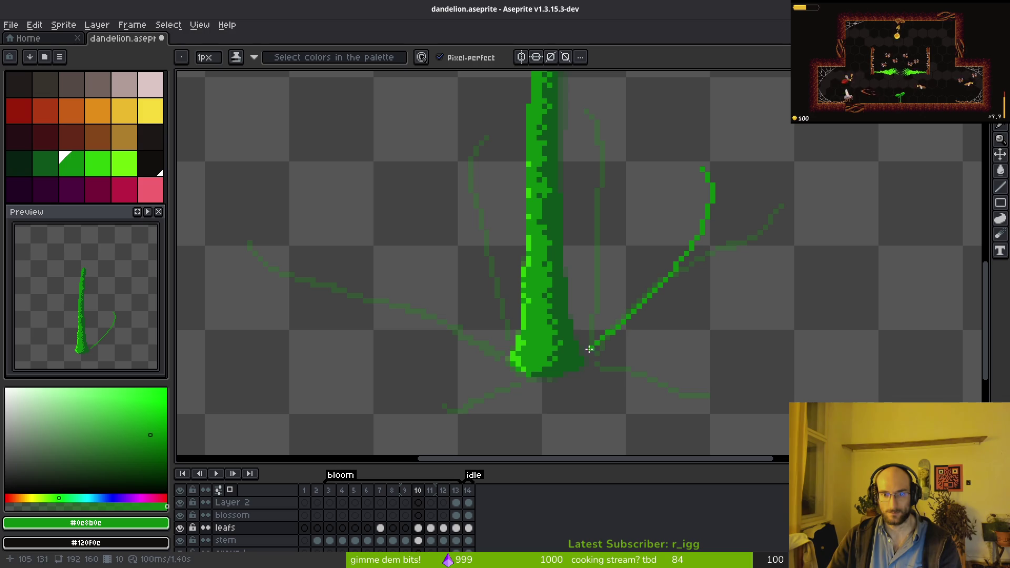
pyautogui.moveTo(592, 361)
pyautogui.mouseDown()
pyautogui.moveTo(642, 370)
pyautogui.moveTo(692, 350)
pyautogui.mouseUp()
pyautogui.scroll(2, 586, 398)
pyautogui.moveTo(613, 296)
pyautogui.mouseDown()
pyautogui.moveTo(547, 321)
pyautogui.moveTo(504, 300)
pyautogui.mouseUp()
# - Draw an inner leaf right beside the stem, retrying the stroke several times with undo
pyautogui.scroll(3, 697, 384)
pyautogui.scroll(-1, 751, 321)
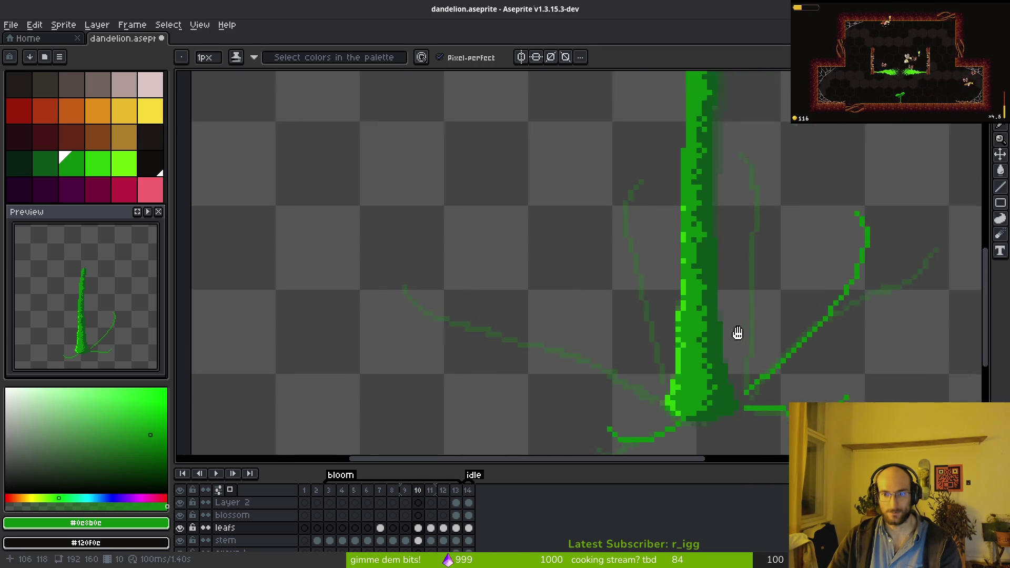
pyautogui.scroll(2, 726, 239)
pyautogui.moveTo(701, 205)
pyautogui.mouseDown()
pyautogui.moveTo(725, 225)
pyautogui.moveTo(736, 318)
pyautogui.mouseUp()
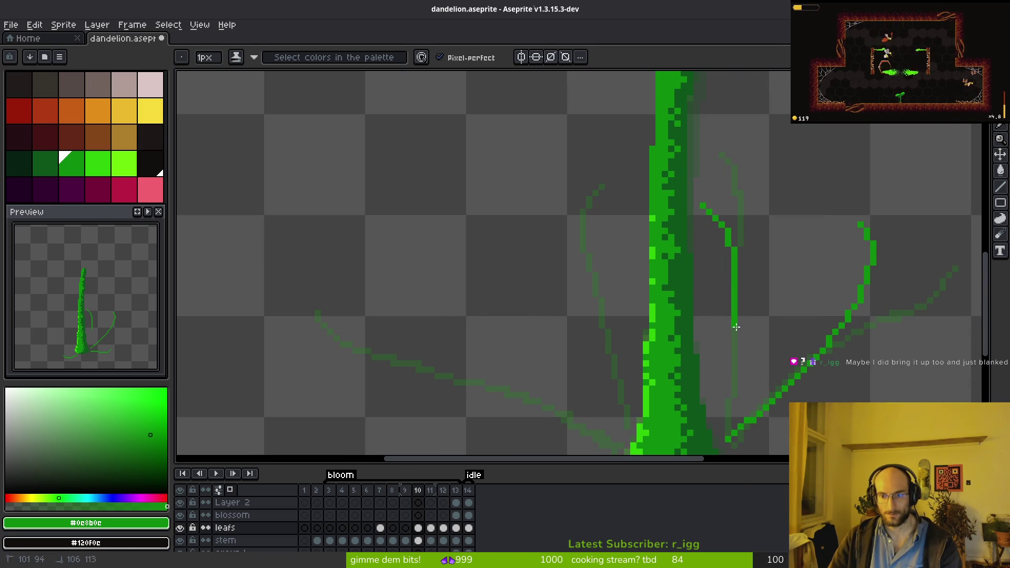
pyautogui.moveTo(721, 423); pyautogui.dragTo(719, 436)
pyautogui.hotkey('ctrl', 'z')
pyautogui.moveTo(701, 205)
pyautogui.mouseDown()
pyautogui.moveTo(727, 284)
pyautogui.moveTo(724, 374)
pyautogui.mouseUp()
pyautogui.hotkey('ctrl', 'z')
pyautogui.moveTo(701, 206); pyautogui.dragTo(743, 284)
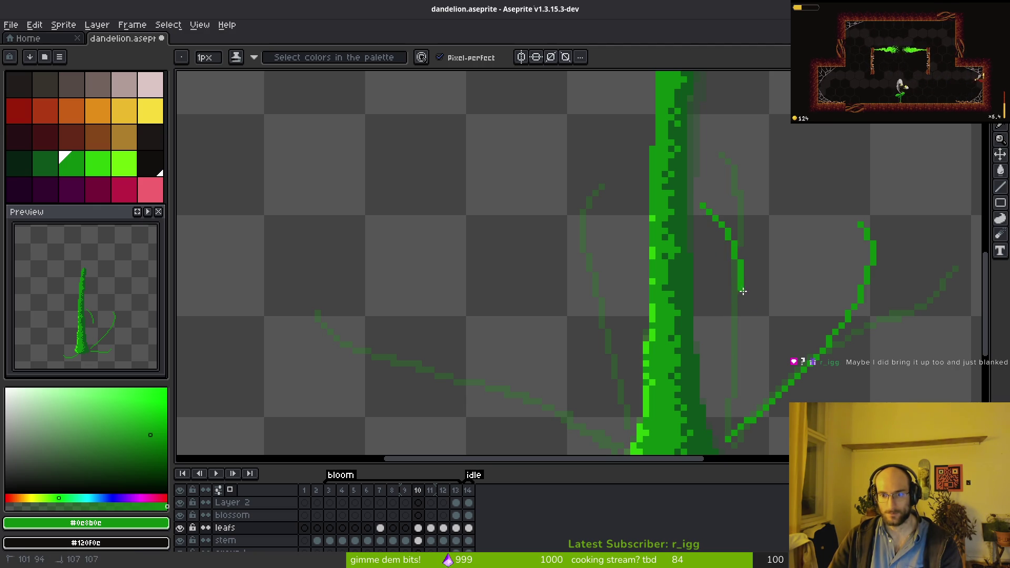
pyautogui.hotkey('ctrl', 'z')
pyautogui.moveTo(729, 392)
pyautogui.mouseDown()
pyautogui.moveTo(728, 426)
pyautogui.moveTo(716, 434)
pyautogui.mouseUp()
# - Draw a new leaf curling left from the stem and down into its base
pyautogui.click(697, 194)
pyautogui.moveTo(614, 220)
pyautogui.mouseDown()
pyautogui.moveTo(614, 173)
pyautogui.moveTo(624, 188)
pyautogui.mouseUp()
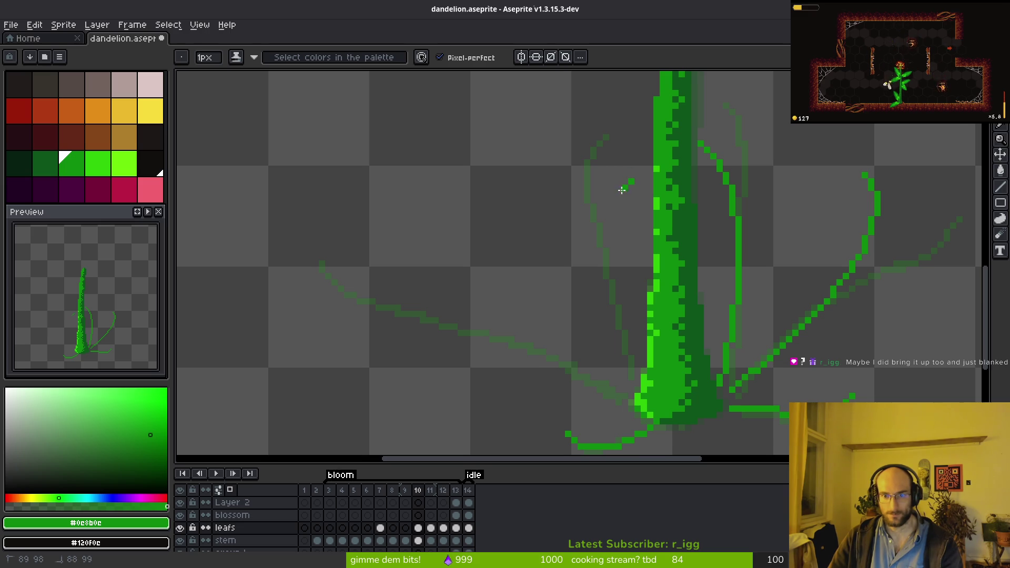
pyautogui.moveTo(613, 352); pyautogui.dragTo(634, 381)
pyautogui.hotkey('ctrl', 'z')
pyautogui.moveTo(631, 187); pyautogui.dragTo(640, 204)
pyautogui.hotkey('ctrl', 'z')
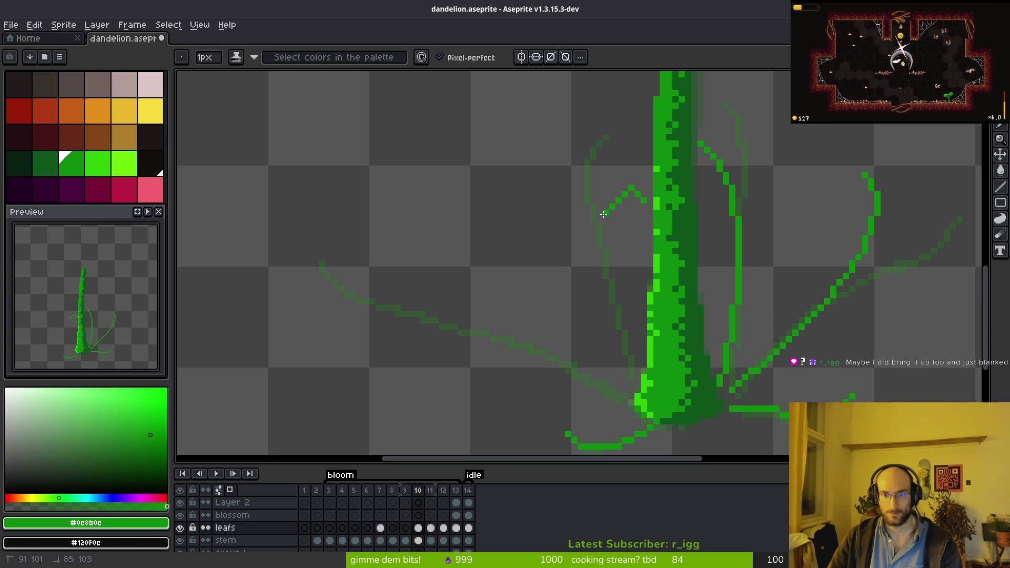
pyautogui.moveTo(647, 212)
pyautogui.mouseDown()
pyautogui.moveTo(636, 198)
pyautogui.moveTo(596, 200)
pyautogui.mouseUp()
pyautogui.moveTo(617, 333); pyautogui.dragTo(638, 382)
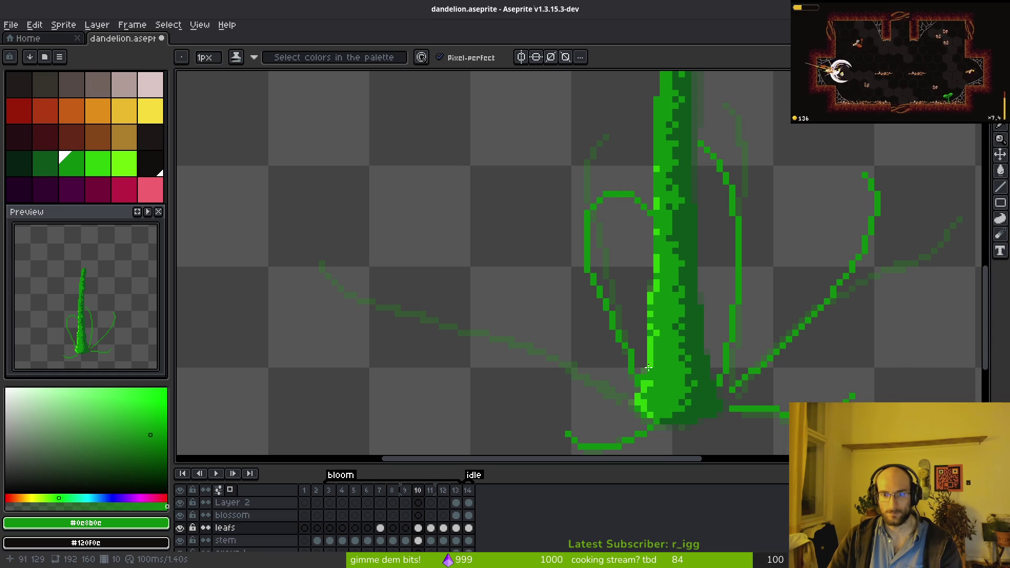
# - Redraw the right leaf's outer edge and erase the old outer-line pixels
pyautogui.scroll(2, 772, 215)
pyautogui.moveTo(699, 143)
pyautogui.mouseDown()
pyautogui.moveTo(730, 196)
pyautogui.moveTo(735, 256)
pyautogui.mouseUp()
pyautogui.press('e')
pyautogui.moveTo(737, 134)
pyautogui.mouseDown()
pyautogui.moveTo(774, 174)
pyautogui.moveTo(787, 216)
pyautogui.mouseUp()
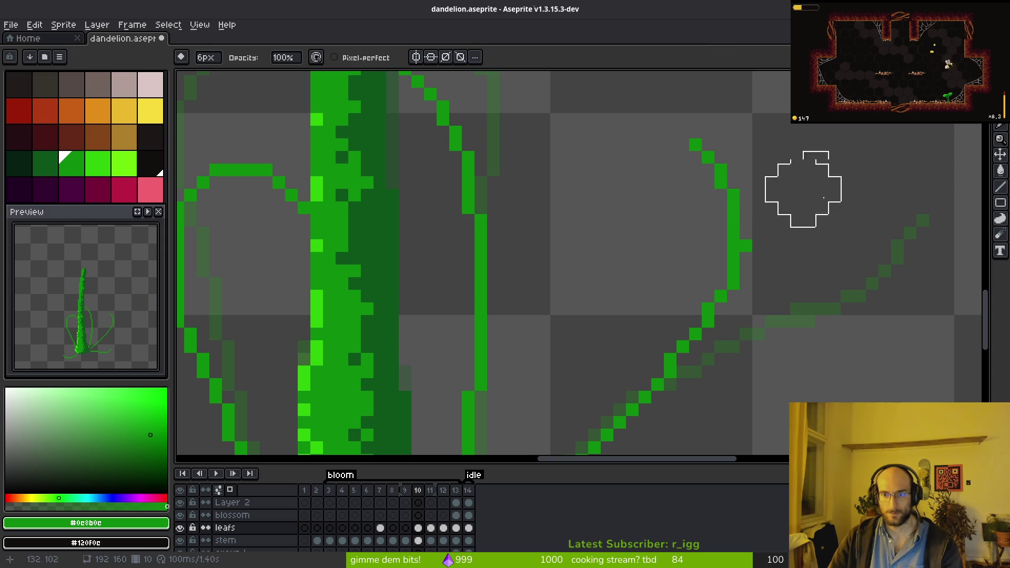
# - Extend the right leaf with straight Pencil lines joining its lower diagonal
pyautogui.scroll(-3, 778, 189)
pyautogui.press('b')
pyautogui.scroll(3, 802, 214)
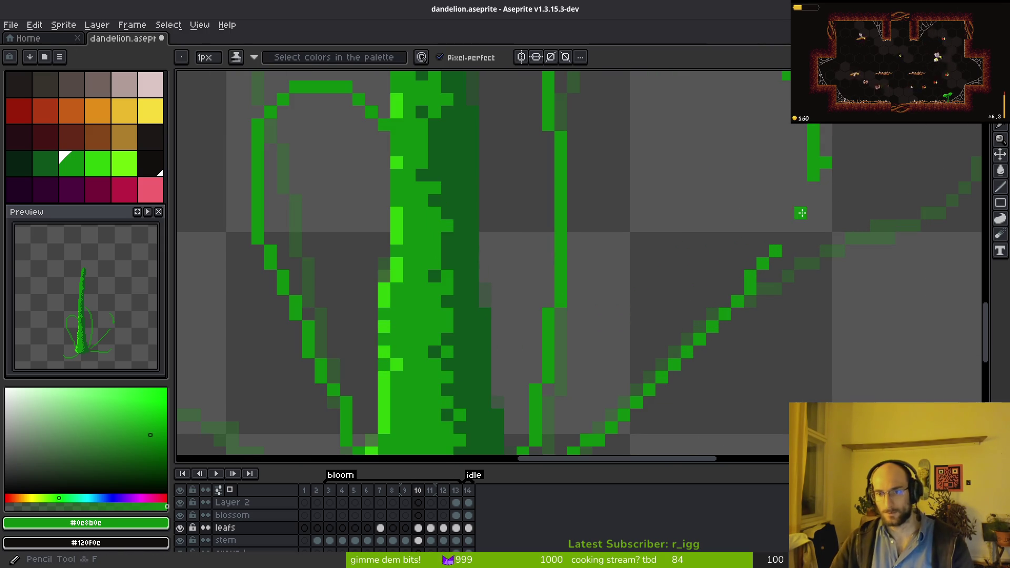
pyautogui.keyDown('shift'); pyautogui.click(799, 216); pyautogui.keyUp('shift')
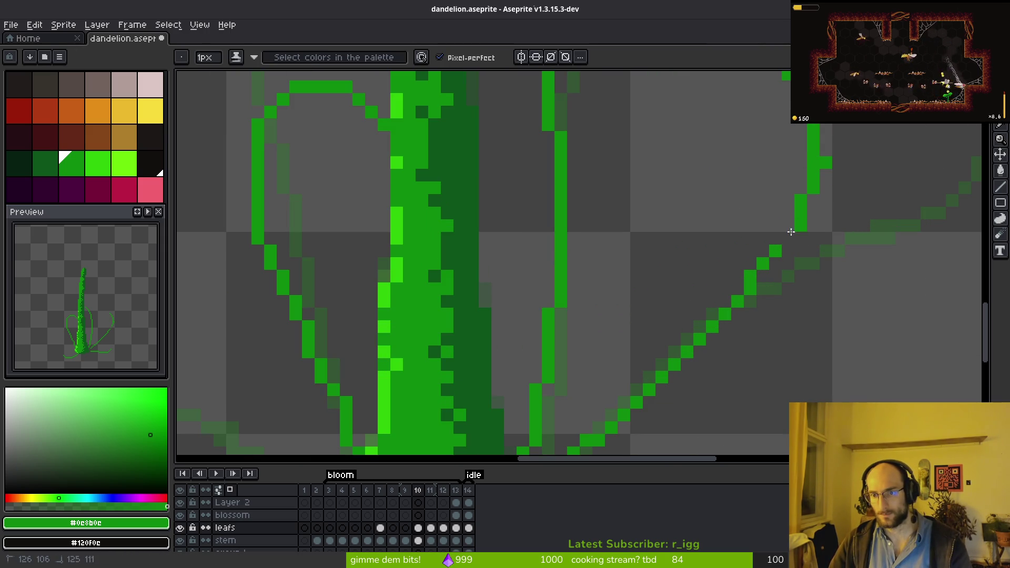
pyautogui.keyDown('shift'); pyautogui.click(758, 273); pyautogui.keyUp('shift')
# - Draw a long left leaf sweeping from the upper left into the stem base
pyautogui.scroll(-3, 663, 308)
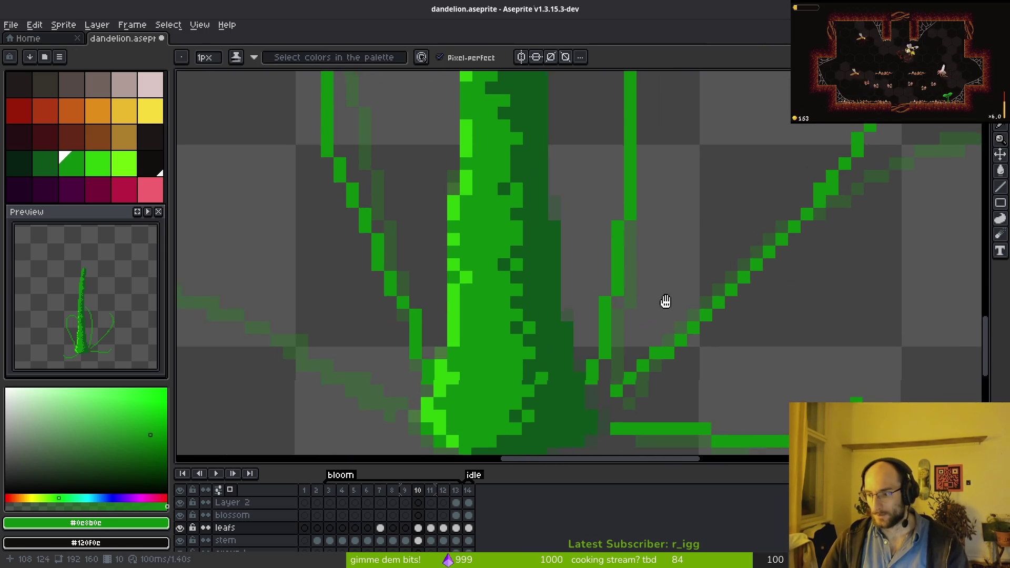
pyautogui.scroll(2, 668, 290)
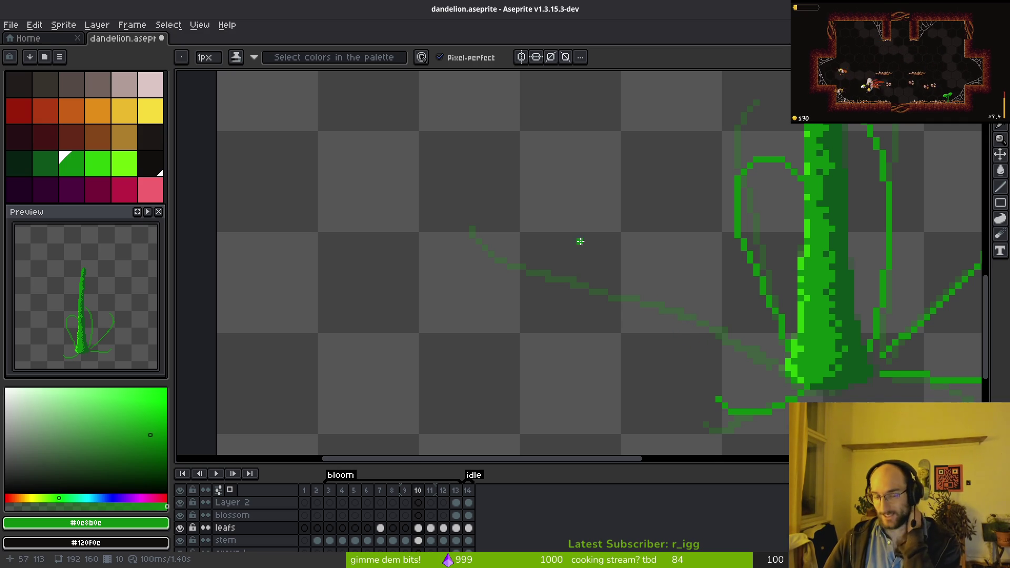
pyautogui.scroll(-1, 563, 247)
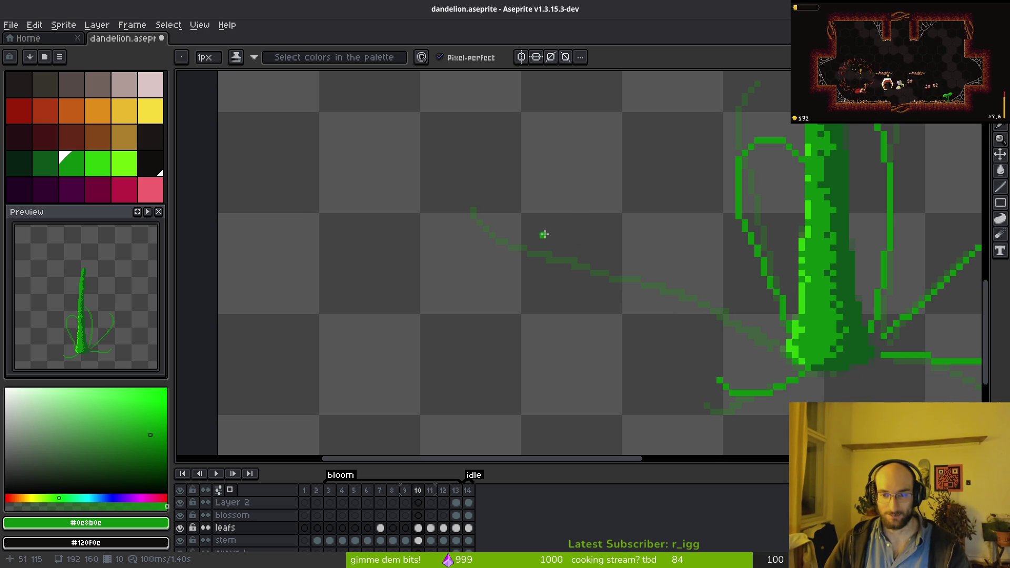
pyautogui.scroll(1, 556, 219)
pyautogui.moveTo(597, 167)
pyautogui.mouseDown()
pyautogui.moveTo(581, 243)
pyautogui.moveTo(635, 282)
pyautogui.moveTo(808, 352)
pyautogui.moveTo(815, 379)
pyautogui.mouseUp()
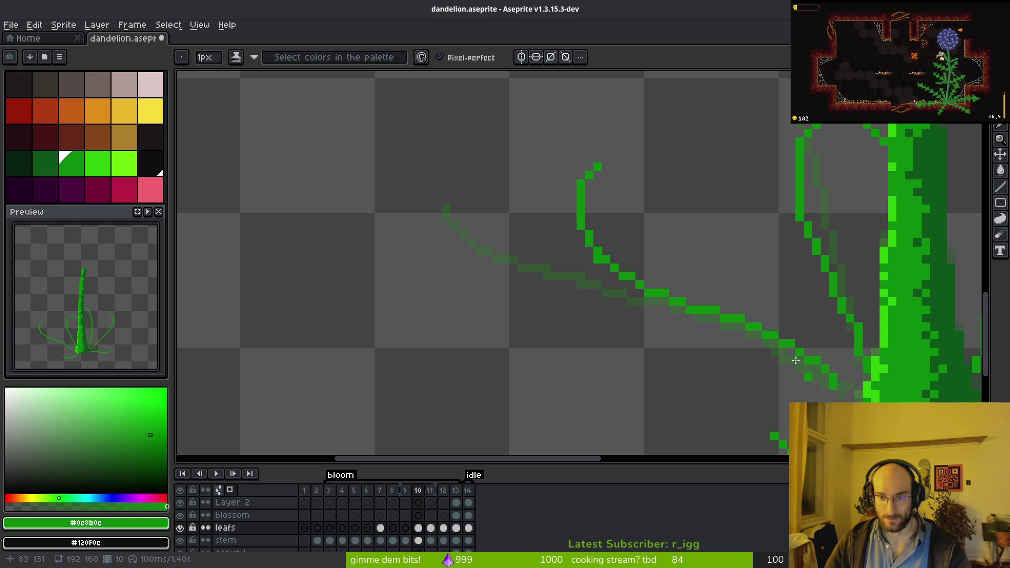
pyautogui.scroll(-5, 751, 308)
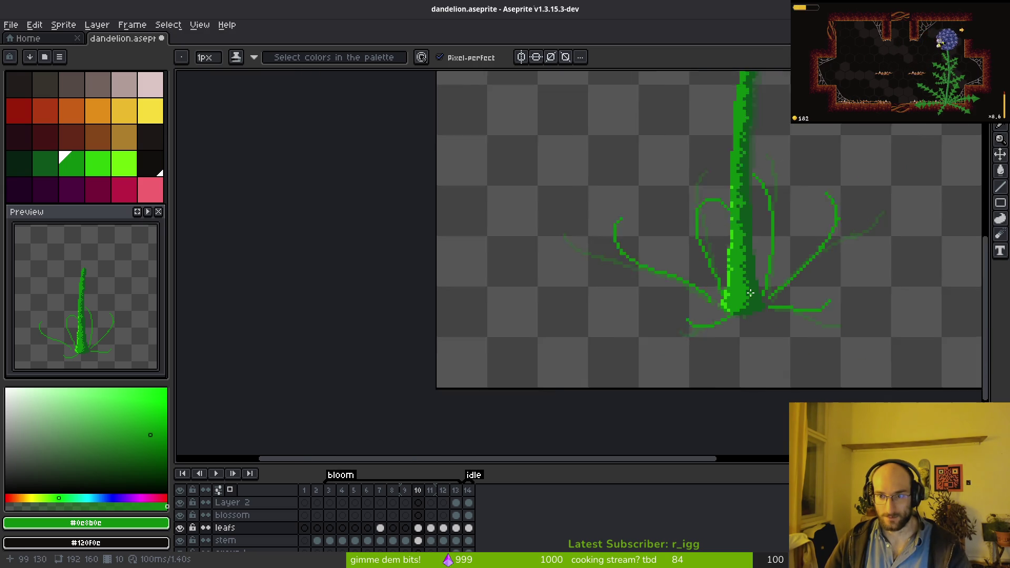
pyautogui.press('Right')
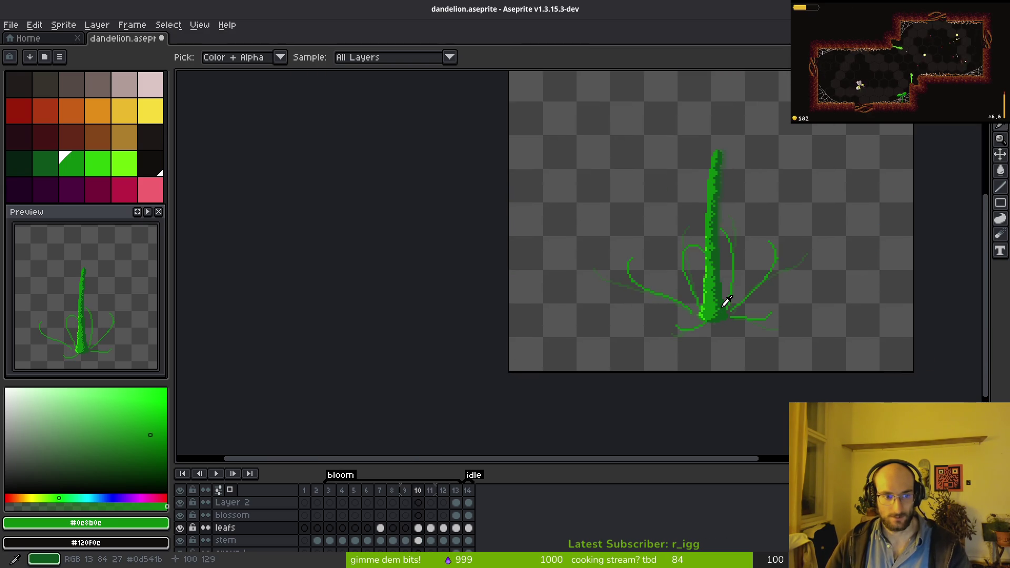
# - Move to frame 9 and try the right leaf curve with the Pencil, undoing it
pyautogui.press('Left')
pyautogui.press('Left')
pyautogui.press('Right')
pyautogui.press('Left')
pyautogui.press('b')
pyautogui.scroll(3, 764, 233)
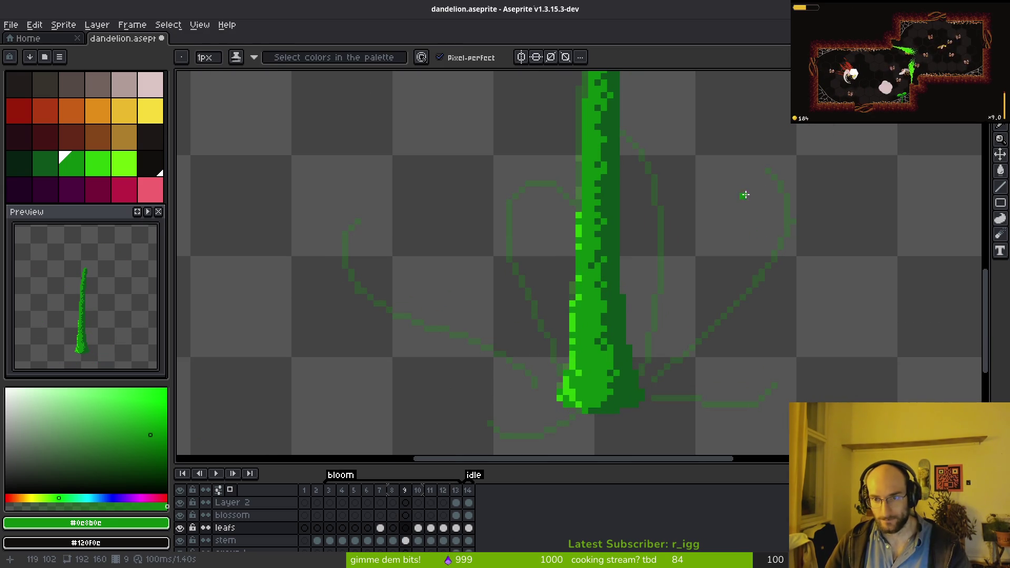
pyautogui.moveTo(718, 191); pyautogui.dragTo(762, 222)
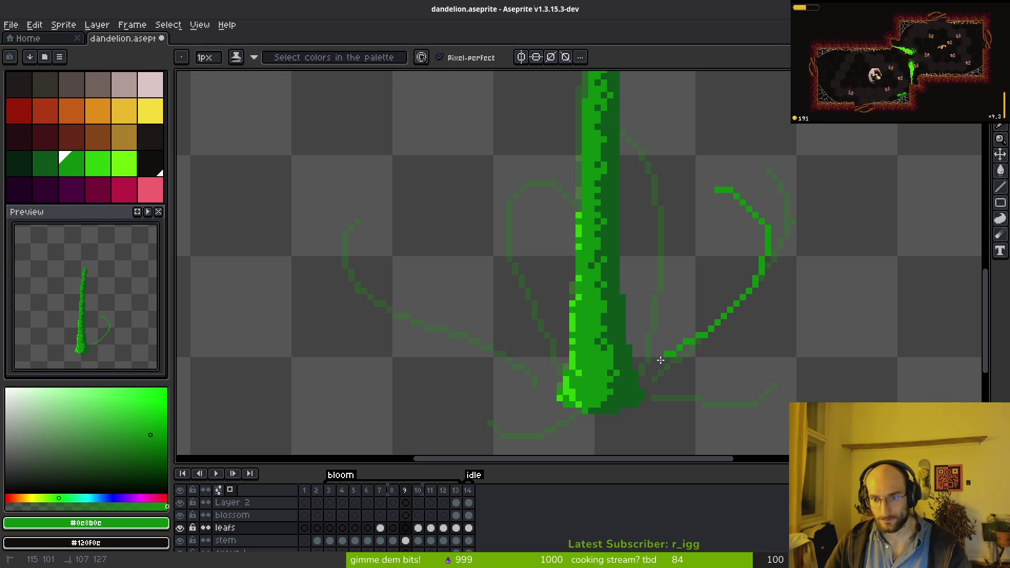
pyautogui.hotkey('ctrl', 'z')
# - Draw the right leaf's hooked curve down to the stem and a low curling leaf
pyautogui.moveTo(705, 209); pyautogui.dragTo(752, 214)
pyautogui.hotkey('ctrl', 'z')
pyautogui.moveTo(696, 352); pyautogui.dragTo(652, 387)
pyautogui.scroll(-3, 657, 363)
pyautogui.moveTo(635, 338)
pyautogui.mouseDown()
pyautogui.moveTo(730, 304)
pyautogui.moveTo(722, 305)
pyautogui.mouseUp()
# - Draw the base leaves running down-left and the left leaf's curled tip
pyautogui.moveTo(546, 337); pyautogui.dragTo(530, 363)
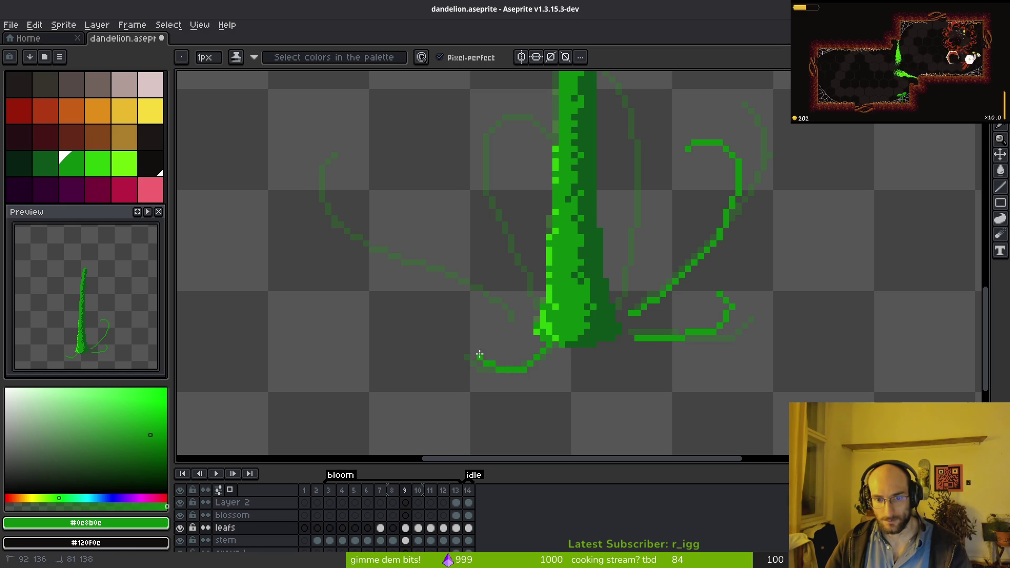
pyautogui.hotkey('ctrl', 'z')
pyautogui.hotkey('ctrl', 'z')
pyautogui.moveTo(548, 348)
pyautogui.mouseDown()
pyautogui.moveTo(511, 367)
pyautogui.moveTo(569, 334)
pyautogui.moveTo(661, 361)
pyautogui.mouseUp()
pyautogui.hotkey('ctrl', 'z')
pyautogui.moveTo(501, 210); pyautogui.dragTo(494, 247)
pyautogui.hotkey('ctrl', 'z')
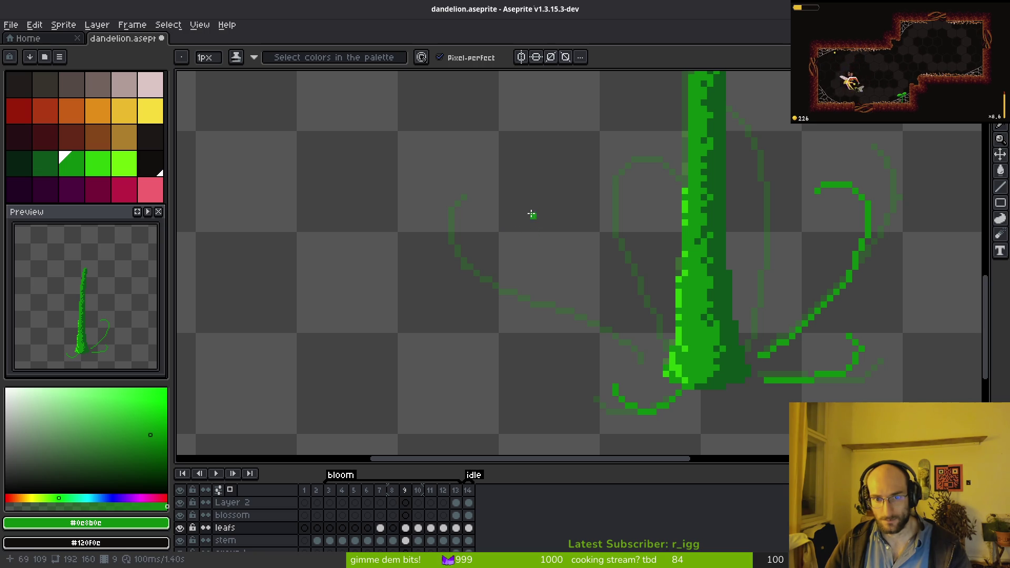
pyautogui.moveTo(546, 217); pyautogui.dragTo(501, 213)
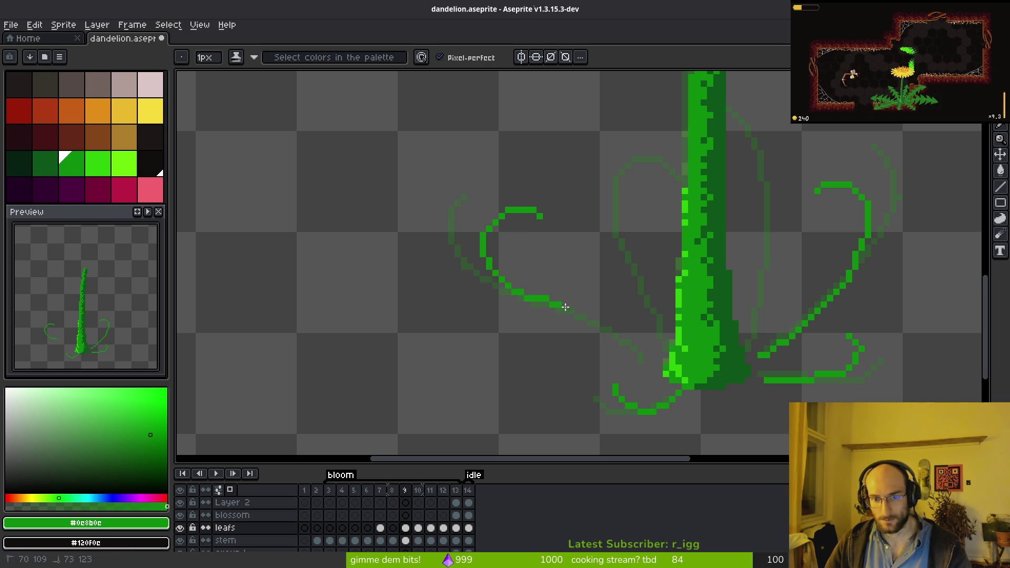
# - Draw an inner leaf tip on the left side of the stem on frame 9
pyautogui.moveTo(637, 348); pyautogui.dragTo(671, 354)
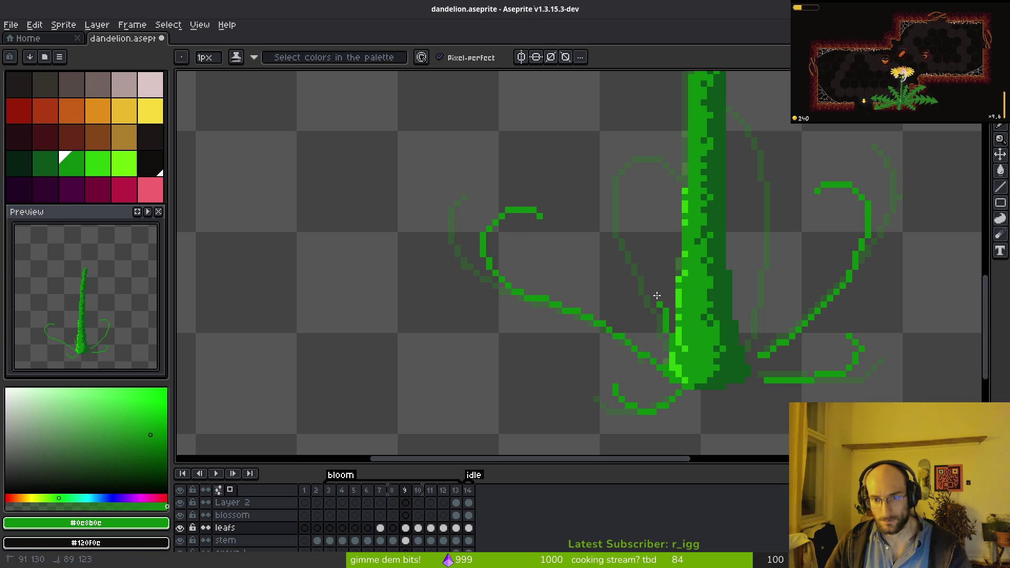
pyautogui.hotkey('ctrl', 'z')
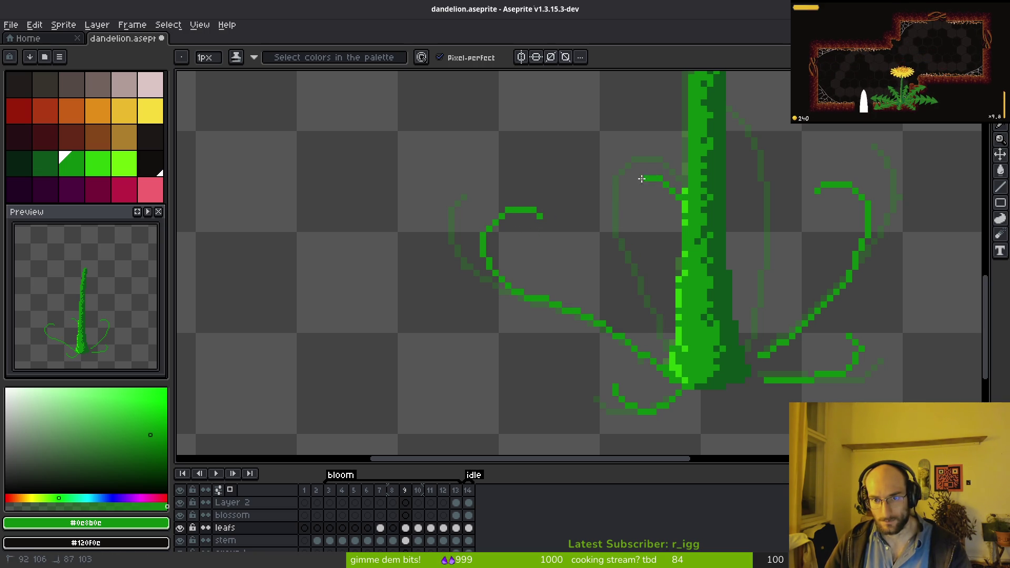
pyautogui.hotkey('ctrl', 'z')
pyautogui.moveTo(672, 214); pyautogui.dragTo(637, 185)
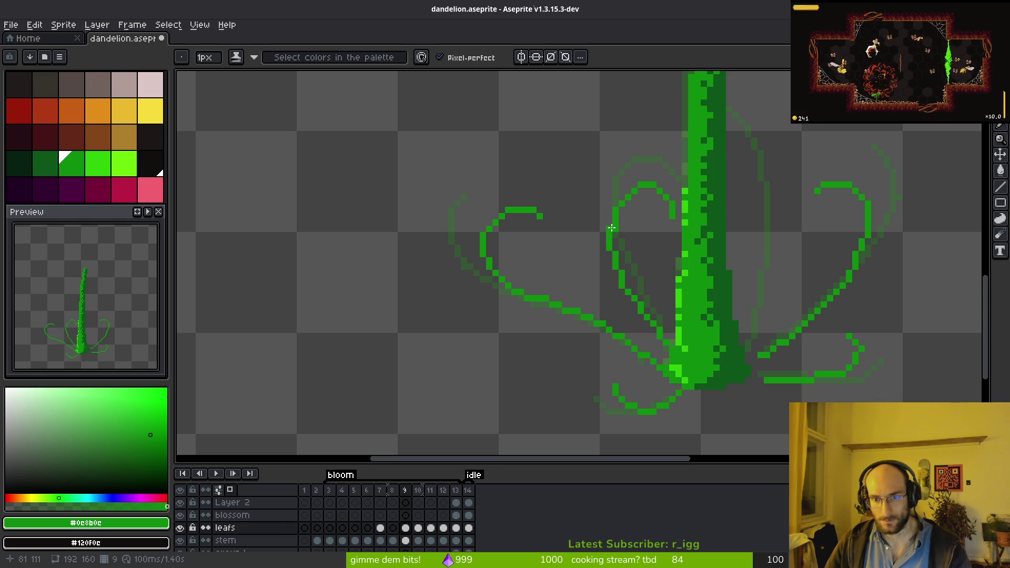
# - Draw the inner leaf hugging the stem's right side, then zoom out to check
pyautogui.scroll(1, 713, 223)
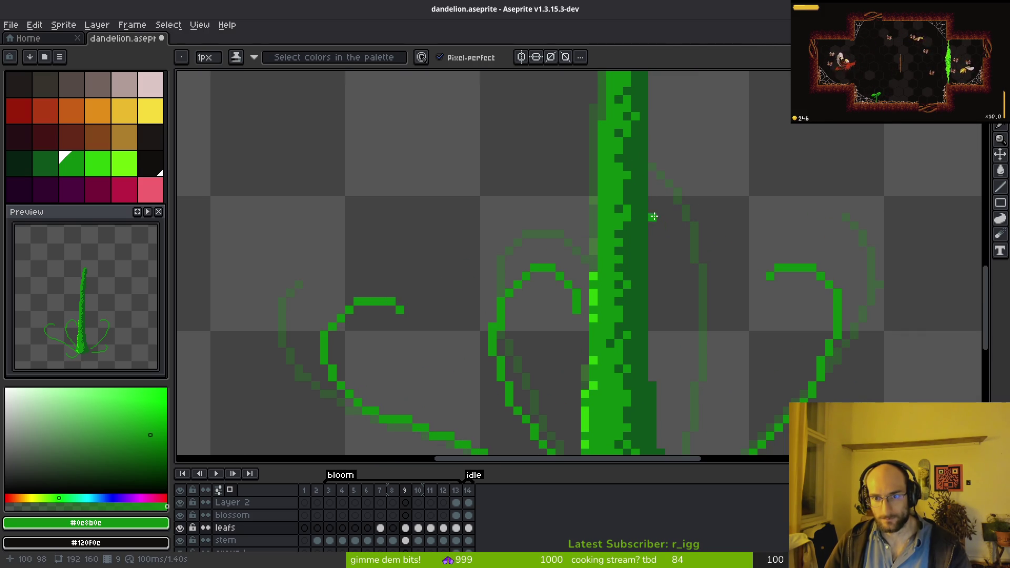
pyautogui.moveTo(710, 293); pyautogui.dragTo(691, 217)
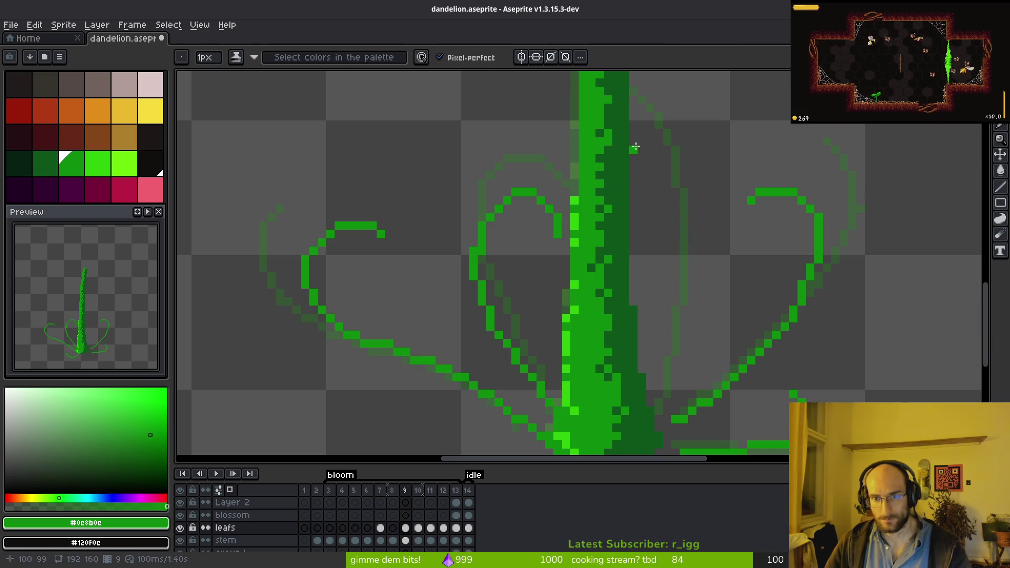
pyautogui.moveTo(675, 168); pyautogui.dragTo(691, 259)
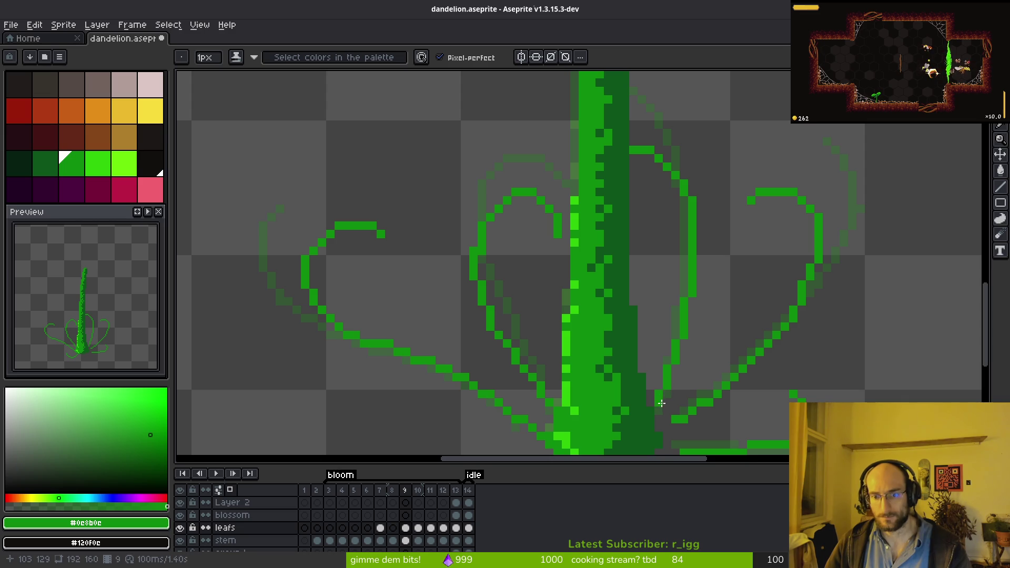
pyautogui.scroll(-3, 660, 402)
pyautogui.scroll(-2, 702, 379)
pyautogui.keyDown('alt'); pyautogui.scroll(-3, 625, 340); pyautogui.keyUp('alt')
pyautogui.keyDown('alt'); pyautogui.scroll(4, 625, 340); pyautogui.keyUp('alt')
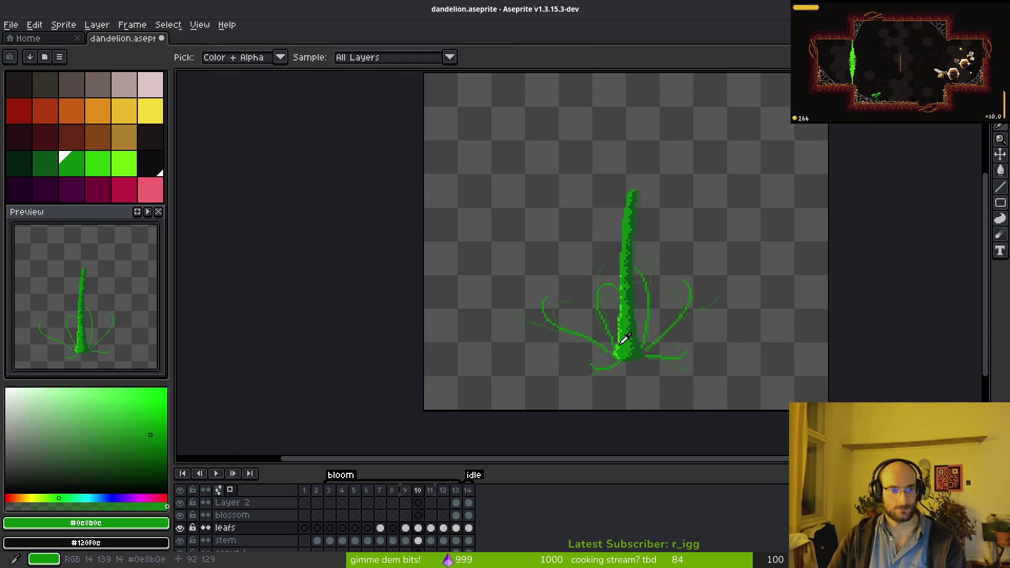
# - Recenter on the plant and compare frames 7 and 8
pyautogui.moveTo(666, 315); pyautogui.dragTo(655, 226)
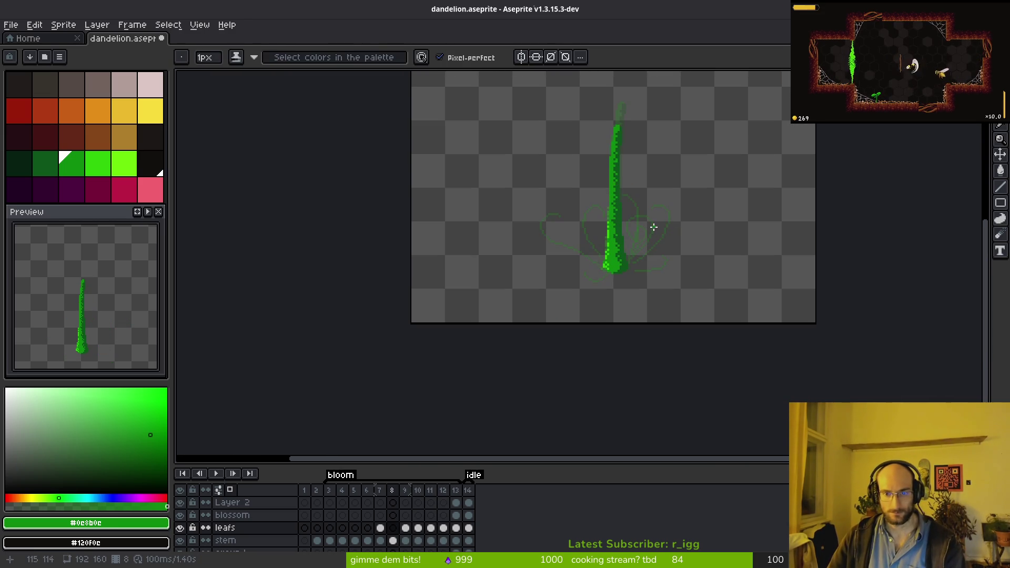
pyautogui.scroll(3, 635, 237)
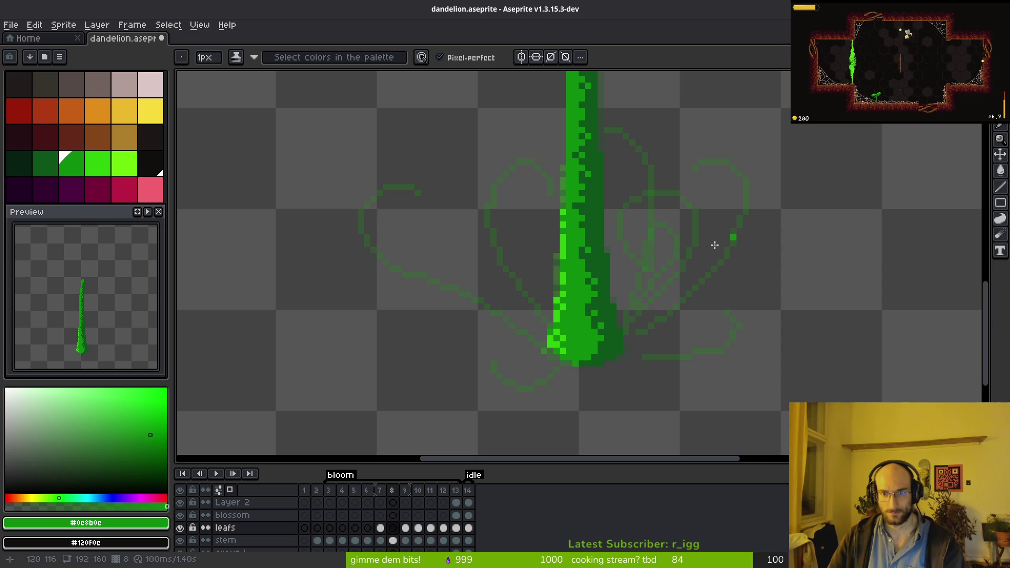
pyautogui.press(',')
pyautogui.press('.')
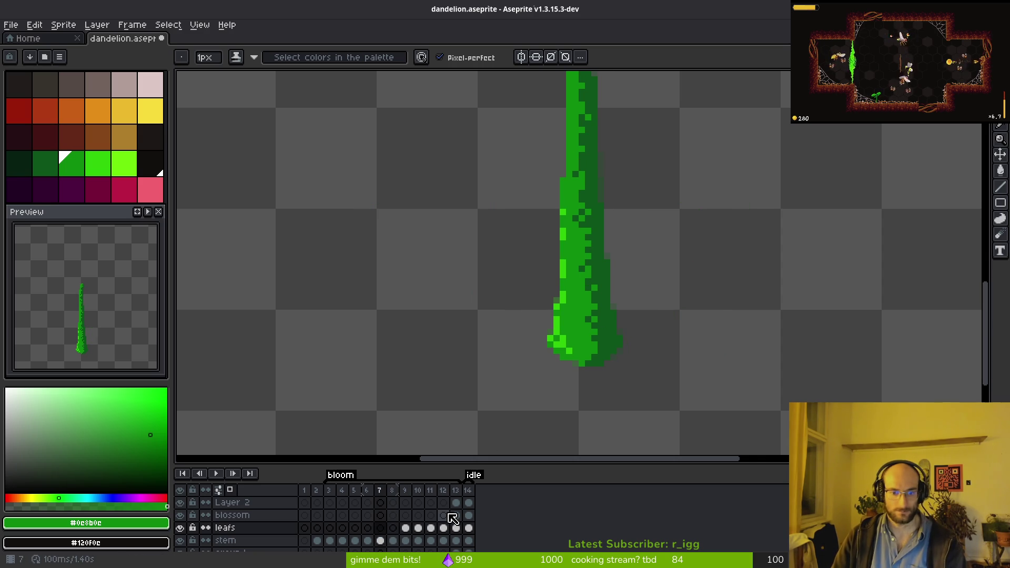
pyautogui.scroll(-5, 632, 234)
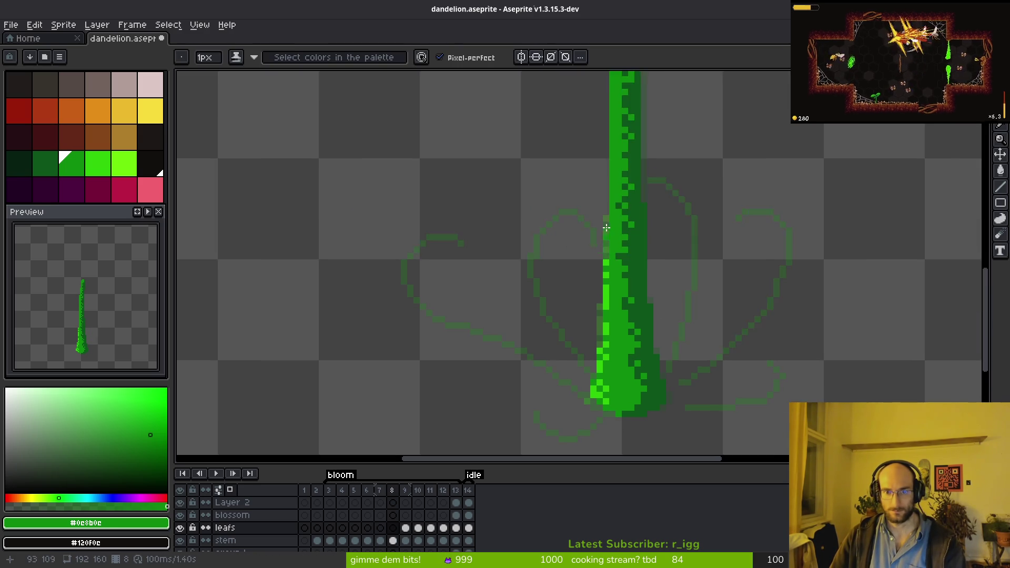
pyautogui.scroll(3, 675, 260)
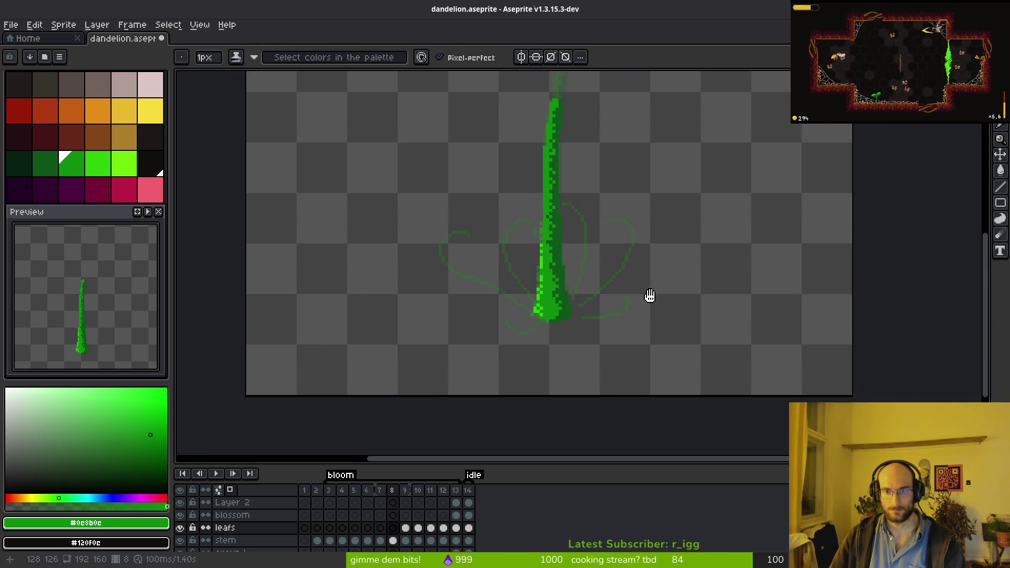
# - Play the bloom animation, then stop and return to the Pencil
pyautogui.scroll(-1, 652, 286)
pyautogui.press('i')
pyautogui.press(',')
pyautogui.press('Return')
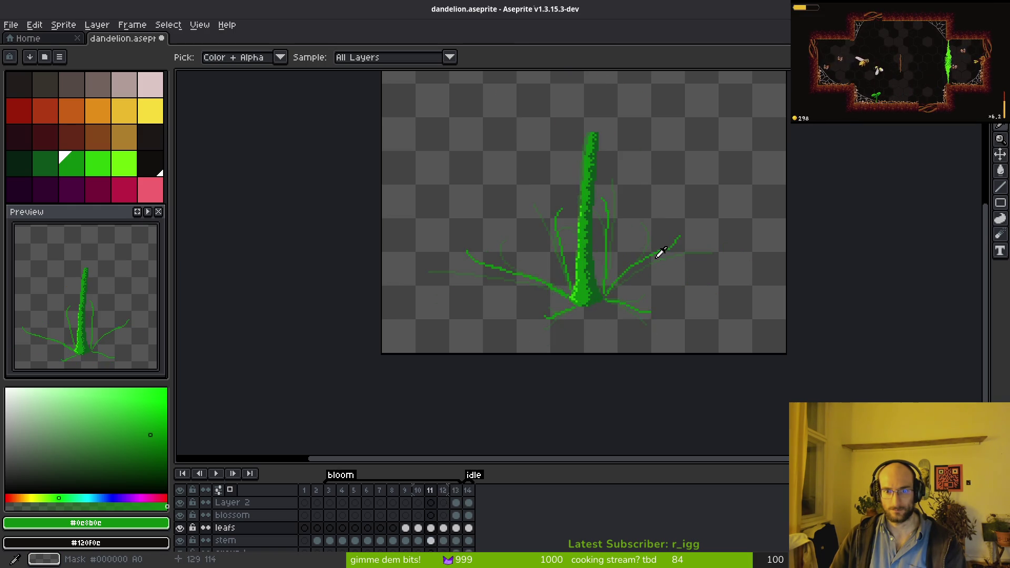
pyautogui.press('b')
pyautogui.scroll(5, 559, 273)
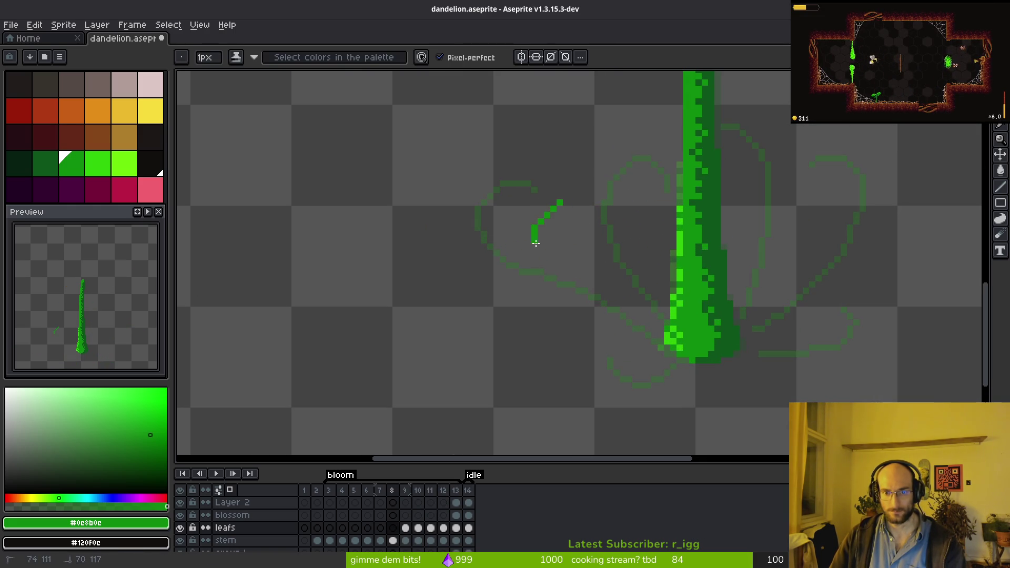
# - Draw a curved leaf stroke on frame 8, discarding a looping curl attempt
pyautogui.hotkey('ctrl', 'z')
pyautogui.moveTo(579, 243)
pyautogui.mouseDown()
pyautogui.moveTo(560, 208)
pyautogui.moveTo(539, 215)
pyautogui.moveTo(621, 232)
pyautogui.mouseUp()
pyautogui.scroll(2, 562, 227)
pyautogui.scroll(1, 663, 279)
pyautogui.moveTo(502, 131)
pyautogui.mouseDown()
pyautogui.moveTo(462, 140)
pyautogui.moveTo(496, 286)
pyautogui.moveTo(419, 151)
pyautogui.mouseUp()
pyautogui.hotkey('ctrl', 'z')
pyautogui.hotkey('ctrl', 'z')
# - Draw the left leaf's curl, undoing the misdrawn lower stroke and bright green arc
pyautogui.scroll(-1, 420, 113)
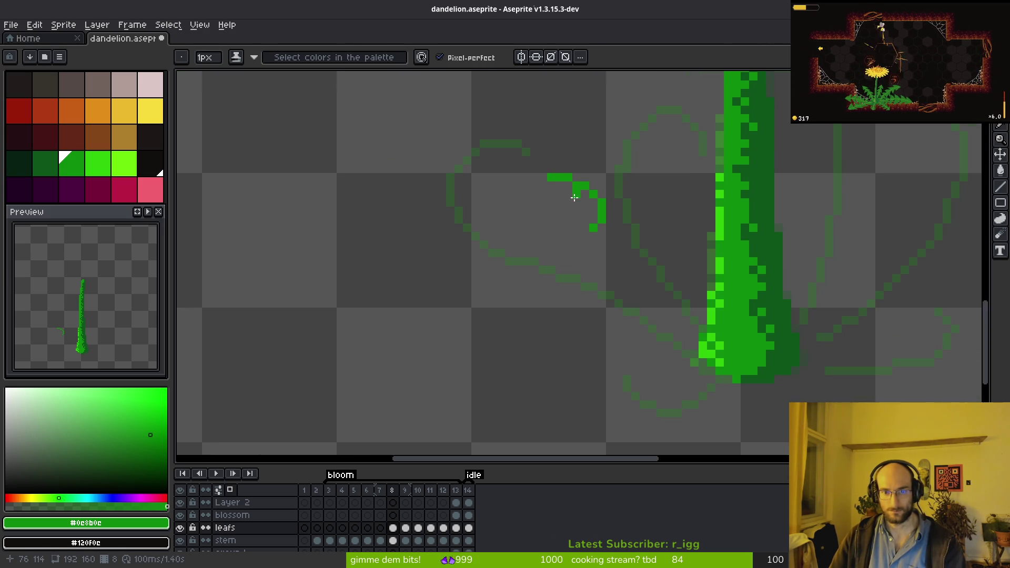
pyautogui.press('m')
pyautogui.press('f')
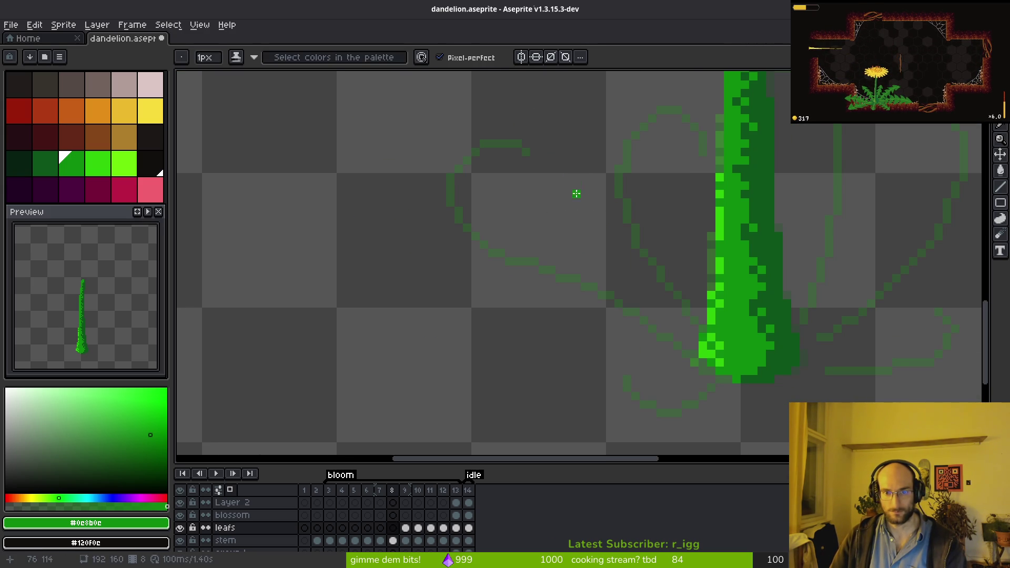
pyautogui.moveTo(568, 210); pyautogui.dragTo(533, 143)
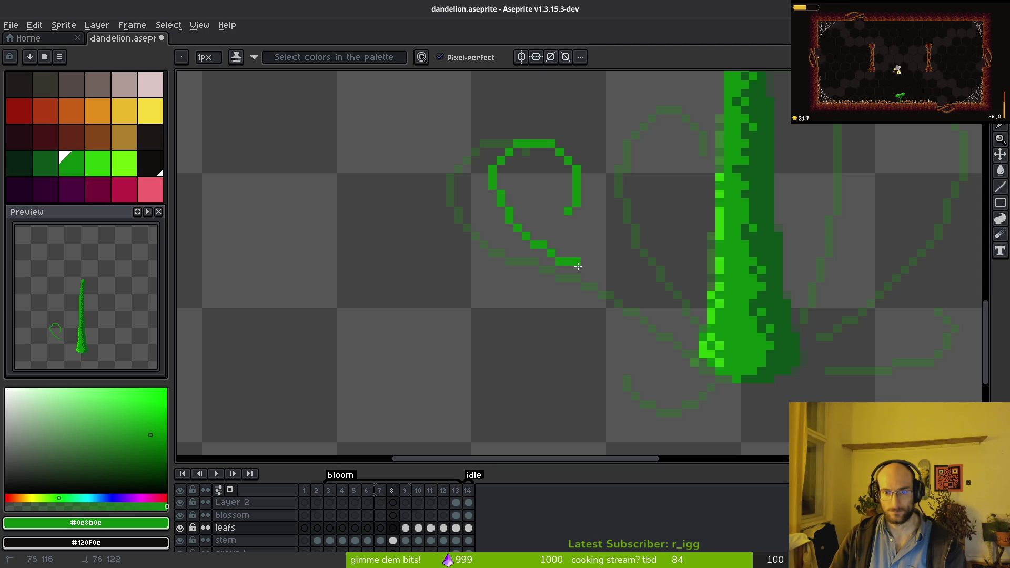
pyautogui.moveTo(701, 326); pyautogui.dragTo(683, 262)
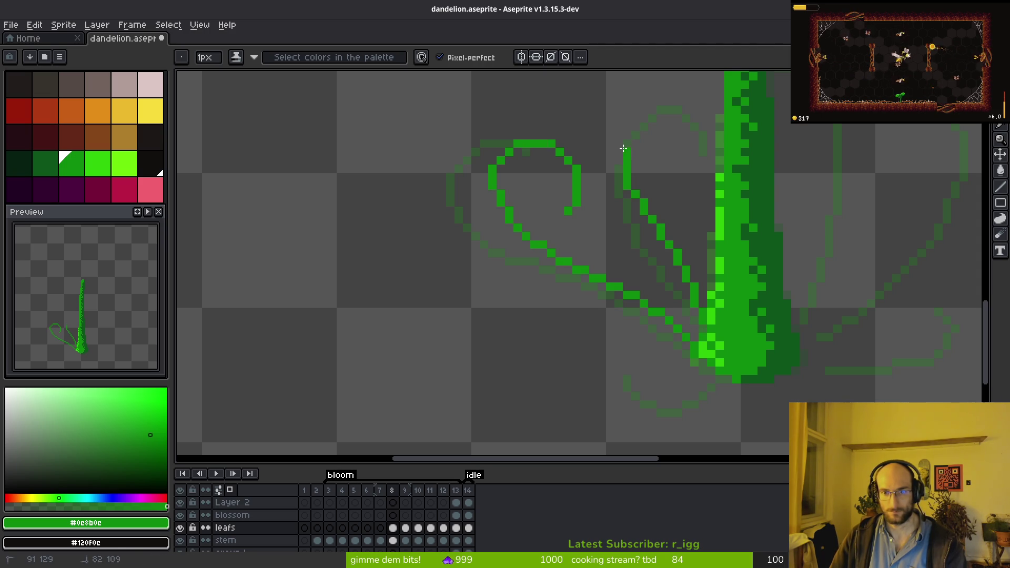
pyautogui.hotkey('ctrl', 'z')
pyautogui.click(701, 160)
pyautogui.hotkey('ctrl', 'z')
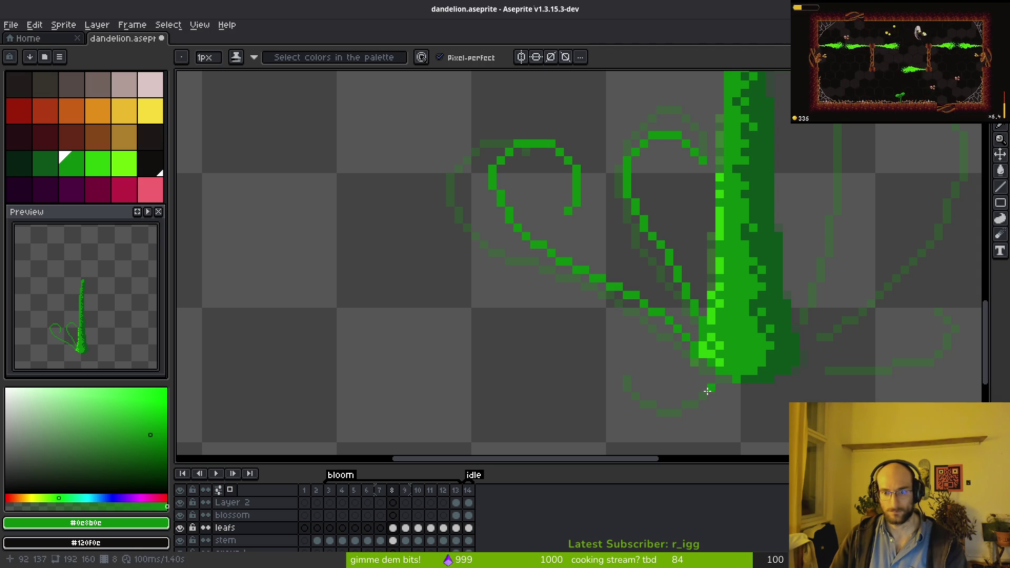
# - Add a leaf stroke near the stem base and a starting pixel for the next leaf
pyautogui.hscroll(5, 684, 305)
pyautogui.scroll(2, 679, 295)
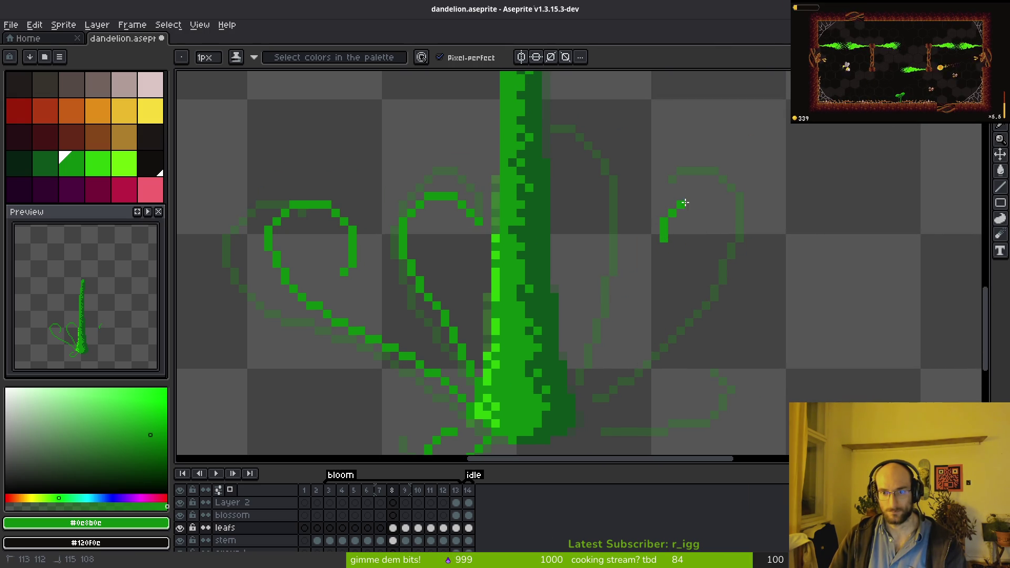
pyautogui.moveTo(698, 321)
pyautogui.mouseDown()
pyautogui.moveTo(585, 401)
pyautogui.moveTo(711, 362)
pyautogui.mouseUp()
pyautogui.scroll(-2, 596, 365)
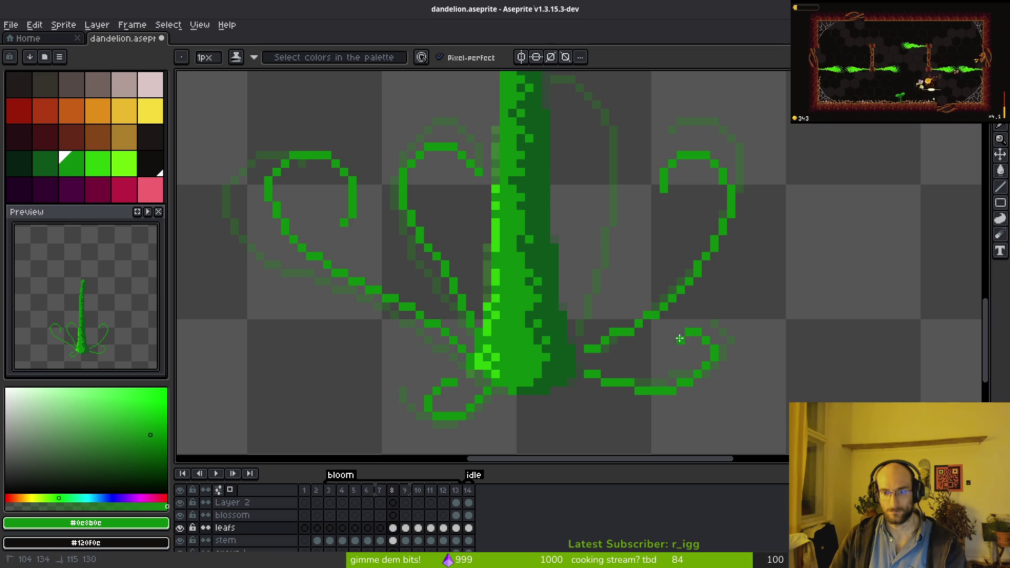
pyautogui.scroll(3, 680, 339)
pyautogui.click(646, 269)
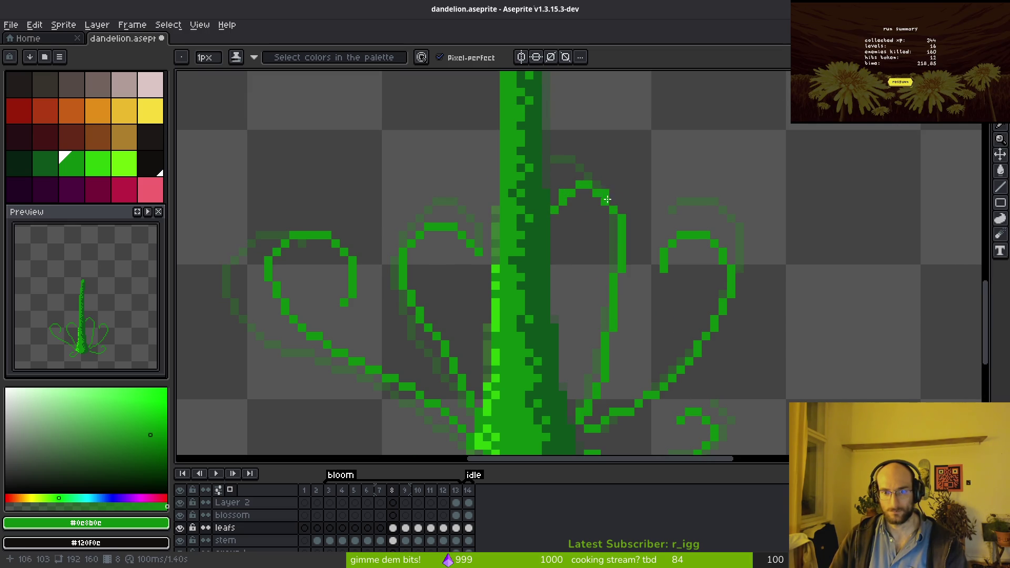
pyautogui.scroll(-6, 565, 207)
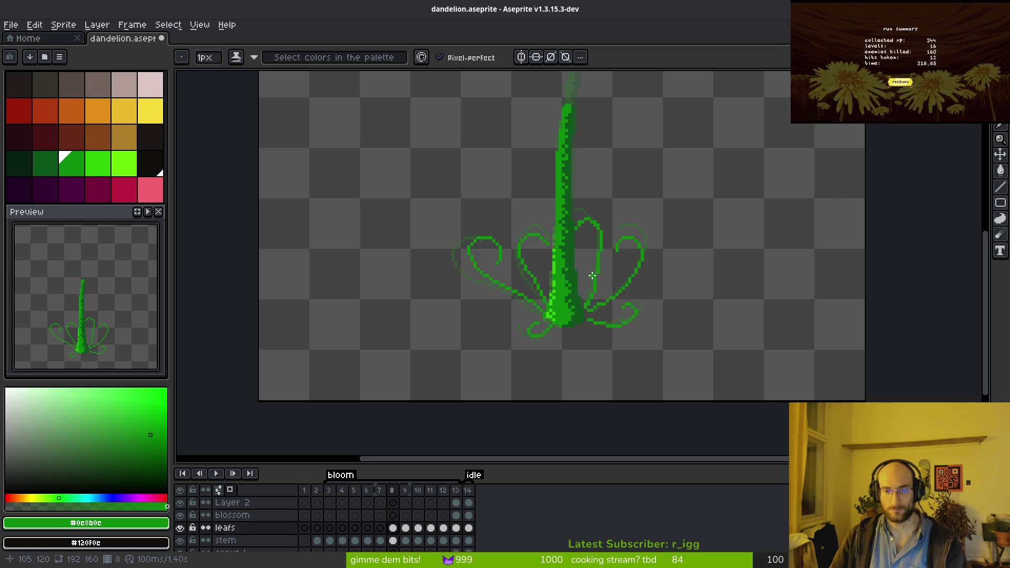
pyautogui.scroll(3, 589, 287)
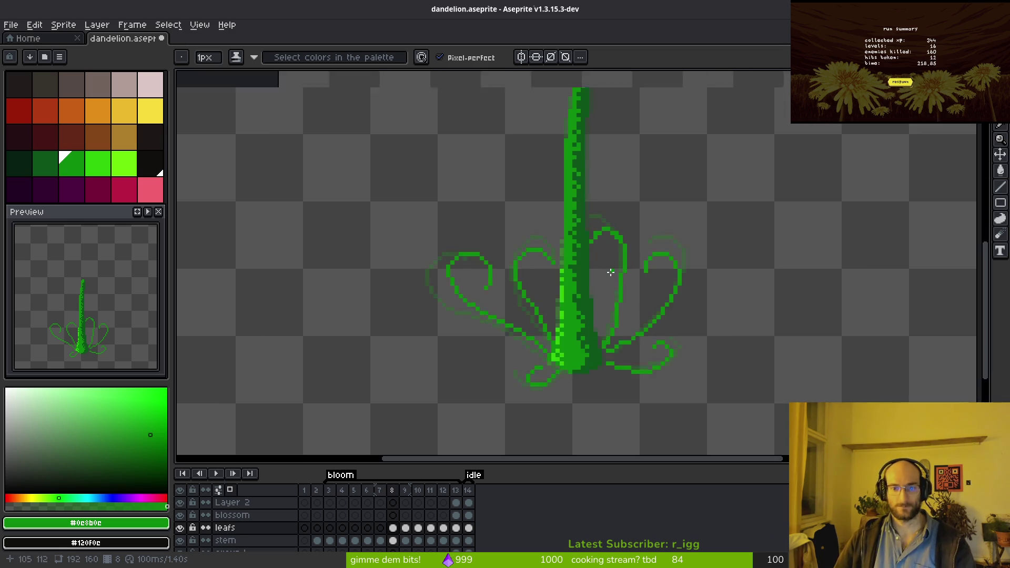
pyautogui.scroll(-1, 589, 287)
pyautogui.press('Right')
pyautogui.press('Right')
pyautogui.press('Right')
# - Play the bloom animation and flip between frames 8 and 12 to review the leaves
pyautogui.press('Return')
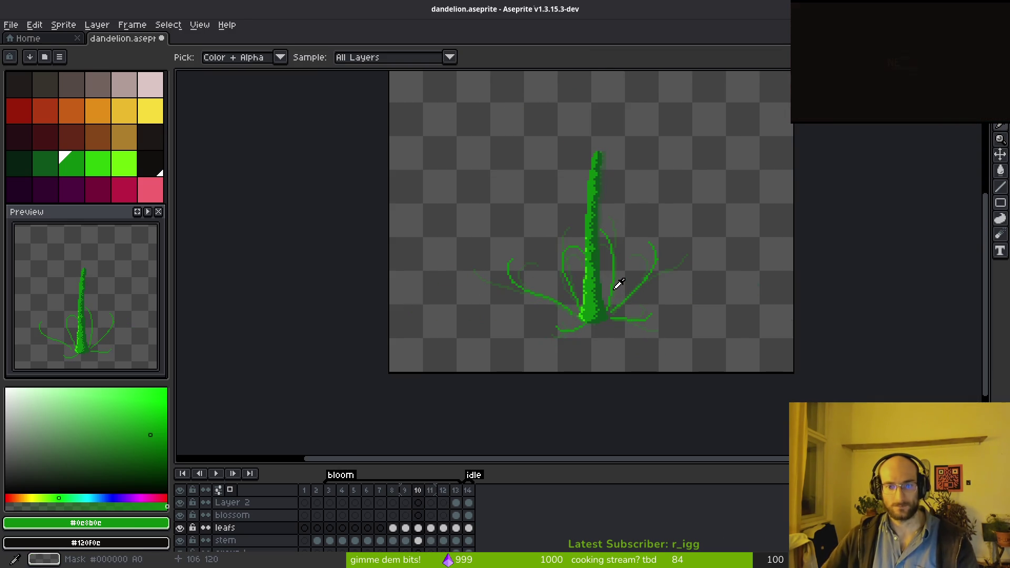
pyautogui.press('Return')
pyautogui.press('Left')
pyautogui.press('Left')
pyautogui.press('Left')
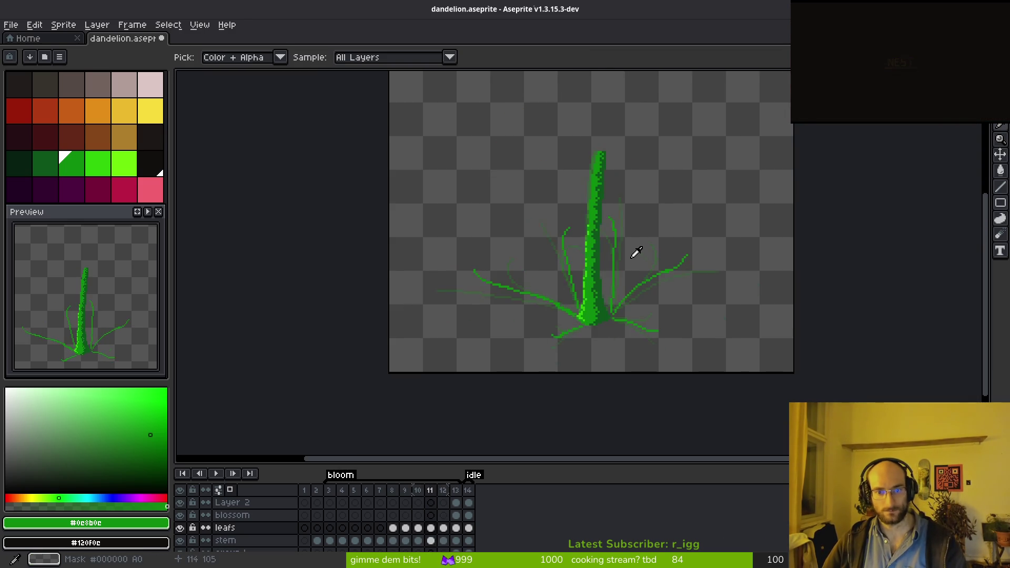
pyautogui.press('Right')
pyautogui.press('Right')
pyautogui.press('Right')
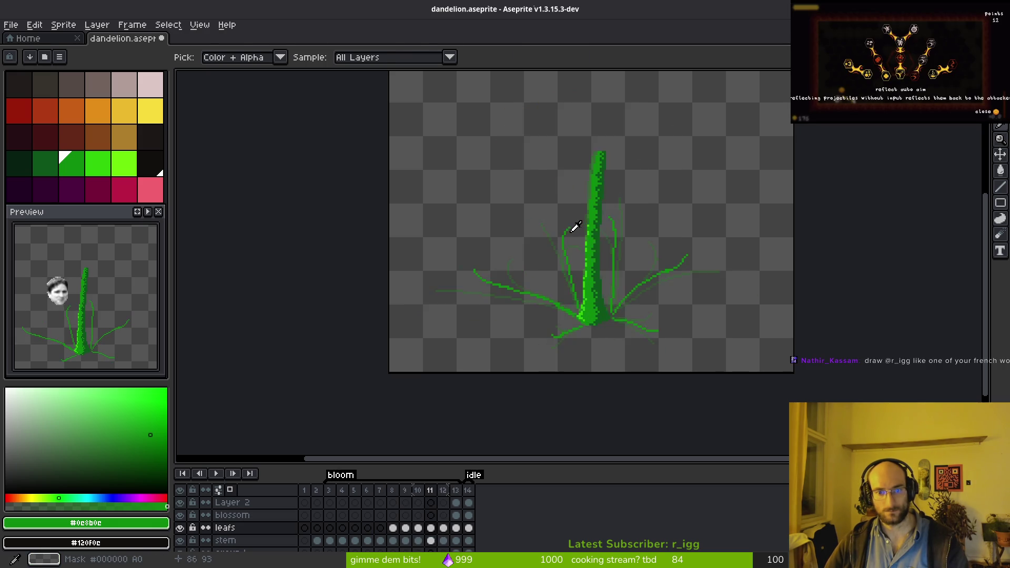
pyautogui.scroll(3, 583, 226)
pyautogui.press('Left')
pyautogui.press('Right')
pyautogui.press('Right')
pyautogui.press('Left')
pyautogui.press('Left')
pyautogui.press('Right')
pyautogui.scroll(1, 542, 211)
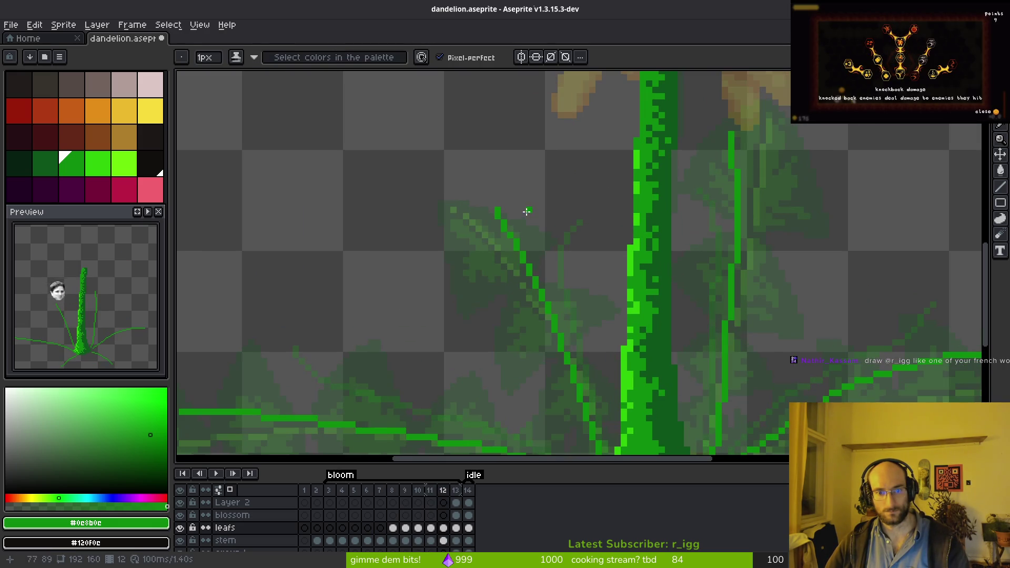
# - Erase the stray pixels at the thin leaf's tip with a wide eraser
pyautogui.press('e')
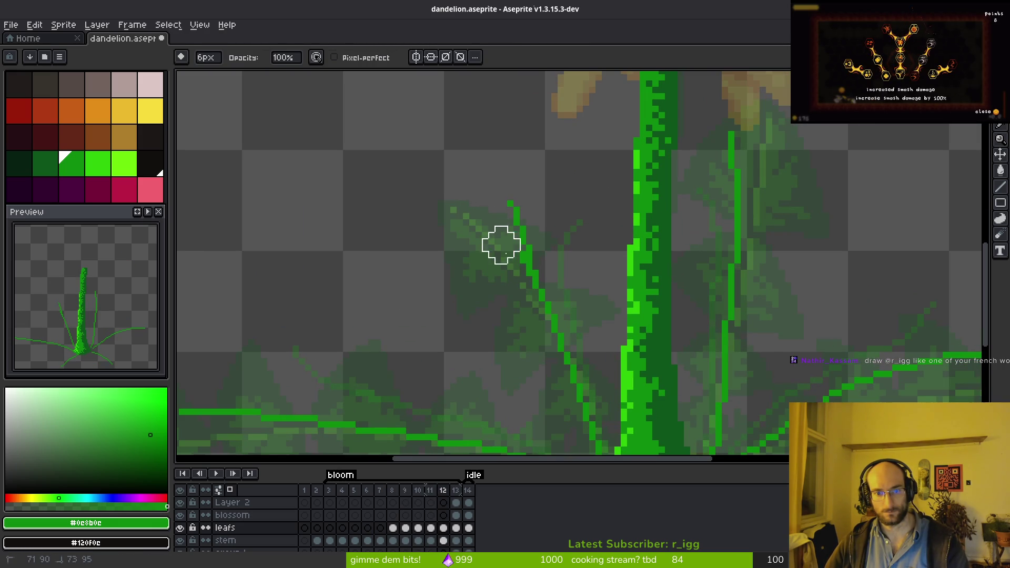
pyautogui.press('b')
pyautogui.press('e')
pyautogui.press('b')
pyautogui.press('e')
pyautogui.moveTo(508, 195); pyautogui.dragTo(534, 195)
# - Compare frame 11 with later frames and sample a darker green from the canvas
pyautogui.press('i')
pyautogui.scroll(-4, 565, 213)
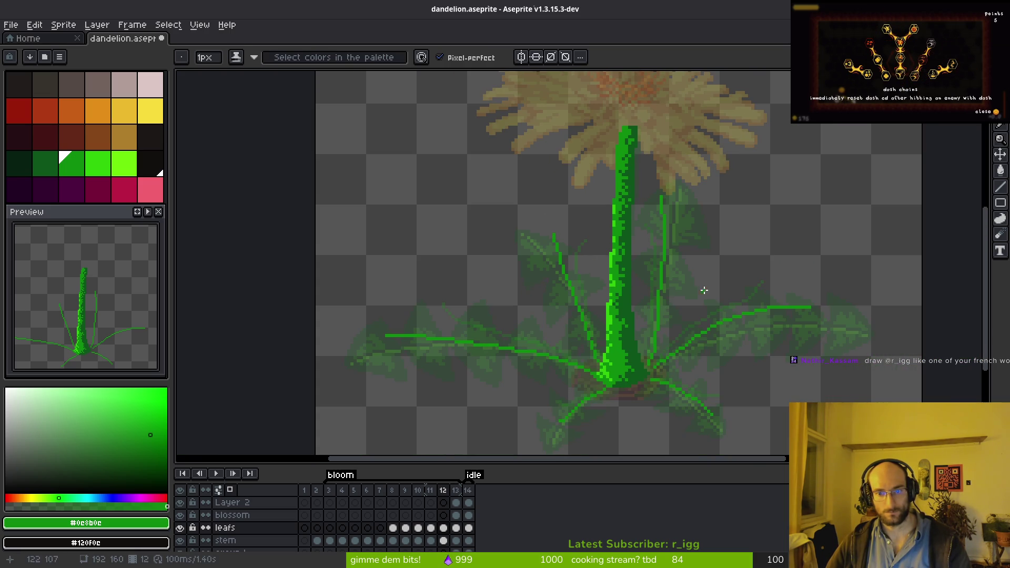
pyautogui.press('Right')
pyautogui.press('Left')
pyautogui.press('Left')
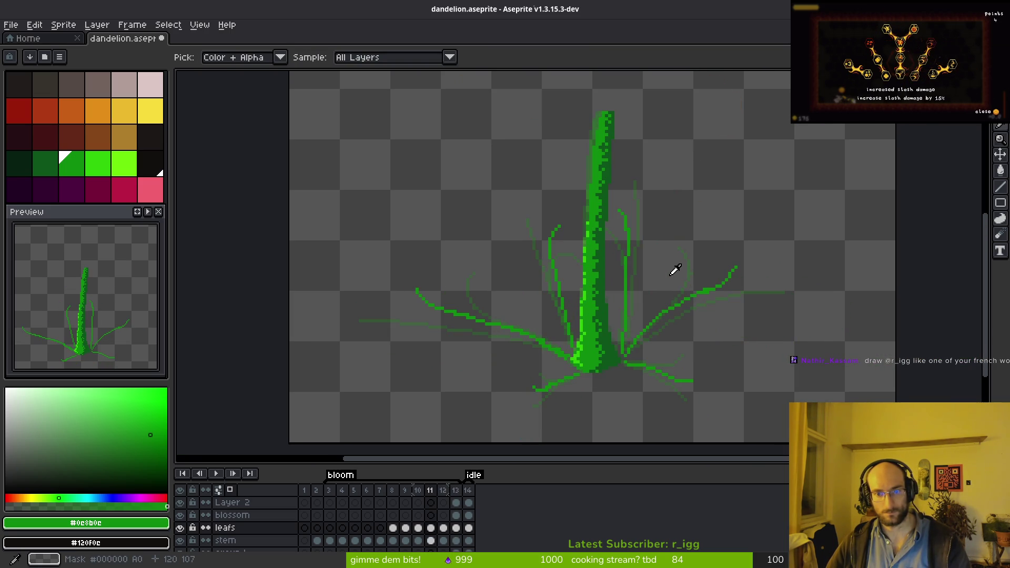
pyautogui.press('Right')
# - Sample the leaf green #0c8b0c from an existing leaf
pyautogui.press('Right')
pyautogui.press('Left')
pyautogui.press('Left')
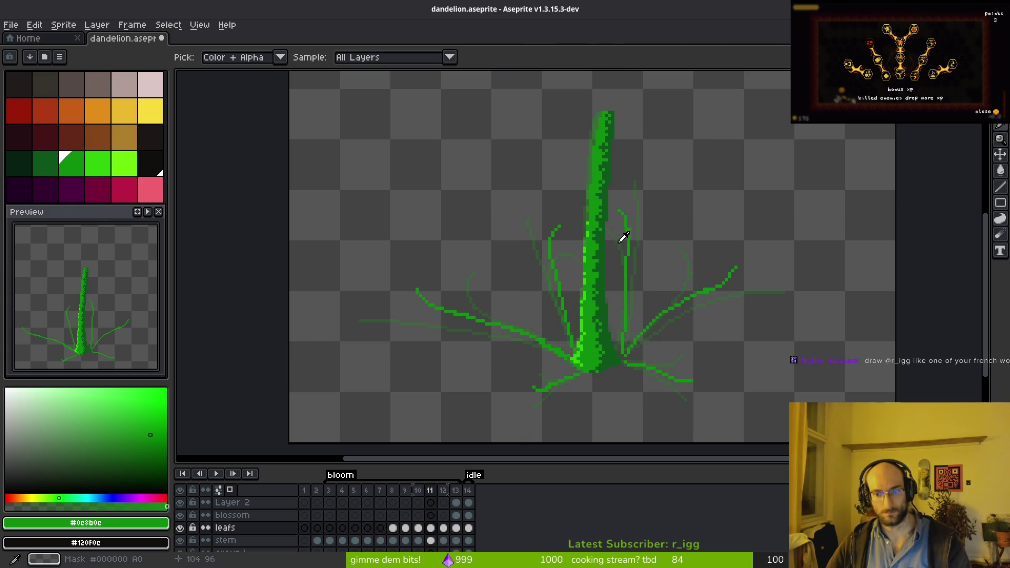
pyautogui.click(642, 240)
pyautogui.press('b')
pyautogui.scroll(2, 745, 296)
pyautogui.press('Right')
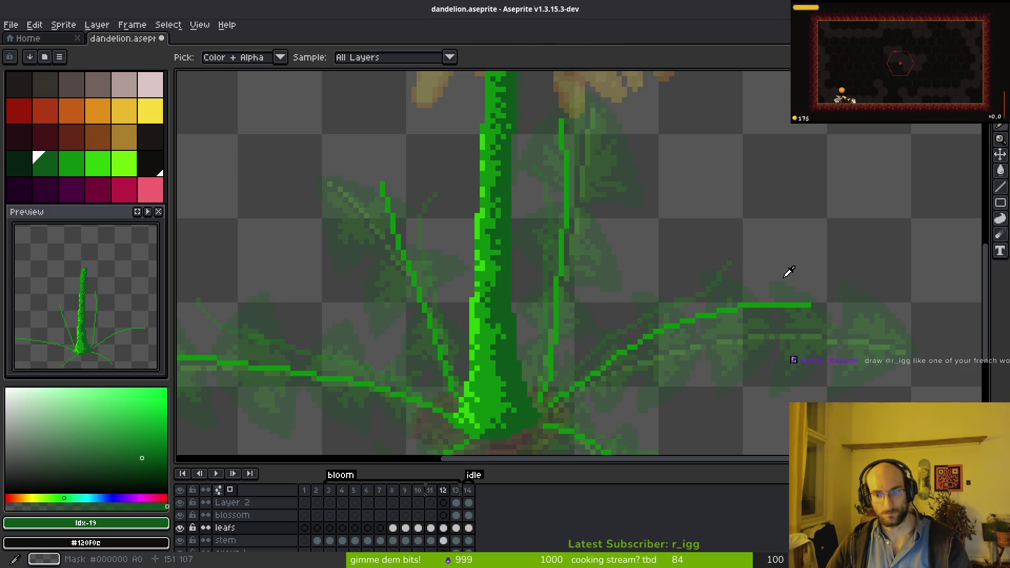
pyautogui.press('Left')
pyautogui.press('Left')
# - Extend the right leaf's tip on frame 12 and clean stray pixels beneath it
pyautogui.press('Right')
pyautogui.press('alt')
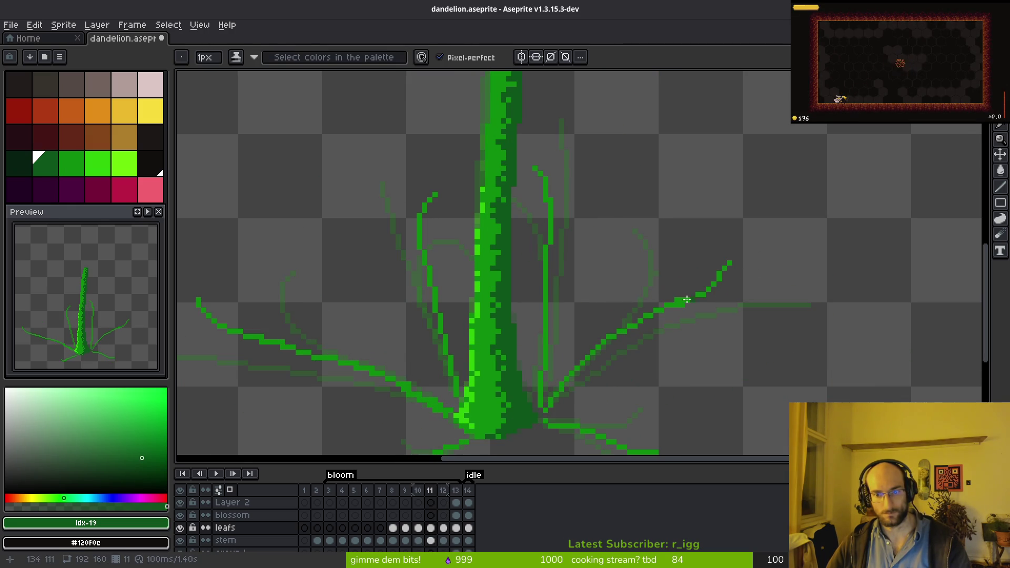
pyautogui.keyDown('alt'); pyautogui.click(688, 298); pyautogui.keyUp('alt')
pyautogui.press('Right')
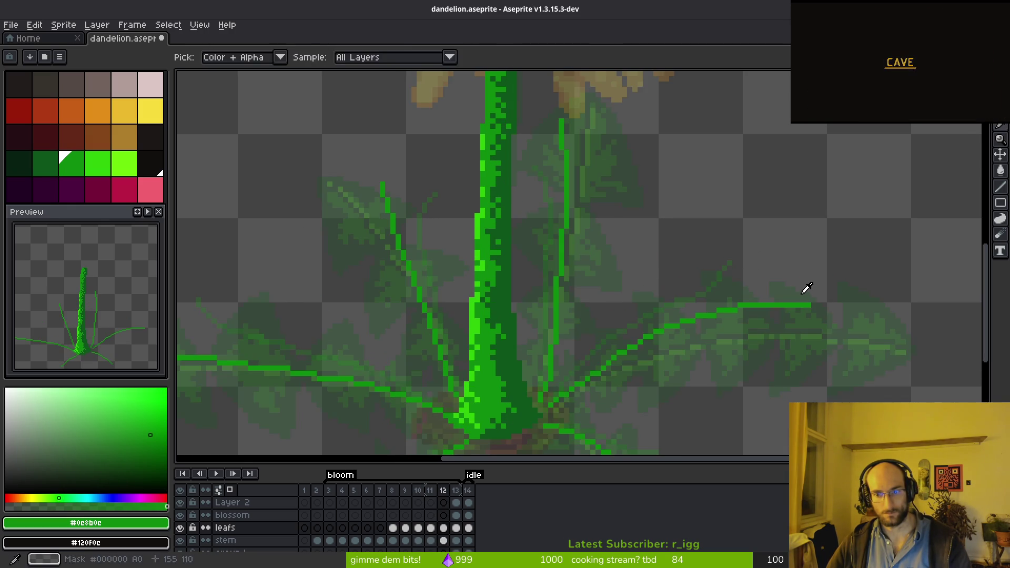
pyautogui.press('Left')
pyautogui.press('Right')
pyautogui.scroll(1, 825, 289)
pyautogui.moveTo(824, 284)
pyautogui.mouseDown()
pyautogui.moveTo(831, 284)
pyautogui.moveTo(737, 299)
pyautogui.moveTo(742, 338)
pyautogui.mouseUp()
pyautogui.press('e')
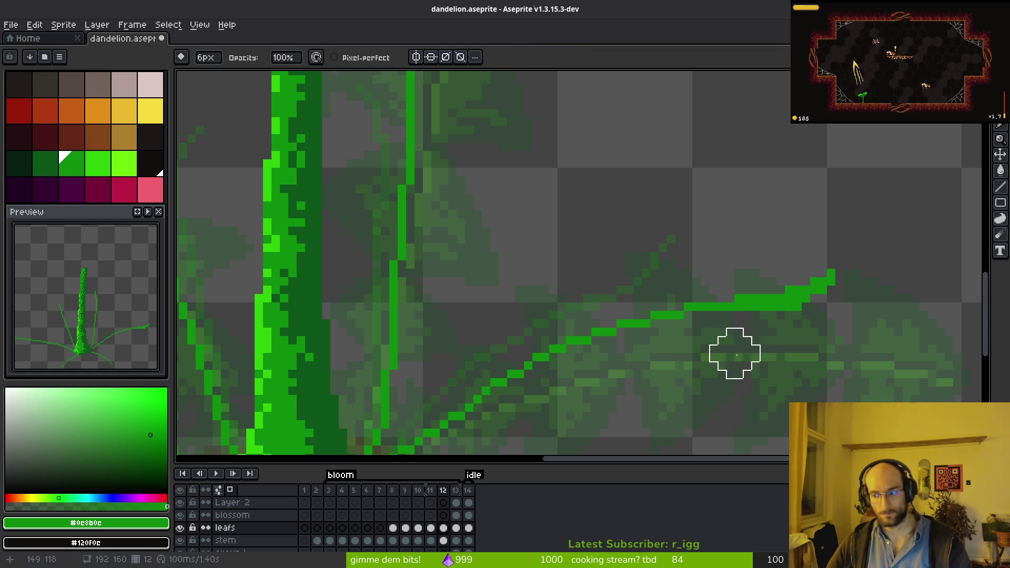
pyautogui.press('b')
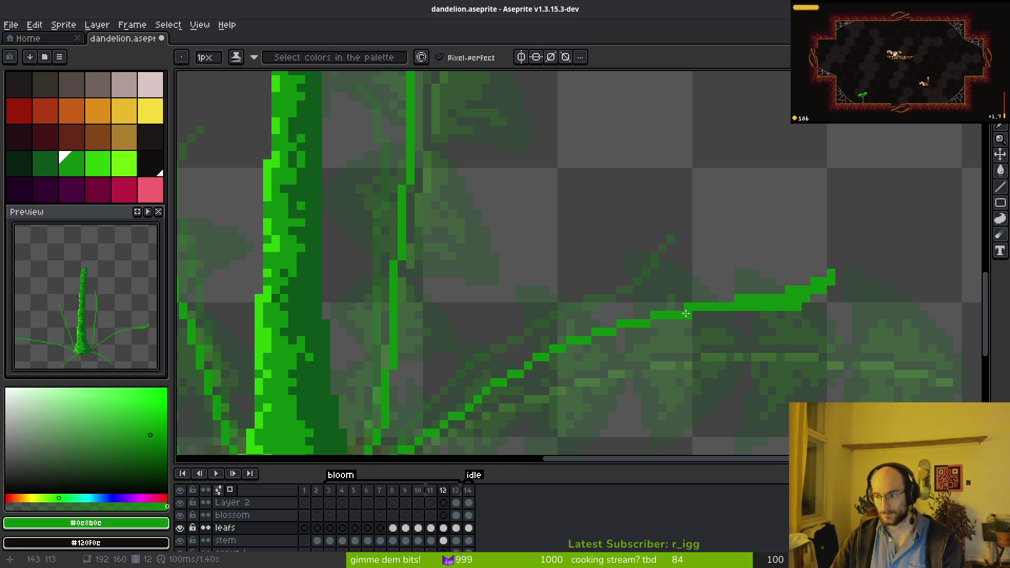
# - Recentre the sprite and step back through the frames toward frame 7
pyautogui.press('Left')
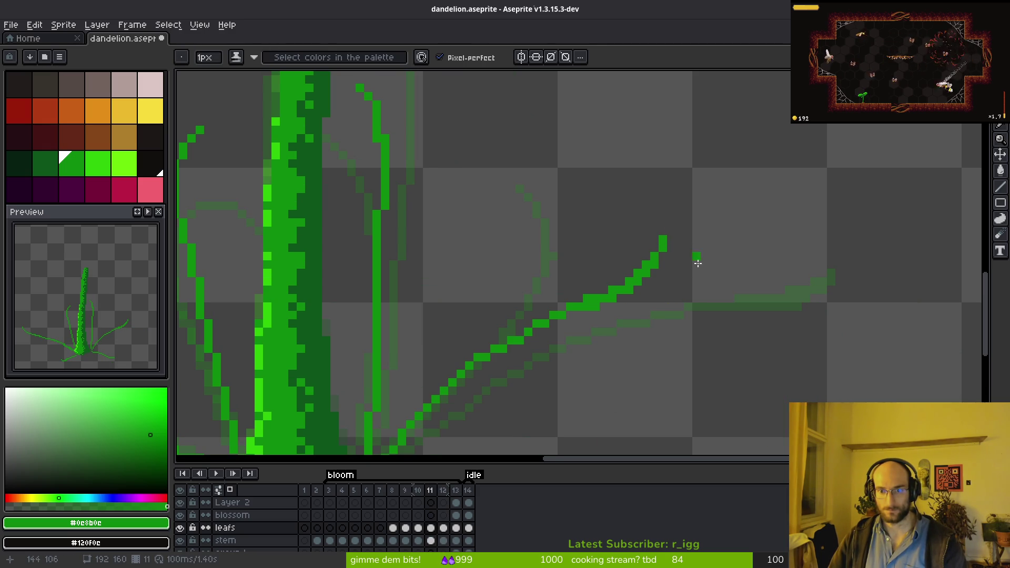
pyautogui.scroll(-4, 693, 247)
pyautogui.moveTo(699, 306); pyautogui.dragTo(702, 301)
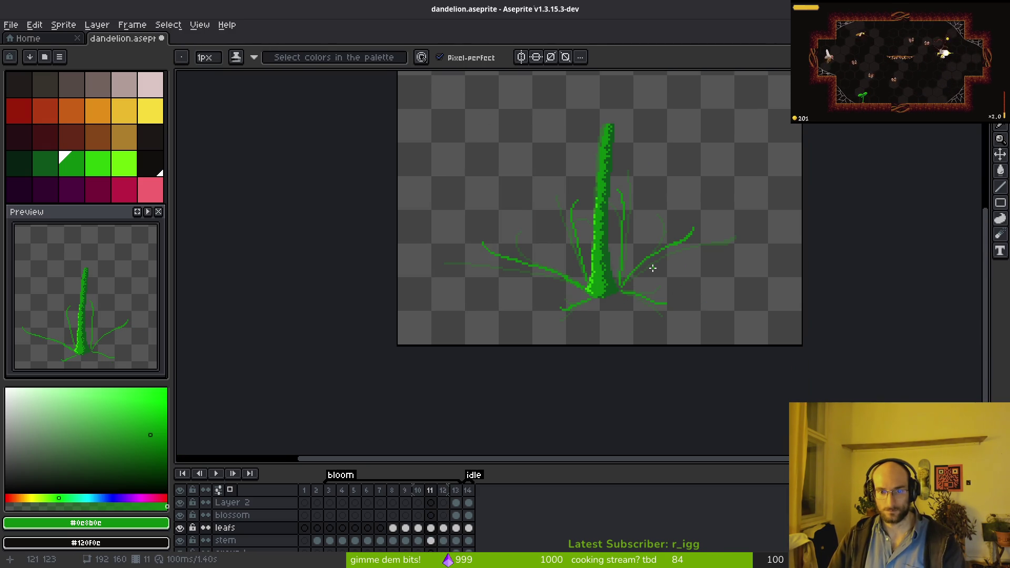
pyautogui.press('i')
pyautogui.press('.')
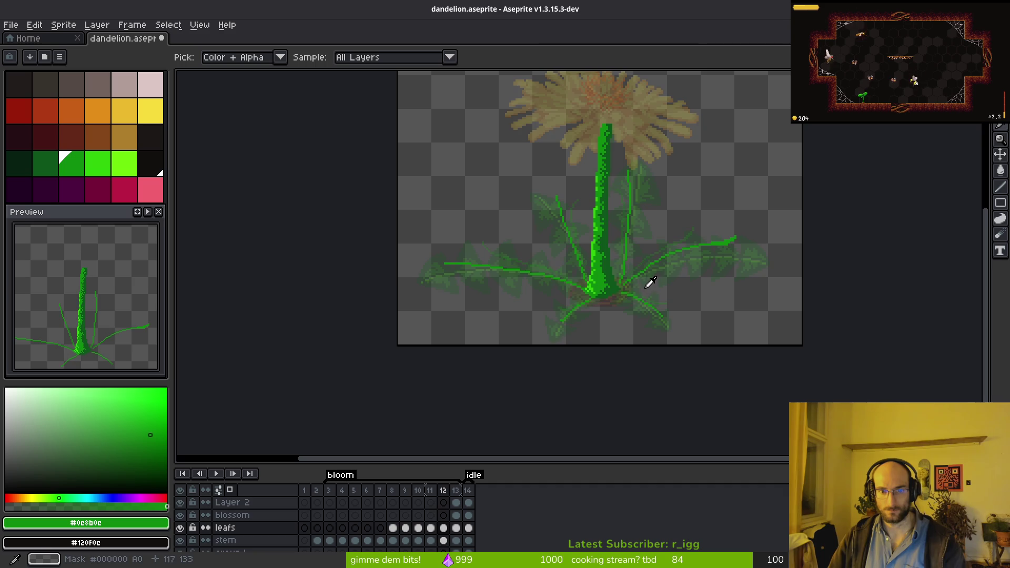
pyautogui.press(',')
pyautogui.press(',')
pyautogui.press(',')
pyautogui.press(',')
pyautogui.press(',')
pyautogui.scroll(3, 572, 270)
# - On frame 7, trace the top-left leaf curl, the lower-left loop and the right leaf edge in green
pyautogui.press('b')
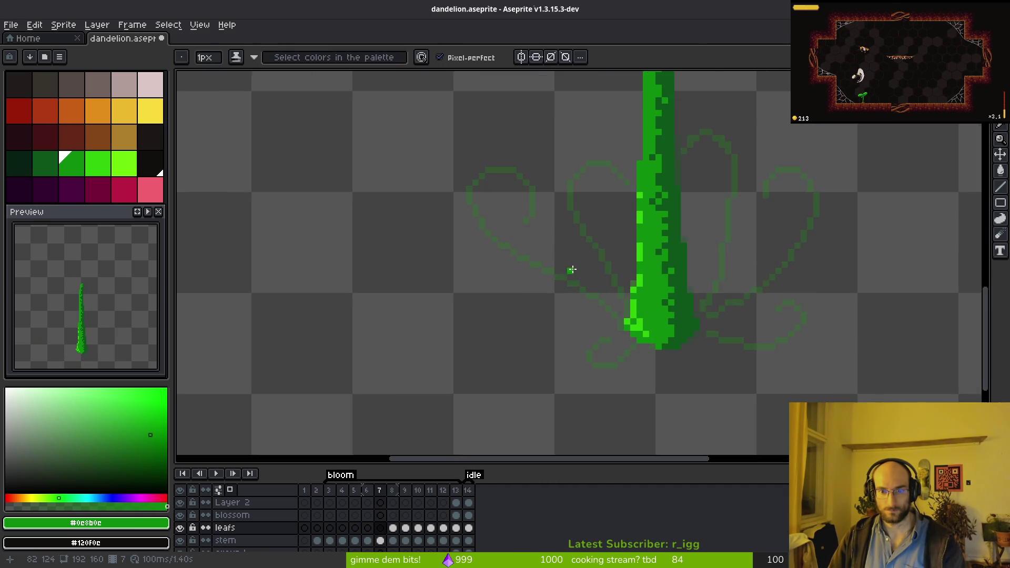
pyautogui.scroll(2, 610, 287)
pyautogui.scroll(-5, 482, 226)
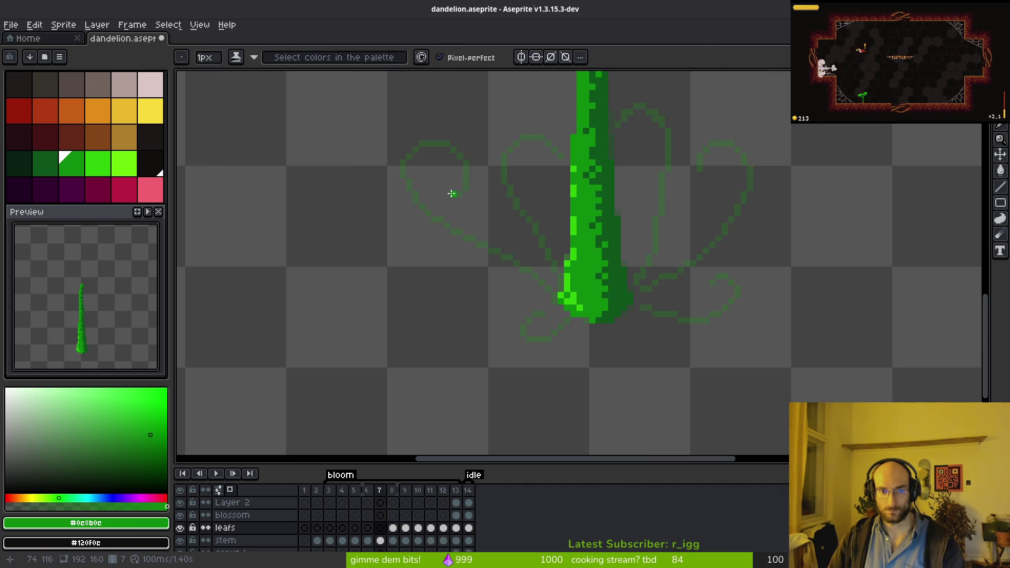
pyautogui.scroll(3, 476, 205)
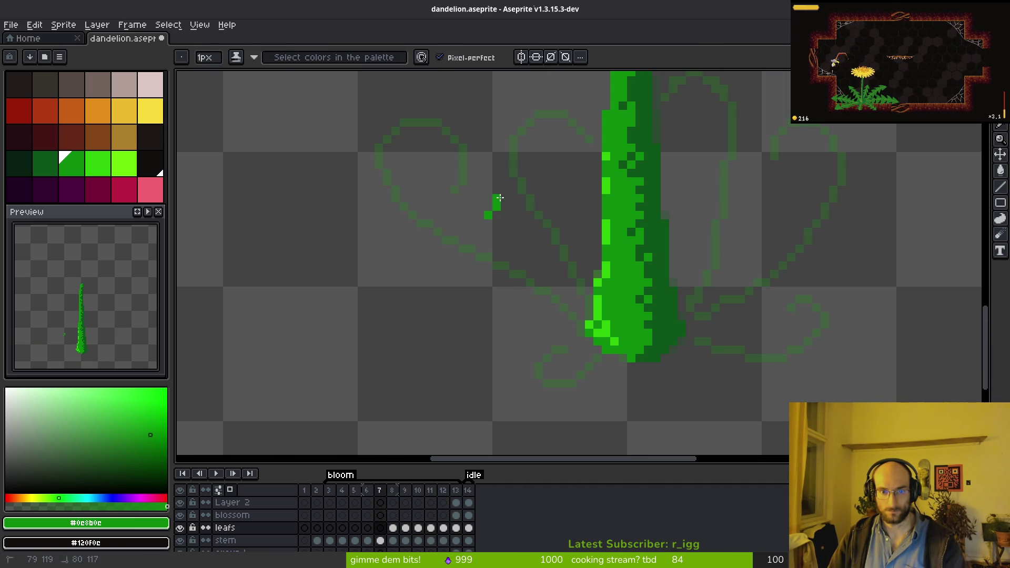
pyautogui.moveTo(458, 162)
pyautogui.mouseDown()
pyautogui.moveTo(422, 179)
pyautogui.moveTo(444, 244)
pyautogui.mouseUp()
pyautogui.moveTo(561, 305); pyautogui.dragTo(579, 322)
pyautogui.moveTo(600, 358)
pyautogui.mouseDown()
pyautogui.moveTo(541, 342)
pyautogui.moveTo(578, 343)
pyautogui.mouseUp()
pyautogui.scroll(1, 684, 353)
pyautogui.moveTo(705, 342)
pyautogui.mouseDown()
pyautogui.moveTo(677, 356)
pyautogui.moveTo(769, 355)
pyautogui.moveTo(748, 316)
pyautogui.moveTo(789, 297)
pyautogui.moveTo(745, 376)
pyautogui.mouseUp()
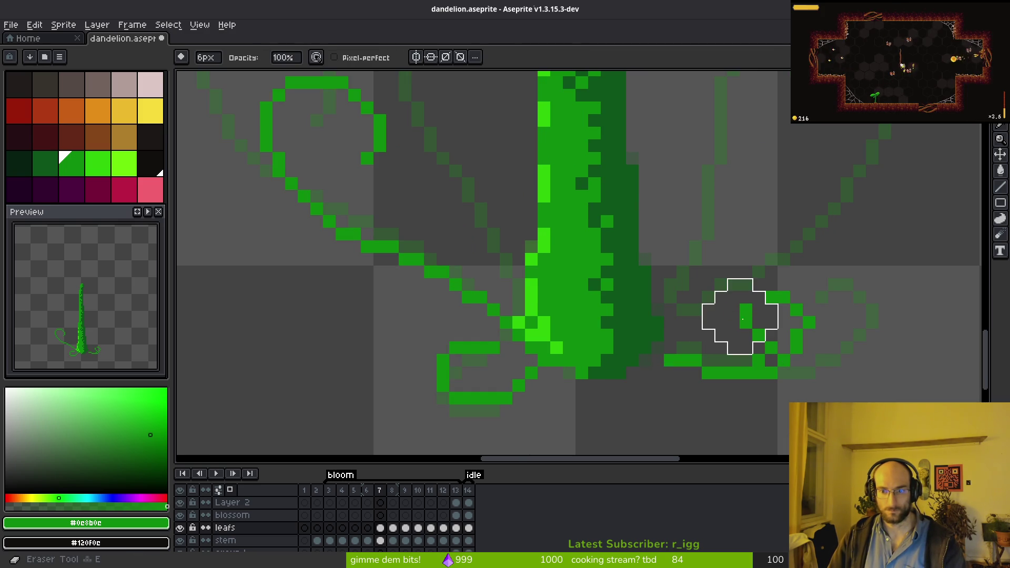
# - Draw a new right-hand leaf loop running down to the stem, undoing stray pixels
pyautogui.scroll(-3, 732, 369)
pyautogui.scroll(2, 792, 258)
pyautogui.moveTo(762, 285)
pyautogui.mouseDown()
pyautogui.moveTo(758, 250)
pyautogui.moveTo(837, 274)
pyautogui.moveTo(824, 336)
pyautogui.moveTo(749, 254)
pyautogui.mouseUp()
pyautogui.moveTo(710, 228); pyautogui.dragTo(732, 255)
pyautogui.moveTo(731, 176)
pyautogui.mouseDown()
pyautogui.moveTo(787, 203)
pyautogui.moveTo(724, 333)
pyautogui.moveTo(593, 408)
pyautogui.moveTo(595, 418)
pyautogui.mouseUp()
pyautogui.moveTo(667, 316); pyautogui.dragTo(647, 400)
pyautogui.click(559, 202)
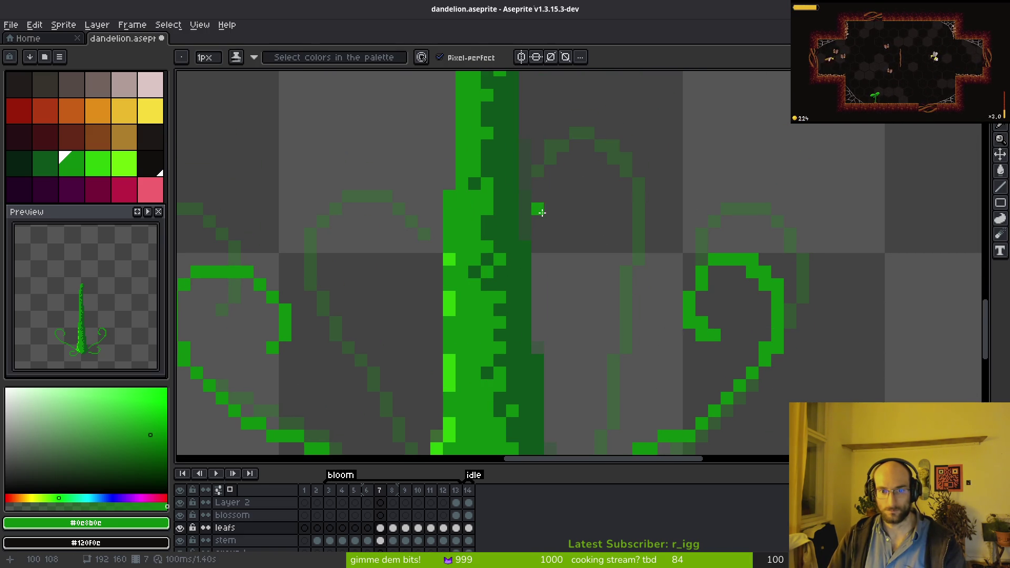
pyautogui.hotkey('ctrl', 'z')
# - Curve the middle leaf from the stem base over to the right and back down
pyautogui.moveTo(551, 271); pyautogui.dragTo(533, 227)
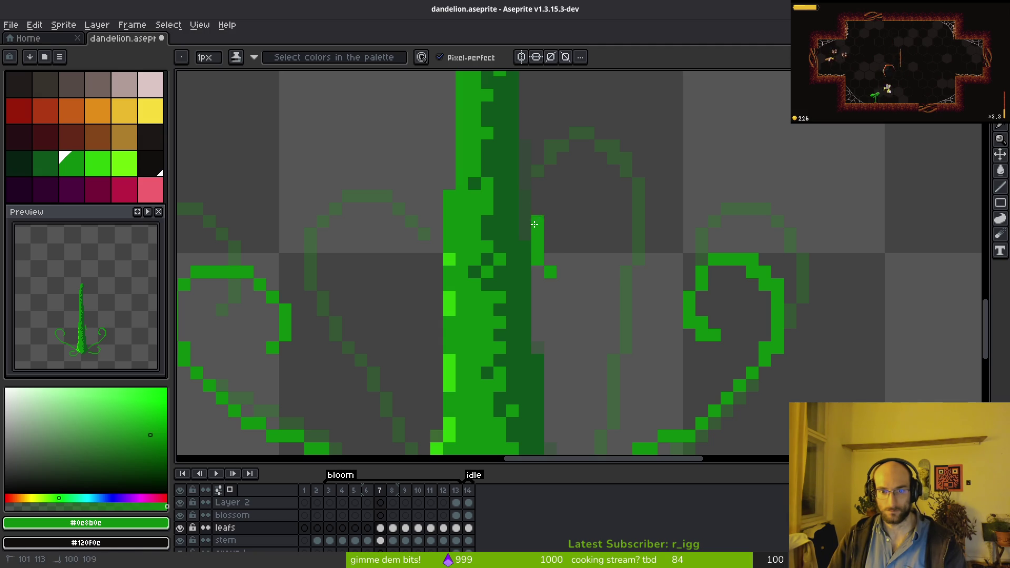
pyautogui.moveTo(578, 185)
pyautogui.mouseDown()
pyautogui.moveTo(620, 210)
pyautogui.moveTo(634, 245)
pyautogui.mouseUp()
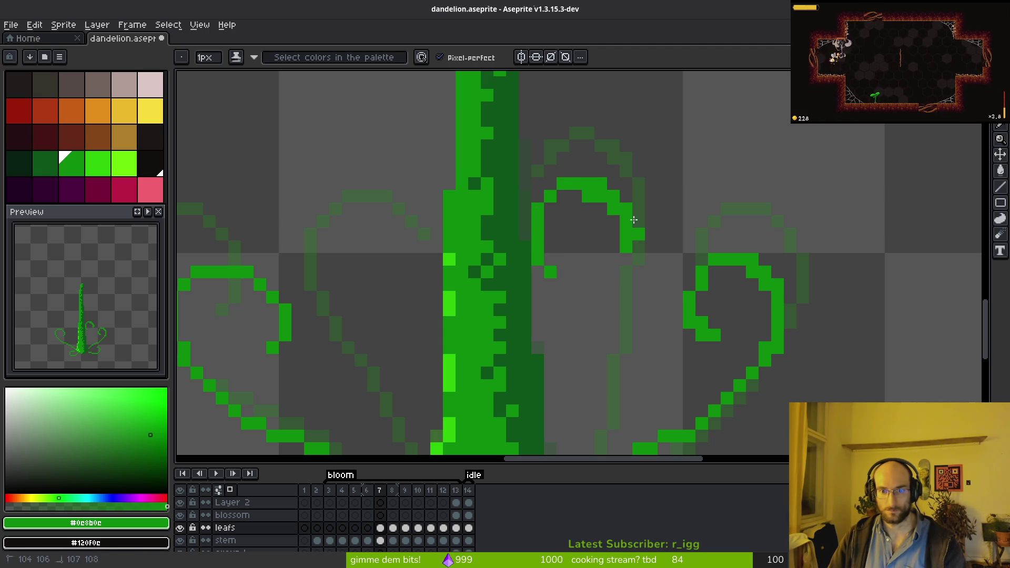
pyautogui.moveTo(632, 311)
pyautogui.mouseDown()
pyautogui.moveTo(635, 203)
pyautogui.moveTo(571, 376)
pyautogui.mouseUp()
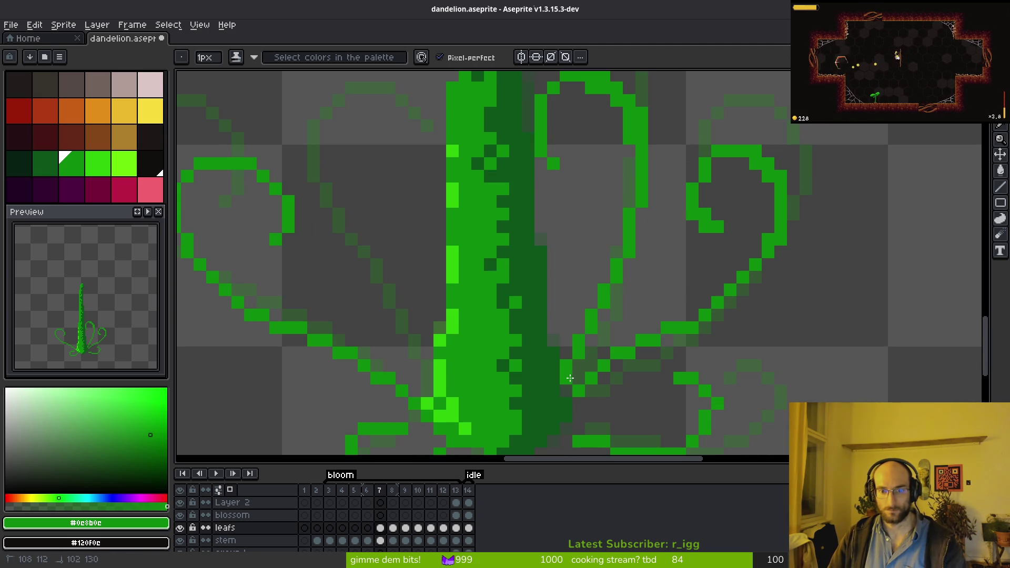
pyautogui.moveTo(423, 228); pyautogui.dragTo(546, 248)
pyautogui.moveTo(546, 291); pyautogui.dragTo(561, 268)
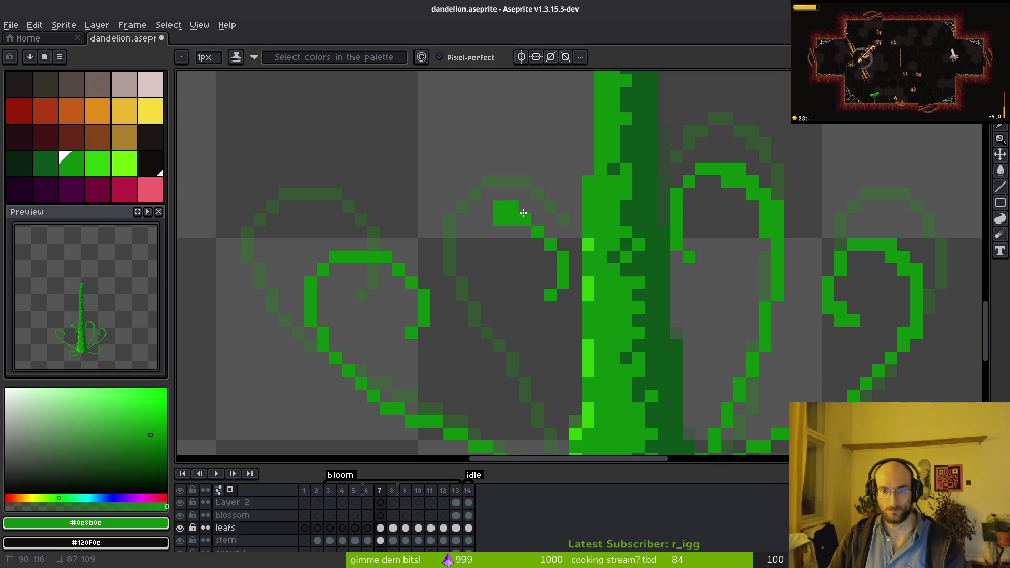
pyautogui.scroll(1, 527, 241)
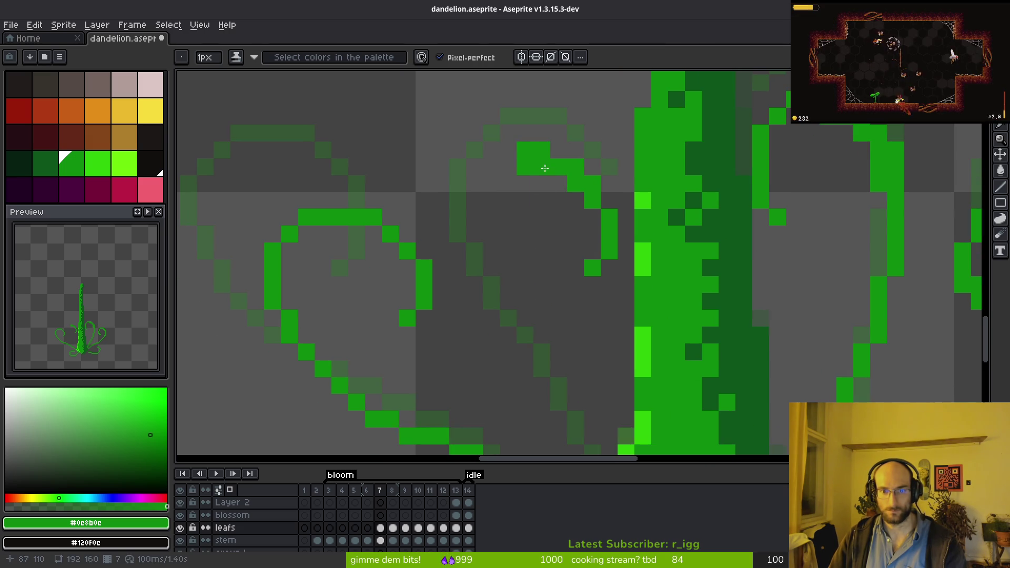
# - Draw the inner leaf up the stem's left side, erasing and redrawing its top as a loop
pyautogui.press('e')
pyautogui.press('b')
pyautogui.moveTo(478, 226)
pyautogui.mouseDown()
pyautogui.moveTo(494, 142)
pyautogui.moveTo(472, 139)
pyautogui.mouseUp()
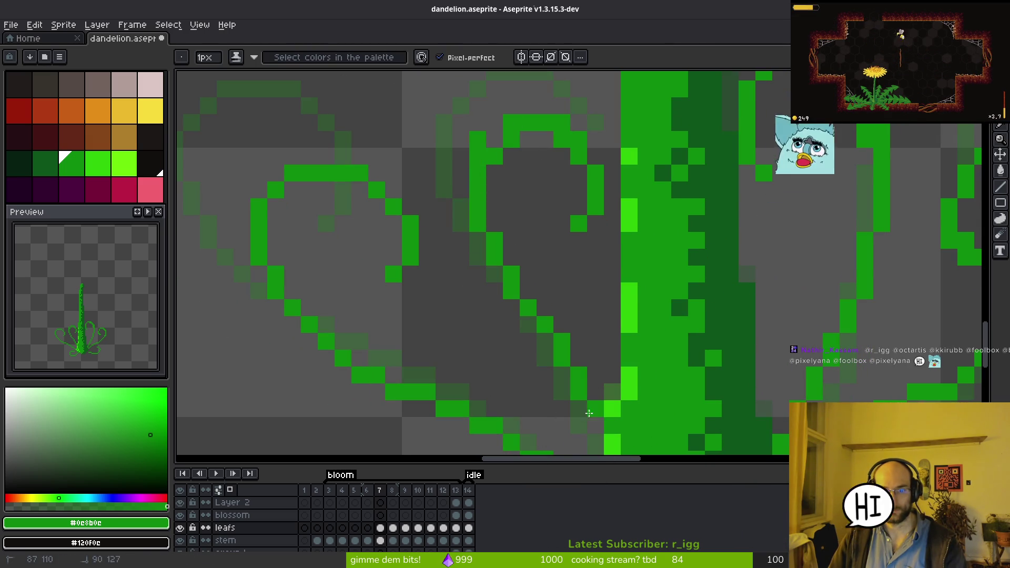
pyautogui.press('e')
pyautogui.click(471, 140)
pyautogui.press('b')
pyautogui.moveTo(511, 122)
pyautogui.mouseDown()
pyautogui.moveTo(478, 174)
pyautogui.moveTo(506, 202)
pyautogui.mouseUp()
pyautogui.scroll(-5, 505, 203)
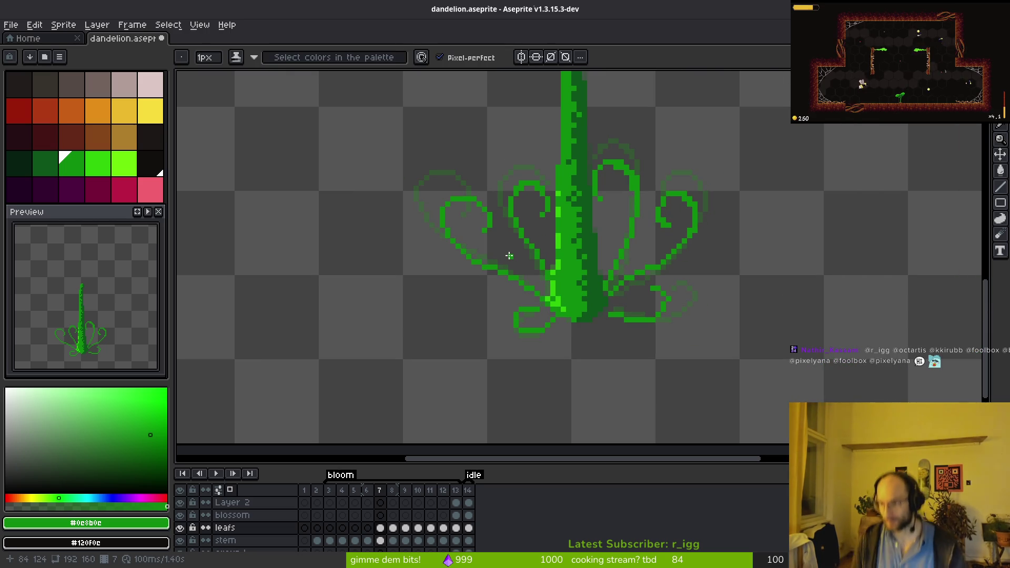
pyautogui.scroll(-4, 577, 160)
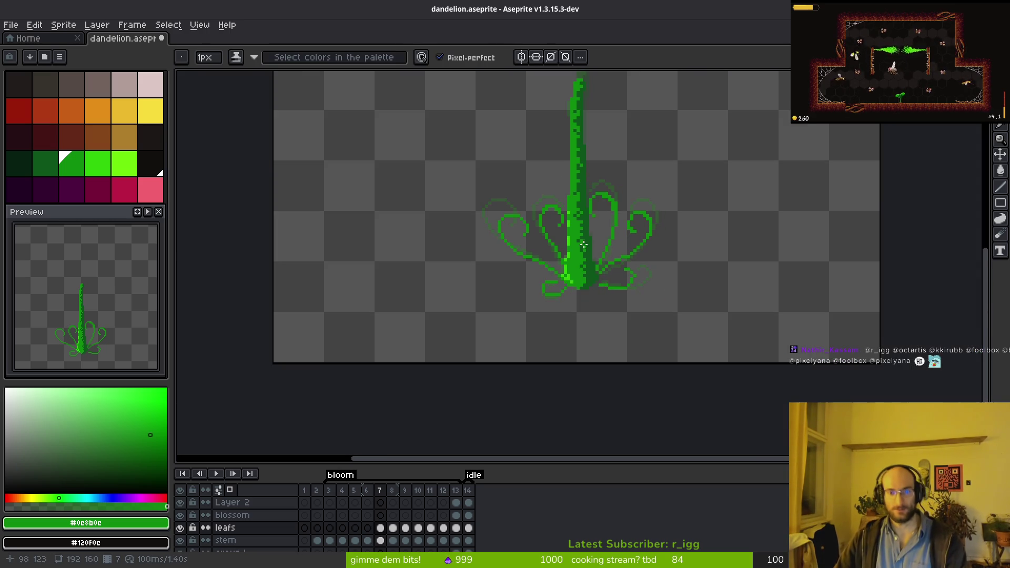
# - Move to frame 6 and try curled leaf strokes left of the stem, undoing both attempts
pyautogui.press('Left')
pyautogui.scroll(5, 624, 259)
pyautogui.scroll(5, 632, 298)
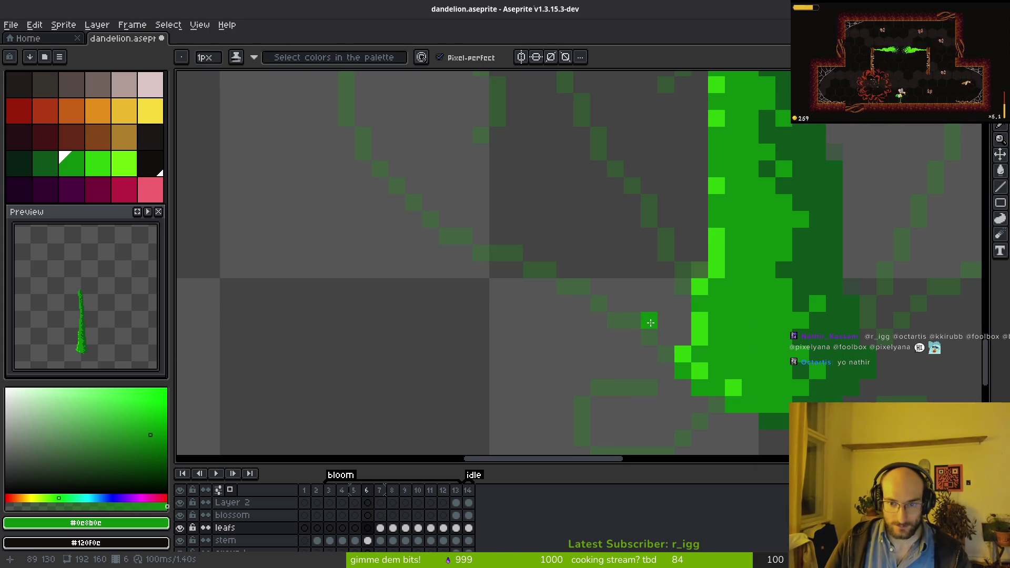
pyautogui.moveTo(652, 342); pyautogui.dragTo(682, 399)
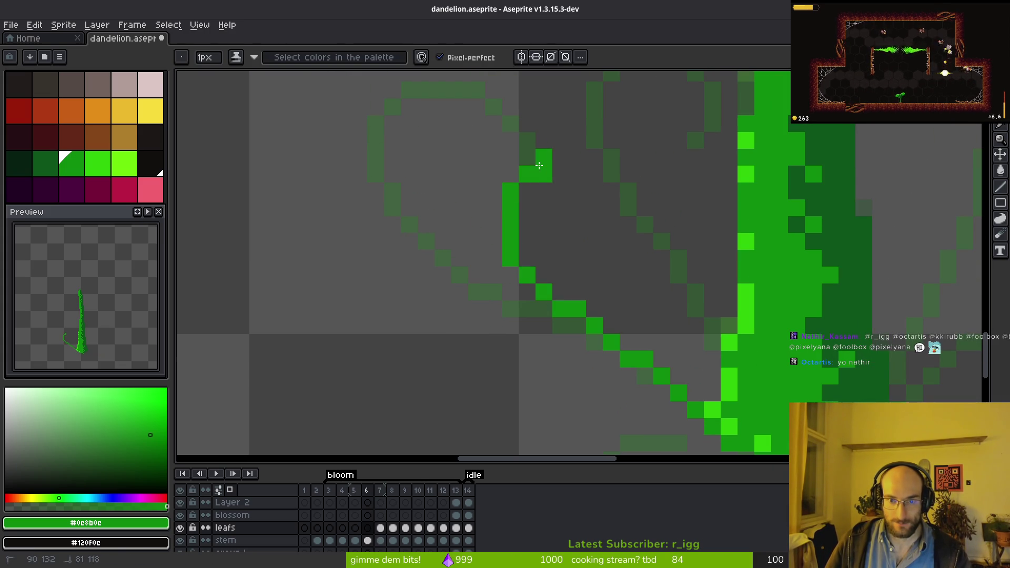
pyautogui.moveTo(537, 253)
pyautogui.mouseDown()
pyautogui.moveTo(628, 273)
pyautogui.moveTo(506, 188)
pyautogui.mouseUp()
pyautogui.hotkey('ctrl', 'z')
pyautogui.moveTo(510, 223)
pyautogui.mouseDown()
pyautogui.moveTo(550, 161)
pyautogui.moveTo(492, 257)
pyautogui.moveTo(689, 394)
pyautogui.moveTo(609, 332)
pyautogui.moveTo(613, 348)
pyautogui.mouseUp()
pyautogui.hotkey('ctrl', 'z')
# - Draw a curled leaf loop rising left from the stem and thicken its sides
pyautogui.moveTo(691, 401)
pyautogui.mouseDown()
pyautogui.moveTo(469, 273)
pyautogui.moveTo(480, 157)
pyautogui.moveTo(593, 243)
pyautogui.moveTo(505, 238)
pyautogui.moveTo(575, 191)
pyautogui.moveTo(480, 157)
pyautogui.mouseUp()
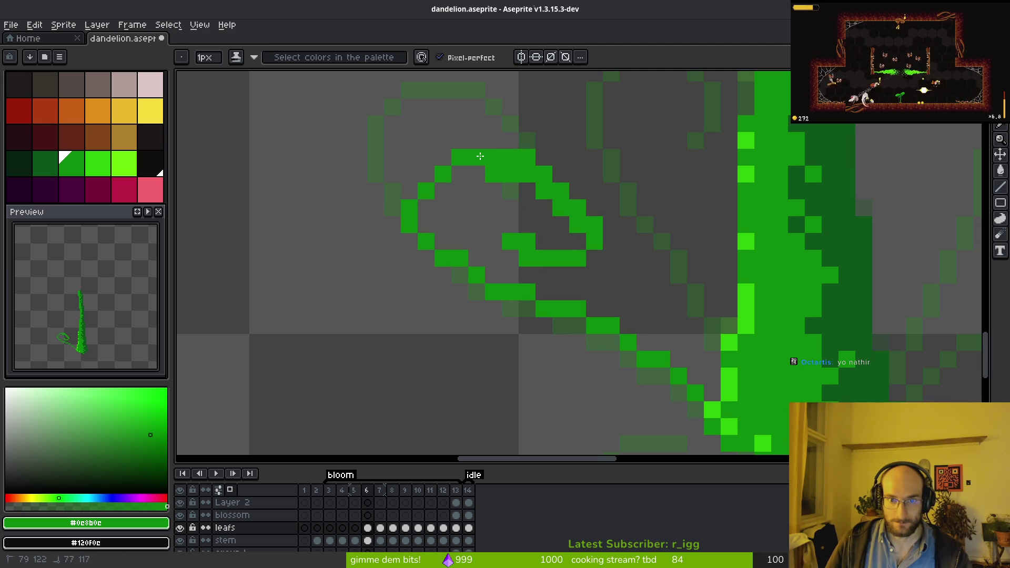
pyautogui.moveTo(579, 192); pyautogui.dragTo(544, 158)
pyautogui.click(576, 241)
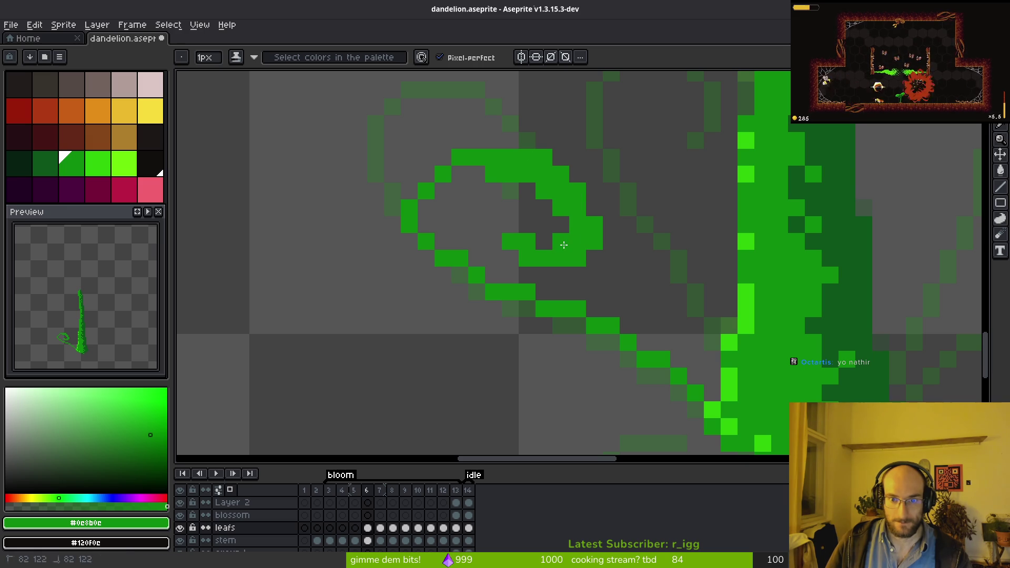
pyautogui.moveTo(472, 180); pyautogui.dragTo(433, 221)
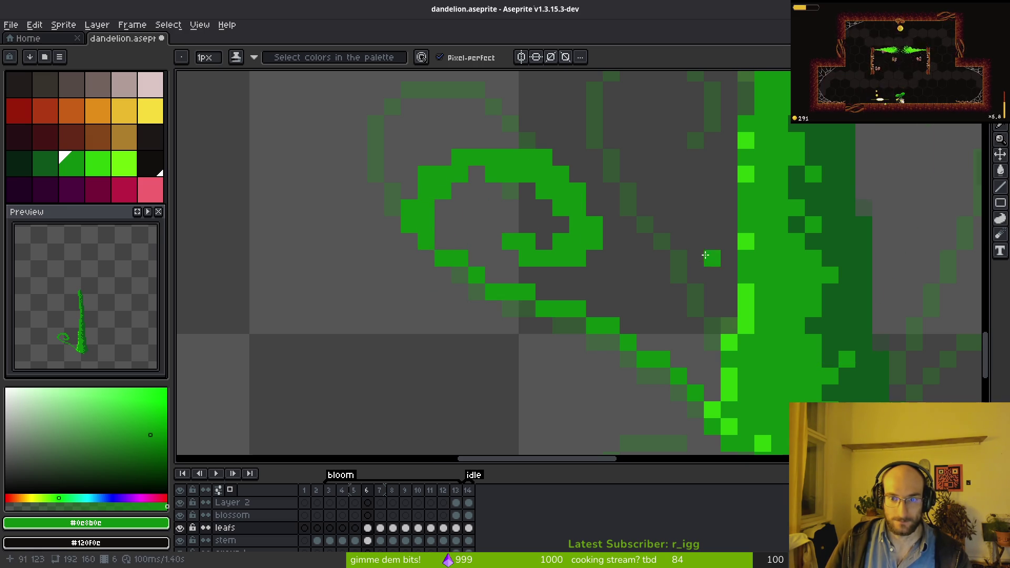
pyautogui.scroll(-3, 700, 274)
pyautogui.scroll(2, 665, 238)
# - Add a short leaf stroke near the stem and erase stray pixels inside the small loop
pyautogui.moveTo(654, 286)
pyautogui.mouseDown()
pyautogui.moveTo(696, 283)
pyautogui.moveTo(676, 208)
pyautogui.moveTo(600, 224)
pyautogui.moveTo(614, 204)
pyautogui.moveTo(582, 126)
pyautogui.moveTo(638, 349)
pyautogui.mouseUp()
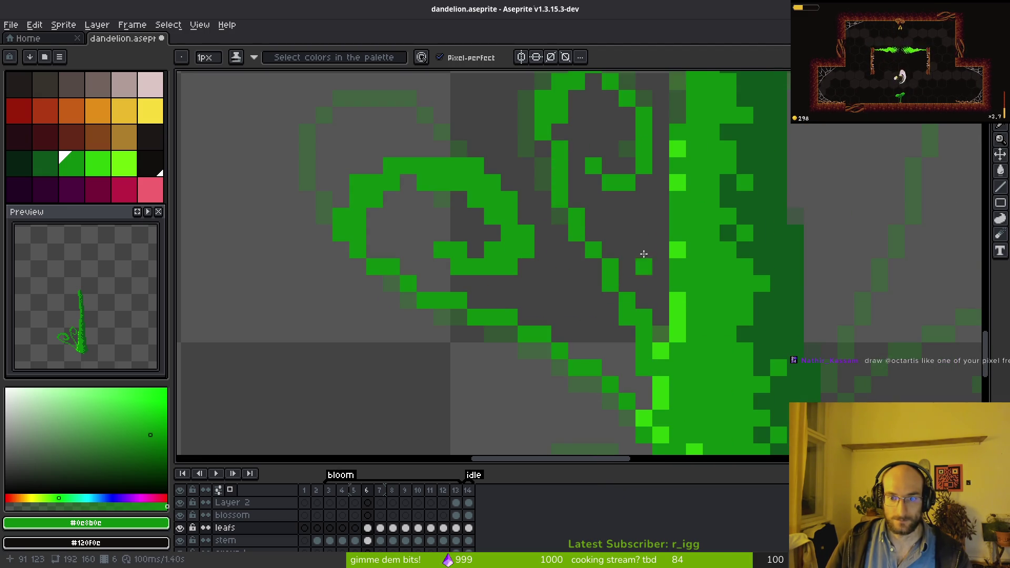
pyautogui.scroll(3, 562, 256)
pyautogui.press('e')
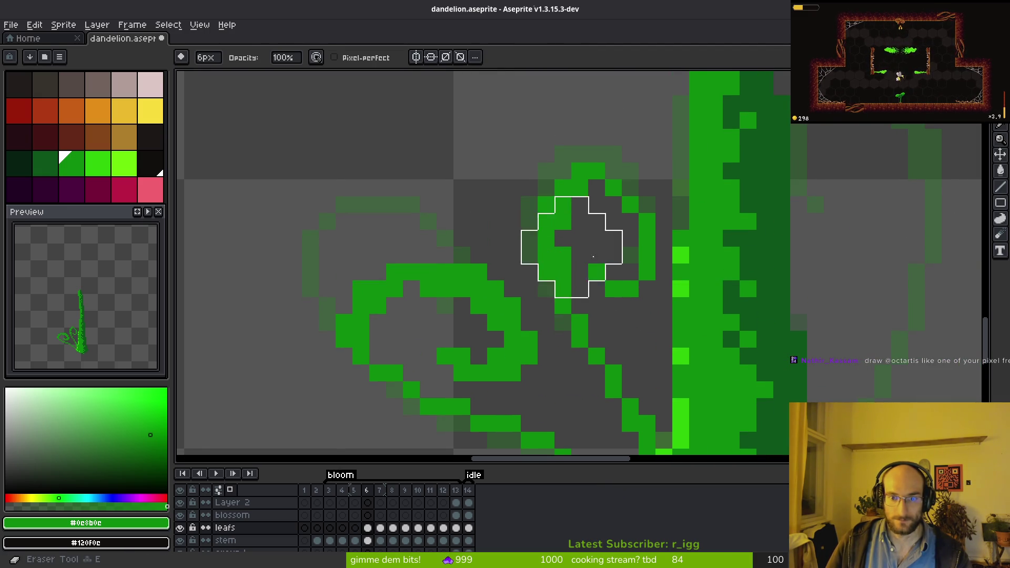
pyautogui.keyDown('alt'); pyautogui.click(614, 188); pyautogui.keyUp('alt')
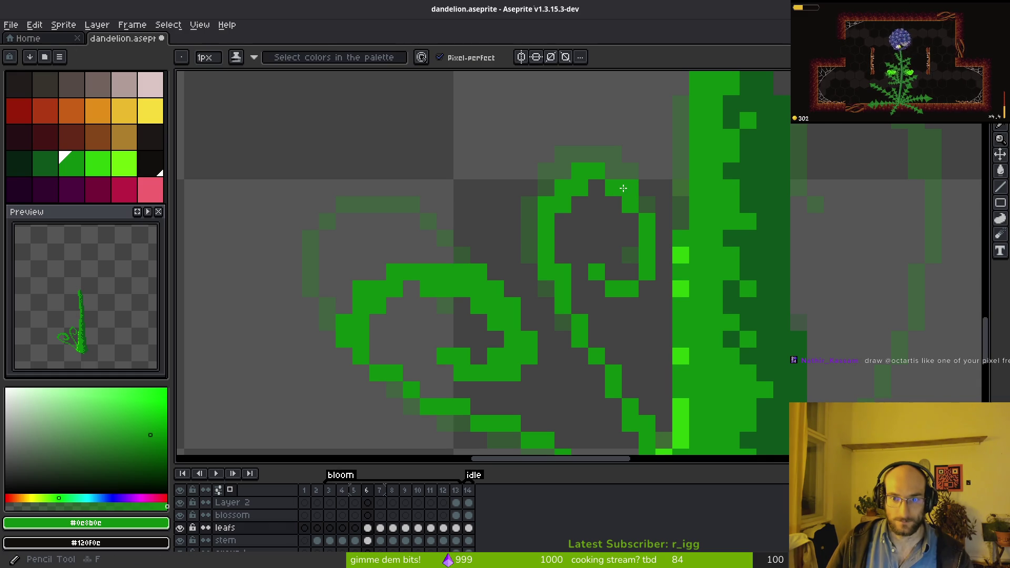
pyautogui.press('b')
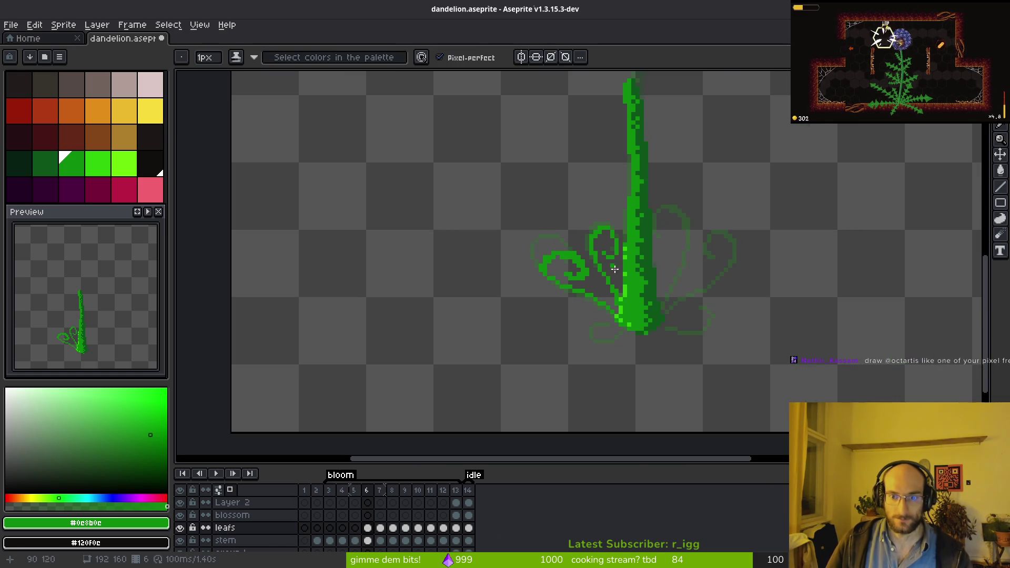
pyautogui.scroll(-5, 585, 196)
pyautogui.moveTo(609, 276); pyautogui.dragTo(603, 242)
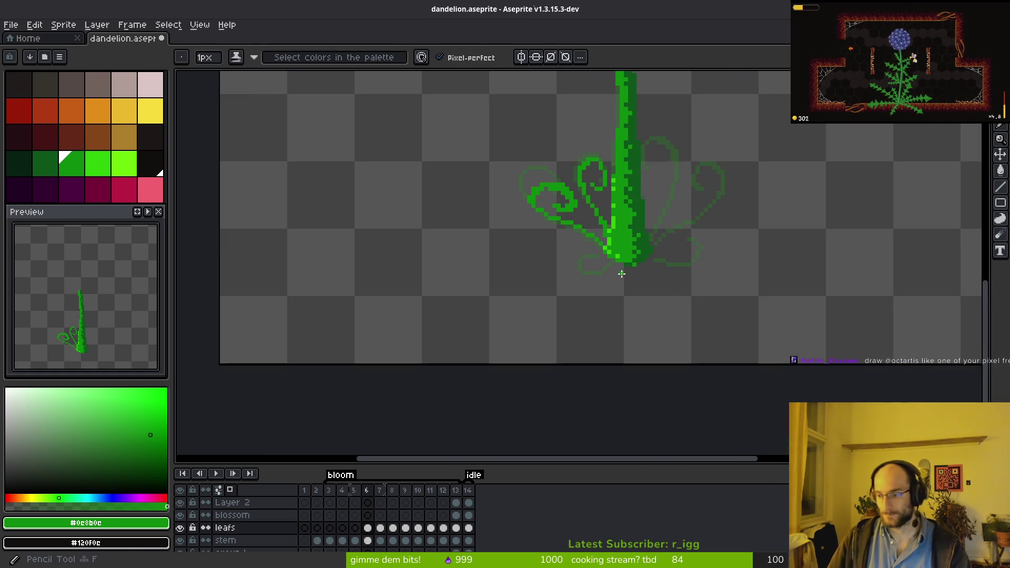
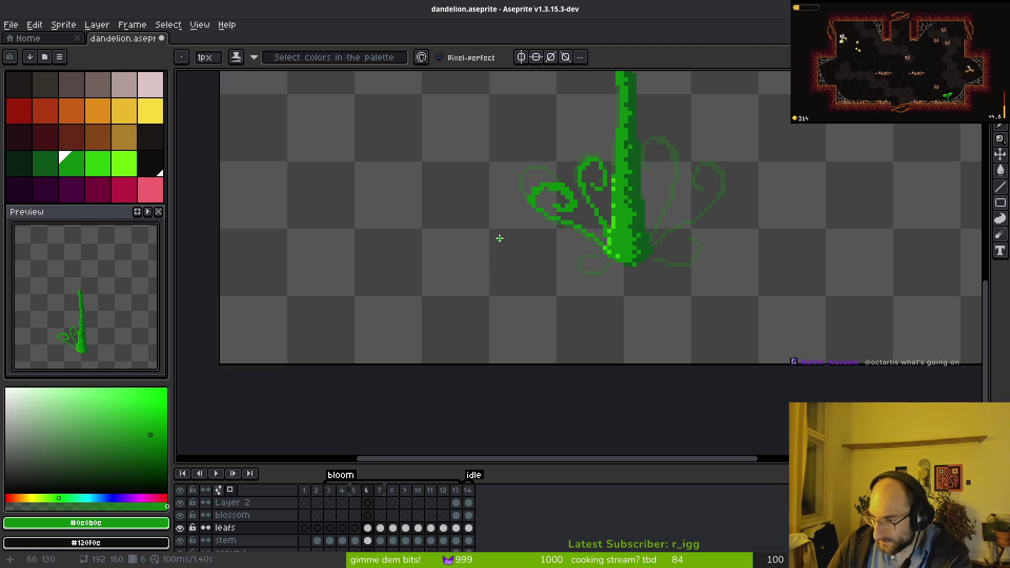
# - Draw a small loop at the lower-left tendril tip and erase its stray pixels
pyautogui.scroll(10, 620, 261)
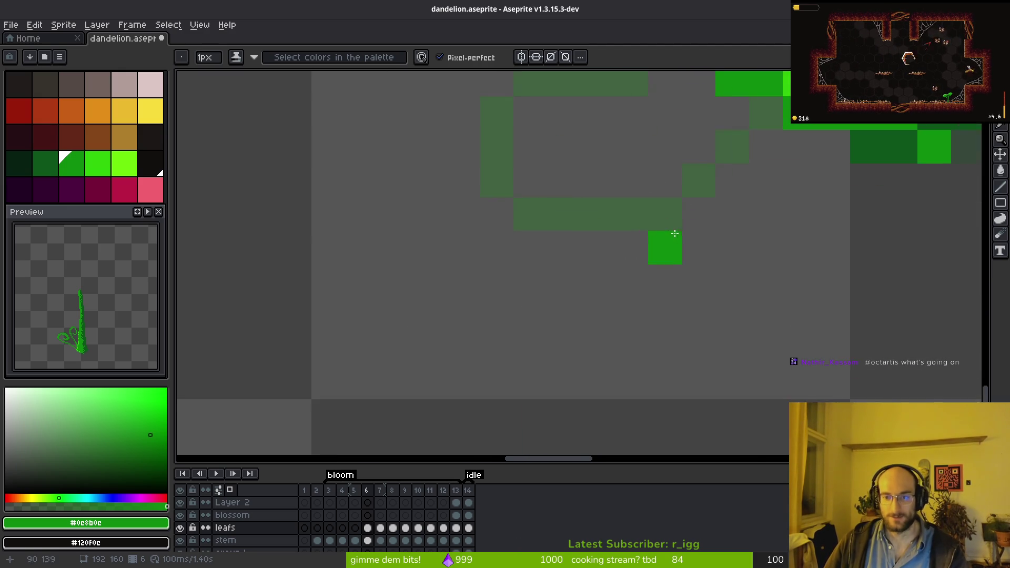
pyautogui.moveTo(630, 296)
pyautogui.mouseDown()
pyautogui.moveTo(605, 275)
pyautogui.moveTo(532, 361)
pyautogui.moveTo(733, 331)
pyautogui.moveTo(648, 370)
pyautogui.moveTo(524, 338)
pyautogui.moveTo(530, 293)
pyautogui.moveTo(519, 354)
pyautogui.moveTo(516, 325)
pyautogui.moveTo(642, 254)
pyautogui.mouseUp()
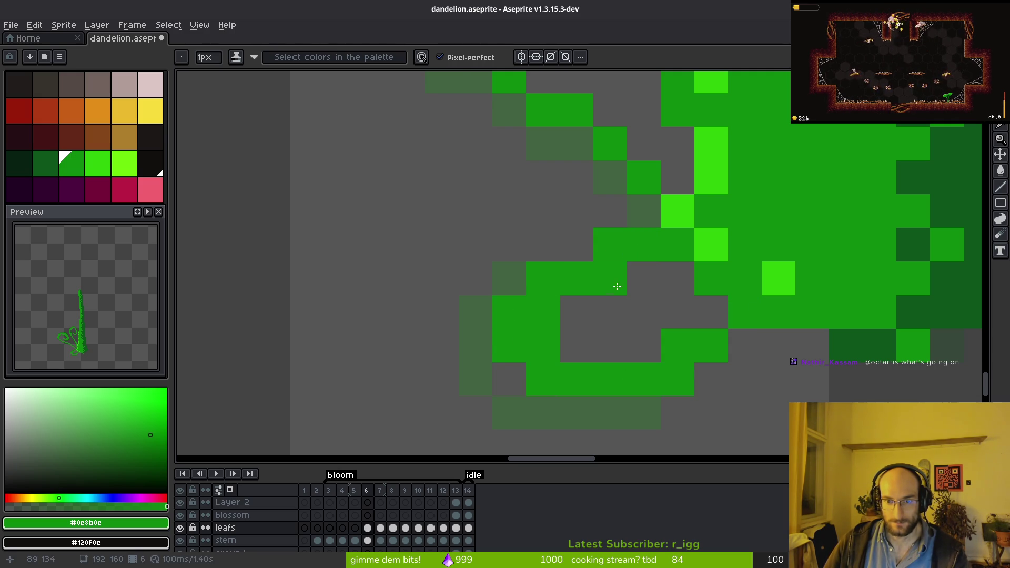
pyautogui.press('e')
pyautogui.moveTo(618, 287); pyautogui.dragTo(643, 241)
pyautogui.press('b')
pyautogui.click(575, 255)
pyautogui.press('e')
pyautogui.click(574, 282)
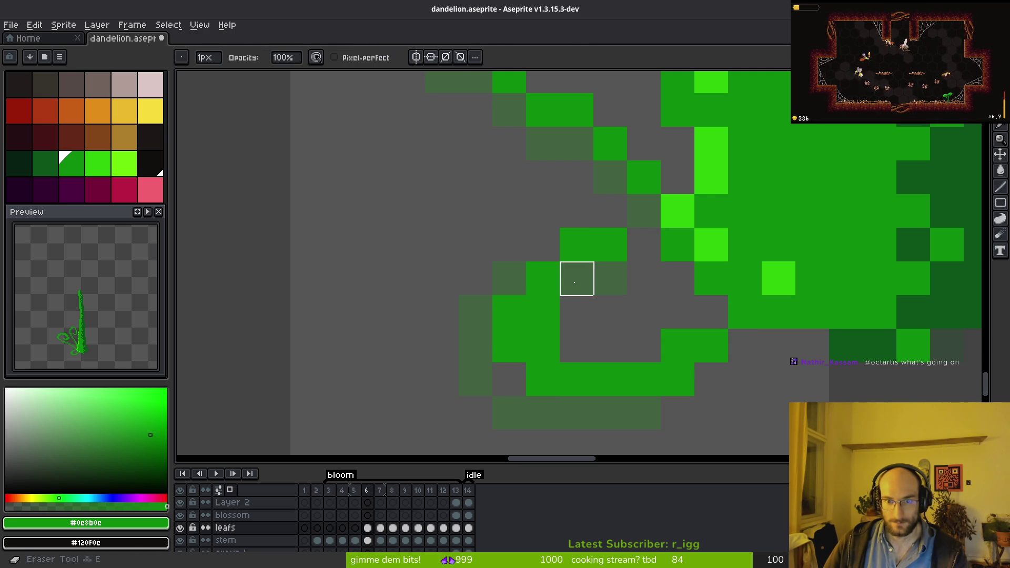
# - Add and refill green pixels in the curl, undoing the erase below it
pyautogui.scroll(-5, 609, 277)
pyautogui.press('b')
pyautogui.scroll(4, 652, 343)
pyautogui.moveTo(619, 325)
pyautogui.mouseDown()
pyautogui.moveTo(644, 325)
pyautogui.moveTo(645, 298)
pyautogui.moveTo(669, 300)
pyautogui.mouseUp()
pyautogui.press('e')
pyautogui.press('b')
pyautogui.click(632, 307)
pyautogui.press('e')
pyautogui.click(644, 325)
pyautogui.scroll(-1, 692, 347)
pyautogui.scroll(1, 713, 324)
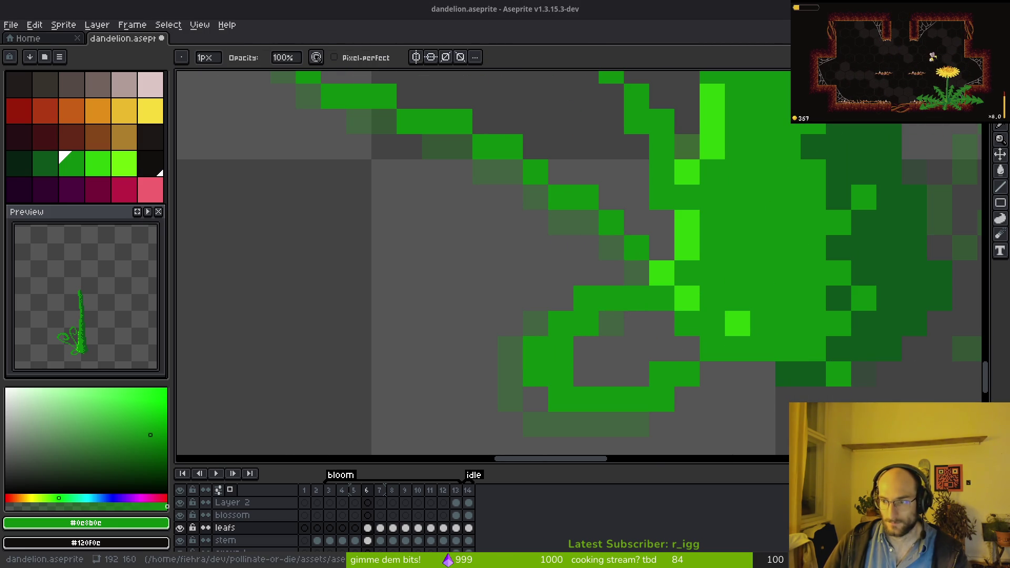
pyautogui.hotkey('ctrl', 'z')
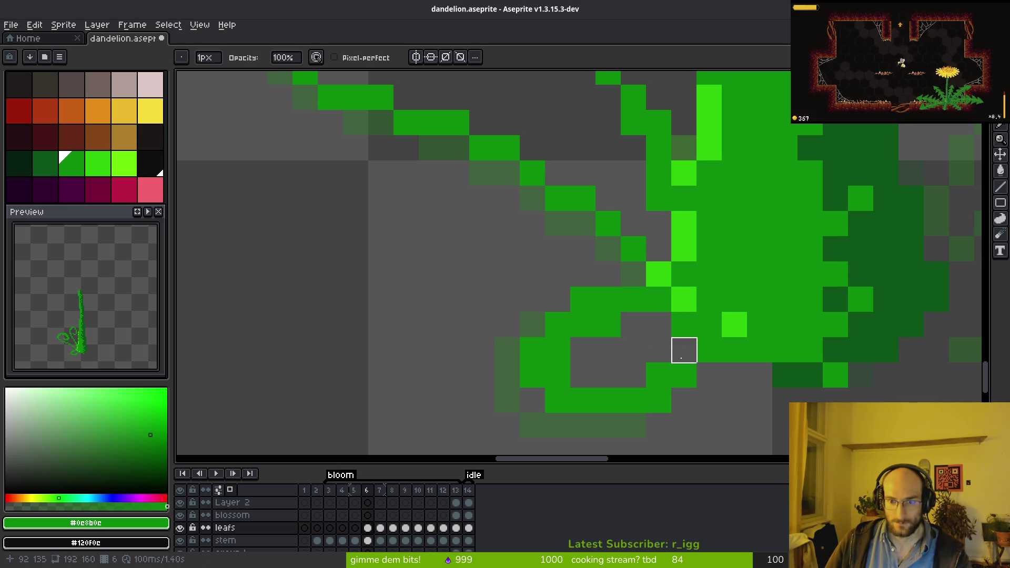
# - Start a new green looped tendril to the right of the stem base
pyautogui.scroll(-3, 726, 332)
pyautogui.press('b')
pyautogui.scroll(2, 784, 342)
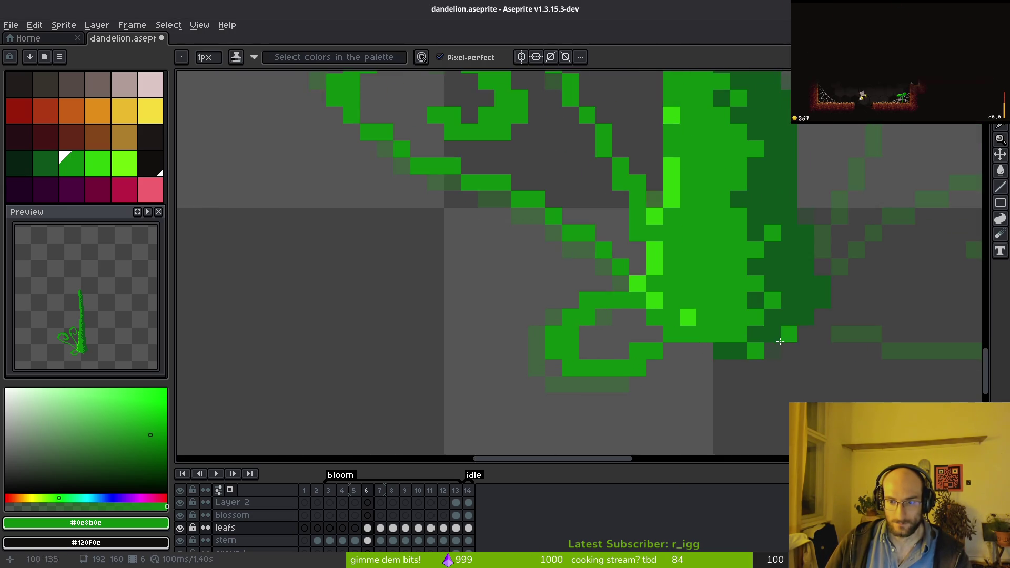
pyautogui.hscroll(5, 684, 316)
pyautogui.click(567, 290)
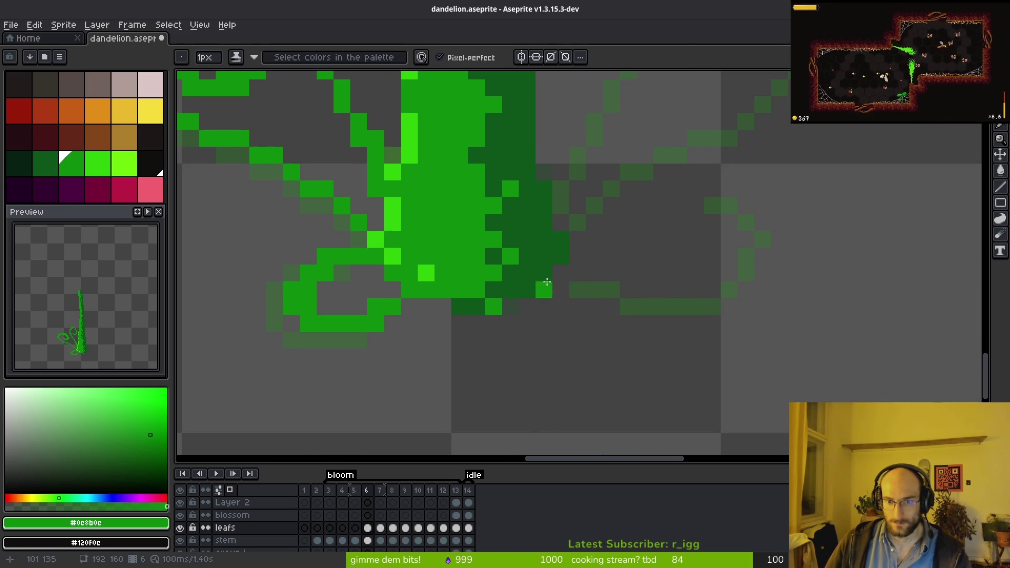
pyautogui.moveTo(588, 286)
pyautogui.mouseDown()
pyautogui.moveTo(695, 296)
pyautogui.moveTo(658, 238)
pyautogui.moveTo(629, 257)
pyautogui.mouseUp()
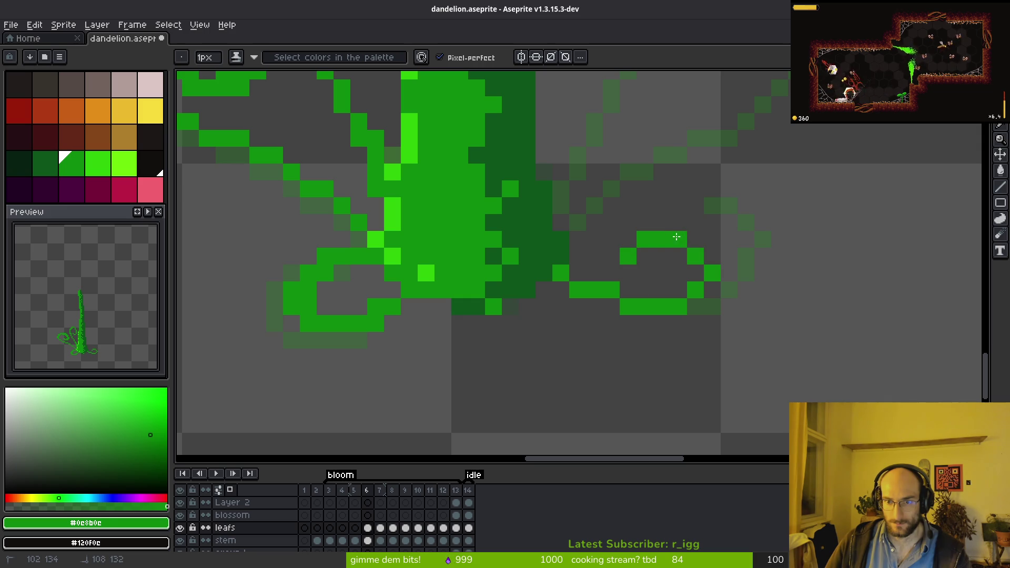
pyautogui.scroll(-3, 648, 336)
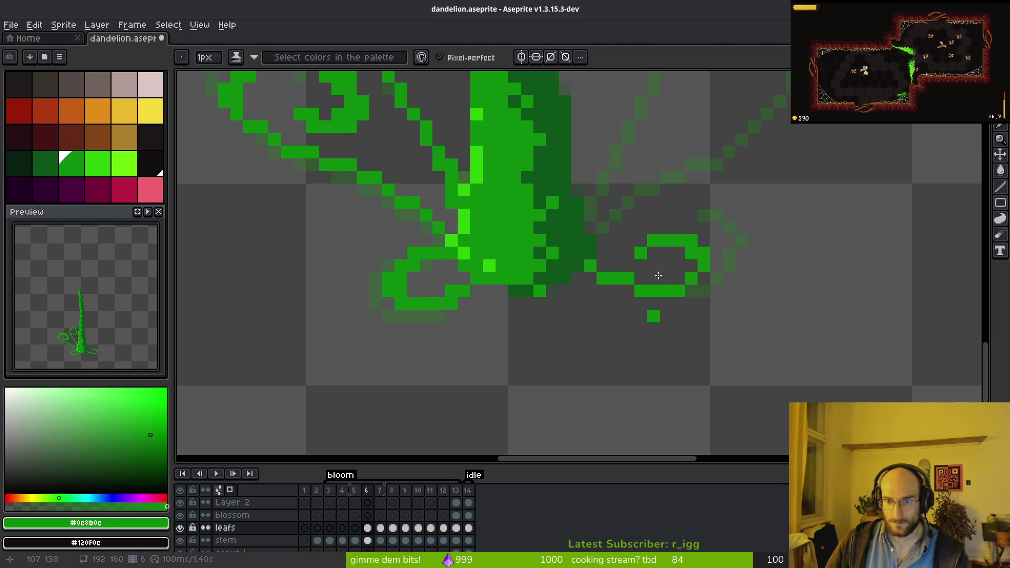
pyautogui.scroll(3, 637, 319)
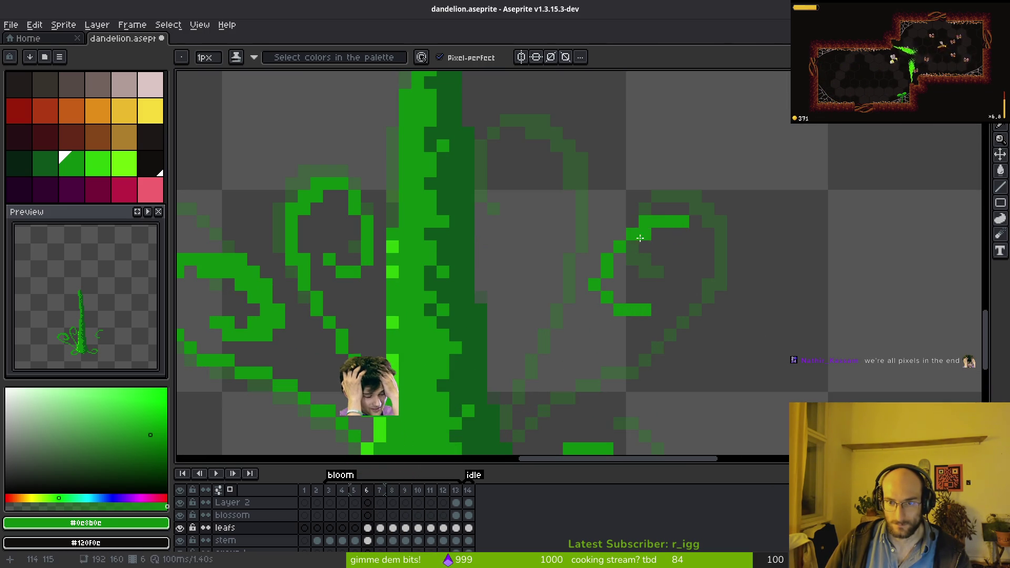
# - Redraw the right-hand loop from its left side up over the top and down toward the stem
pyautogui.moveTo(651, 310); pyautogui.dragTo(605, 275)
pyautogui.hotkey('ctrl', 'z')
pyautogui.moveTo(644, 309)
pyautogui.mouseDown()
pyautogui.moveTo(606, 279)
pyautogui.moveTo(654, 229)
pyautogui.mouseUp()
pyautogui.moveTo(699, 260)
pyautogui.mouseDown()
pyautogui.moveTo(656, 339)
pyautogui.moveTo(526, 432)
pyautogui.mouseUp()
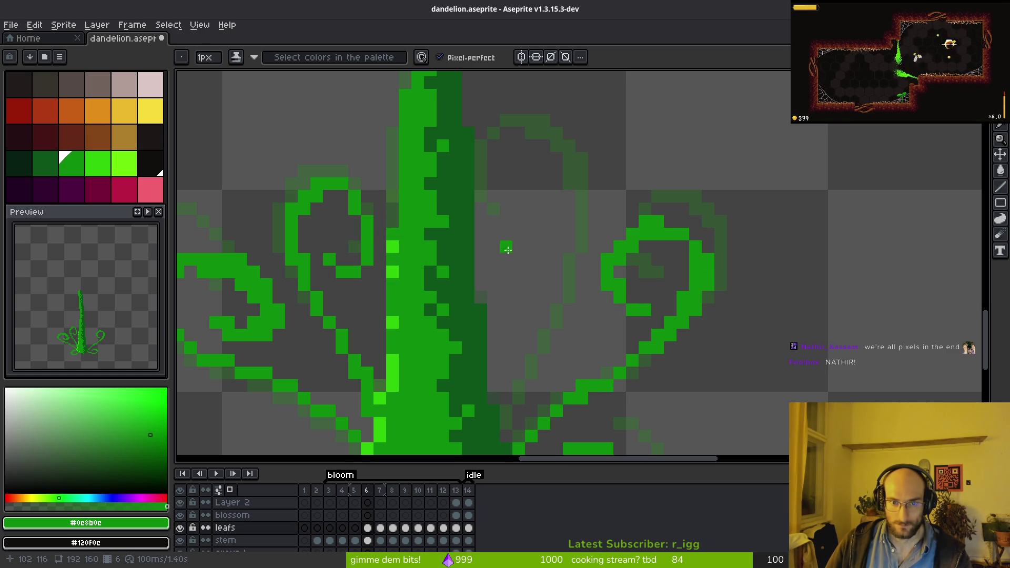
# - Draw the middle curled tendril over the loop top, thicken the loop, and raise the curl tip
pyautogui.moveTo(517, 244); pyautogui.dragTo(492, 230)
pyautogui.moveTo(518, 169)
pyautogui.mouseDown()
pyautogui.moveTo(557, 159)
pyautogui.moveTo(579, 203)
pyautogui.moveTo(567, 290)
pyautogui.moveTo(524, 398)
pyautogui.mouseUp()
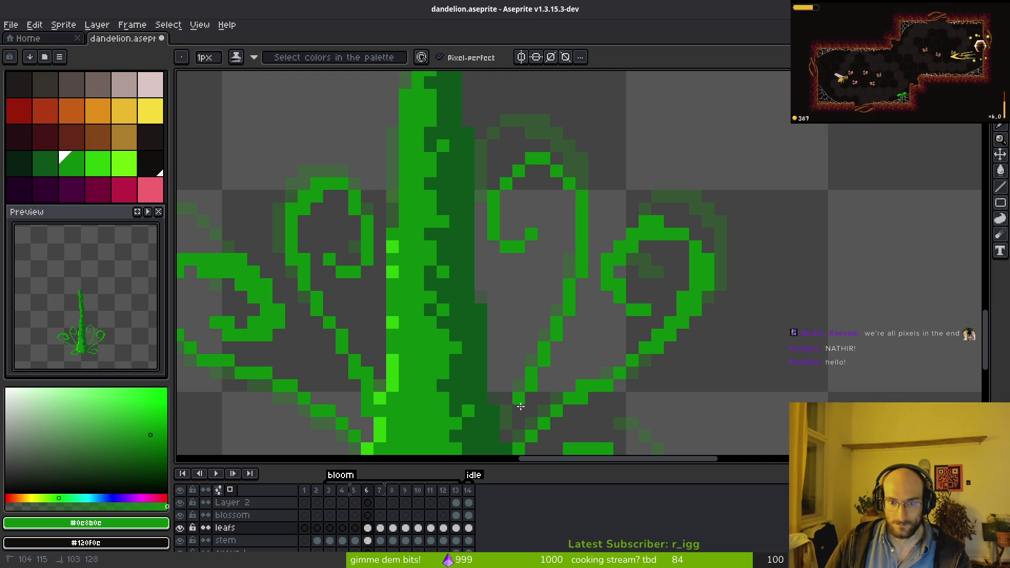
pyautogui.moveTo(578, 240); pyautogui.dragTo(542, 342)
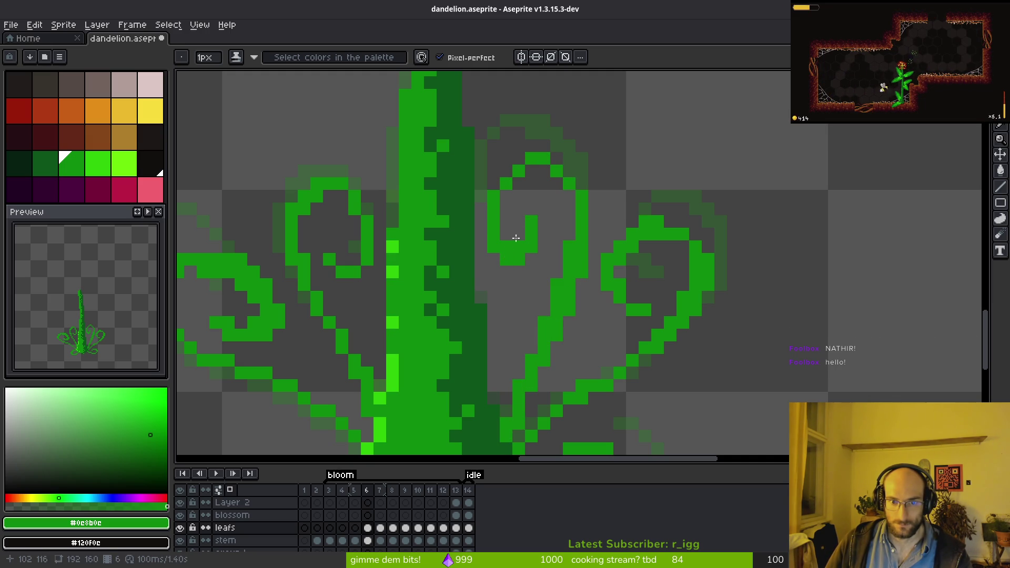
pyautogui.click(544, 209)
pyautogui.press('e')
pyautogui.click(531, 221)
pyautogui.press('b')
pyautogui.moveTo(503, 181); pyautogui.dragTo(519, 160)
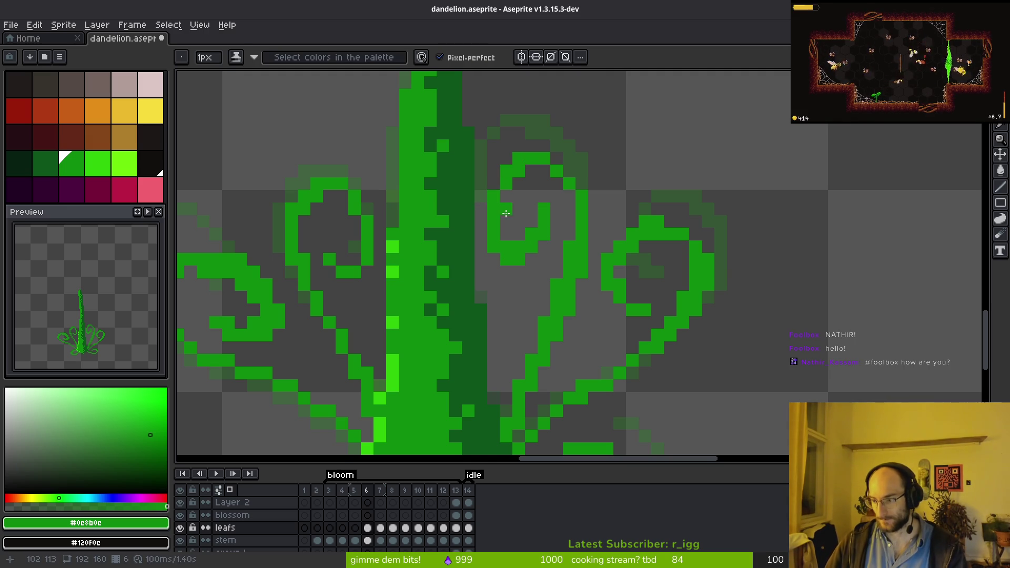
# - Save dandelion.aseprite
pyautogui.scroll(-3, 567, 266)
pyautogui.scroll(1, 553, 199)
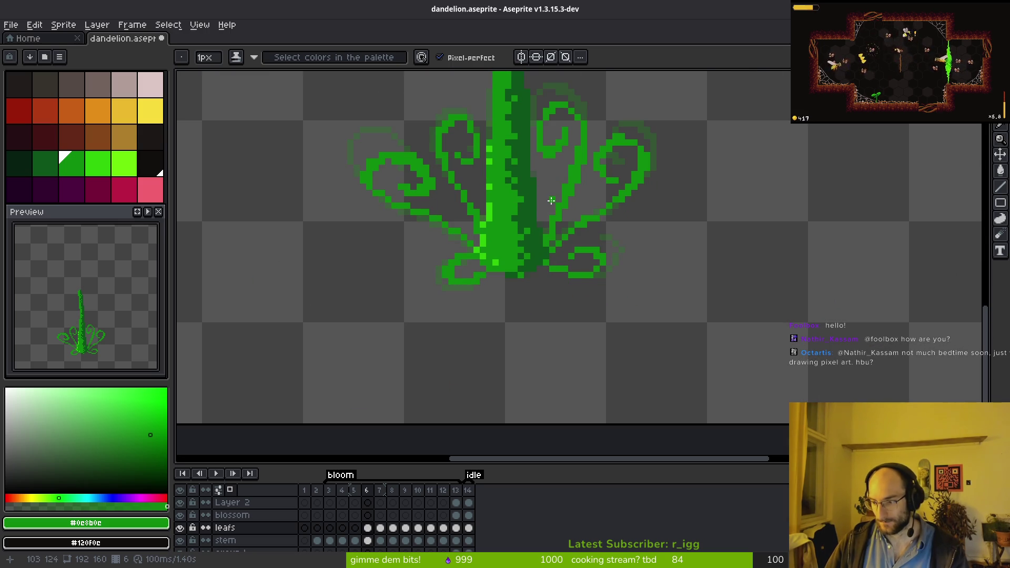
pyautogui.hscroll(-1, 556, 223)
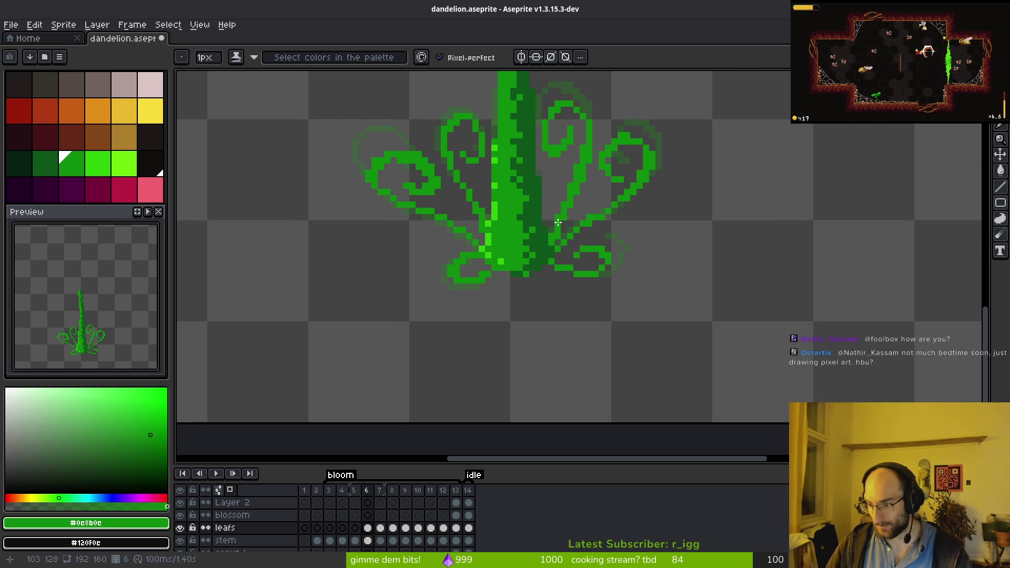
pyautogui.scroll(-2, 558, 223)
pyautogui.scroll(1, 573, 242)
pyautogui.hotkey('ctrl', 's')
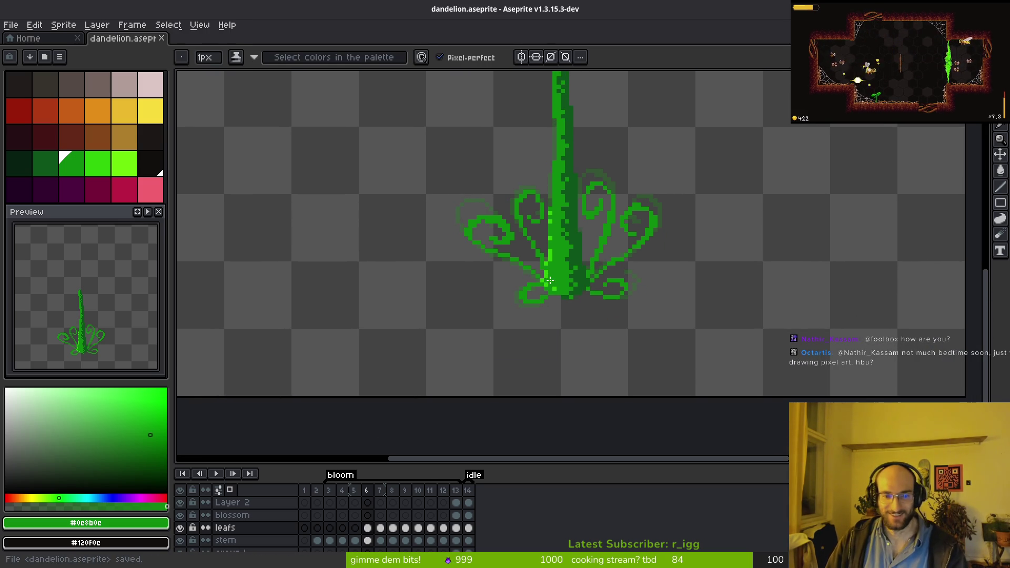
# - On frame 5, draw an arched tendril to the right of the stem
pyautogui.press('Left')
pyautogui.press('Right')
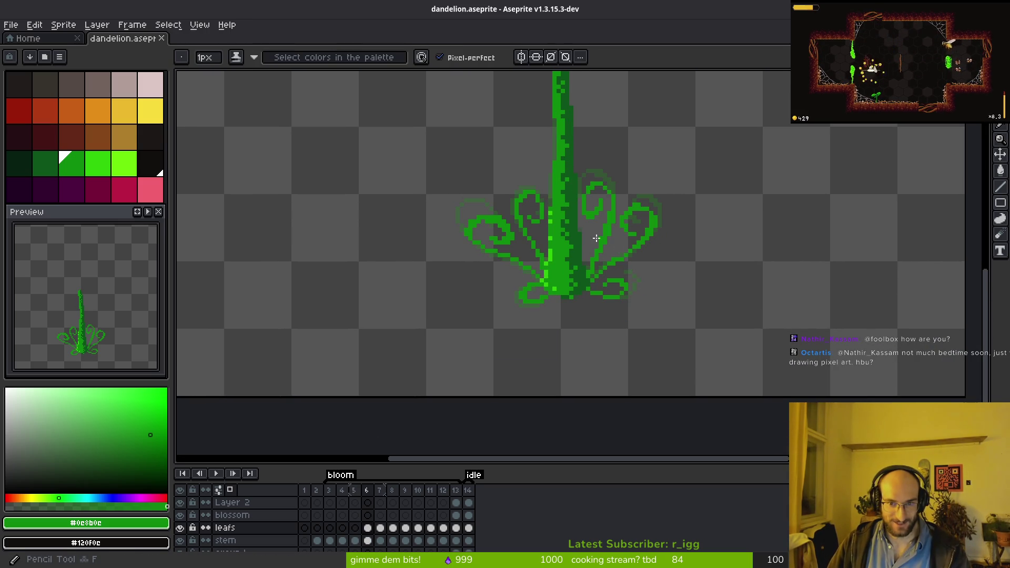
pyautogui.press('Left')
pyautogui.scroll(3, 592, 247)
pyautogui.scroll(-3, 574, 284)
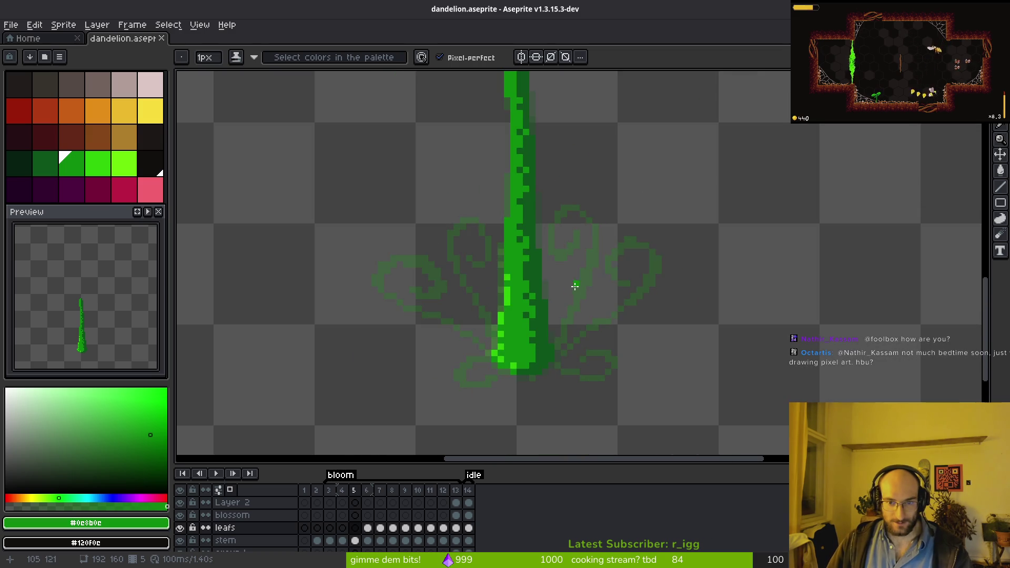
pyautogui.scroll(3, 603, 301)
pyautogui.scroll(1, 604, 300)
pyautogui.moveTo(577, 305)
pyautogui.mouseDown()
pyautogui.moveTo(575, 231)
pyautogui.moveTo(670, 256)
pyautogui.moveTo(627, 332)
pyautogui.moveTo(490, 437)
pyautogui.moveTo(653, 313)
pyautogui.mouseUp()
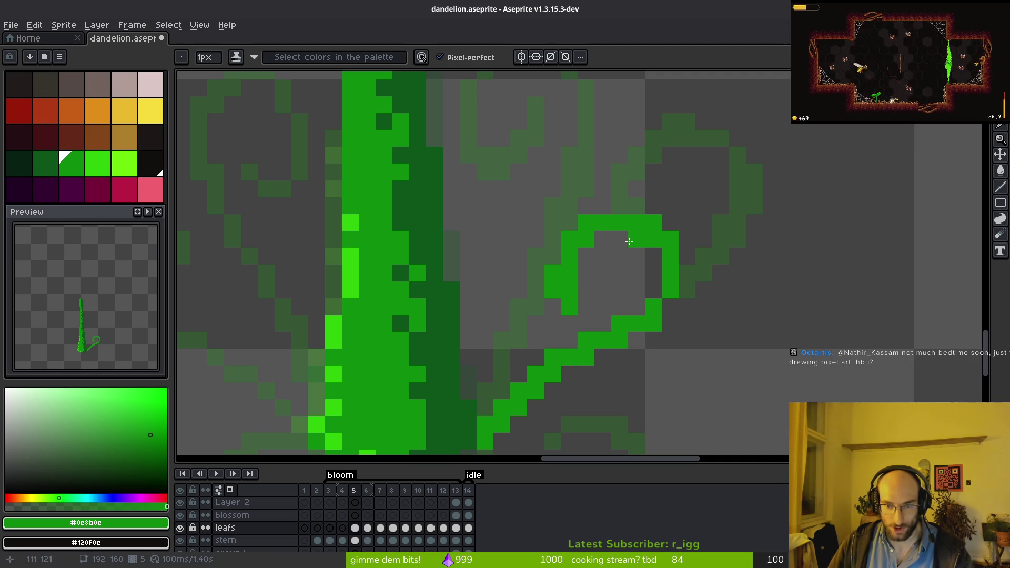
# - Play the animation from frame 4 to check the growth, stopping on frame 5
pyautogui.scroll(-3, 666, 230)
pyautogui.press(',')
pyautogui.press('i')
pyautogui.press('Return')
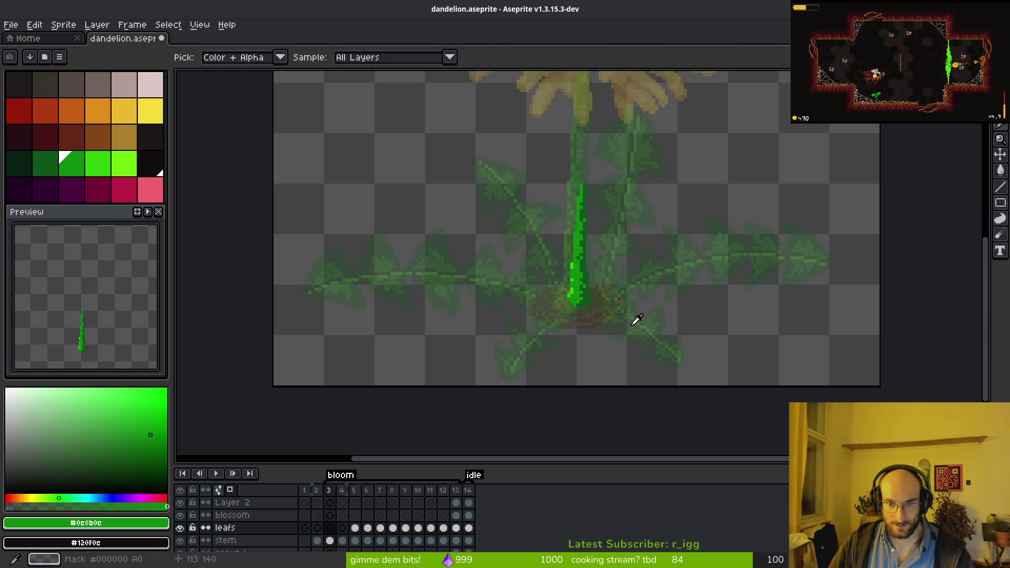
pyautogui.press('b')
# - Draw a new curl up and around to the right, filling pixels inside the loop
pyautogui.scroll(2, 608, 258)
pyautogui.scroll(3, 589, 242)
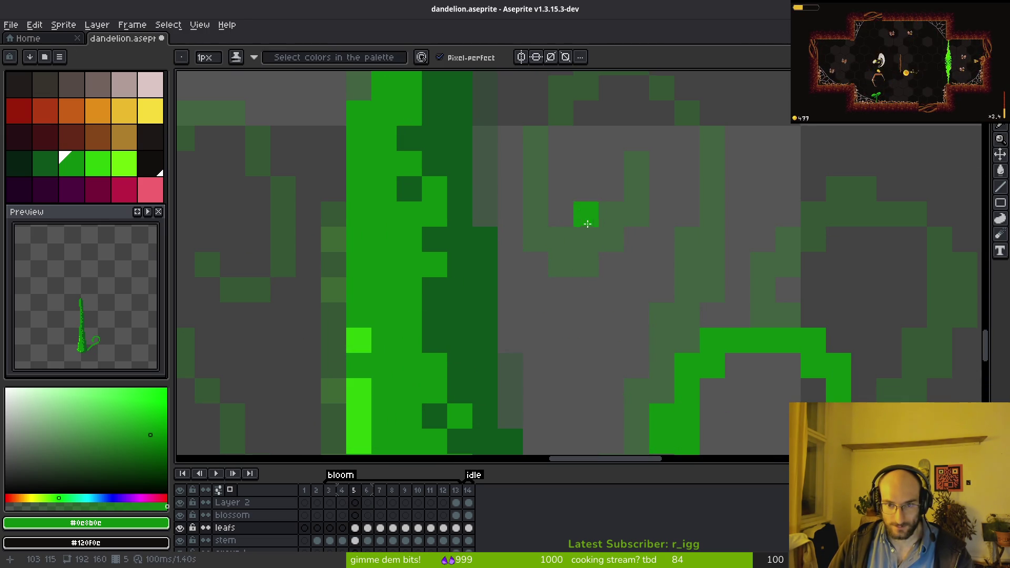
pyautogui.moveTo(584, 290)
pyautogui.mouseDown()
pyautogui.moveTo(509, 239)
pyautogui.moveTo(678, 268)
pyautogui.moveTo(651, 149)
pyautogui.mouseUp()
pyautogui.moveTo(535, 196)
pyautogui.mouseDown()
pyautogui.moveTo(510, 170)
pyautogui.moveTo(510, 120)
pyautogui.mouseUp()
pyautogui.moveTo(585, 170); pyautogui.dragTo(562, 209)
pyautogui.moveTo(535, 131)
pyautogui.mouseDown()
pyautogui.moveTo(553, 79)
pyautogui.moveTo(618, 223)
pyautogui.moveTo(586, 363)
pyautogui.mouseUp()
pyautogui.moveTo(586, 316)
pyautogui.mouseDown()
pyautogui.moveTo(584, 262)
pyautogui.moveTo(612, 187)
pyautogui.moveTo(548, 378)
pyautogui.mouseUp()
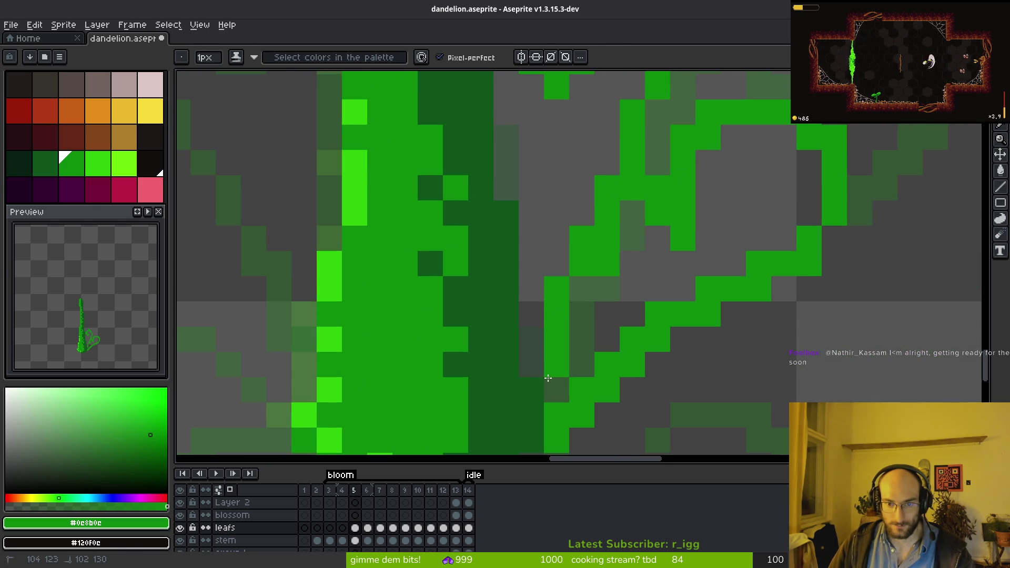
# - Touch up the curl by repainting a stray pixel green and reshaping the leaf stroke
pyautogui.press('e')
pyautogui.click(607, 263)
pyautogui.press('b')
pyautogui.press('e')
pyautogui.press('b')
pyautogui.click(605, 258)
pyautogui.scroll(-2, 605, 255)
pyautogui.scroll(2, 559, 226)
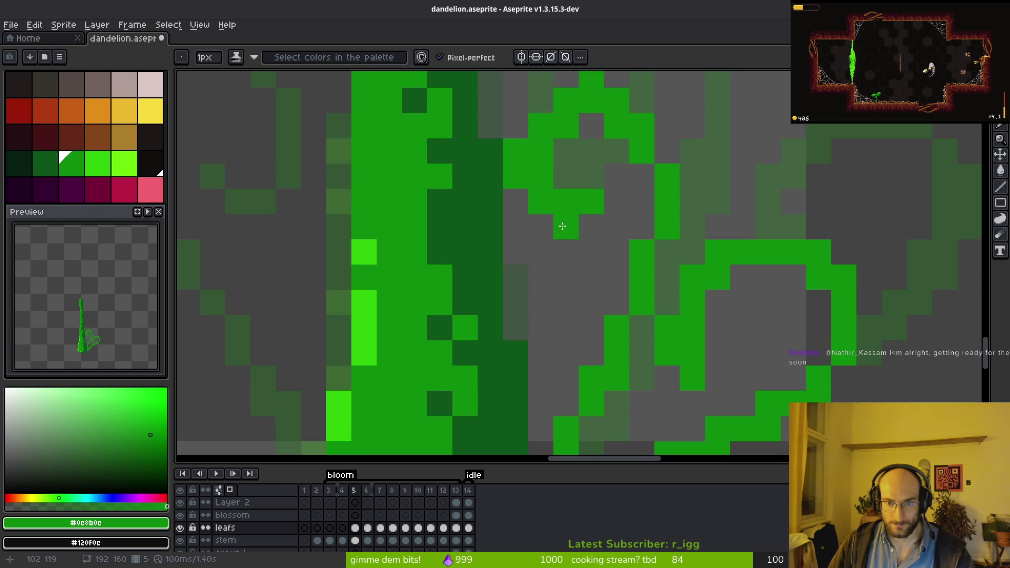
pyautogui.moveTo(544, 336)
pyautogui.mouseDown()
pyautogui.moveTo(514, 296)
pyautogui.moveTo(578, 305)
pyautogui.moveTo(549, 347)
pyautogui.mouseUp()
# - Erase stray pixels around the curl and draw a stroke along the tendril's lower edge
pyautogui.press('e')
pyautogui.moveTo(579, 280); pyautogui.dragTo(557, 300)
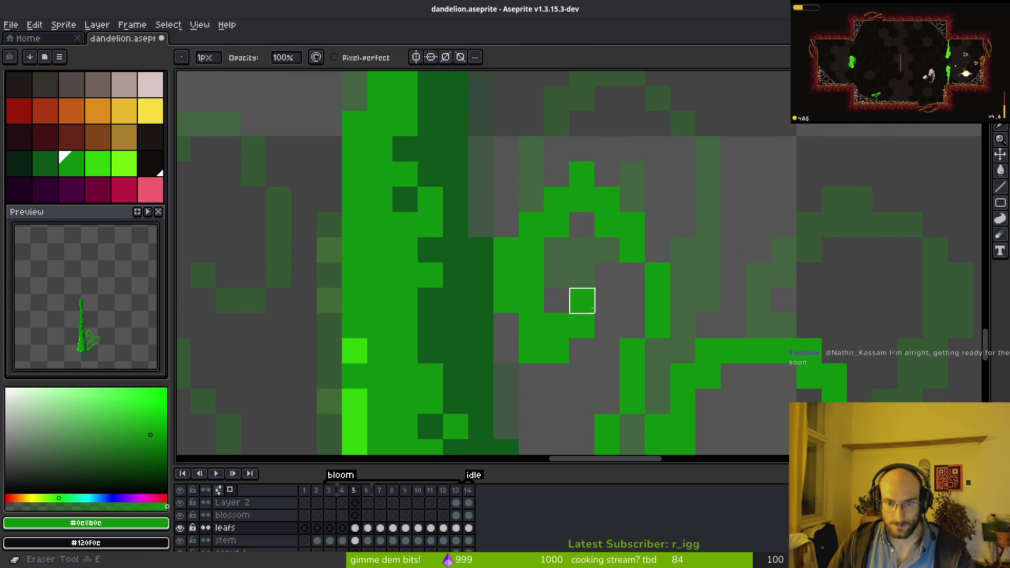
pyautogui.moveTo(608, 174); pyautogui.dragTo(607, 199)
pyautogui.scroll(-5, 618, 226)
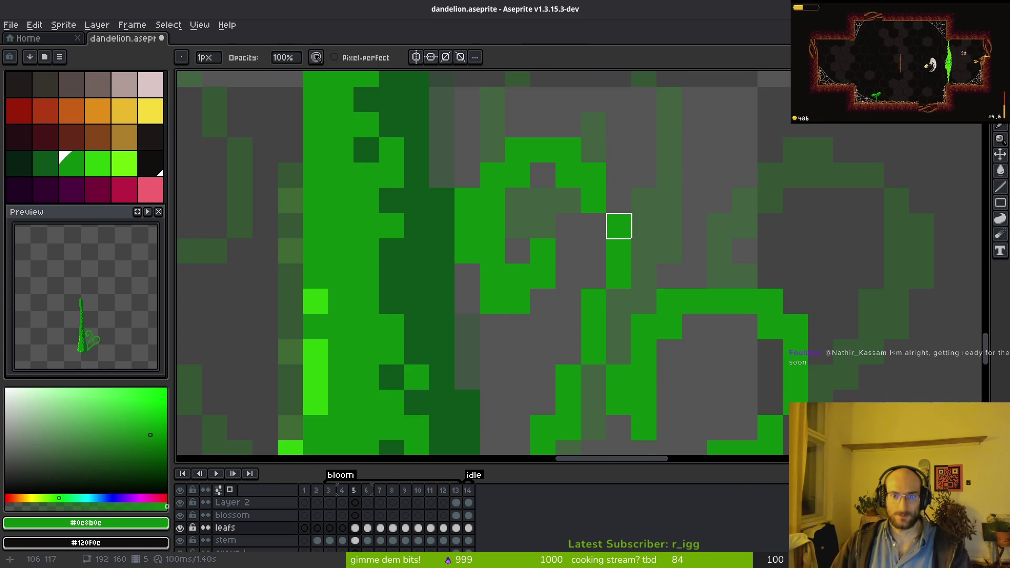
pyautogui.press('b')
pyautogui.scroll(5, 749, 274)
pyautogui.moveTo(478, 278)
pyautogui.mouseDown()
pyautogui.moveTo(559, 309)
pyautogui.moveTo(662, 240)
pyautogui.mouseUp()
pyautogui.scroll(-3, 526, 343)
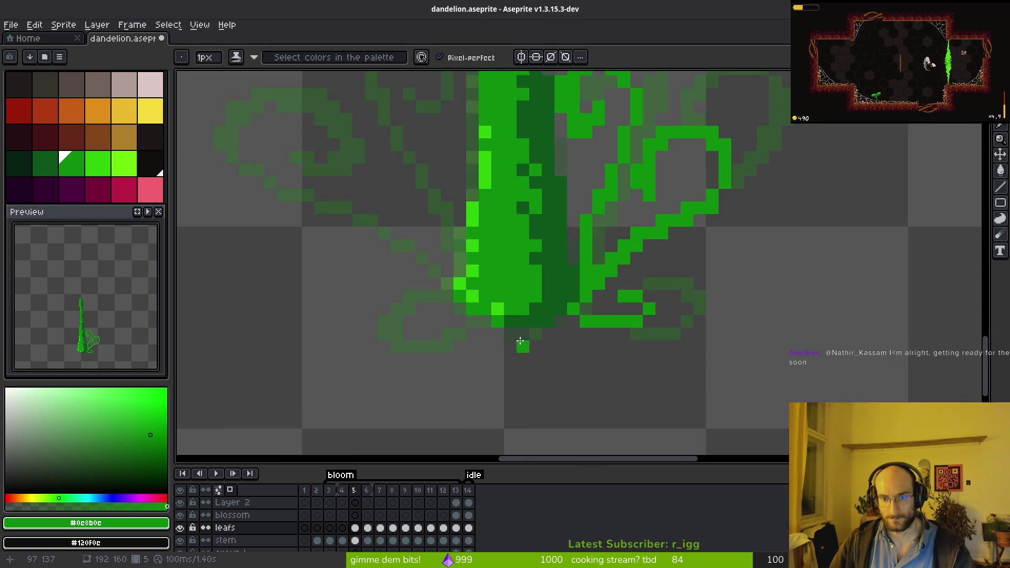
# - Draw the leaf's lower curve, close its corner, and add a curling outline stroke
pyautogui.scroll(2, 670, 327)
pyautogui.moveTo(659, 282)
pyautogui.mouseDown()
pyautogui.moveTo(604, 300)
pyautogui.moveTo(594, 265)
pyautogui.mouseUp()
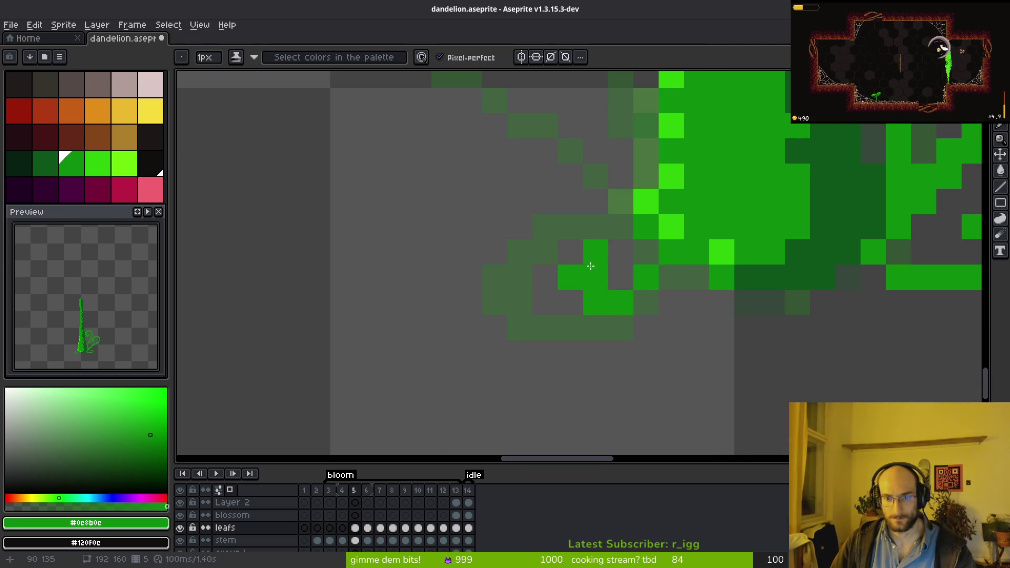
pyautogui.moveTo(570, 303); pyautogui.dragTo(626, 304)
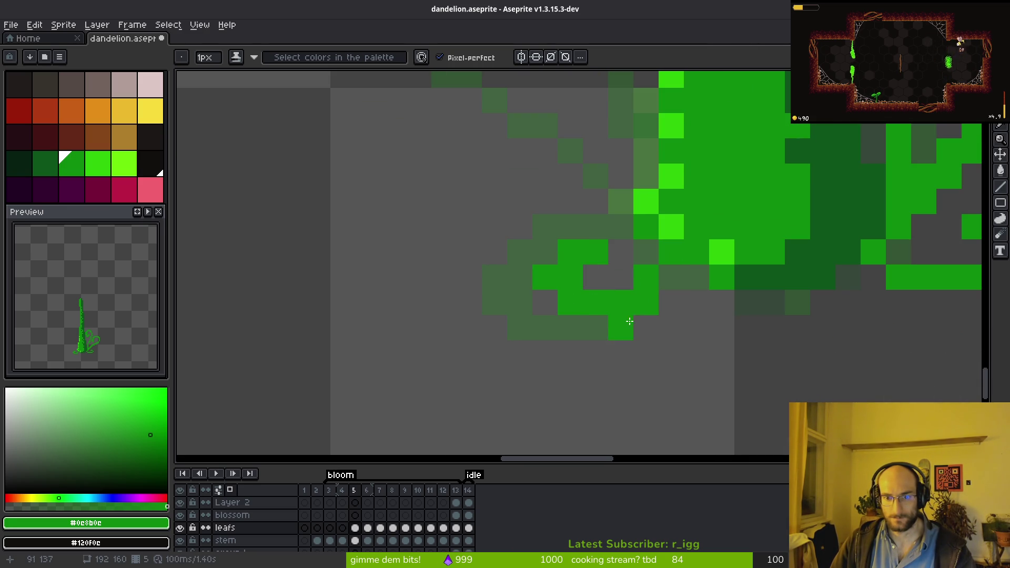
pyautogui.scroll(-4, 657, 327)
pyautogui.scroll(3, 671, 297)
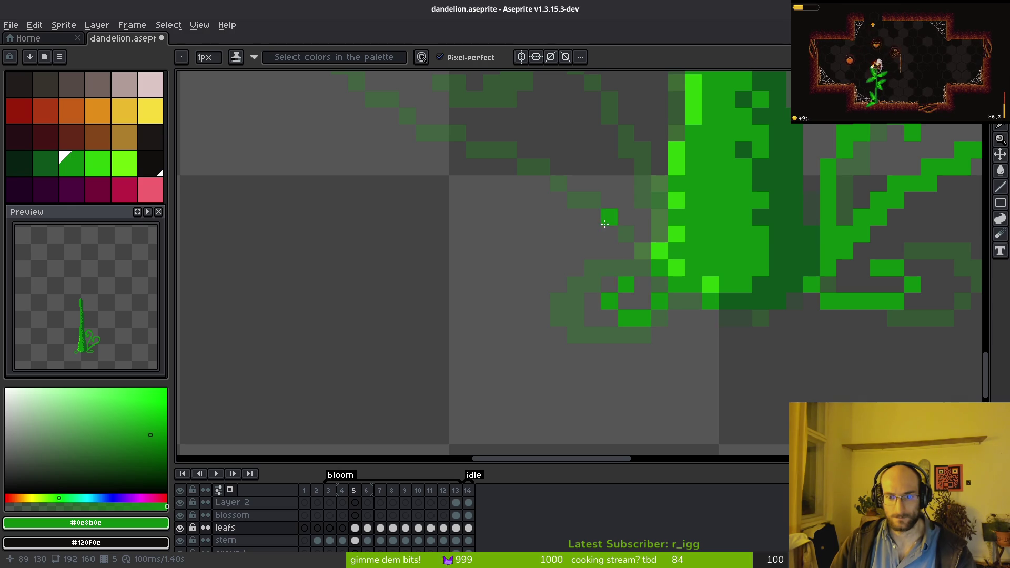
pyautogui.scroll(3, 623, 267)
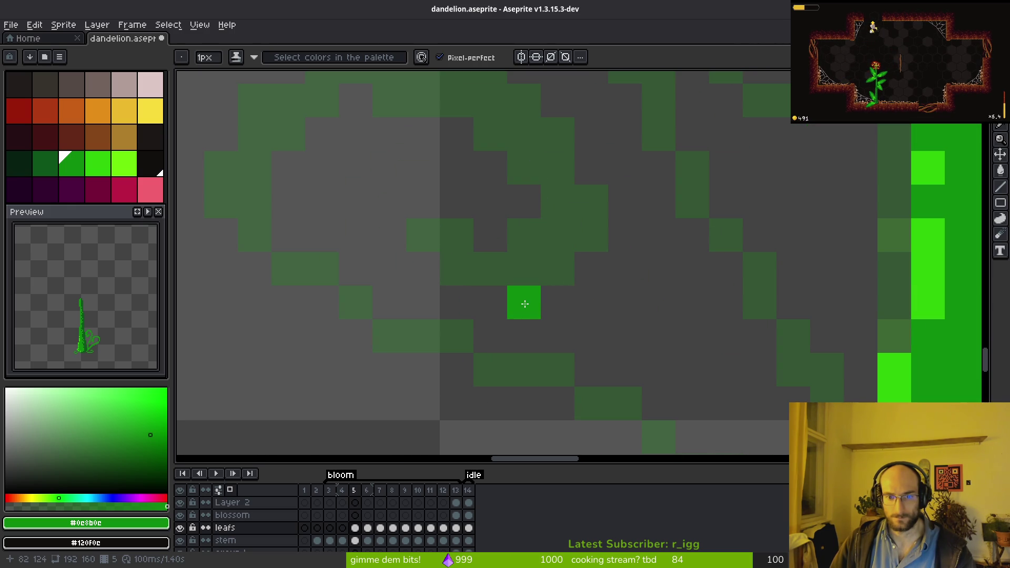
pyautogui.moveTo(525, 303)
pyautogui.mouseDown()
pyautogui.moveTo(626, 270)
pyautogui.moveTo(421, 163)
pyautogui.moveTo(544, 131)
pyautogui.moveTo(361, 79)
pyautogui.moveTo(352, 192)
pyautogui.moveTo(733, 422)
pyautogui.mouseUp()
pyautogui.scroll(-3, 700, 358)
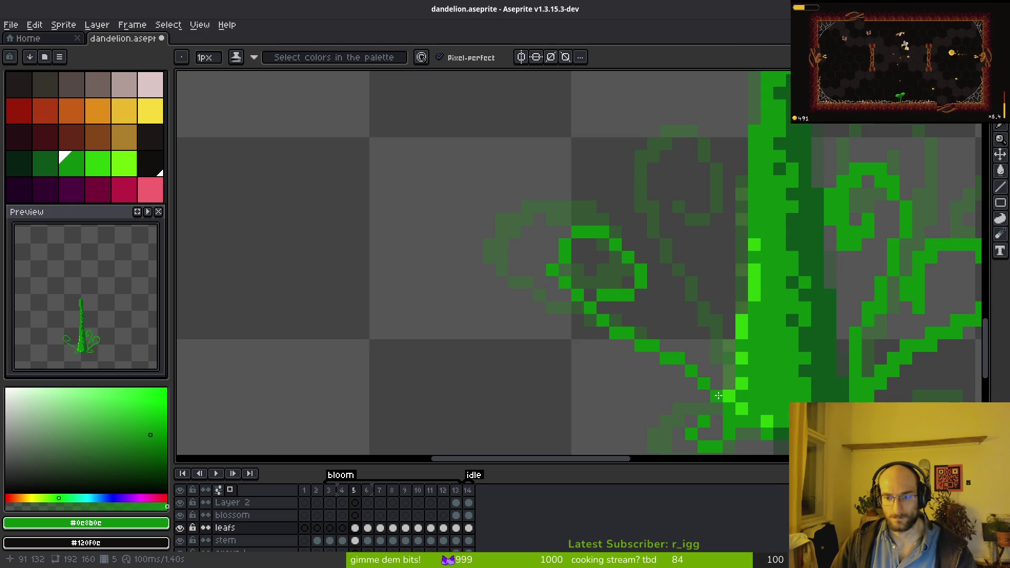
# - Redraw the loop's left side, add an inner curl, and save dandelion.aseprite
pyautogui.hotkey('ctrl', 'z')
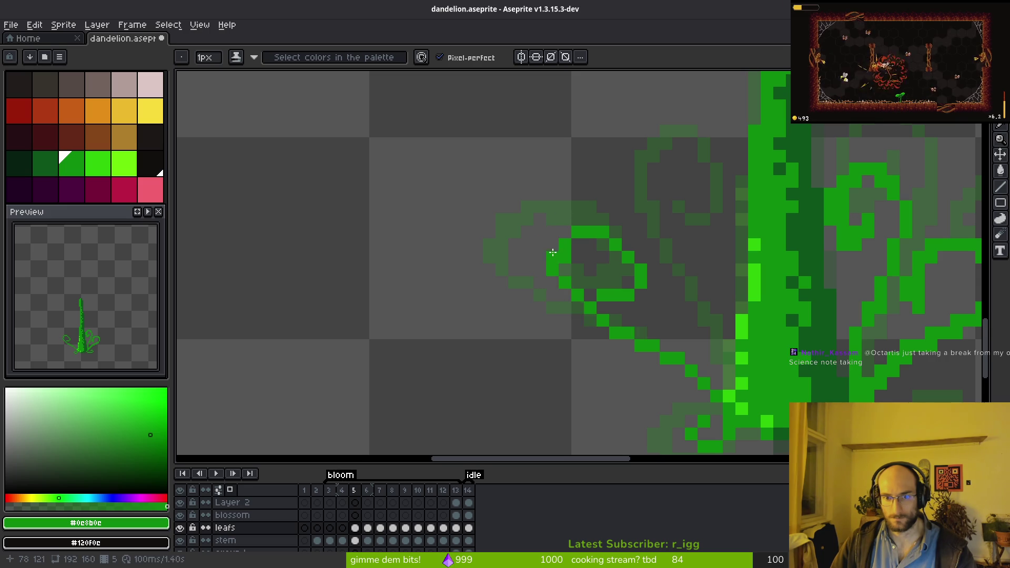
pyautogui.moveTo(585, 304); pyautogui.dragTo(542, 242)
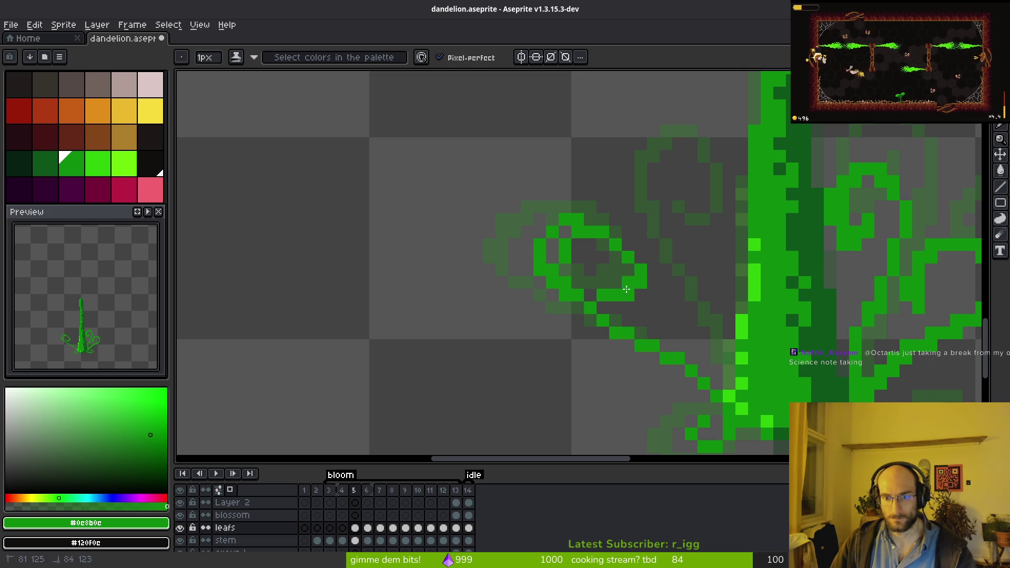
pyautogui.moveTo(627, 314)
pyautogui.mouseDown()
pyautogui.moveTo(666, 310)
pyautogui.moveTo(616, 234)
pyautogui.mouseUp()
pyautogui.hotkey('ctrl', 'z')
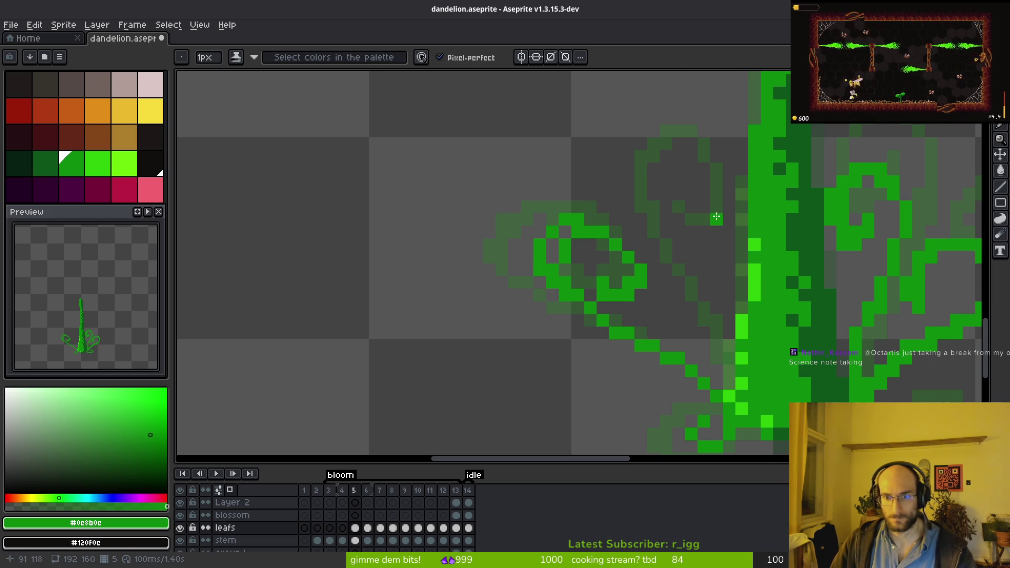
pyautogui.moveTo(705, 186); pyautogui.dragTo(692, 205)
pyautogui.moveTo(678, 251)
pyautogui.mouseDown()
pyautogui.moveTo(657, 197)
pyautogui.moveTo(674, 308)
pyautogui.moveTo(714, 375)
pyautogui.mouseUp()
pyautogui.scroll(-3, 820, 256)
pyautogui.hotkey('ctrl', 's')
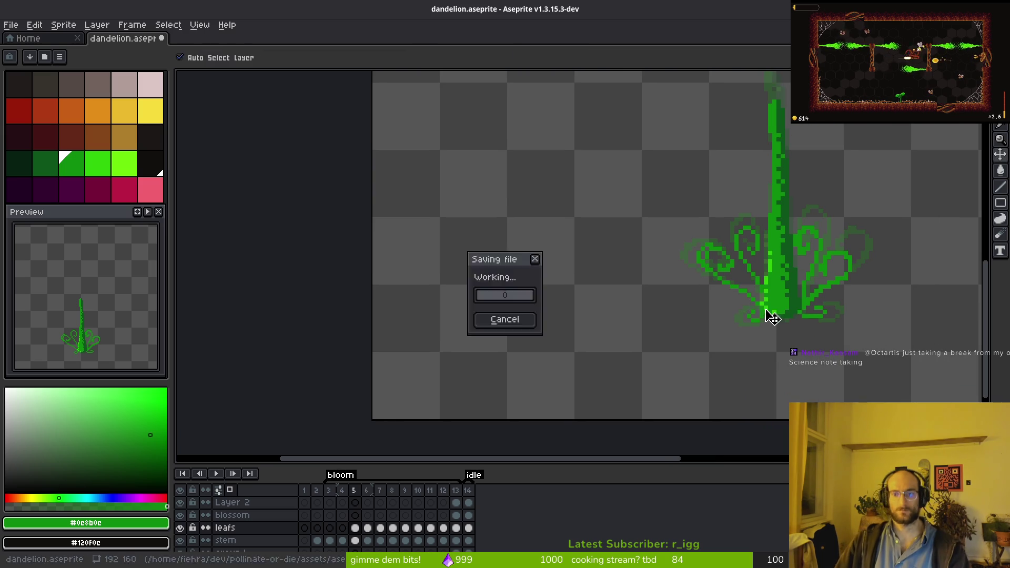
pyautogui.scroll(-3, 763, 321)
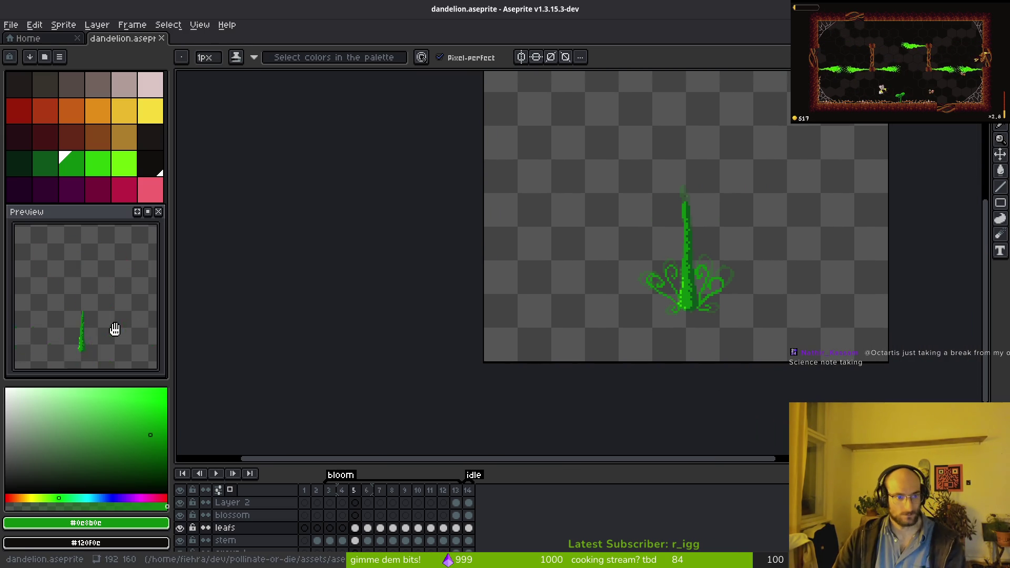
# - Flip back and forth between the sprout and later frames to compare growth, stopping on frame 4
pyautogui.scroll(-2, 115, 329)
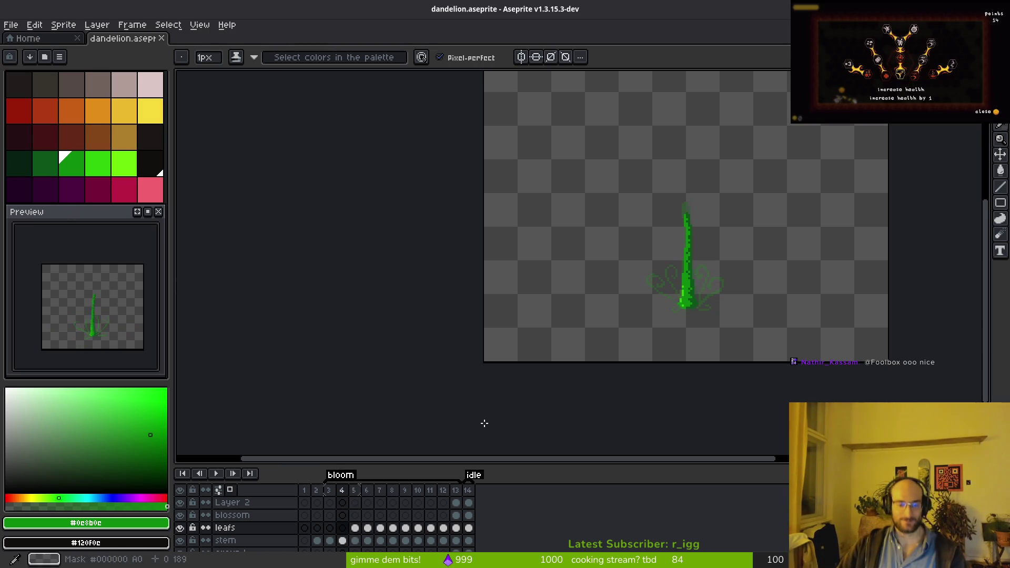
pyautogui.press(',')
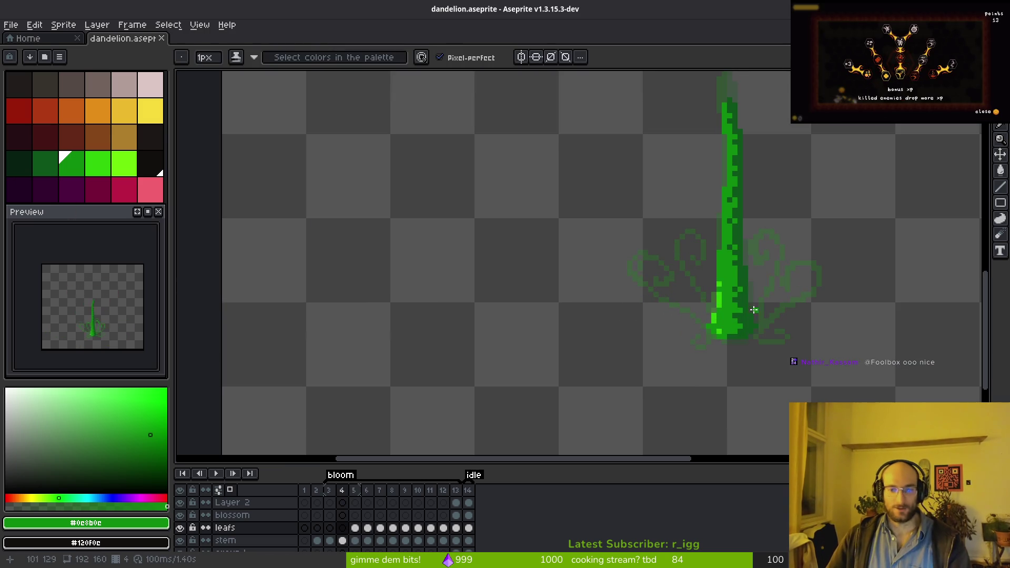
pyautogui.scroll(4, 698, 298)
pyautogui.scroll(-2, 649, 278)
pyautogui.press('.')
pyautogui.scroll(2, 677, 291)
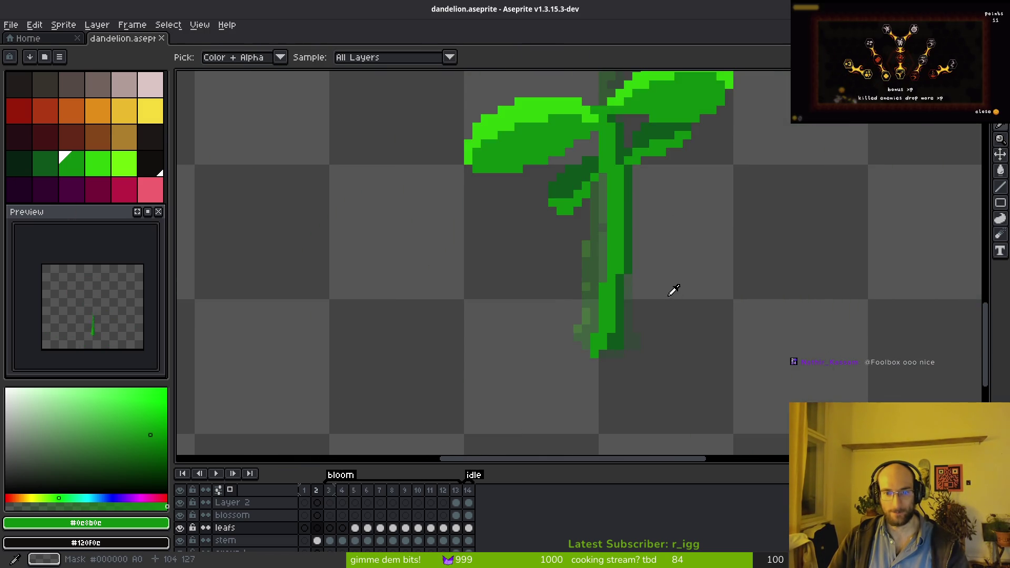
pyautogui.scroll(-2, 668, 298)
pyautogui.press(',')
pyautogui.press(',')
pyautogui.scroll(2, 671, 289)
pyautogui.scroll(-3, 670, 289)
pyautogui.press(',')
pyautogui.press('.')
pyautogui.press(',')
pyautogui.press(',')
pyautogui.press(',')
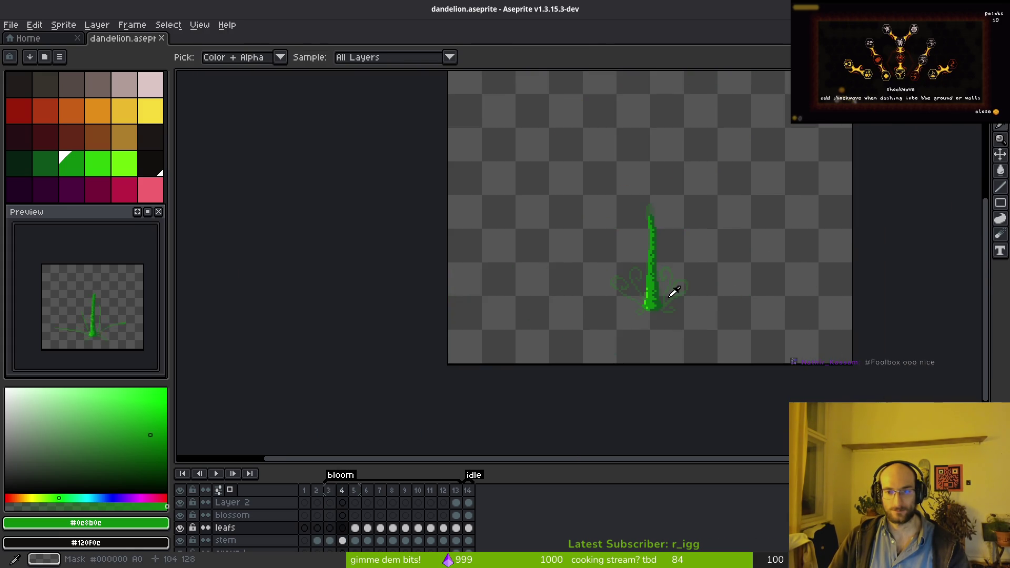
pyautogui.press('.')
pyautogui.press('.')
pyautogui.press('b')
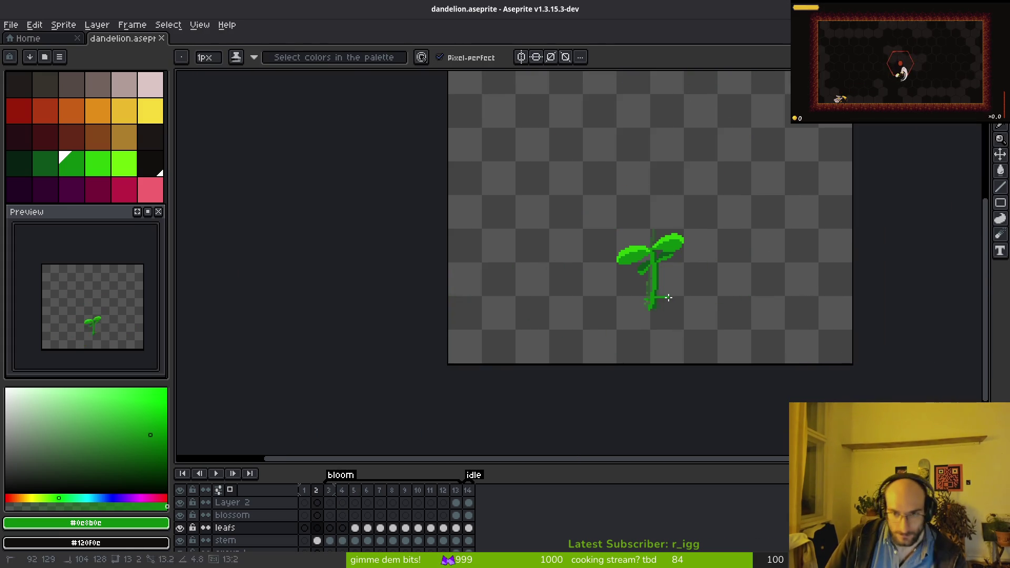
pyautogui.press('.')
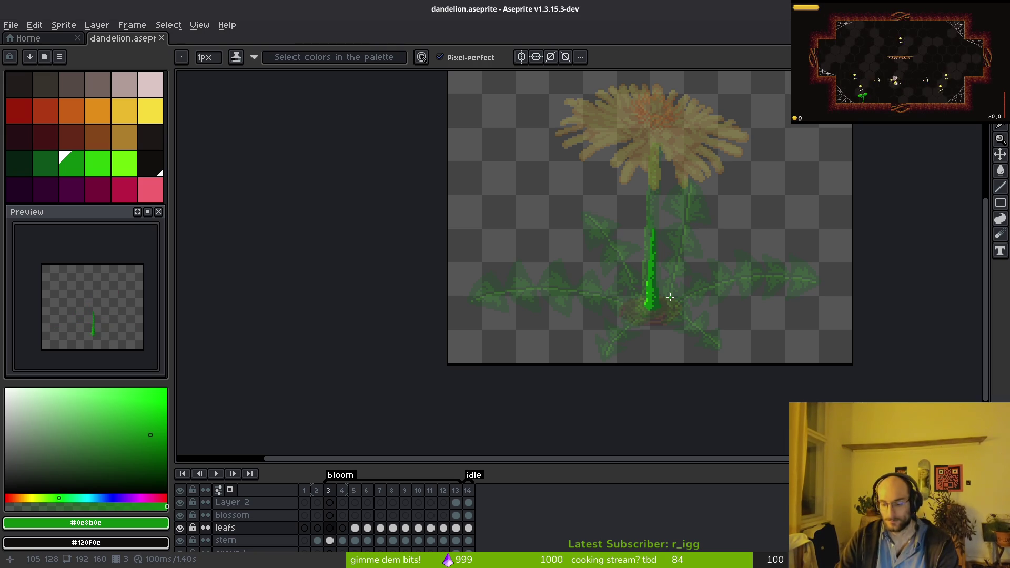
pyautogui.press(',')
pyautogui.press('.')
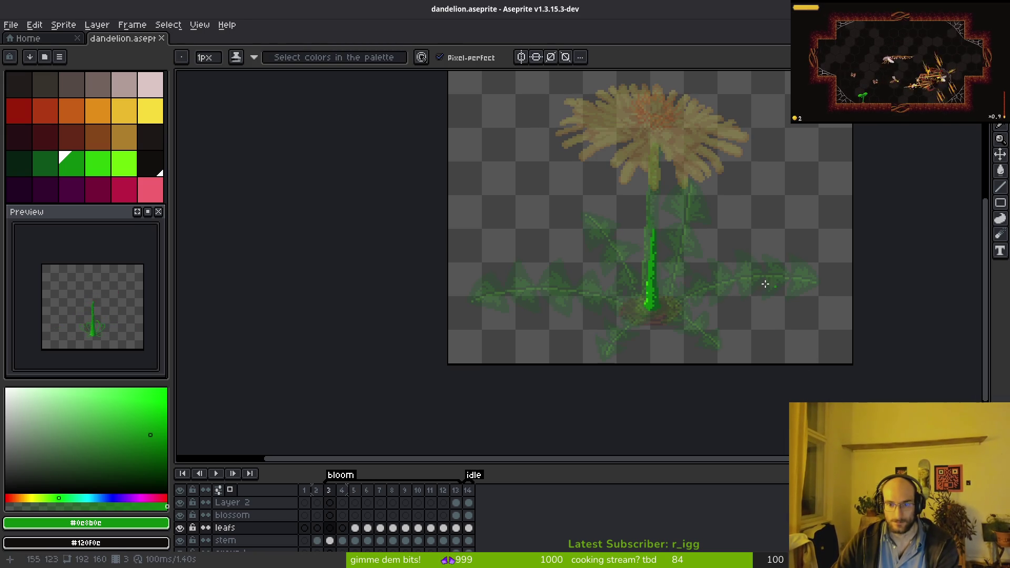
pyautogui.press('.')
pyautogui.scroll(5, 700, 266)
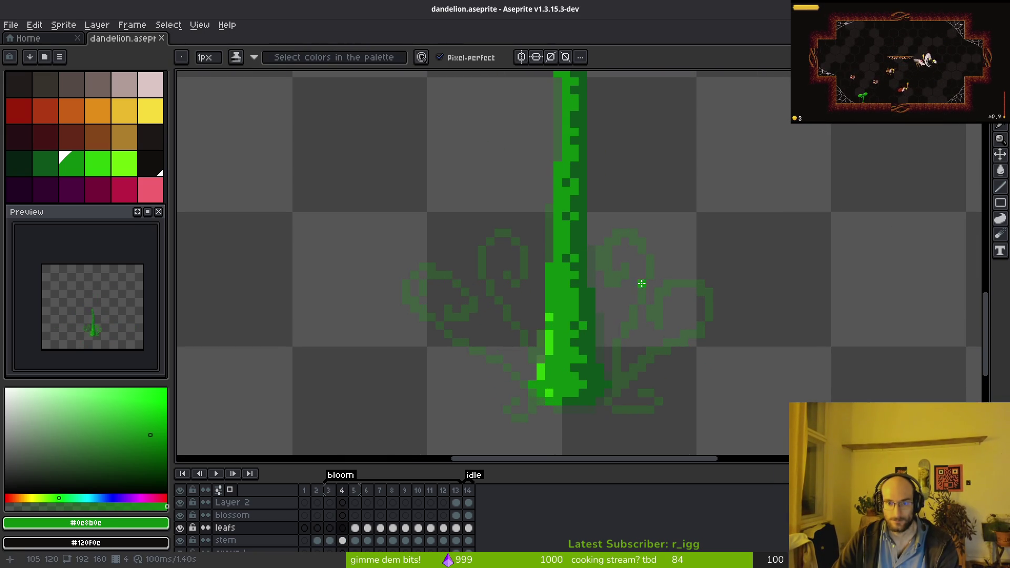
# - Draw curled leaf strokes over the outline's top arc and right of the stem
pyautogui.scroll(2, 619, 273)
pyautogui.moveTo(604, 284)
pyautogui.mouseDown()
pyautogui.moveTo(642, 284)
pyautogui.moveTo(611, 420)
pyautogui.mouseUp()
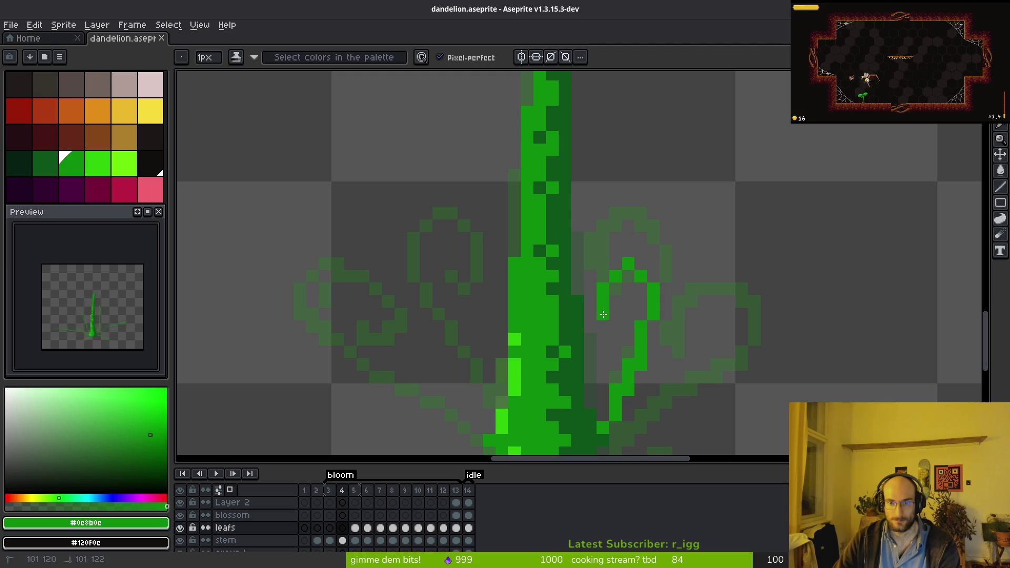
pyautogui.scroll(-3, 642, 258)
pyautogui.moveTo(586, 319)
pyautogui.mouseDown()
pyautogui.moveTo(684, 200)
pyautogui.moveTo(637, 221)
pyautogui.moveTo(621, 310)
pyautogui.moveTo(573, 345)
pyautogui.moveTo(630, 336)
pyautogui.moveTo(600, 316)
pyautogui.moveTo(600, 280)
pyautogui.mouseUp()
# - Draw looping leaf curls up-left from the stem base, redoing two rejected strokes
pyautogui.hscroll(-2, 673, 305)
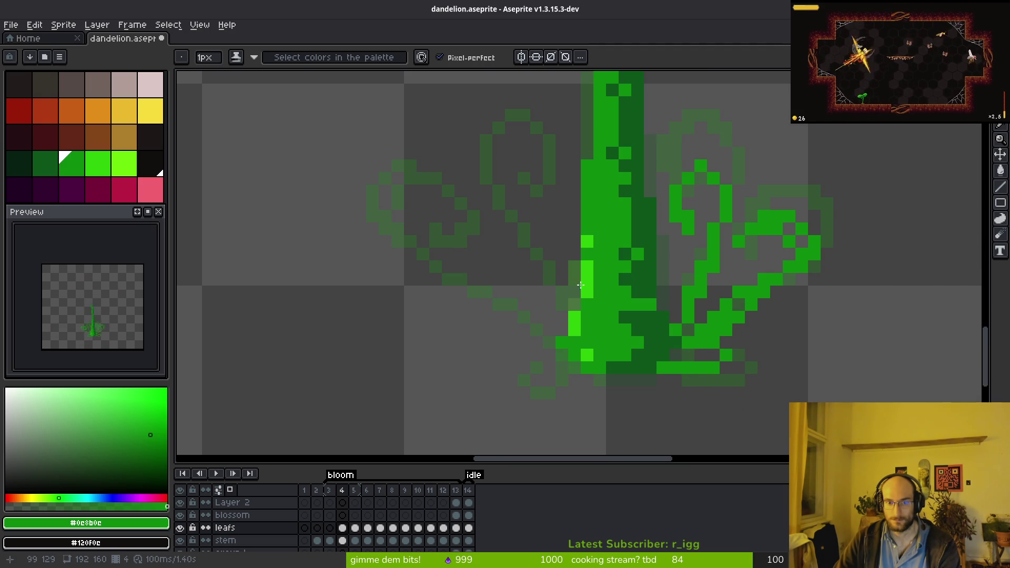
pyautogui.moveTo(561, 309)
pyautogui.mouseDown()
pyautogui.moveTo(532, 225)
pyautogui.moveTo(537, 150)
pyautogui.mouseUp()
pyautogui.hotkey('ctrl', 'z')
pyautogui.moveTo(562, 306)
pyautogui.mouseDown()
pyautogui.moveTo(510, 198)
pyautogui.moveTo(561, 212)
pyautogui.mouseUp()
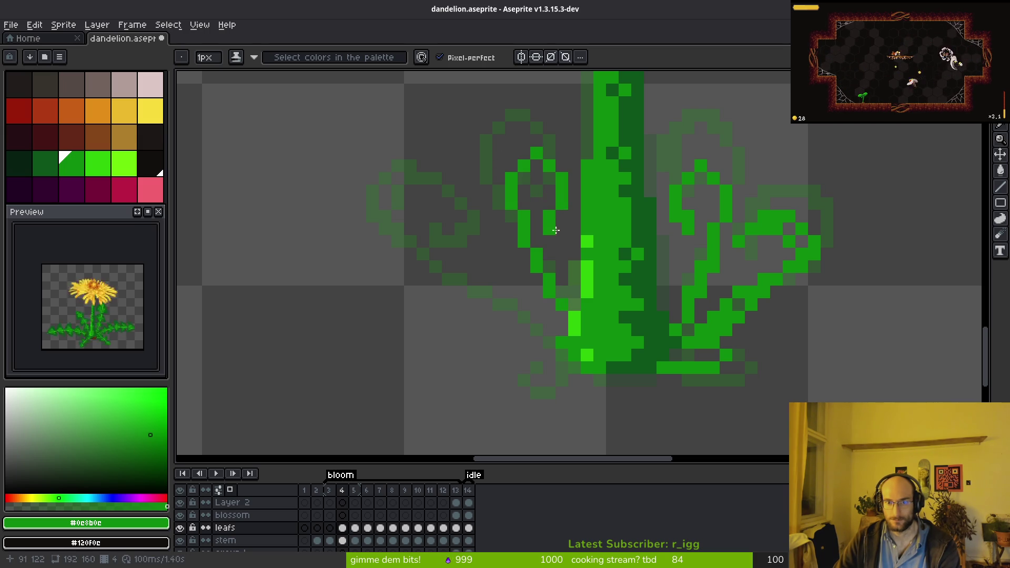
pyautogui.hotkey('ctrl', 'z')
pyautogui.moveTo(562, 298); pyautogui.dragTo(536, 241)
pyautogui.moveTo(574, 301)
pyautogui.mouseDown()
pyautogui.moveTo(511, 192)
pyautogui.moveTo(560, 219)
pyautogui.moveTo(550, 231)
pyautogui.mouseUp()
pyautogui.moveTo(555, 321)
pyautogui.mouseDown()
pyautogui.moveTo(421, 269)
pyautogui.moveTo(493, 221)
pyautogui.moveTo(489, 260)
pyautogui.moveTo(499, 266)
pyautogui.moveTo(458, 203)
pyautogui.mouseUp()
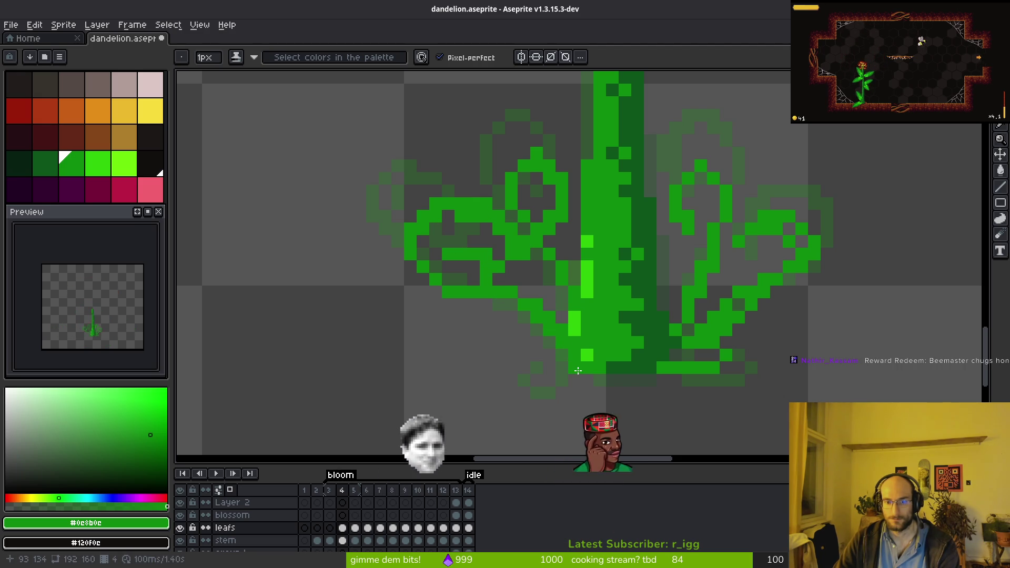
# - Erase stray leaf pixels left of the stem and add a few pixels near the curl
pyautogui.scroll(-4, 695, 350)
pyautogui.scroll(5, 695, 350)
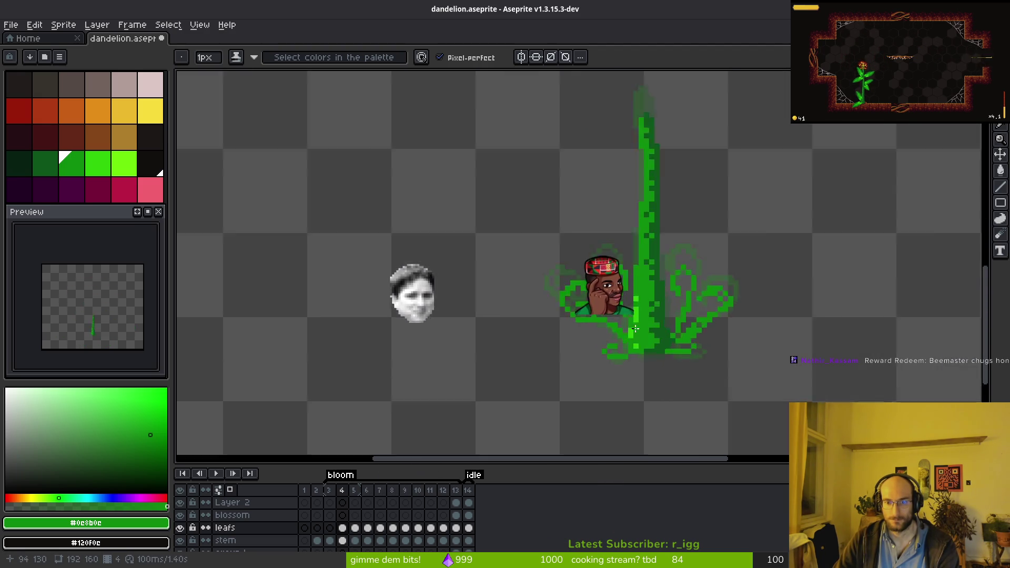
pyautogui.press('e')
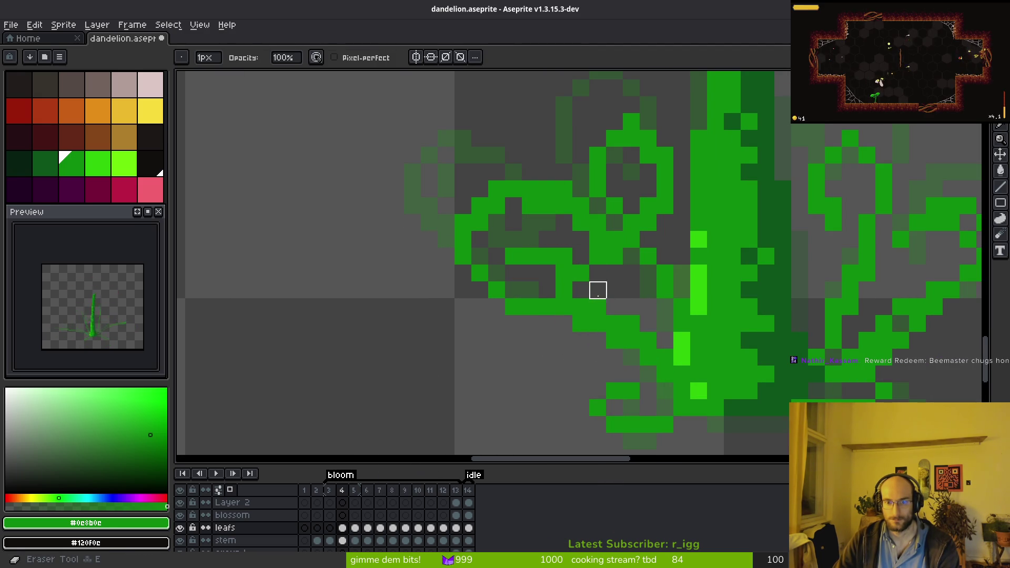
pyautogui.moveTo(598, 223)
pyautogui.mouseDown()
pyautogui.moveTo(614, 273)
pyautogui.moveTo(597, 289)
pyautogui.mouseUp()
pyautogui.press('b')
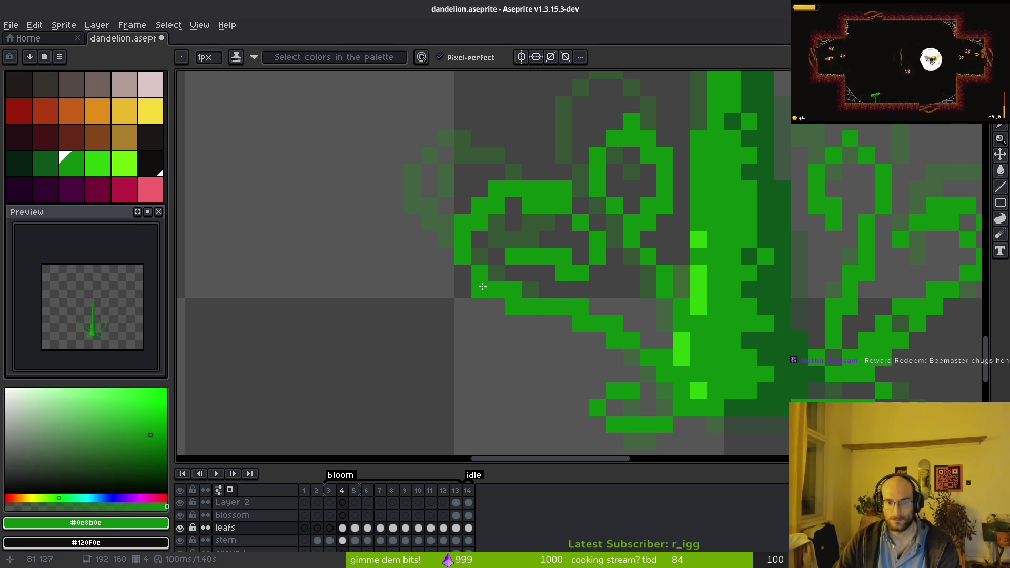
pyautogui.scroll(-4, 538, 310)
pyautogui.scroll(3, 518, 322)
pyautogui.scroll(3, 517, 321)
pyautogui.moveTo(398, 282)
pyautogui.mouseDown()
pyautogui.moveTo(423, 282)
pyautogui.moveTo(448, 256)
pyautogui.moveTo(424, 257)
pyautogui.mouseUp()
pyautogui.press('e')
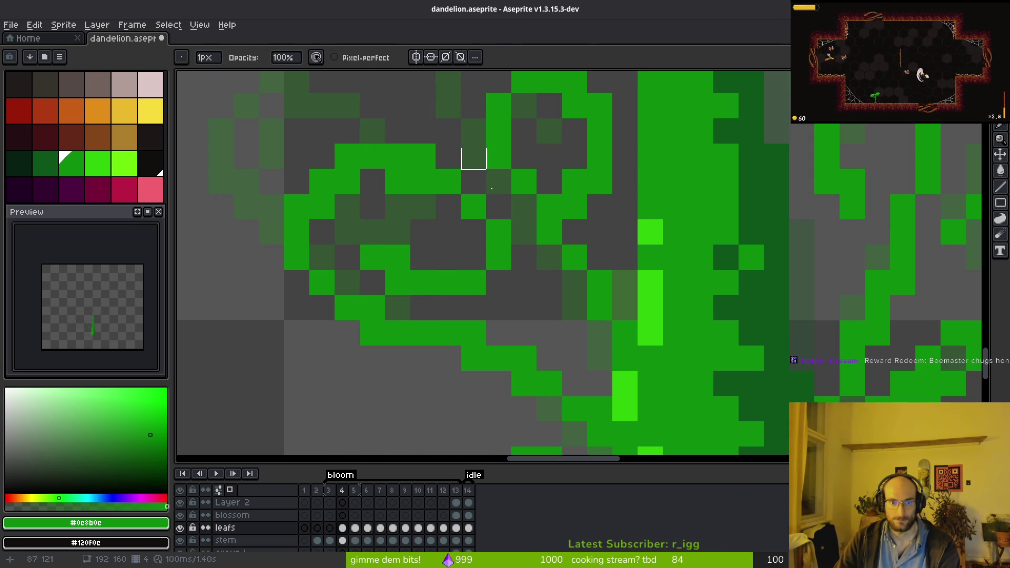
pyautogui.scroll(-3, 575, 282)
pyautogui.press('b')
pyautogui.scroll(-1, 600, 311)
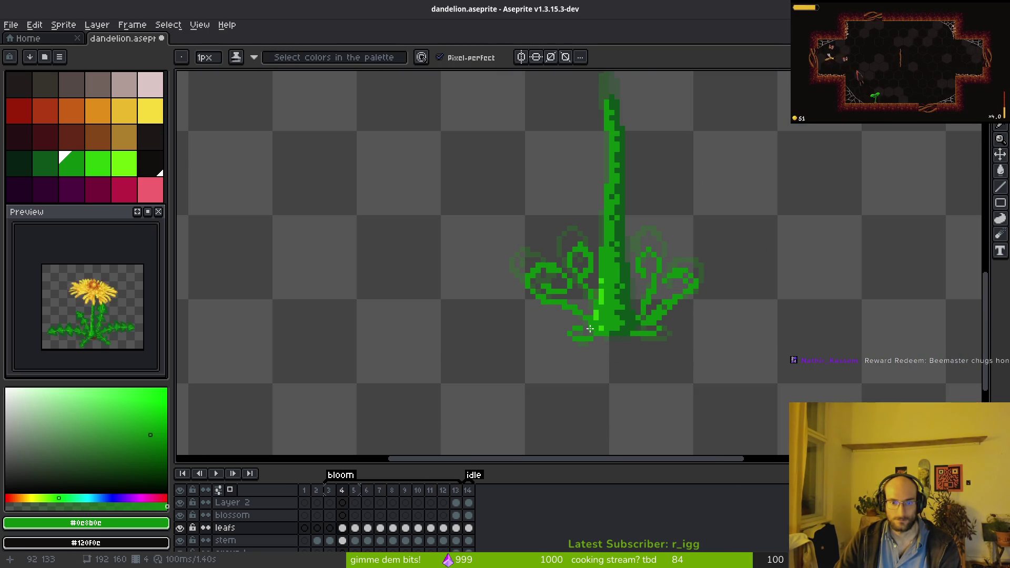
# - Flip between frames 3 and 4 to compare, ending on frame 3
pyautogui.press(',')
pyautogui.press('.')
pyautogui.press(',')
pyautogui.scroll(4, 649, 295)
pyautogui.scroll(-4, 650, 287)
pyautogui.scroll(-1, 649, 287)
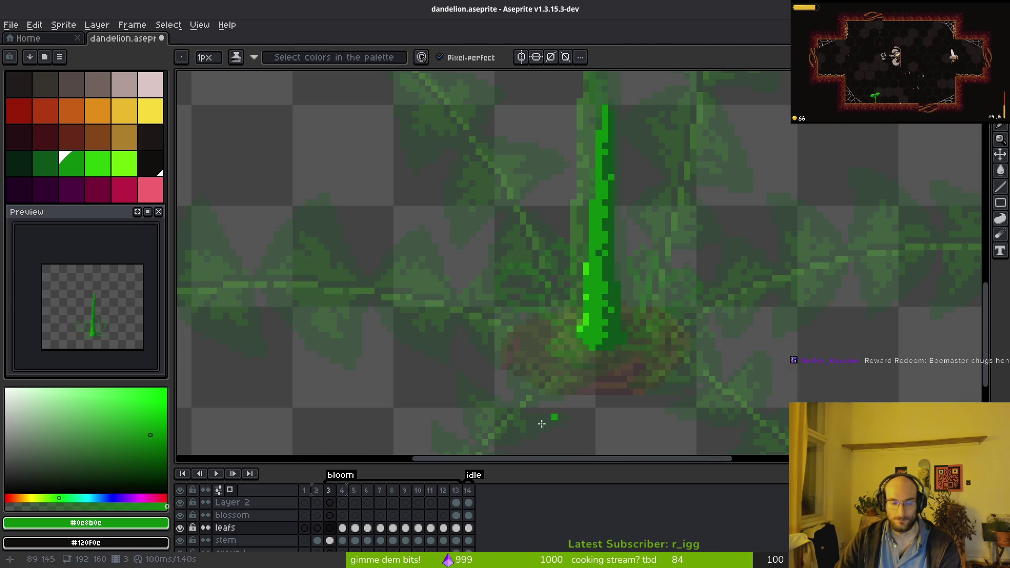
# - Insert a new frame 4 after frame 3 and paste the stem into it
pyautogui.press(',')
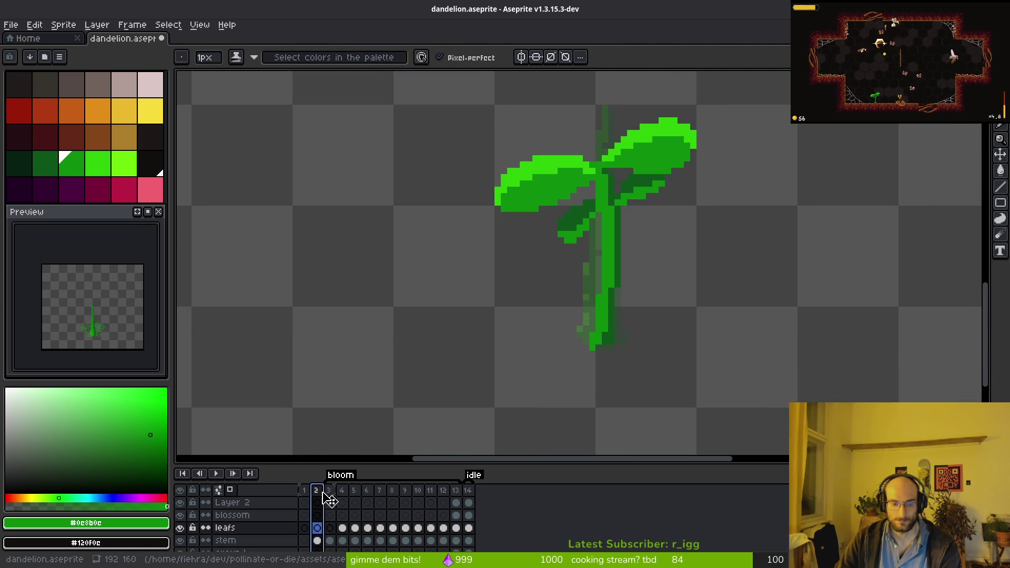
pyautogui.press('.')
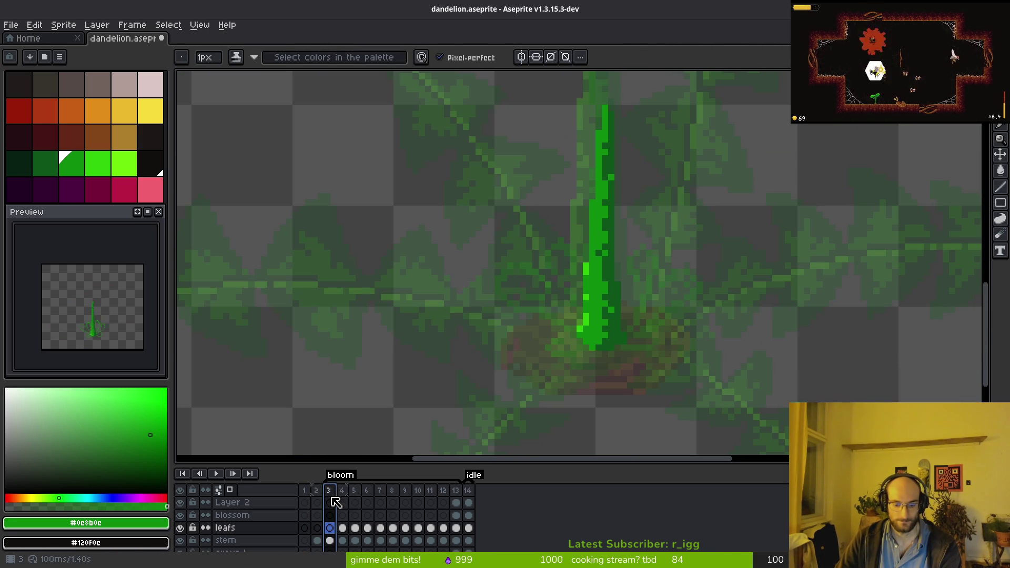
pyautogui.hotkey('alt', 'b')
pyautogui.click(342, 491)
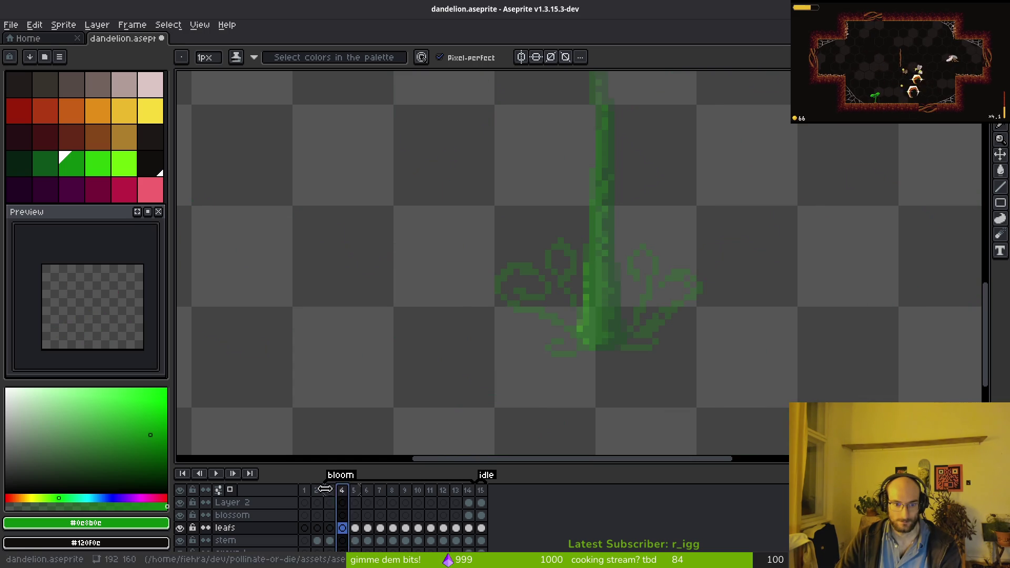
pyautogui.hotkey('ctrl', 'v')
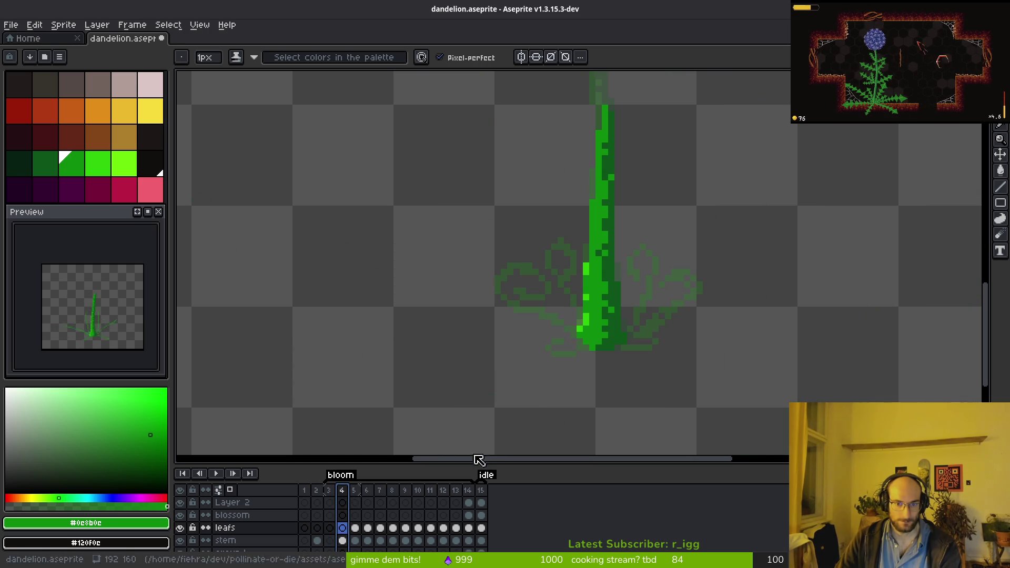
# - Draw green leaf pixels beside the stem, discarding a first diagonal attempt
pyautogui.scroll(3, 640, 295)
pyautogui.scroll(3, 638, 305)
pyautogui.moveTo(642, 254)
pyautogui.mouseDown()
pyautogui.moveTo(581, 343)
pyautogui.moveTo(575, 399)
pyautogui.moveTo(604, 301)
pyautogui.mouseUp()
pyautogui.click(616, 374)
pyautogui.hotkey('ctrl', 'z')
pyautogui.hotkey('ctrl', 'z')
pyautogui.hotkey('ctrl', 'z')
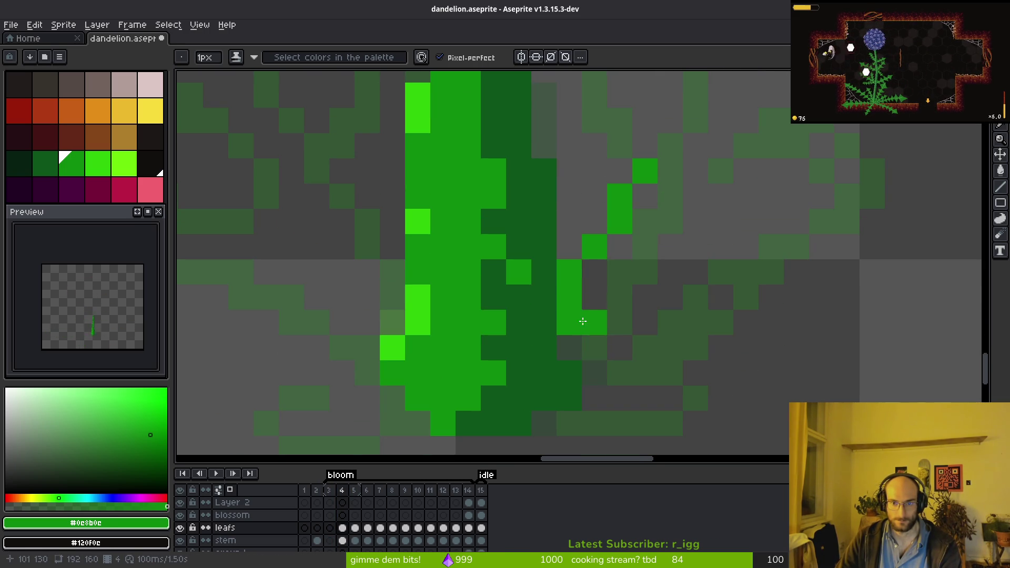
pyautogui.scroll(2, 582, 320)
pyautogui.scroll(-3, 550, 369)
pyautogui.moveTo(526, 315); pyautogui.dragTo(552, 213)
pyautogui.scroll(2, 574, 248)
pyautogui.moveTo(554, 308)
pyautogui.mouseDown()
pyautogui.moveTo(570, 209)
pyautogui.moveTo(553, 192)
pyautogui.moveTo(579, 191)
pyautogui.mouseUp()
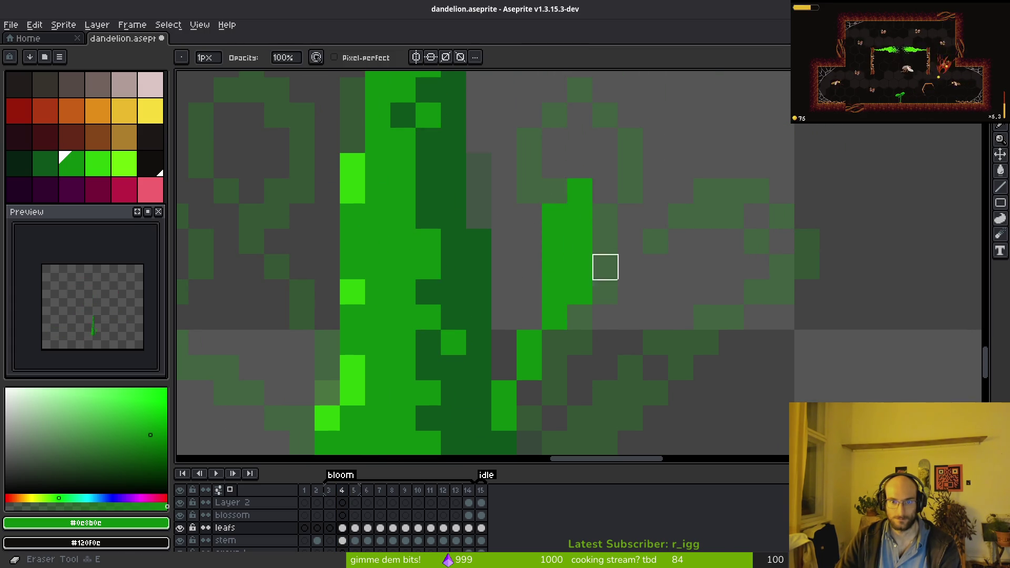
# - Redraw a long diagonal green tendril from the stem base and extend it
pyautogui.scroll(-2, 604, 266)
pyautogui.click(564, 335)
pyautogui.moveTo(565, 335)
pyautogui.mouseDown()
pyautogui.moveTo(481, 354)
pyautogui.moveTo(570, 219)
pyautogui.moveTo(625, 286)
pyautogui.moveTo(572, 345)
pyautogui.mouseUp()
pyautogui.hotkey('ctrl', 'z')
pyautogui.hotkey('ctrl', 'z')
pyautogui.hotkey('ctrl', 'z')
pyautogui.moveTo(469, 390)
pyautogui.mouseDown()
pyautogui.moveTo(616, 284)
pyautogui.moveTo(626, 250)
pyautogui.mouseUp()
pyautogui.moveTo(521, 352); pyautogui.dragTo(569, 292)
pyautogui.scroll(-5, 568, 292)
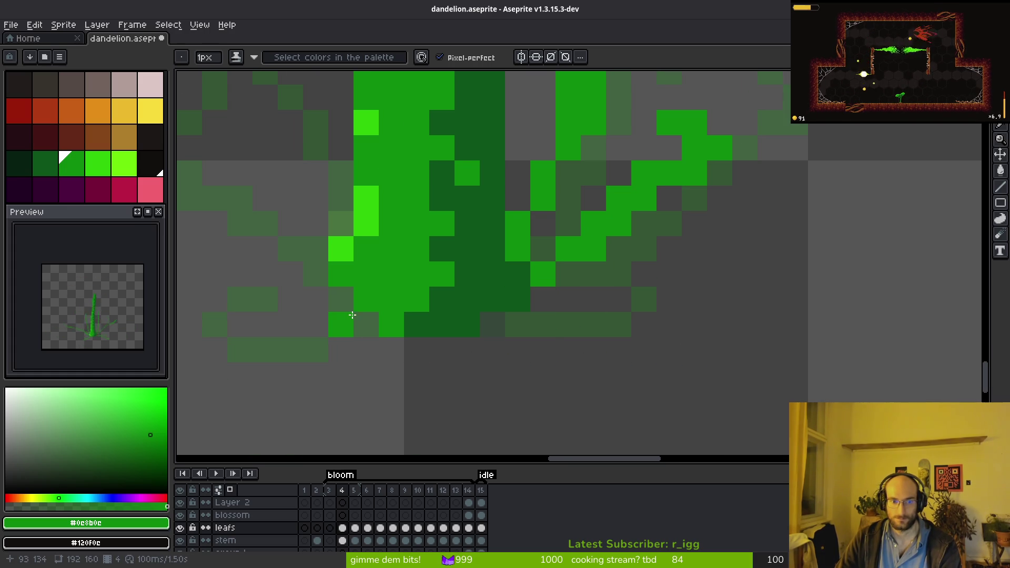
# - Trace and fill the curling leaf in bright green, erasing two stray pixels
pyautogui.moveTo(300, 229)
pyautogui.mouseDown()
pyautogui.moveTo(601, 363)
pyautogui.moveTo(431, 232)
pyautogui.moveTo(557, 273)
pyautogui.mouseUp()
pyautogui.moveTo(500, 208)
pyautogui.mouseDown()
pyautogui.moveTo(449, 228)
pyautogui.moveTo(477, 233)
pyautogui.mouseUp()
pyautogui.click(606, 240)
pyautogui.moveTo(607, 240)
pyautogui.mouseDown()
pyautogui.moveTo(661, 413)
pyautogui.moveTo(588, 227)
pyautogui.moveTo(557, 236)
pyautogui.mouseUp()
pyautogui.moveTo(600, 305)
pyautogui.mouseDown()
pyautogui.moveTo(547, 109)
pyautogui.moveTo(573, 128)
pyautogui.mouseUp()
pyautogui.moveTo(574, 128); pyautogui.dragTo(591, 246)
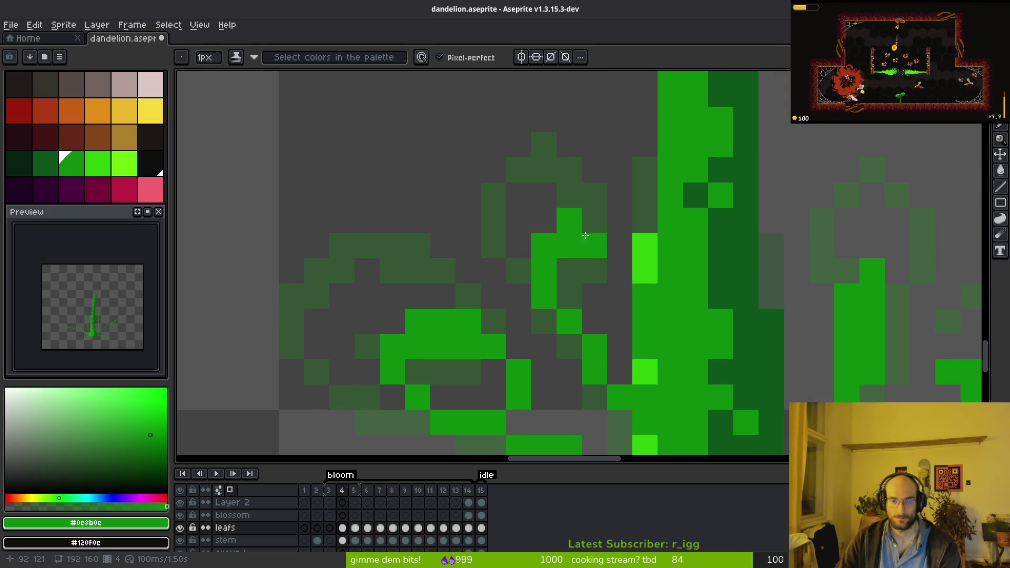
pyautogui.moveTo(619, 298); pyautogui.dragTo(570, 221)
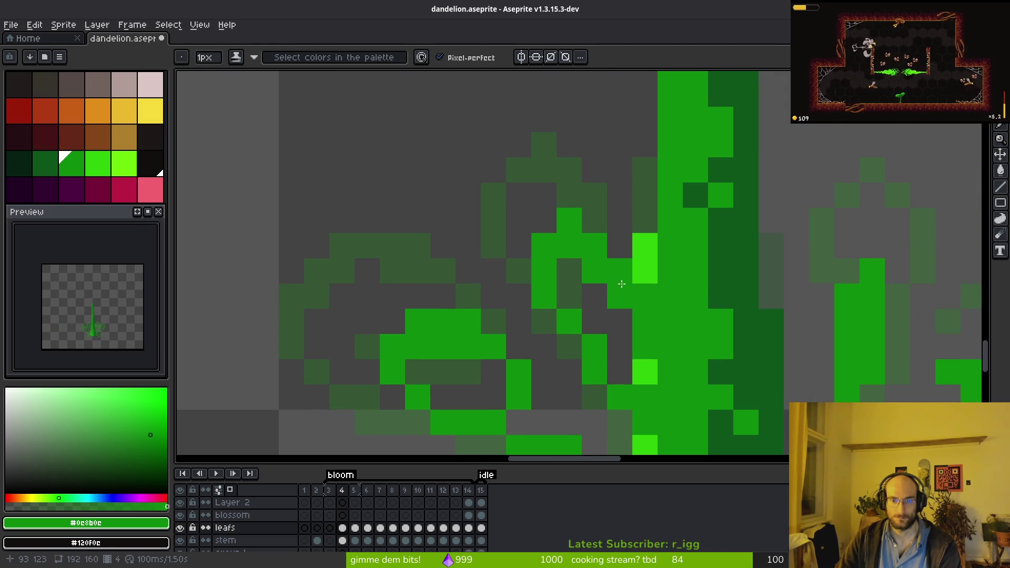
pyautogui.press('e')
pyautogui.moveTo(620, 271); pyautogui.dragTo(620, 297)
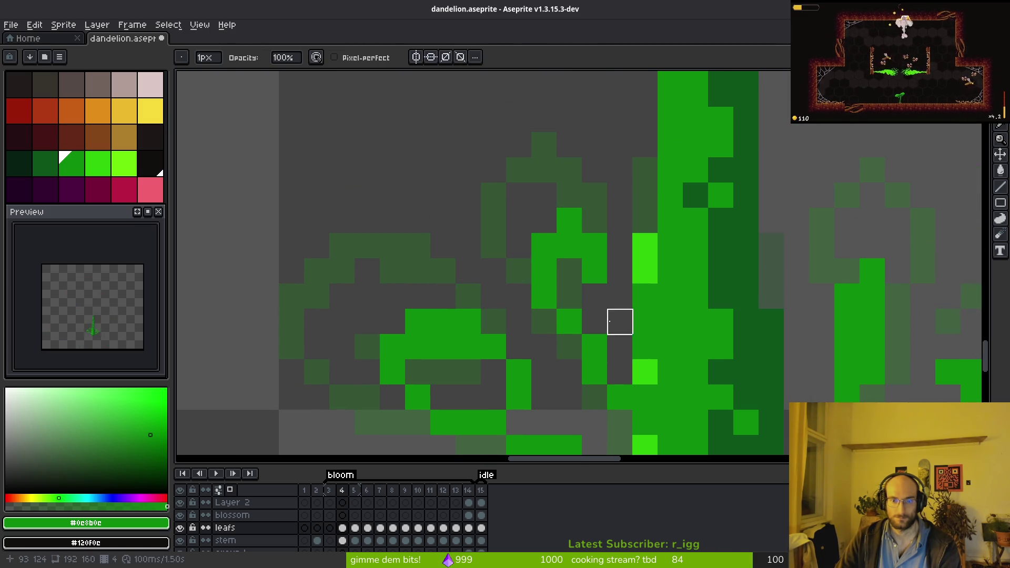
pyautogui.press('b')
# - Select the empty frame 3 in the timeline and delete it
pyautogui.scroll(2, 109, 340)
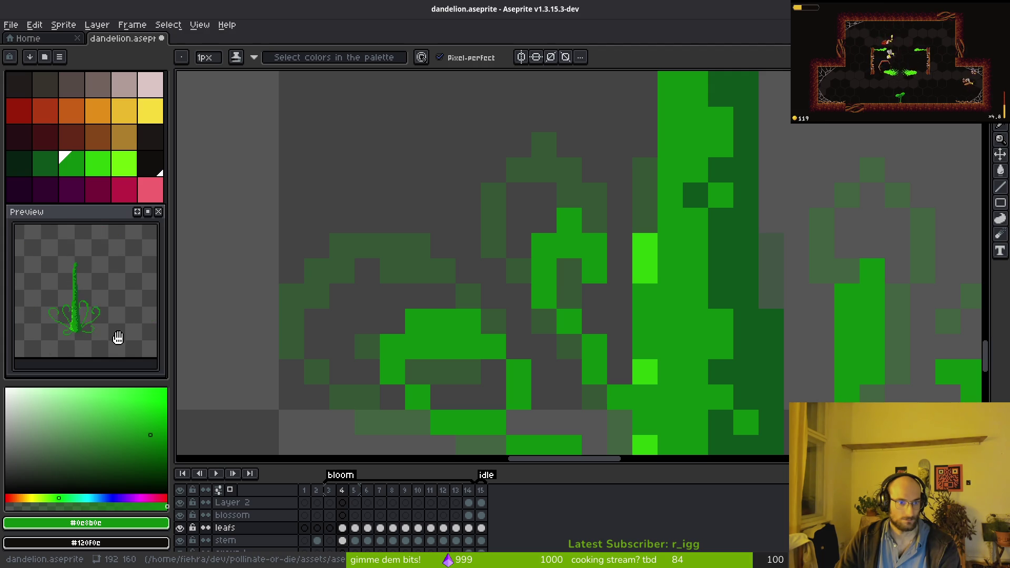
pyautogui.scroll(-4, 614, 316)
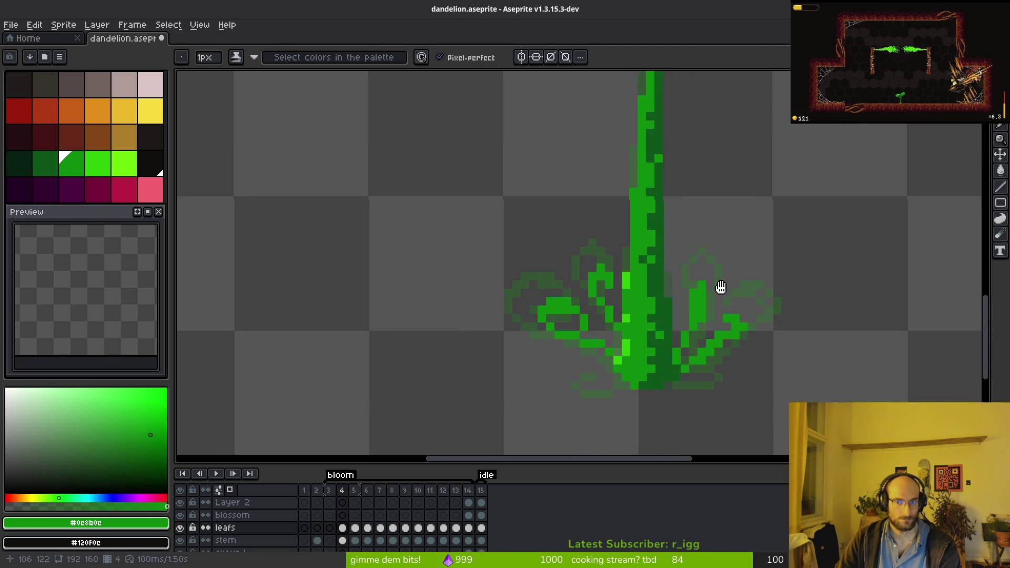
pyautogui.scroll(2, 727, 287)
pyautogui.moveTo(592, 316); pyautogui.dragTo(557, 371)
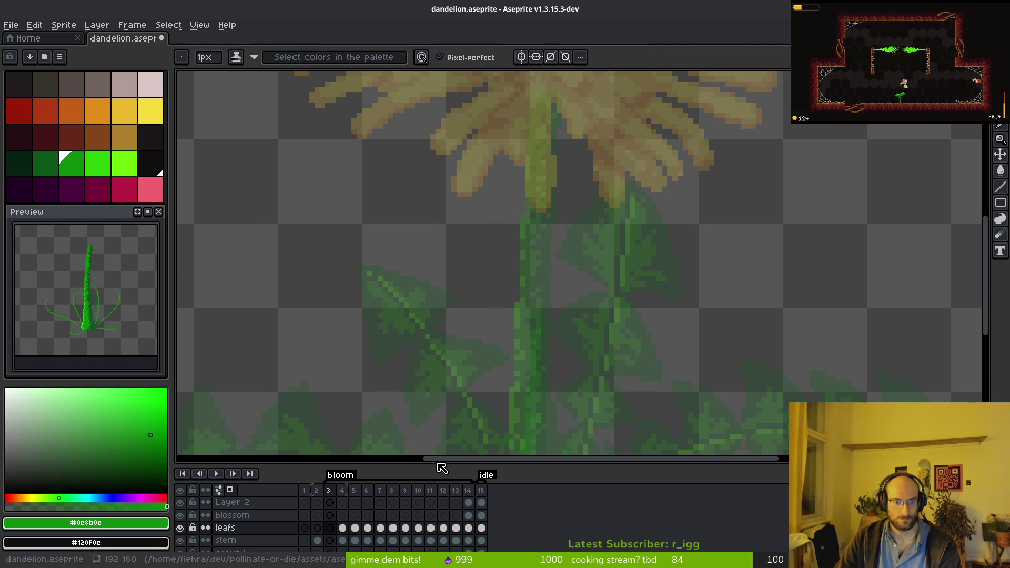
pyautogui.click(335, 496)
pyautogui.press('Delete')
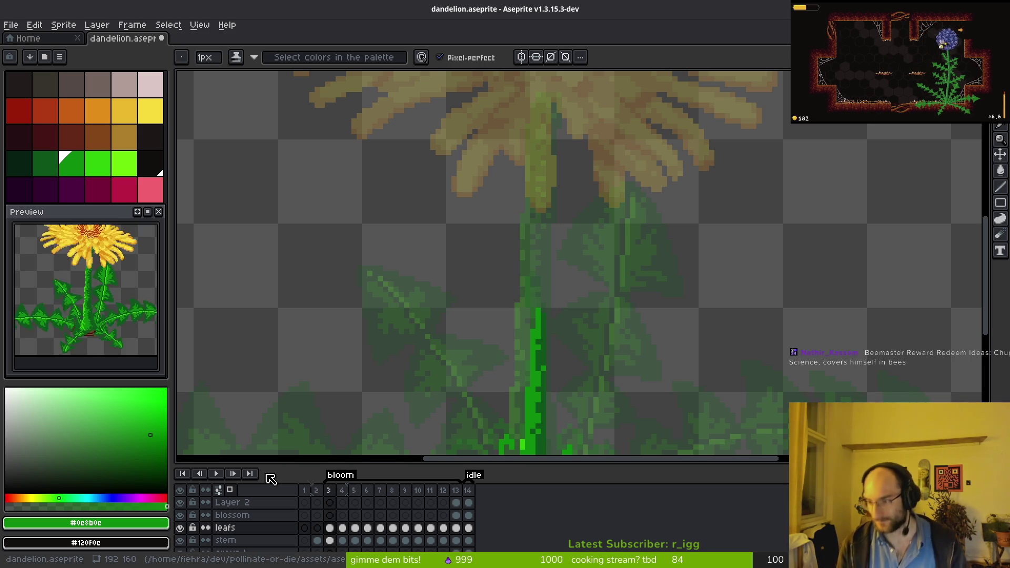
# - Scroll the canvas view to inspect frame 3's bare stem
pyautogui.scroll(-3, 318, 212)
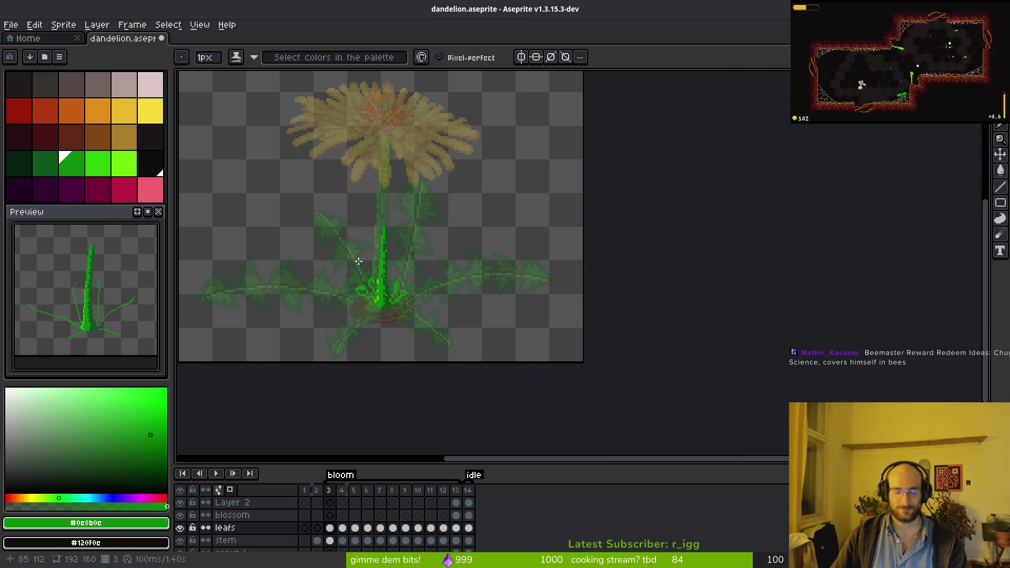
# - Draw a leaf arcing right from the stem, checking neighbouring frames for reference
pyautogui.scroll(2, 413, 287)
pyautogui.press('Left')
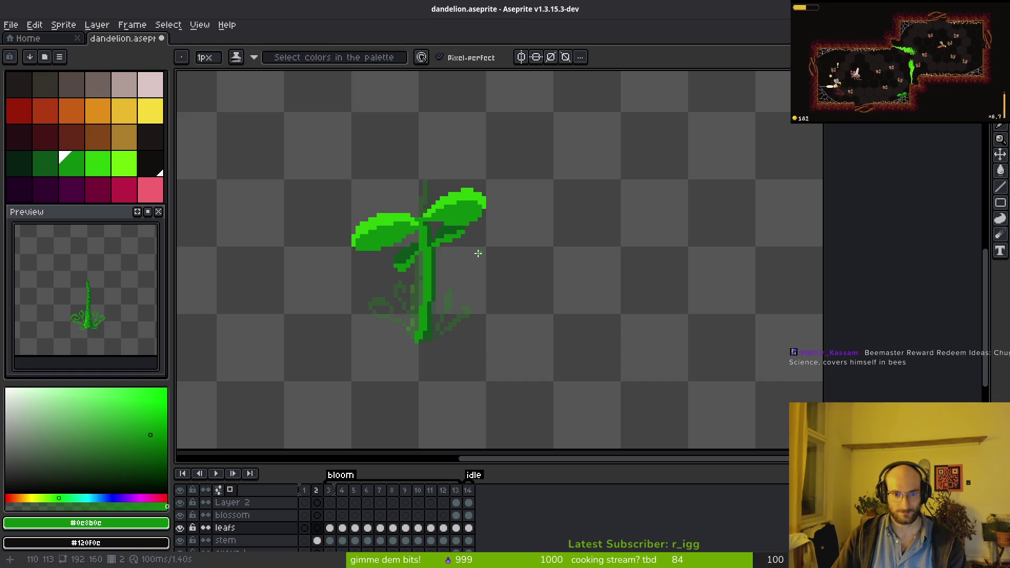
pyautogui.press('Right')
pyautogui.scroll(3, 518, 240)
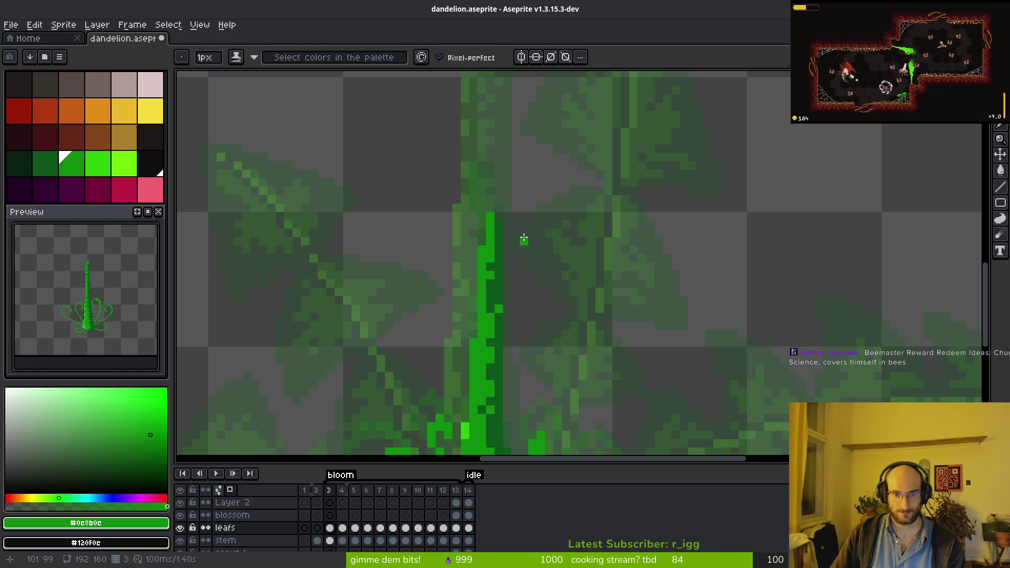
pyautogui.scroll(2, 514, 238)
pyautogui.moveTo(502, 197)
pyautogui.mouseDown()
pyautogui.moveTo(560, 186)
pyautogui.moveTo(590, 233)
pyautogui.moveTo(501, 232)
pyautogui.mouseUp()
pyautogui.press('Right')
pyautogui.press('Left')
# - Rework the leaf's top edge, undoing two unsatisfactory curving strokes
pyautogui.click(511, 196)
pyautogui.moveTo(532, 163)
pyautogui.mouseDown()
pyautogui.moveTo(688, 165)
pyautogui.moveTo(653, 225)
pyautogui.mouseUp()
pyautogui.hotkey('ctrl', 'z')
pyautogui.hotkey('ctrl', 'z')
pyautogui.moveTo(502, 180)
pyautogui.mouseDown()
pyautogui.moveTo(682, 223)
pyautogui.moveTo(529, 190)
pyautogui.moveTo(621, 176)
pyautogui.moveTo(672, 185)
pyautogui.moveTo(654, 244)
pyautogui.moveTo(522, 233)
pyautogui.moveTo(654, 232)
pyautogui.moveTo(677, 197)
pyautogui.moveTo(655, 164)
pyautogui.mouseUp()
pyautogui.hotkey('ctrl', 'z')
# - Erase the stray bright block below the leaf and paint pixels at its right edge
pyautogui.scroll(-3, 663, 266)
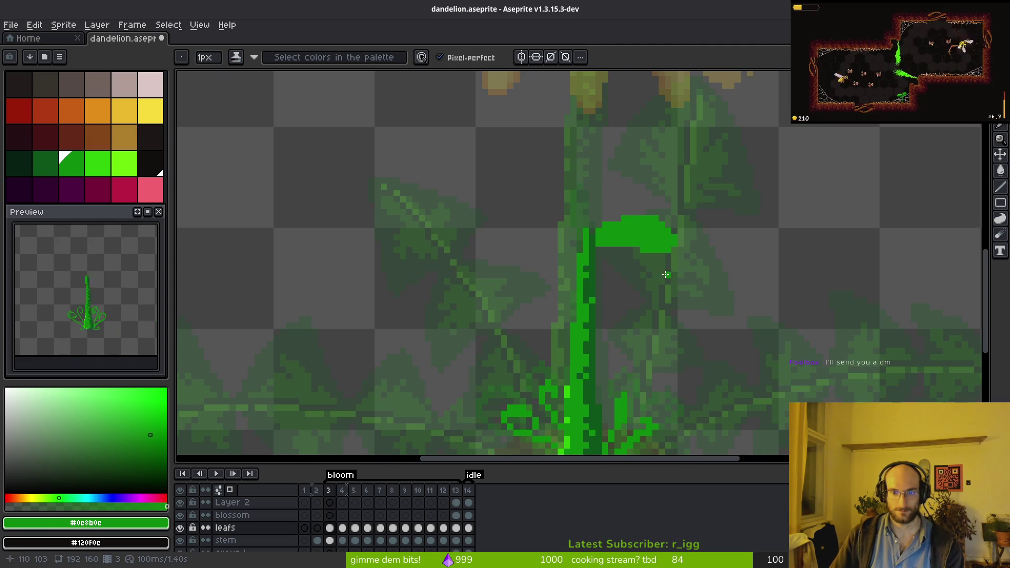
pyautogui.press('alt')
pyautogui.scroll(6, 681, 276)
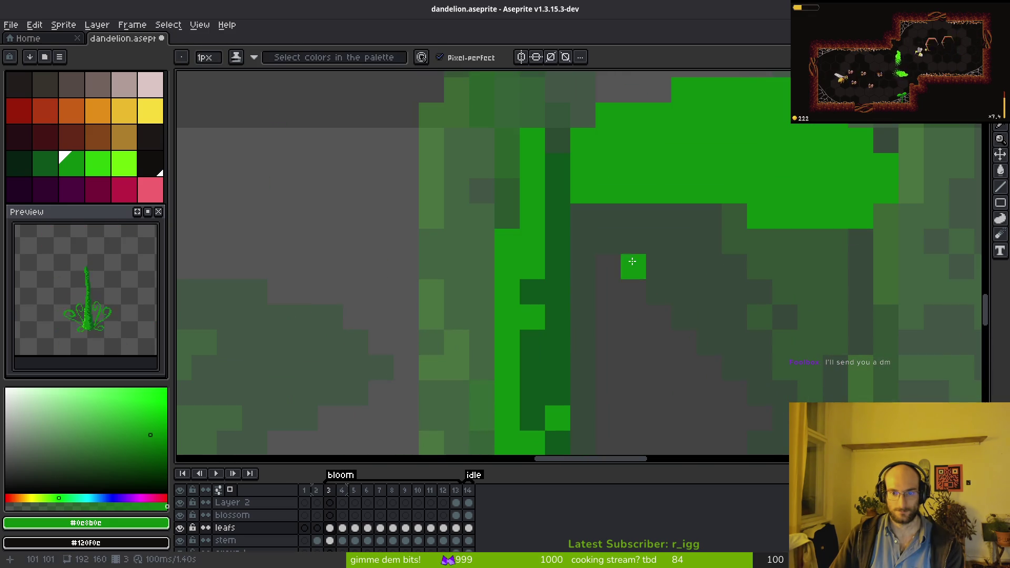
pyautogui.rightClick(634, 192)
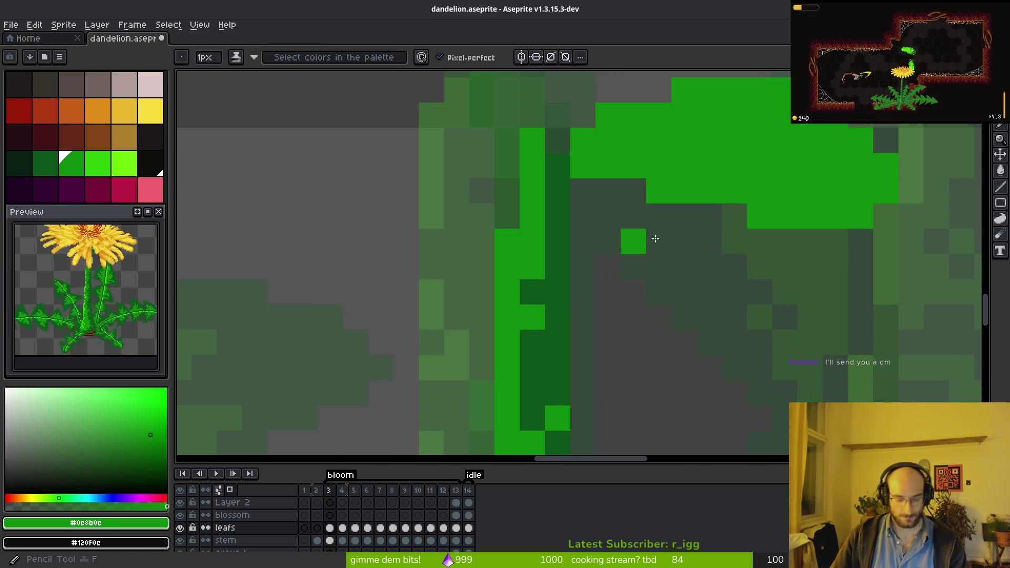
pyautogui.scroll(-2, 658, 284)
pyautogui.scroll(1, 832, 273)
pyautogui.click(835, 240)
pyautogui.click(861, 265)
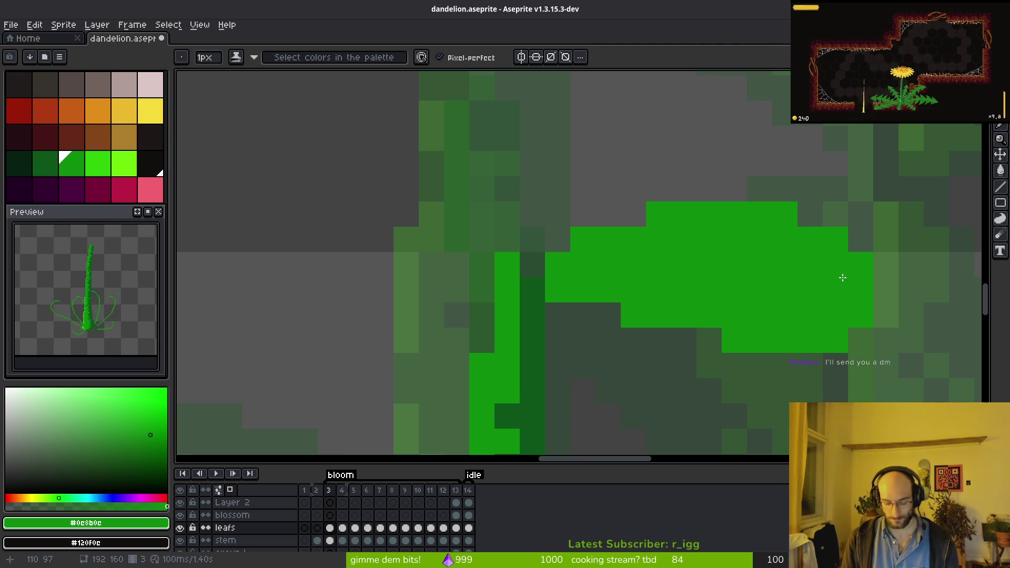
pyautogui.press('super')
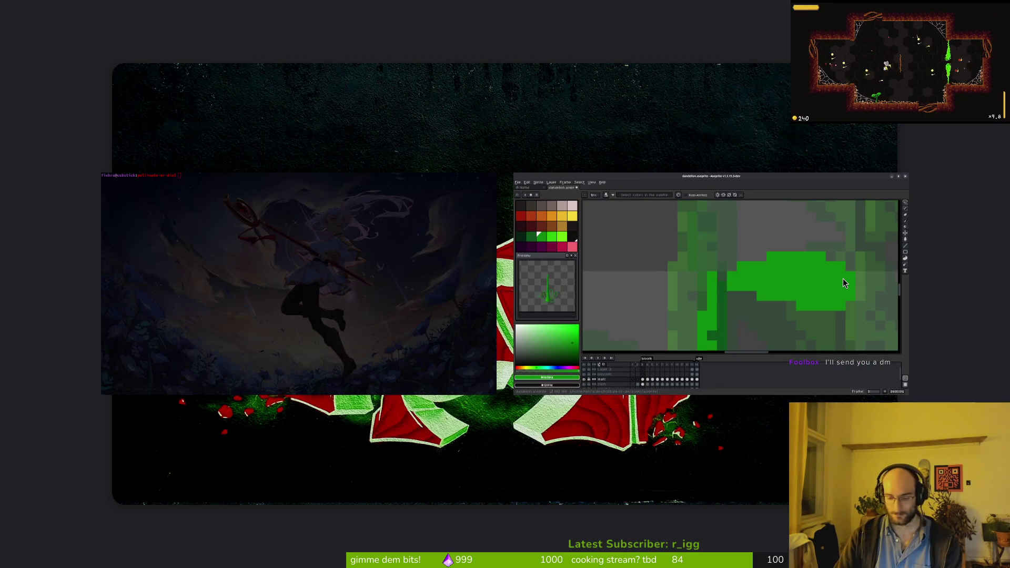
pyautogui.click(843, 283)
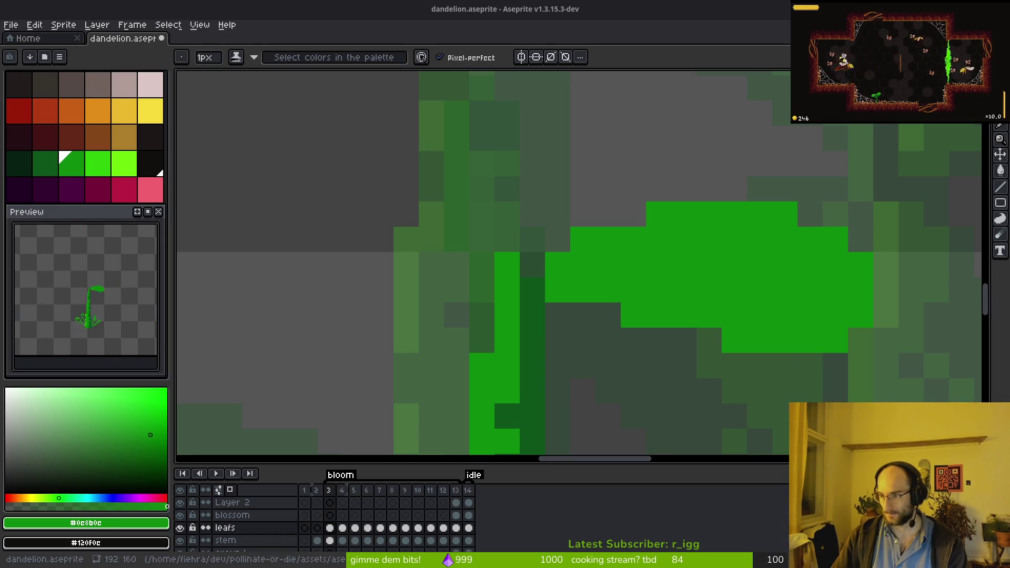
pyautogui.scroll(-3, 566, 211)
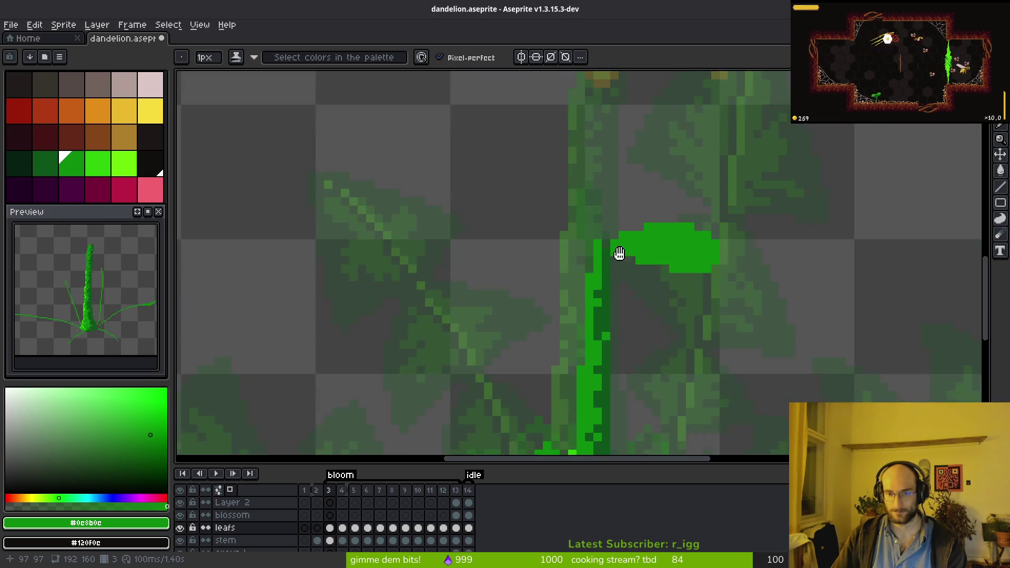
# - Draw a looping leaf outline up-left from the stem to mirror the right leaf
pyautogui.scroll(3, 686, 234)
pyautogui.moveTo(687, 235)
pyautogui.mouseDown()
pyautogui.moveTo(609, 180)
pyautogui.moveTo(469, 164)
pyautogui.moveTo(467, 223)
pyautogui.moveTo(677, 268)
pyautogui.moveTo(542, 230)
pyautogui.moveTo(692, 278)
pyautogui.moveTo(638, 224)
pyautogui.moveTo(516, 210)
pyautogui.moveTo(593, 198)
pyautogui.moveTo(530, 200)
pyautogui.mouseUp()
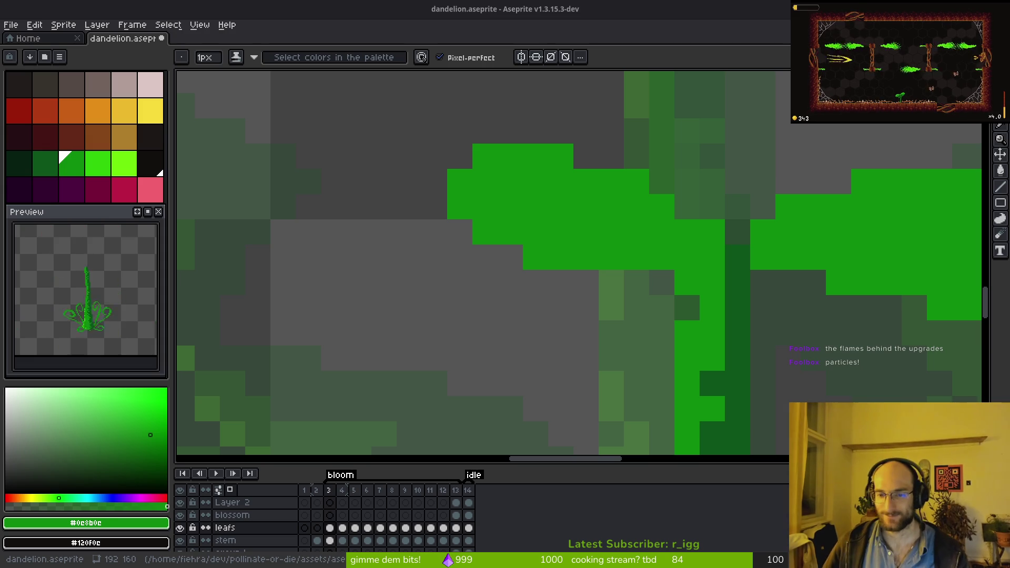
pyautogui.scroll(-5, 756, 249)
# - Centre the sprout in view and flip between frames 2 and 3 to compare
pyautogui.moveTo(665, 285); pyautogui.dragTo(659, 277)
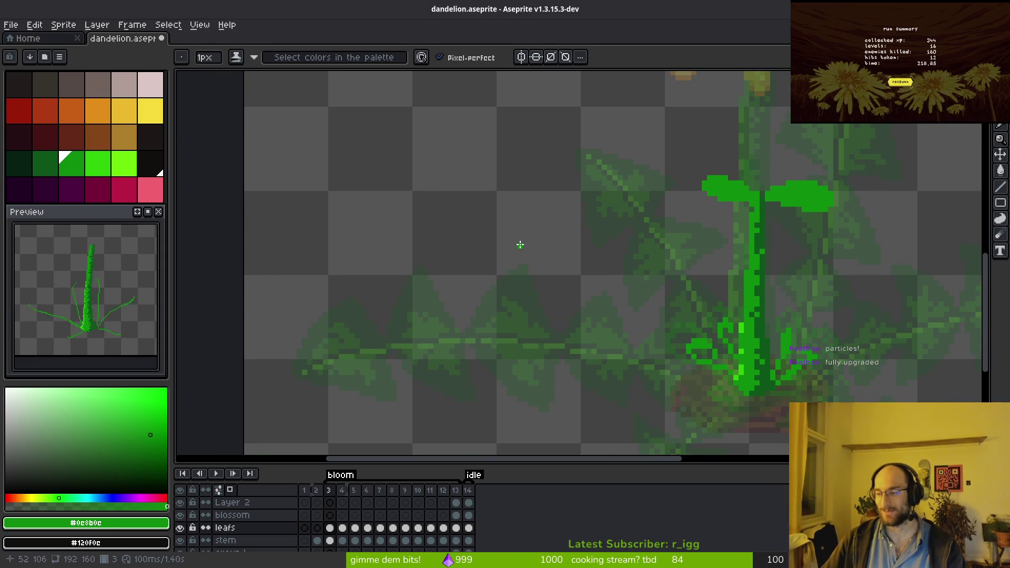
pyautogui.moveTo(615, 270); pyautogui.dragTo(503, 262)
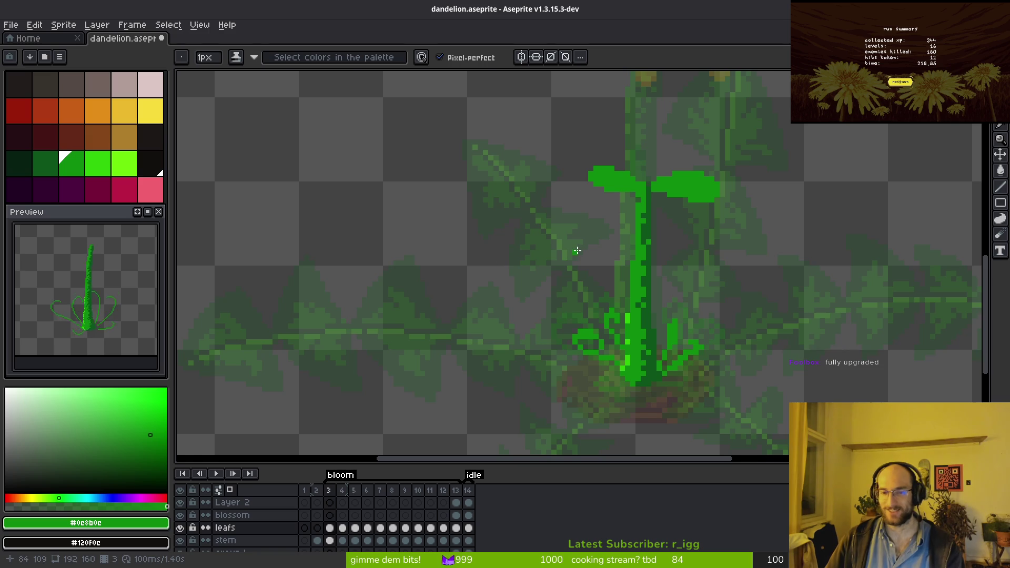
pyautogui.scroll(-1, 578, 250)
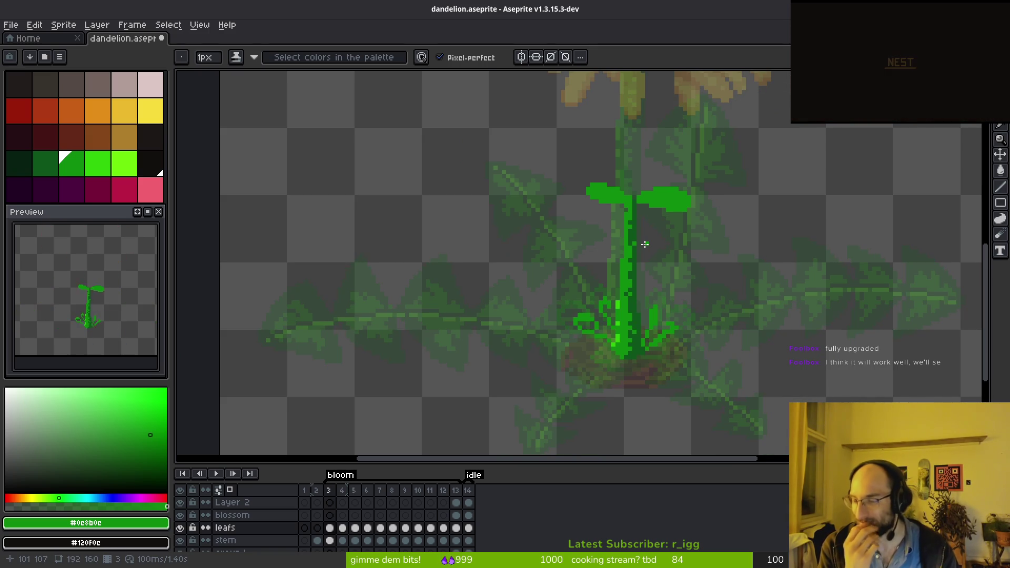
pyautogui.scroll(-1, 626, 216)
pyautogui.press('Left')
pyautogui.press('Right')
pyautogui.press('Left')
pyautogui.press('Right')
pyautogui.scroll(3, 663, 263)
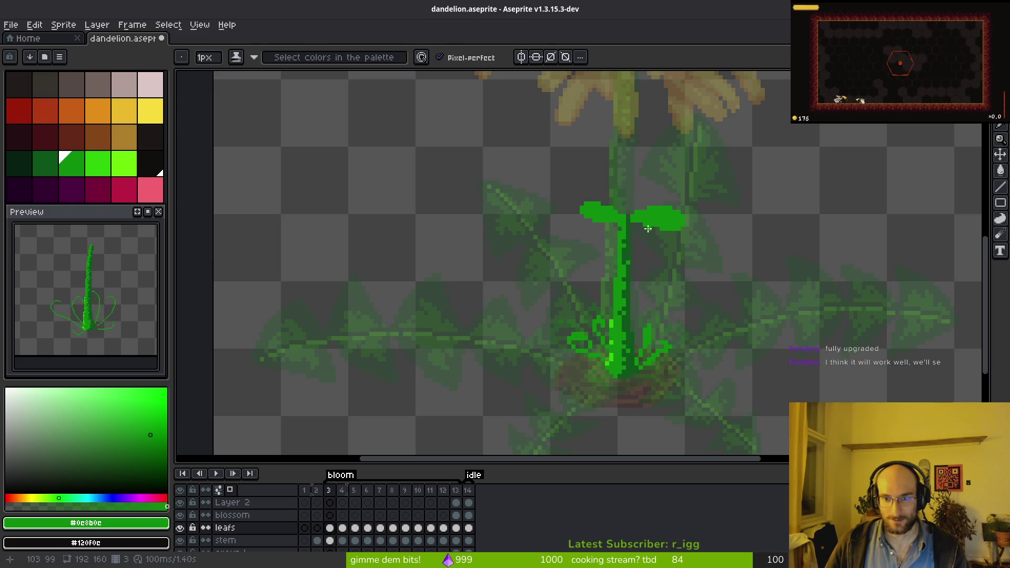
pyautogui.press('Left')
pyautogui.press('Right')
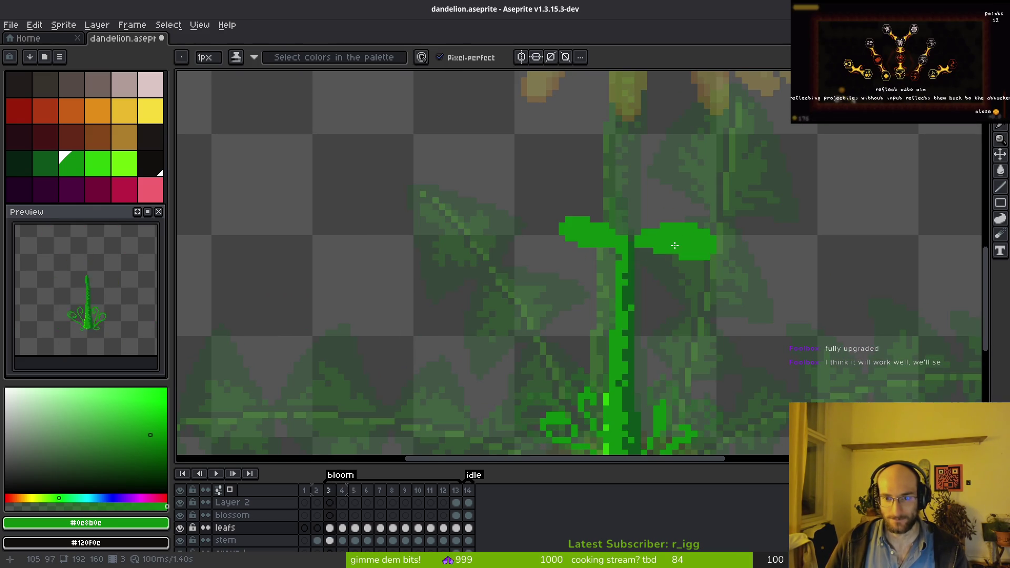
pyautogui.scroll(1, 668, 247)
pyautogui.scroll(2, 666, 245)
pyautogui.scroll(-4, 661, 247)
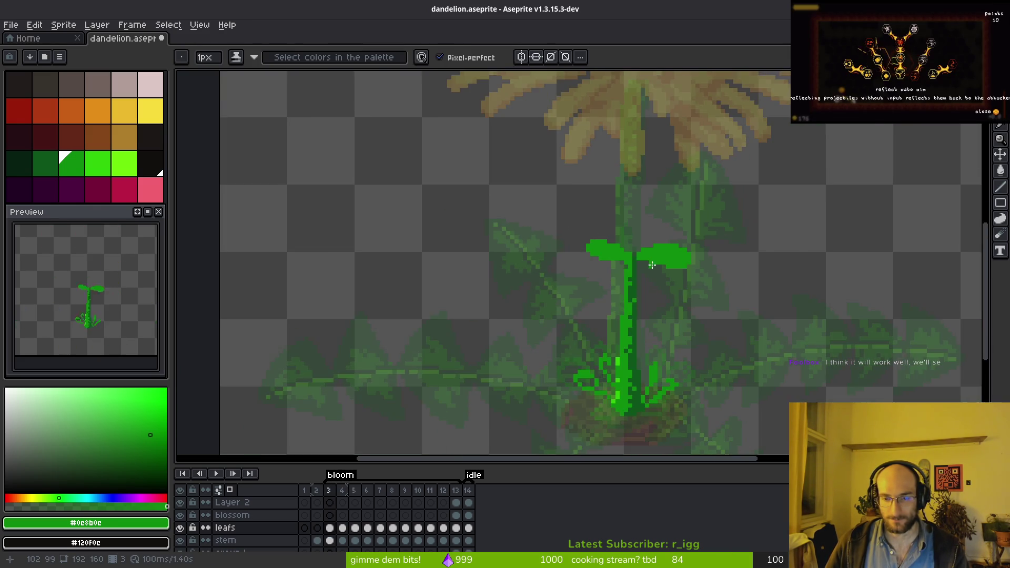
pyautogui.press('Left')
pyautogui.scroll(5, 679, 282)
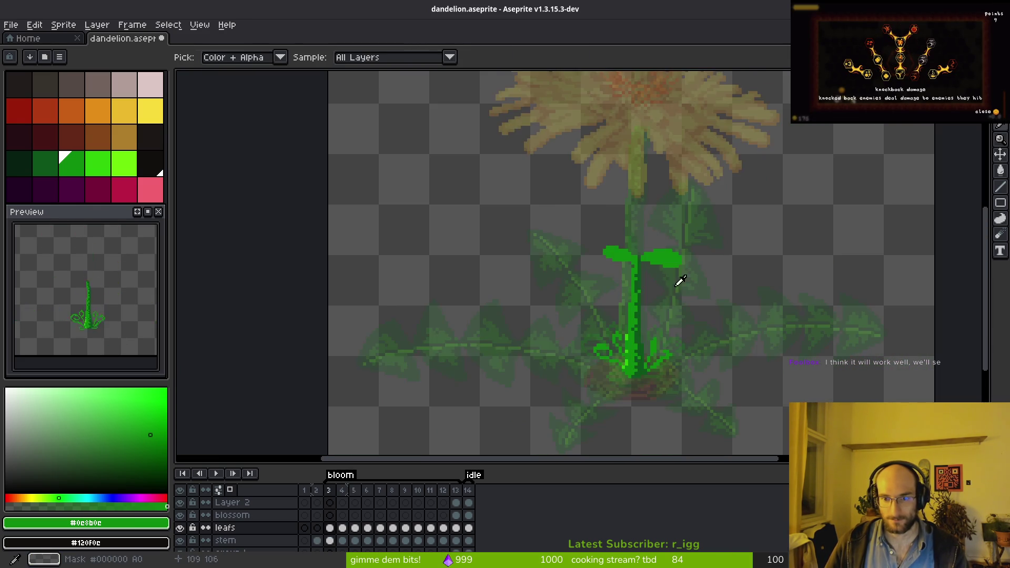
pyautogui.press('Right')
# - Undo the lone pixel and large green brush marks, then reset the brush to 1px
pyautogui.hotkey('ctrl', 'z')
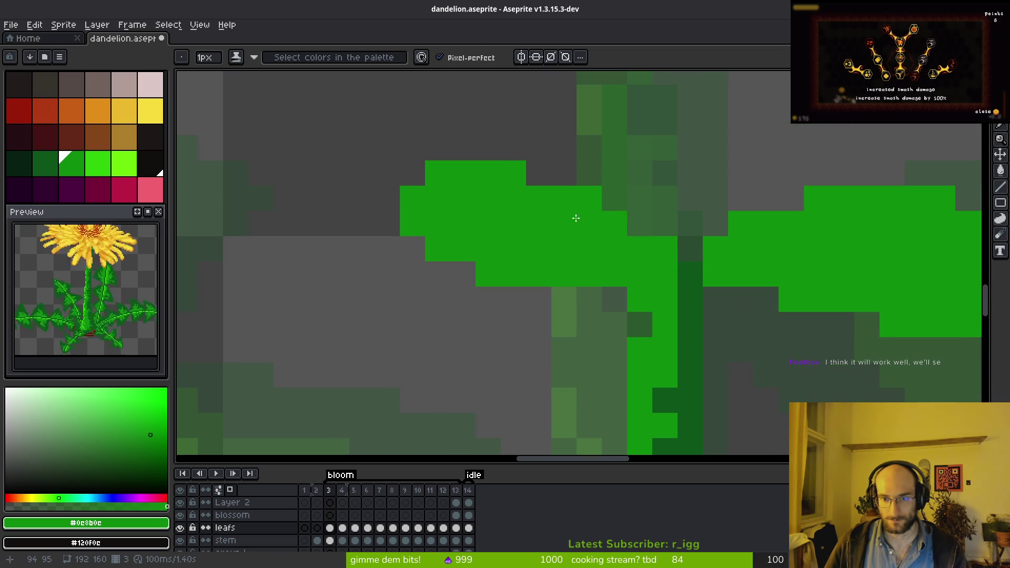
pyautogui.press('e')
pyautogui.moveTo(613, 221); pyautogui.dragTo(614, 247)
pyautogui.hotkey('ctrl', 'z')
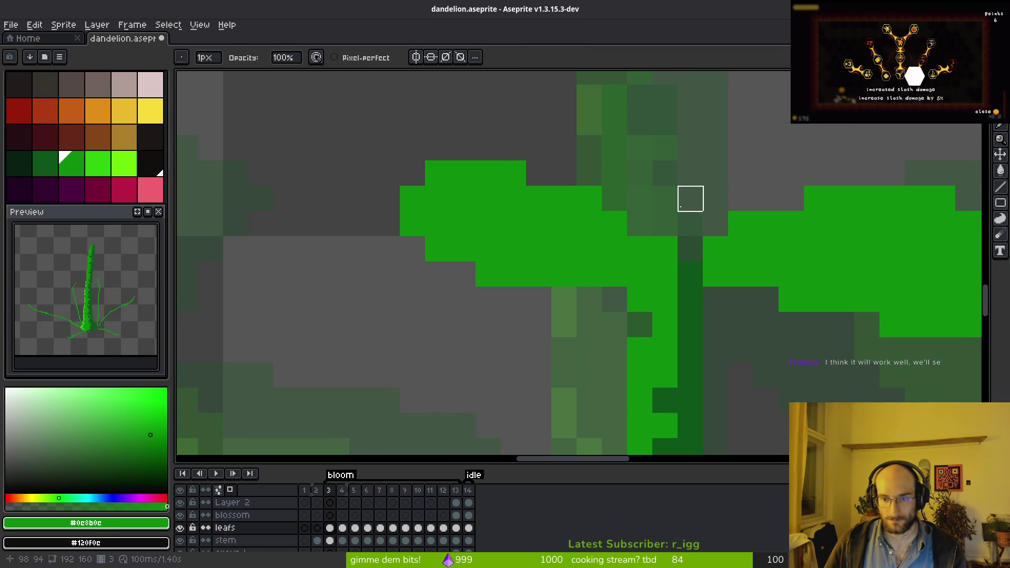
pyautogui.click(180, 541)
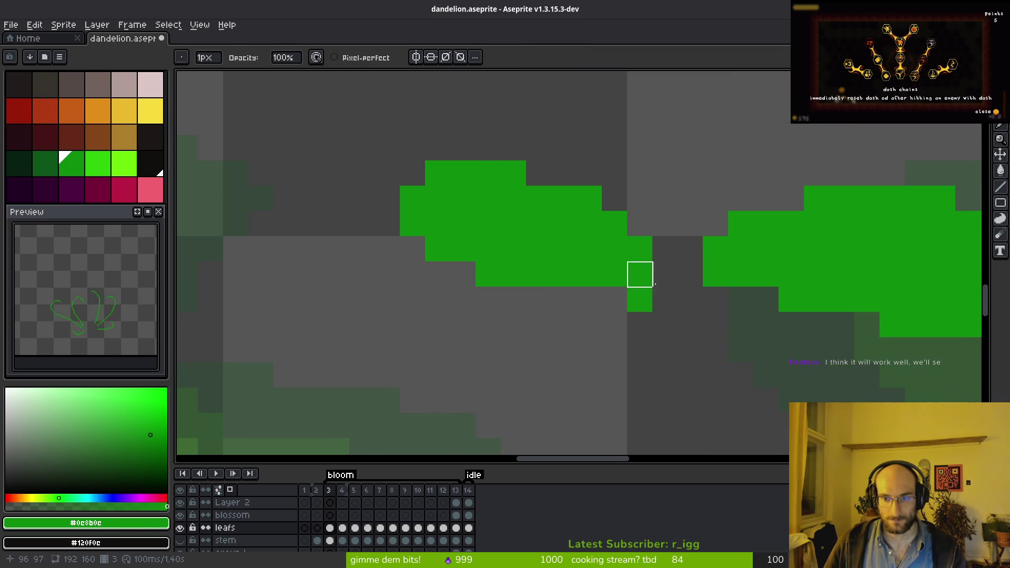
pyautogui.scroll(5, 638, 273)
pyautogui.scroll(3, 512, 203)
pyautogui.scroll(-4, 458, 203)
pyautogui.hotkey('ctrl', 'z')
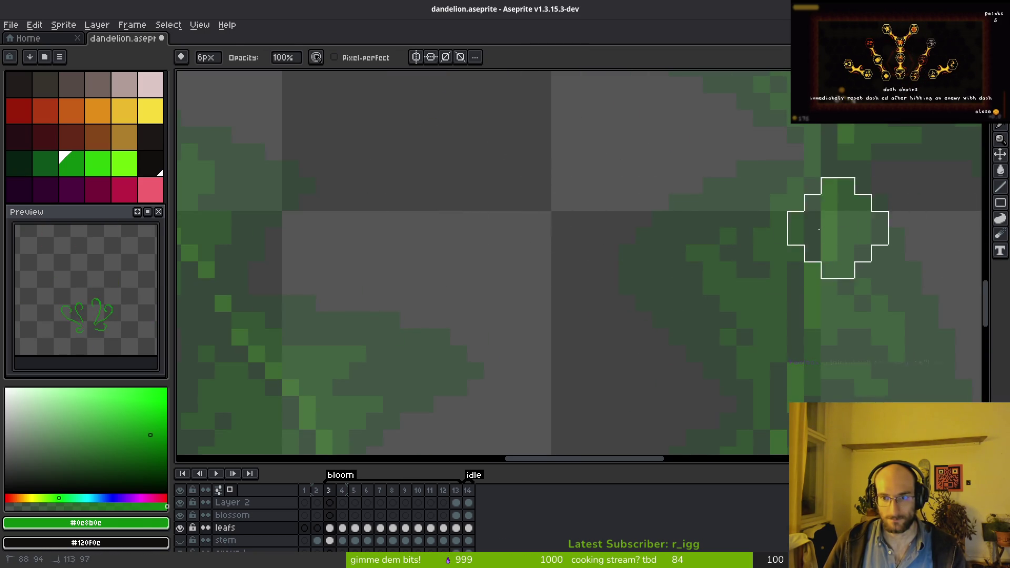
pyautogui.scroll(-3, 659, 244)
pyautogui.press('b')
pyautogui.click(180, 541)
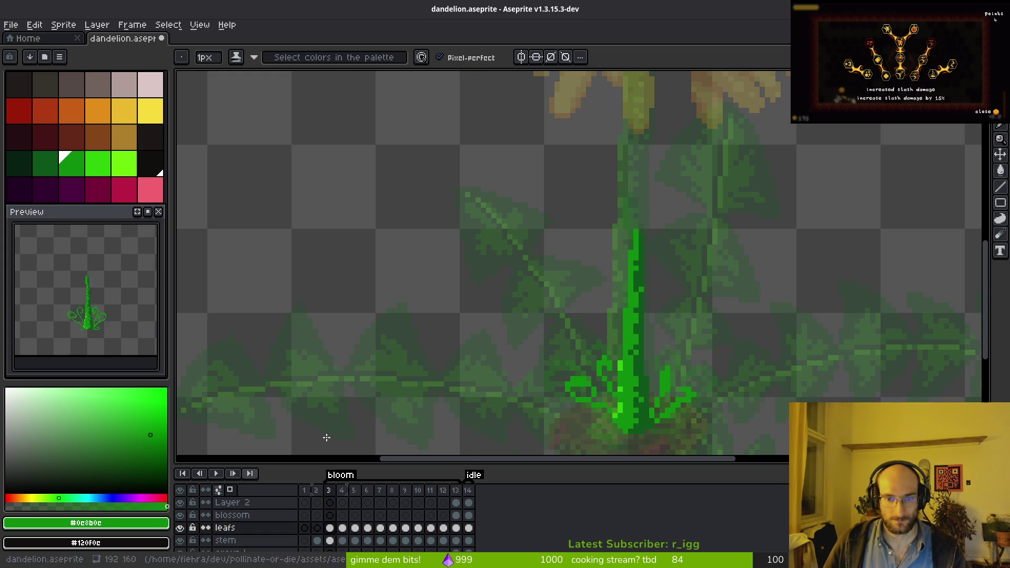
# - Return to the 1px Pencil after the eyedropper, comparing frame 3 with frame 2
pyautogui.press('i')
pyautogui.press('Left')
pyautogui.press('Right')
pyautogui.scroll(3, 658, 273)
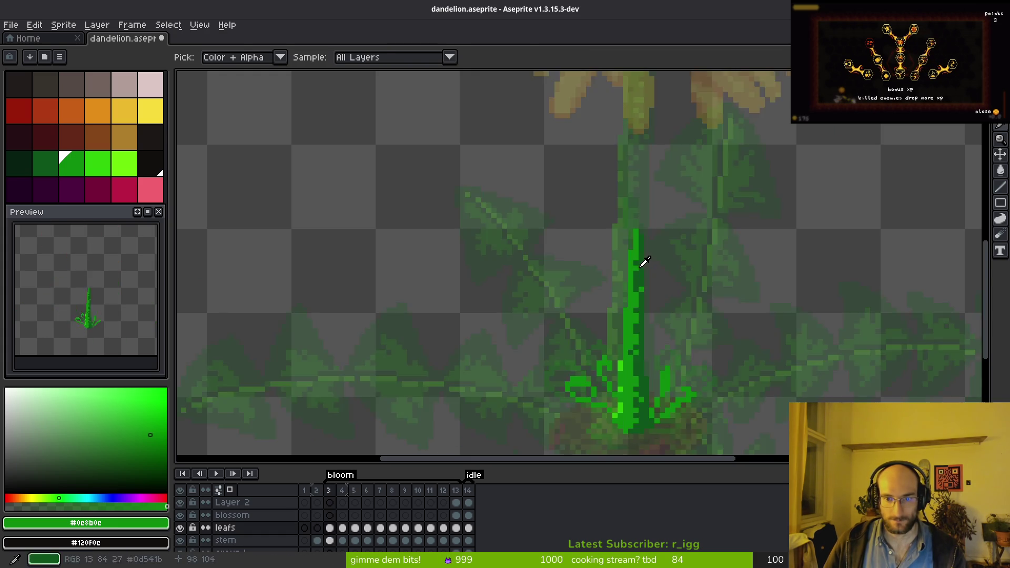
pyautogui.press('b')
pyautogui.press('Left')
pyautogui.scroll(-1, 638, 252)
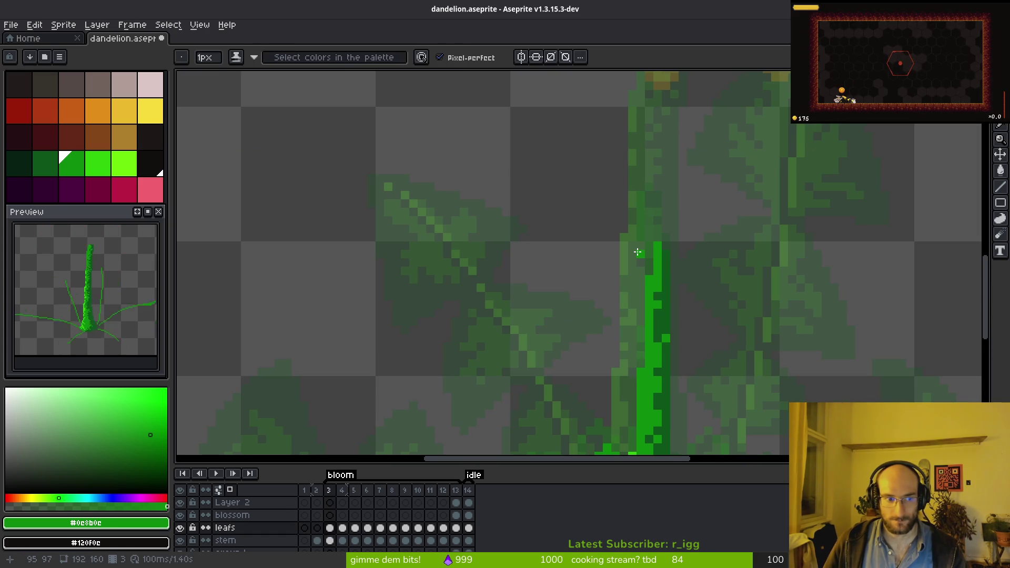
pyautogui.scroll(1, 633, 261)
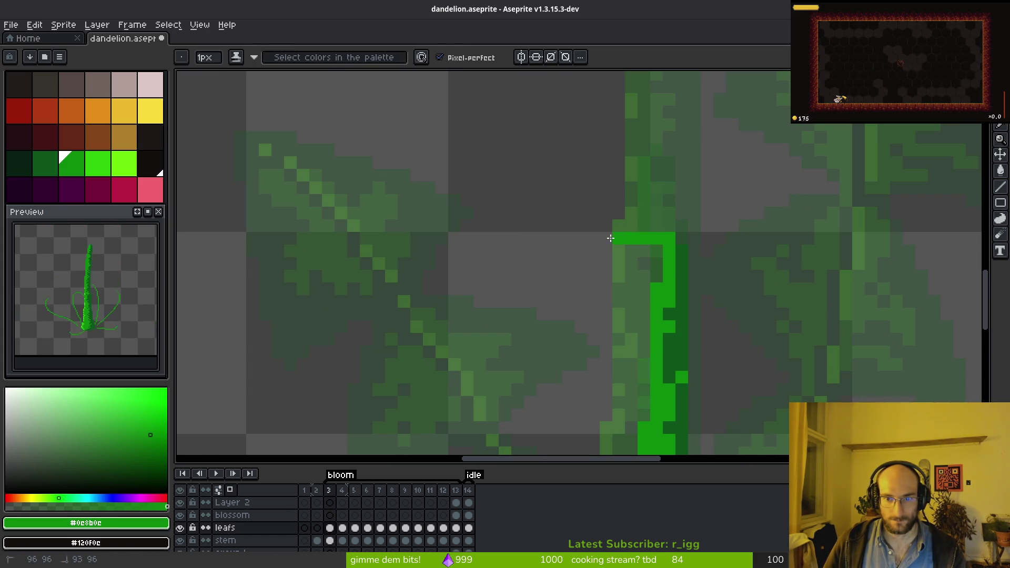
# - Pencil a curling leaf loop leftward from the stem top, erasing stray pixels with a 1px eraser
pyautogui.moveTo(618, 238); pyautogui.dragTo(532, 271)
pyautogui.click(660, 263)
pyautogui.moveTo(509, 328)
pyautogui.mouseDown()
pyautogui.moveTo(519, 316)
pyautogui.moveTo(531, 352)
pyautogui.mouseUp()
pyautogui.press('e')
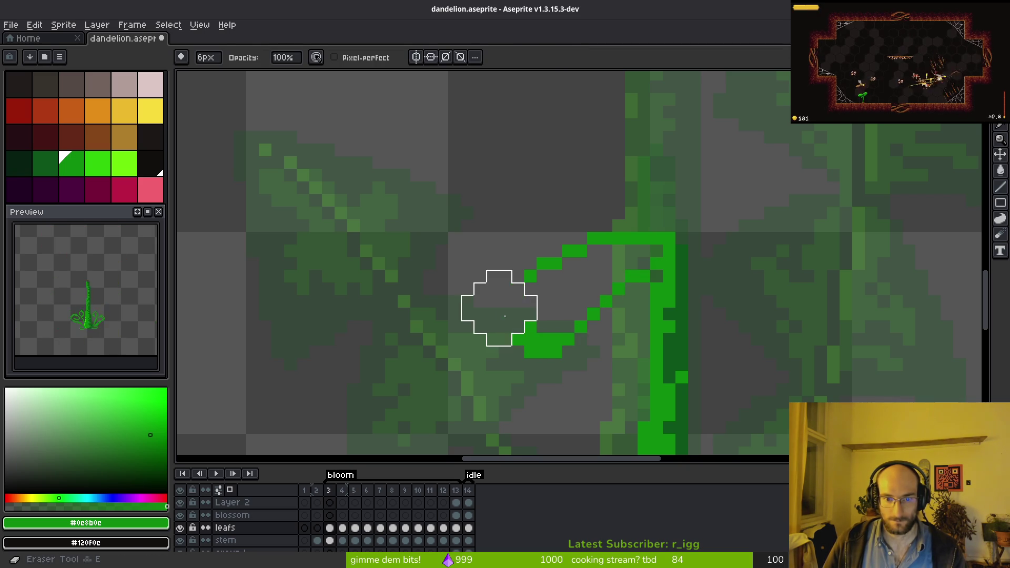
pyautogui.press('-')
pyautogui.press('-')
pyautogui.press('-')
pyautogui.click(518, 289)
pyautogui.press('f')
pyautogui.click(530, 291)
pyautogui.press('e')
pyautogui.click(505, 315)
pyautogui.press('f')
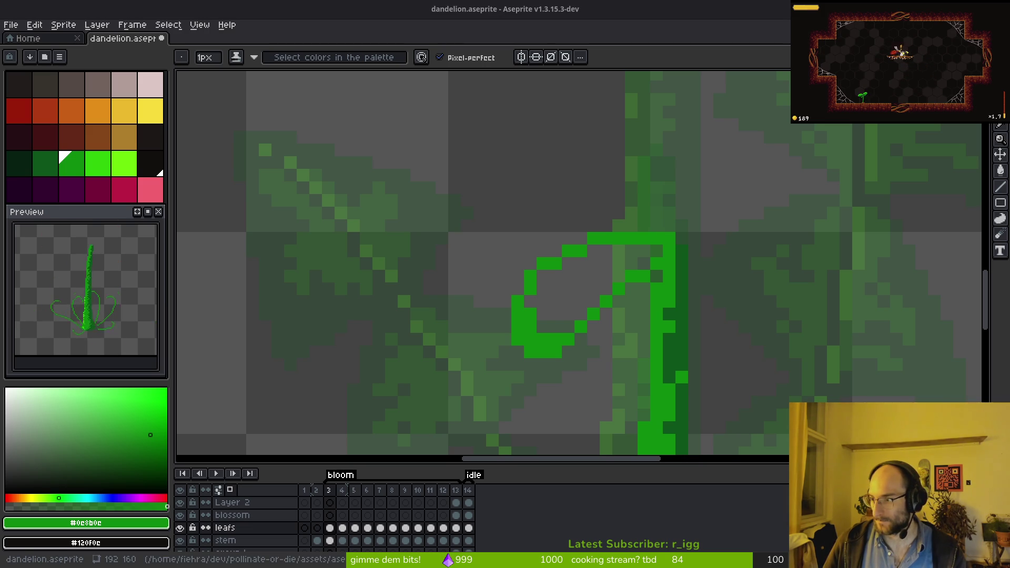
# - Flip between frames 2 and 3 to compare the new leaf with the sprout
pyautogui.scroll(-3, 603, 403)
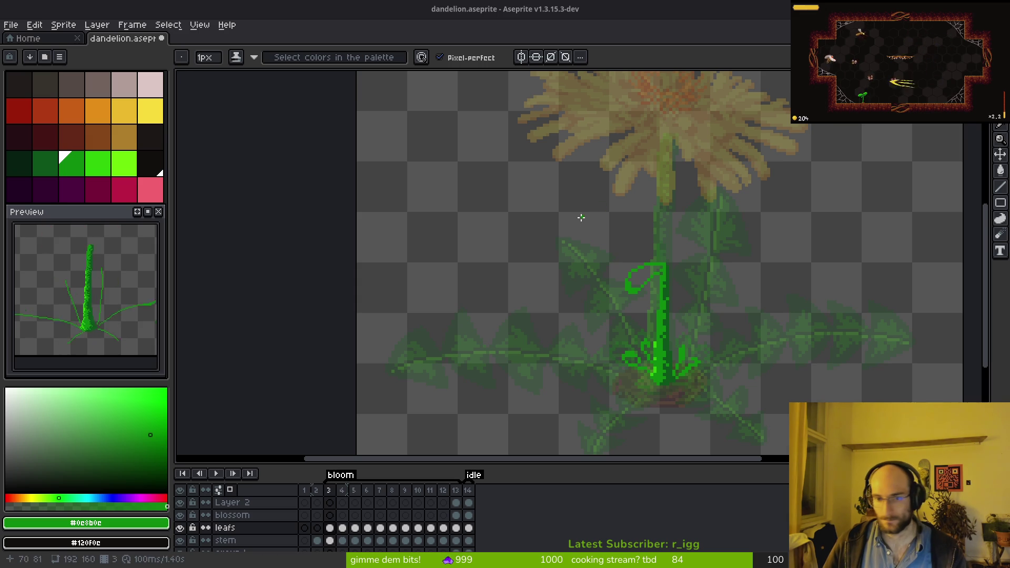
pyautogui.press('Left')
pyautogui.press('Right')
pyautogui.press('Left')
pyautogui.press('Right')
pyautogui.scroll(2, 639, 294)
pyautogui.scroll(4, 629, 284)
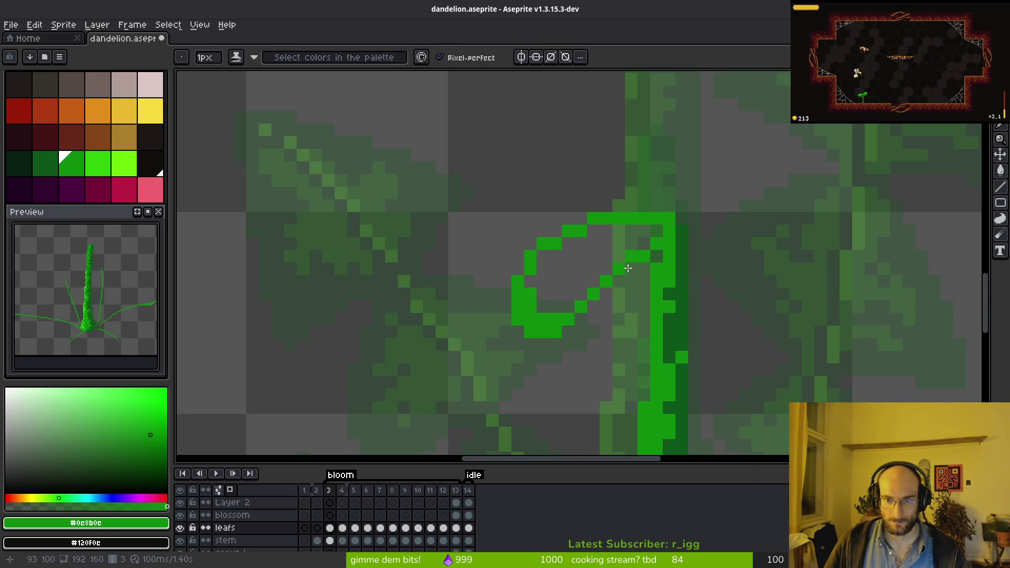
# - Close the leaf's lower curve and gaps, then fill the left leaf solid green
pyautogui.moveTo(553, 349)
pyautogui.mouseDown()
pyautogui.moveTo(505, 329)
pyautogui.moveTo(542, 335)
pyautogui.mouseUp()
pyautogui.click(562, 291)
pyautogui.hotkey('ctrl', 'z')
pyautogui.hotkey('ctrl', 'z')
pyautogui.press('f')
pyautogui.press('g')
pyautogui.click(569, 300)
pyautogui.click(542, 343)
# - Touch up the left leaf edge, erasing a stray green pixel and adding one to round it
pyautogui.scroll(-3, 591, 318)
pyautogui.scroll(4, 592, 318)
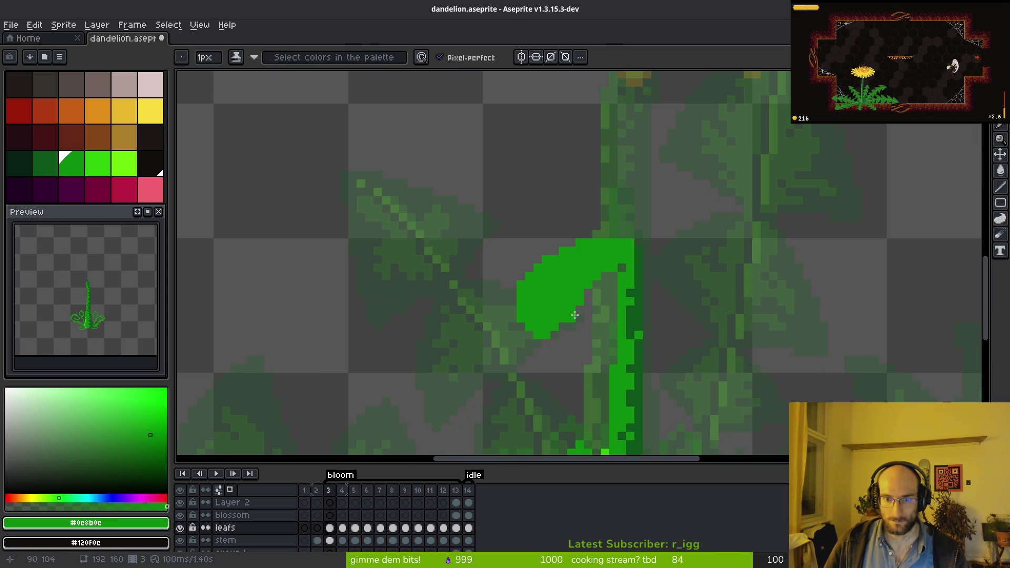
pyautogui.scroll(-3, 553, 342)
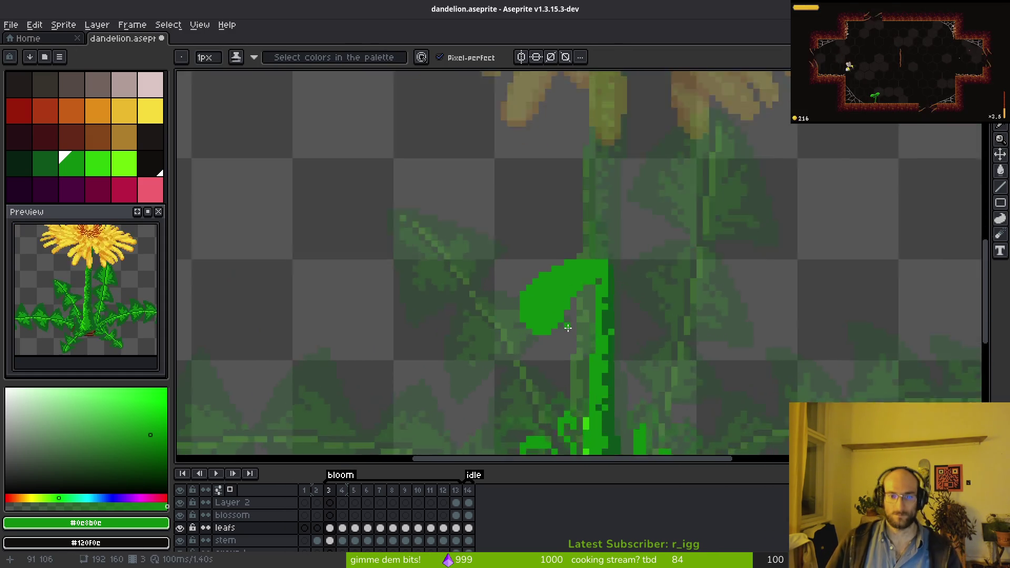
pyautogui.scroll(3, 528, 284)
pyautogui.press('e')
pyautogui.scroll(-3, 523, 275)
pyautogui.press('b')
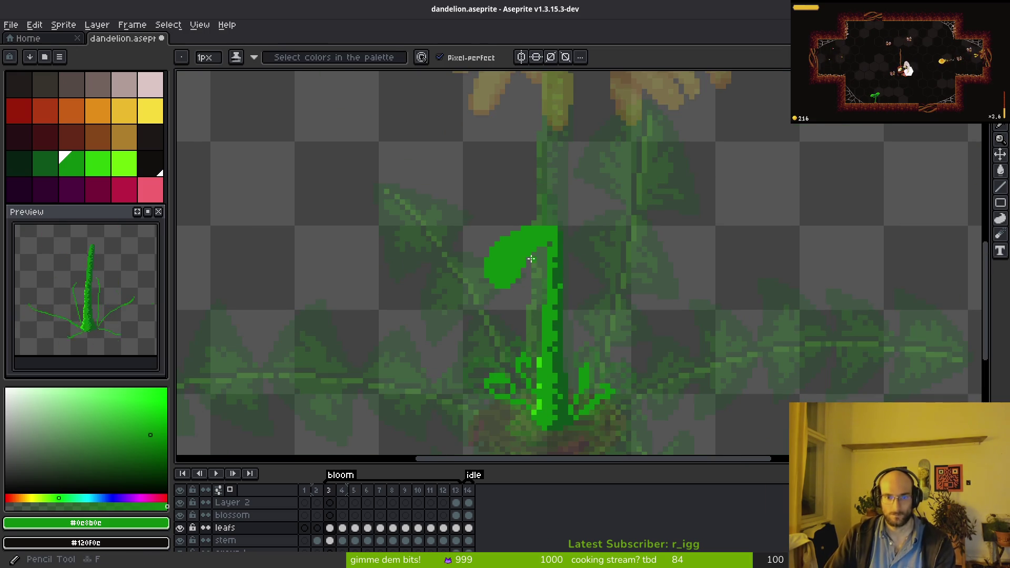
pyautogui.scroll(3, 537, 263)
pyautogui.scroll(-3, 529, 232)
pyautogui.scroll(3, 547, 211)
pyautogui.press('e')
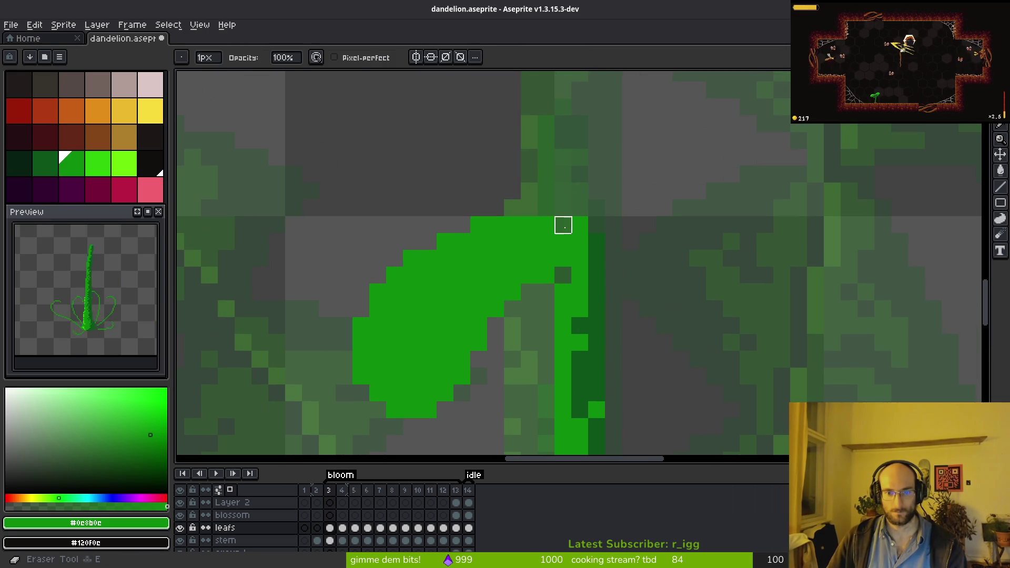
pyautogui.click(529, 225)
pyautogui.press('b')
pyautogui.click(457, 226)
# - Try a stroke right of the stem top, undo it, and compare against frame 2
pyautogui.scroll(1, 487, 235)
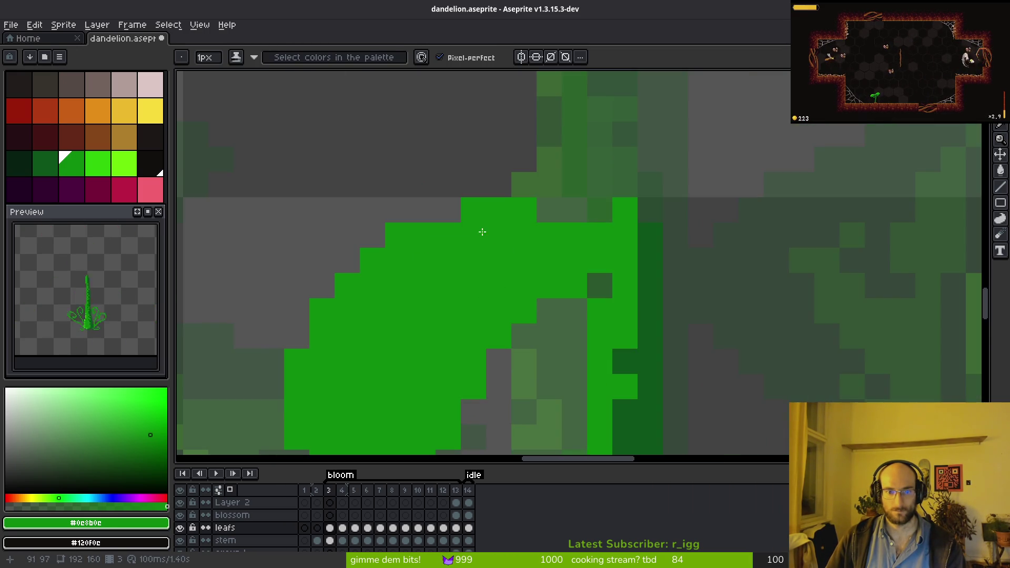
pyautogui.scroll(-5, 490, 242)
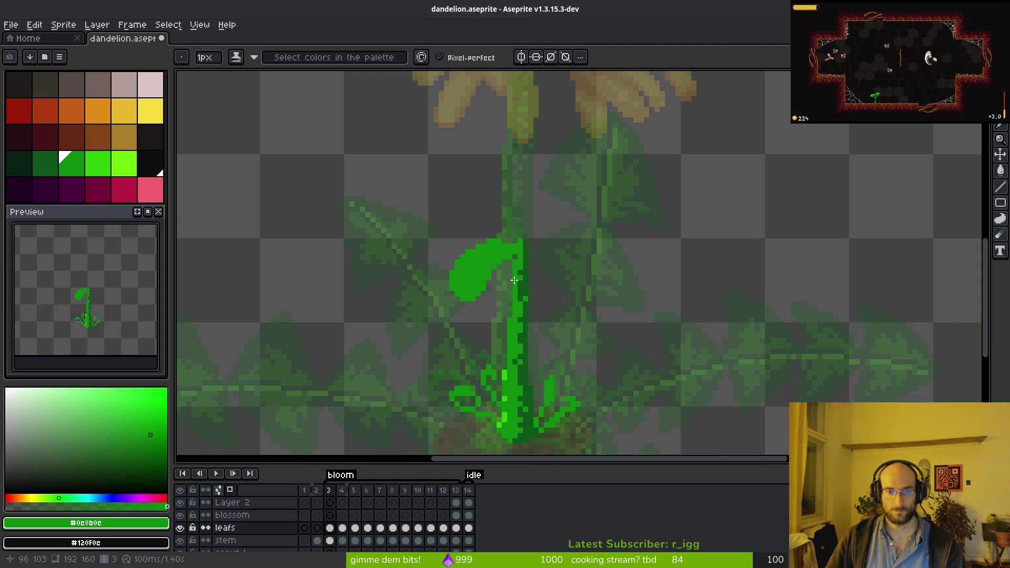
pyautogui.scroll(2, 479, 269)
pyautogui.scroll(1, 614, 198)
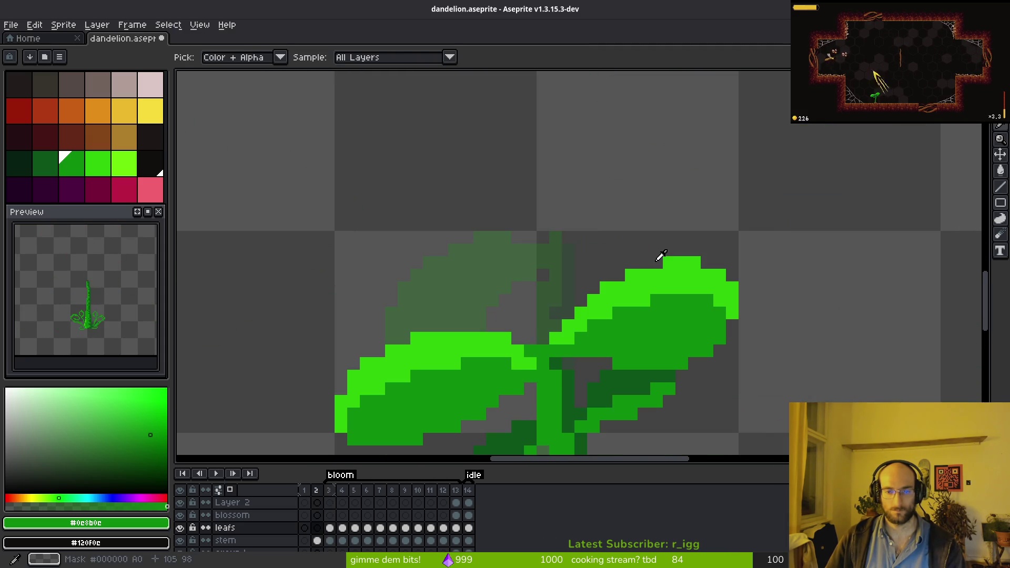
pyautogui.scroll(1, 656, 238)
pyautogui.moveTo(484, 220)
pyautogui.mouseDown()
pyautogui.moveTo(627, 146)
pyautogui.moveTo(774, 179)
pyautogui.moveTo(815, 247)
pyautogui.moveTo(740, 295)
pyautogui.moveTo(510, 264)
pyautogui.moveTo(536, 257)
pyautogui.moveTo(500, 246)
pyautogui.moveTo(594, 252)
pyautogui.moveTo(641, 294)
pyautogui.mouseUp()
pyautogui.hotkey('ctrl', 'z')
pyautogui.scroll(-3, 625, 296)
pyautogui.press('Left')
pyautogui.press('Right')
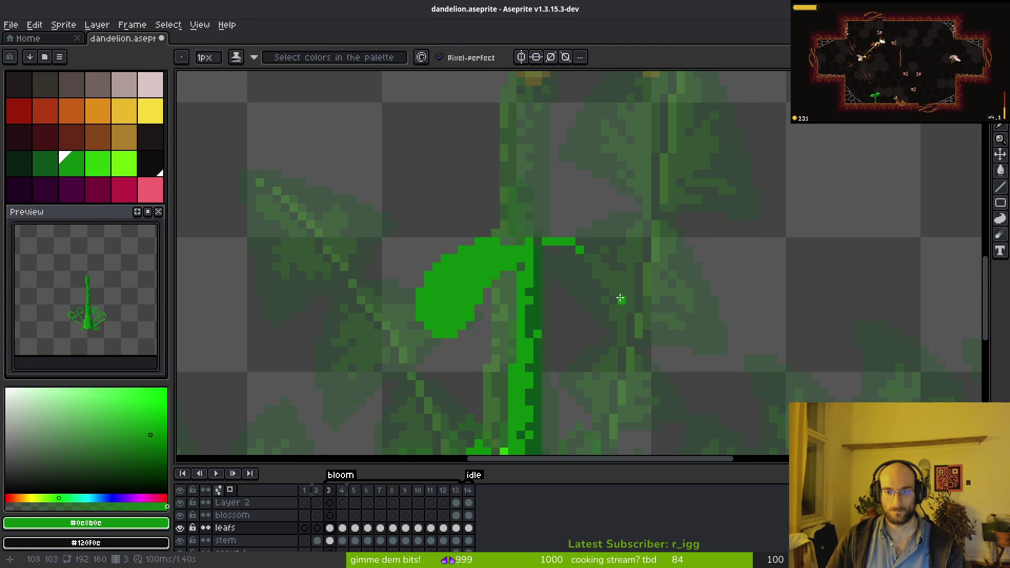
# - Outline a second leaf curling right from the stem top and fill it solid green
pyautogui.scroll(2, 550, 241)
pyautogui.moveTo(617, 262)
pyautogui.mouseDown()
pyautogui.moveTo(665, 289)
pyautogui.moveTo(777, 264)
pyautogui.moveTo(669, 173)
pyautogui.moveTo(545, 204)
pyautogui.moveTo(558, 219)
pyautogui.moveTo(544, 203)
pyautogui.mouseUp()
pyautogui.press('g')
pyautogui.click(679, 227)
pyautogui.scroll(-4, 716, 265)
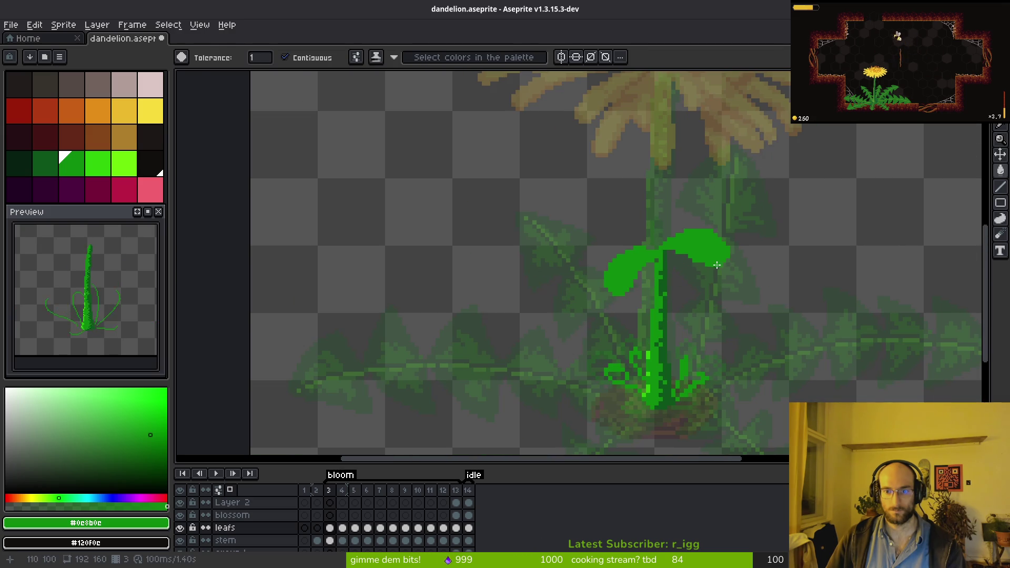
pyautogui.press('f')
# - Zoom in and out to inspect the right leaf, switching between Pencil and Eraser for touch-ups
pyautogui.scroll(5, 699, 198)
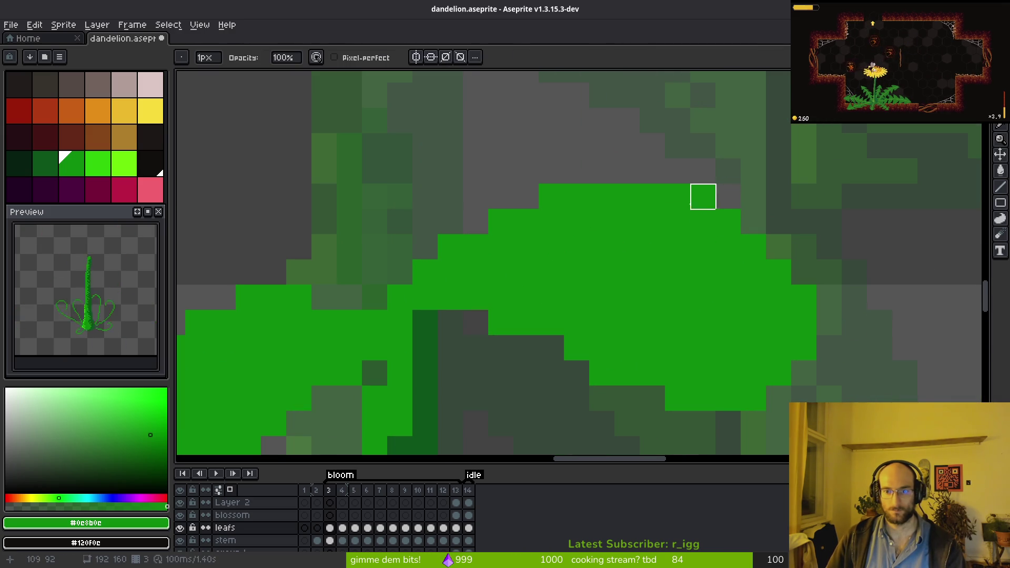
pyautogui.scroll(-3, 804, 348)
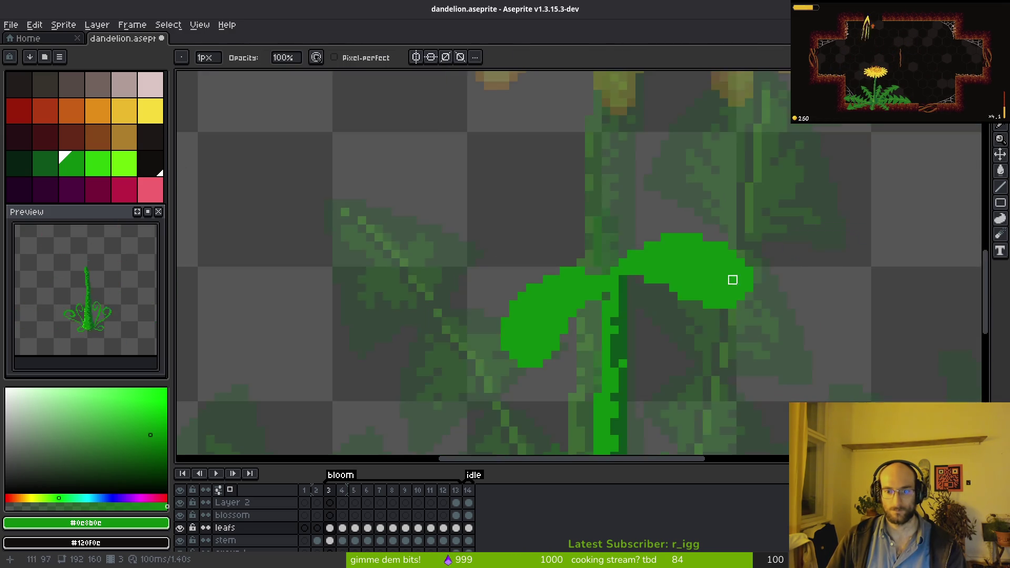
pyautogui.scroll(3, 724, 270)
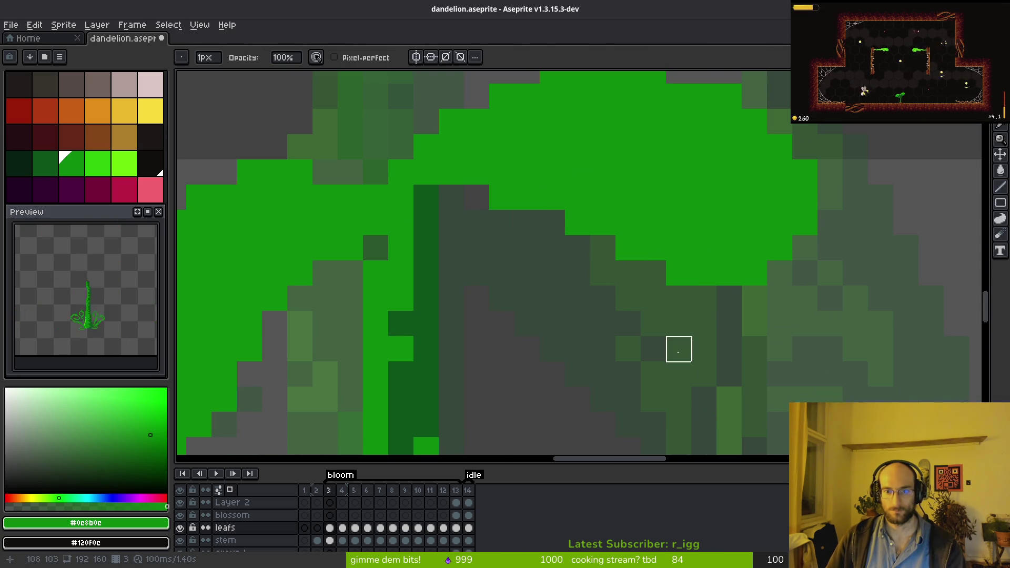
pyautogui.press('b')
pyautogui.scroll(-5, 660, 307)
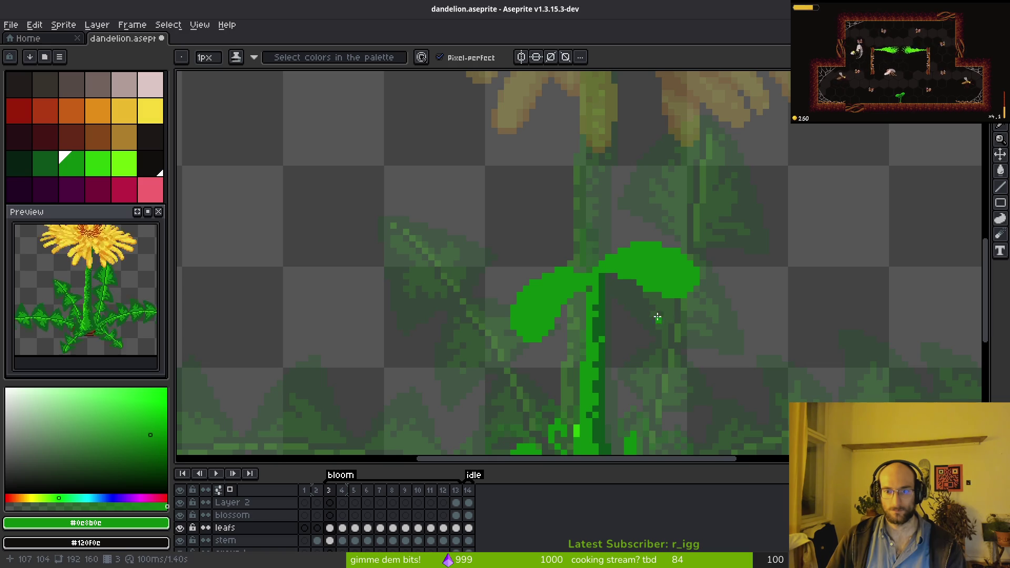
pyautogui.scroll(3, 655, 316)
pyautogui.press('e')
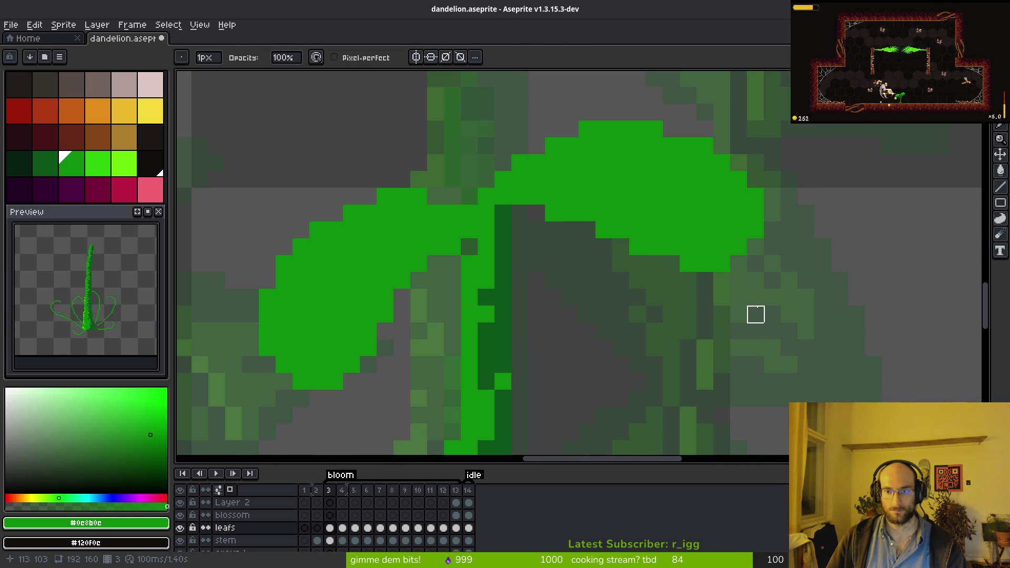
pyautogui.scroll(-2, 757, 314)
pyautogui.scroll(3, 604, 216)
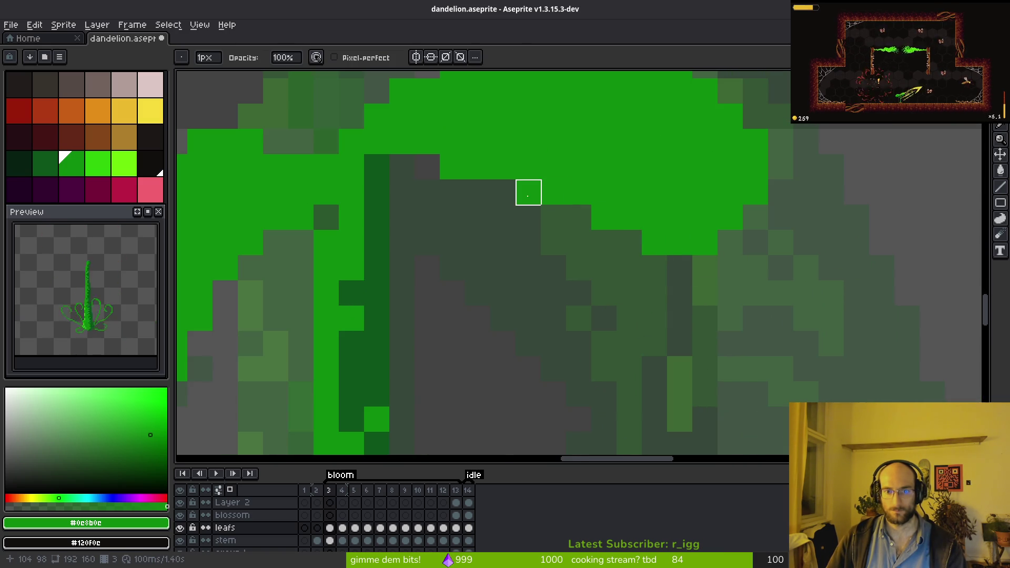
pyautogui.scroll(-2, 630, 268)
pyautogui.scroll(2, 560, 242)
pyautogui.scroll(-2, 633, 294)
# - Advance to frame 4 with the Pencil active
pyautogui.press('Right')
pyautogui.press('b')
pyautogui.scroll(5, 629, 274)
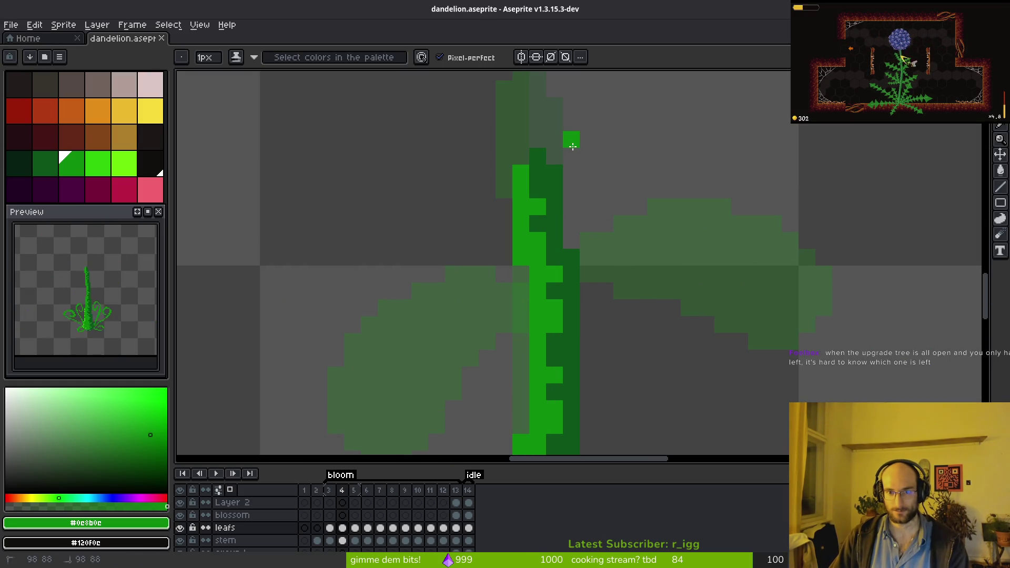
# - After several undone attempts, draw a leaf outline running right from the stem top
pyautogui.moveTo(555, 156)
pyautogui.mouseDown()
pyautogui.moveTo(640, 179)
pyautogui.moveTo(691, 257)
pyautogui.mouseUp()
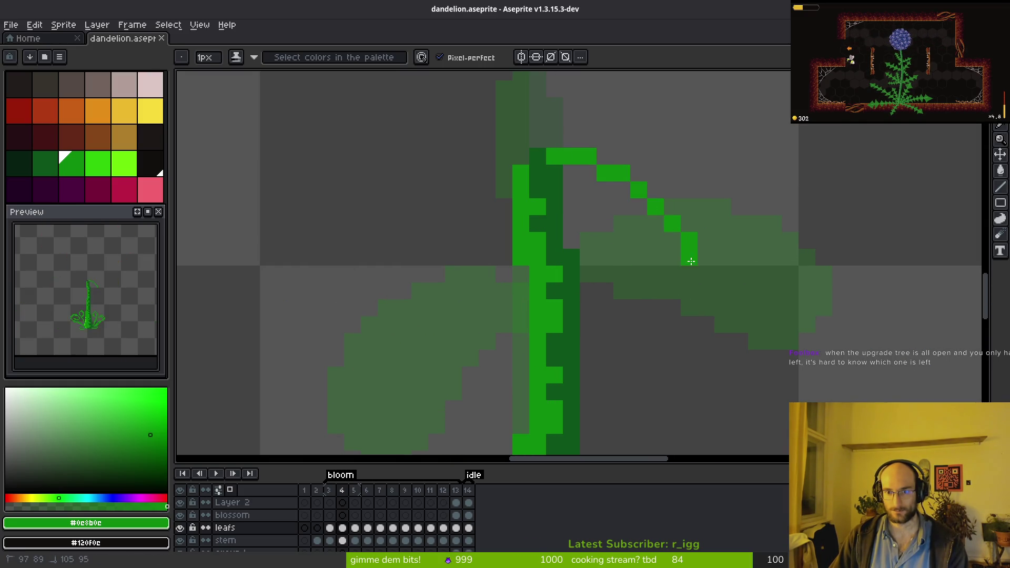
pyautogui.moveTo(643, 280)
pyautogui.mouseDown()
pyautogui.moveTo(571, 221)
pyautogui.moveTo(571, 190)
pyautogui.mouseUp()
pyautogui.hotkey('ctrl', 'z')
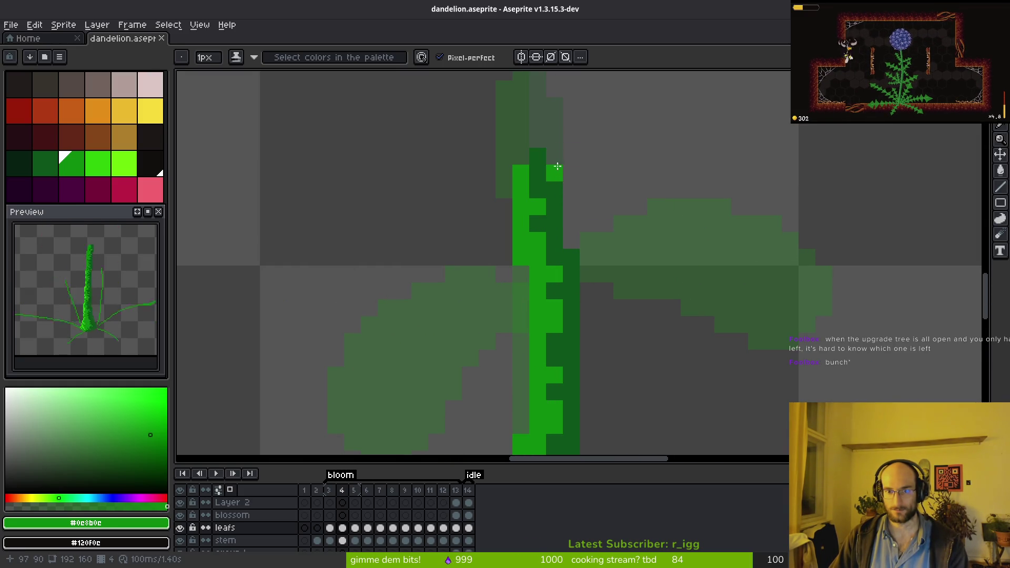
pyautogui.moveTo(561, 156)
pyautogui.mouseDown()
pyautogui.moveTo(658, 192)
pyautogui.moveTo(684, 253)
pyautogui.moveTo(565, 154)
pyautogui.moveTo(630, 177)
pyautogui.mouseUp()
pyautogui.hotkey('ctrl', 'z')
pyautogui.moveTo(631, 278)
pyautogui.mouseDown()
pyautogui.moveTo(571, 198)
pyautogui.moveTo(598, 207)
pyautogui.mouseUp()
pyautogui.hotkey('ctrl', 'z')
pyautogui.moveTo(556, 155)
pyautogui.mouseDown()
pyautogui.moveTo(642, 180)
pyautogui.moveTo(704, 241)
pyautogui.moveTo(708, 316)
pyautogui.moveTo(622, 273)
pyautogui.moveTo(593, 203)
pyautogui.moveTo(603, 209)
pyautogui.mouseUp()
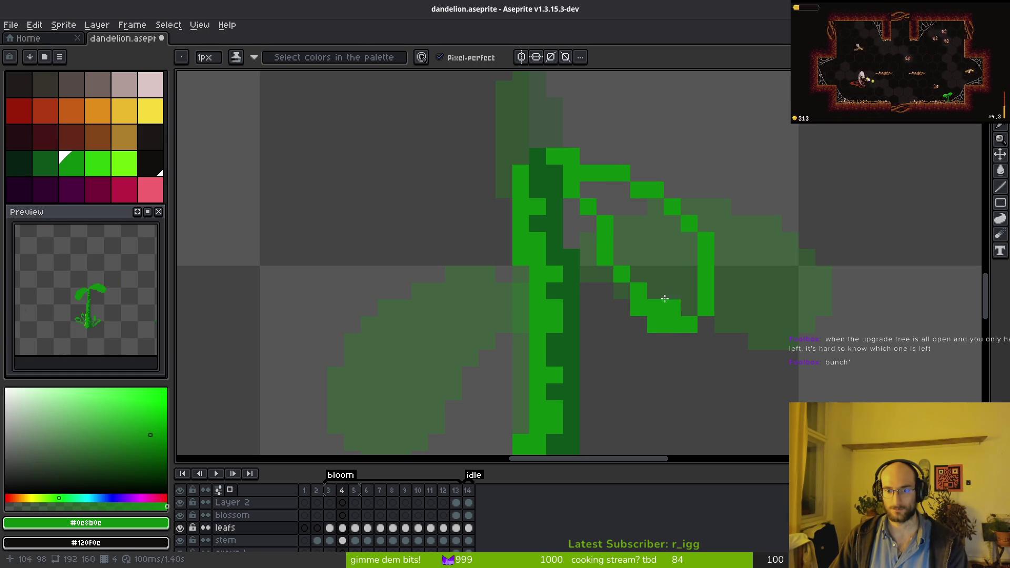
# - Fill the new right leaf bright green and add one extra pixel to it
pyautogui.press('g')
pyautogui.click(657, 254)
pyautogui.press('b')
pyautogui.click(590, 223)
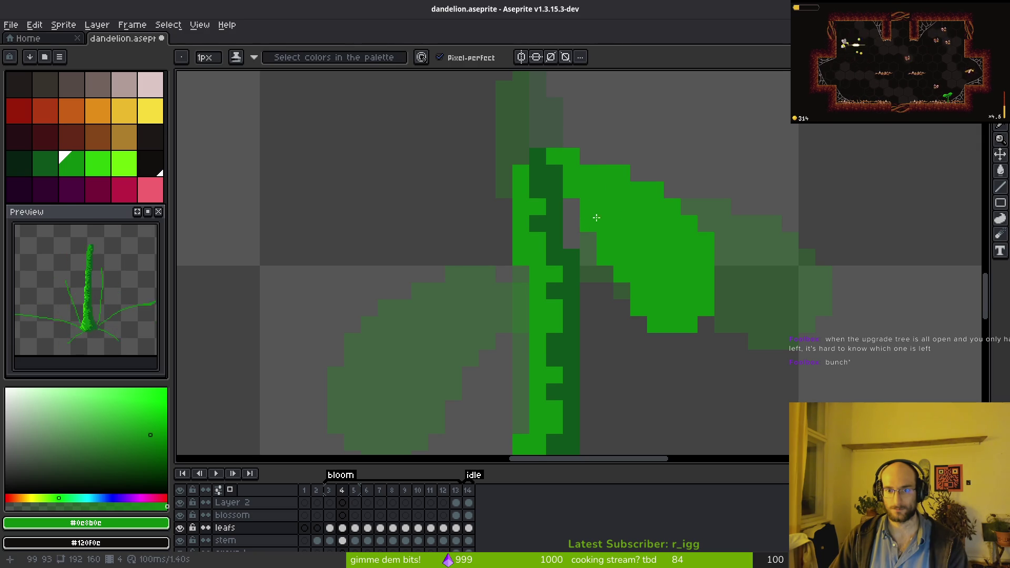
pyautogui.scroll(-4, 625, 227)
pyautogui.scroll(4, 672, 291)
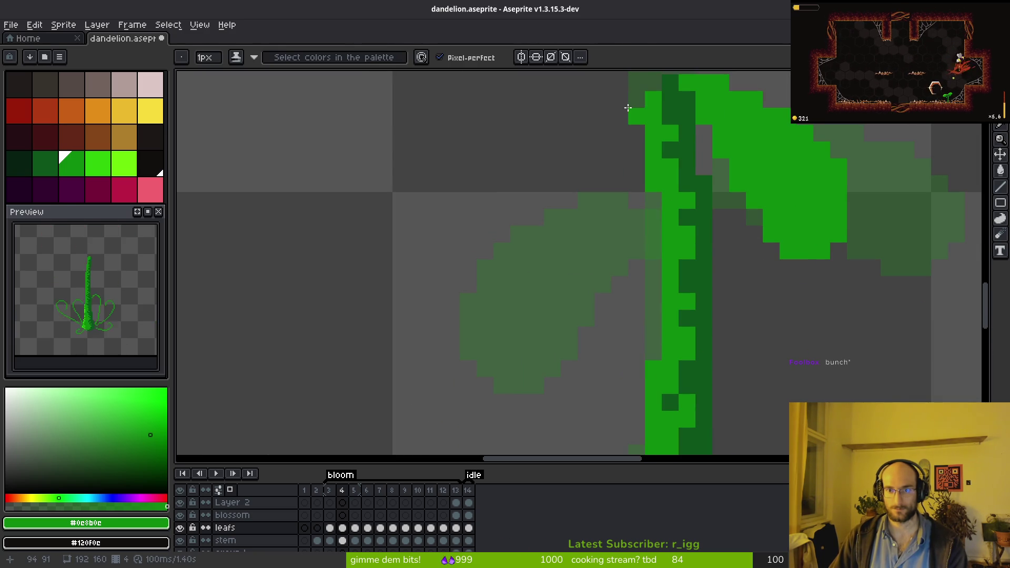
# - Trace a leaf outline curving down from the stem top and close the gap at its top
pyautogui.moveTo(629, 109)
pyautogui.mouseDown()
pyautogui.moveTo(561, 191)
pyautogui.moveTo(536, 305)
pyautogui.moveTo(588, 336)
pyautogui.moveTo(636, 142)
pyautogui.moveTo(637, 153)
pyautogui.mouseUp()
pyautogui.press('g')
pyautogui.click(600, 252)
pyautogui.hotkey('ctrl', 'z')
pyautogui.press('b')
pyautogui.press('g')
pyautogui.click(577, 242)
pyautogui.scroll(-3, 577, 241)
pyautogui.press('b')
pyautogui.scroll(-2, 659, 304)
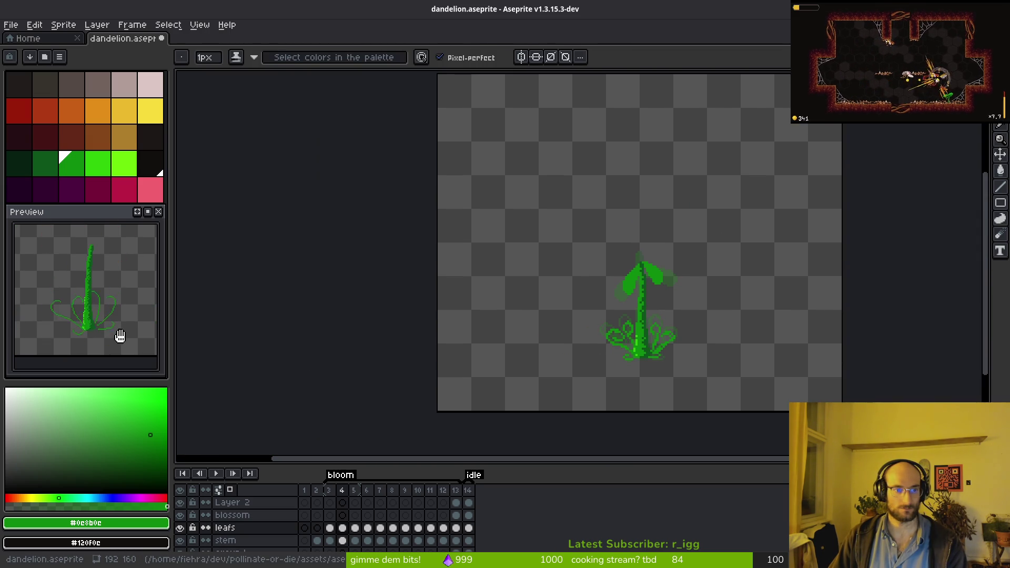
pyautogui.press('Left')
pyautogui.press('Left')
pyautogui.press('Left')
pyautogui.press('Left')
# - On frame 5, outline a leaf left of the stem with its left edge extending downward
pyautogui.press('Right')
pyautogui.press('Right')
pyautogui.press('Right')
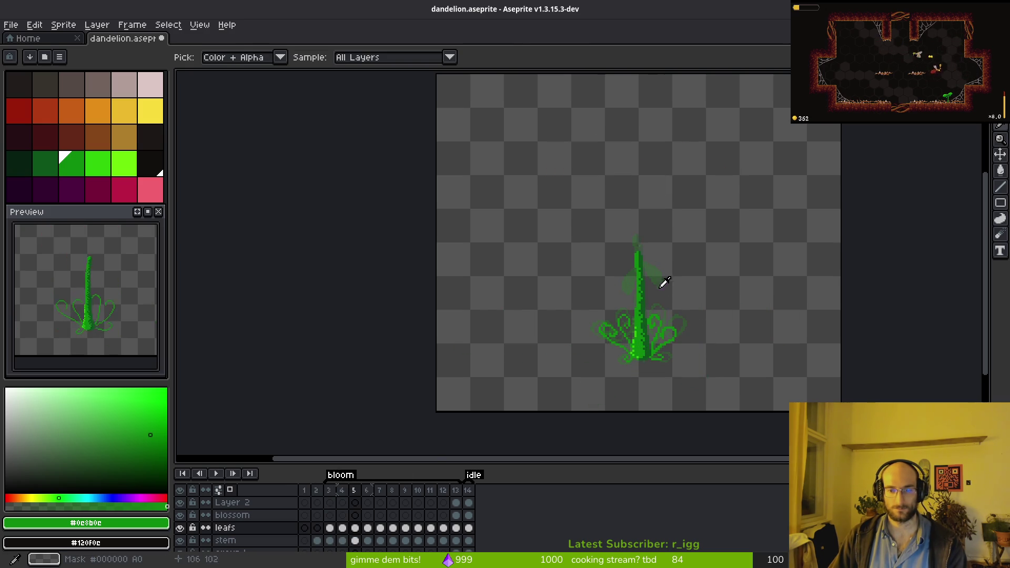
pyautogui.scroll(4, 626, 253)
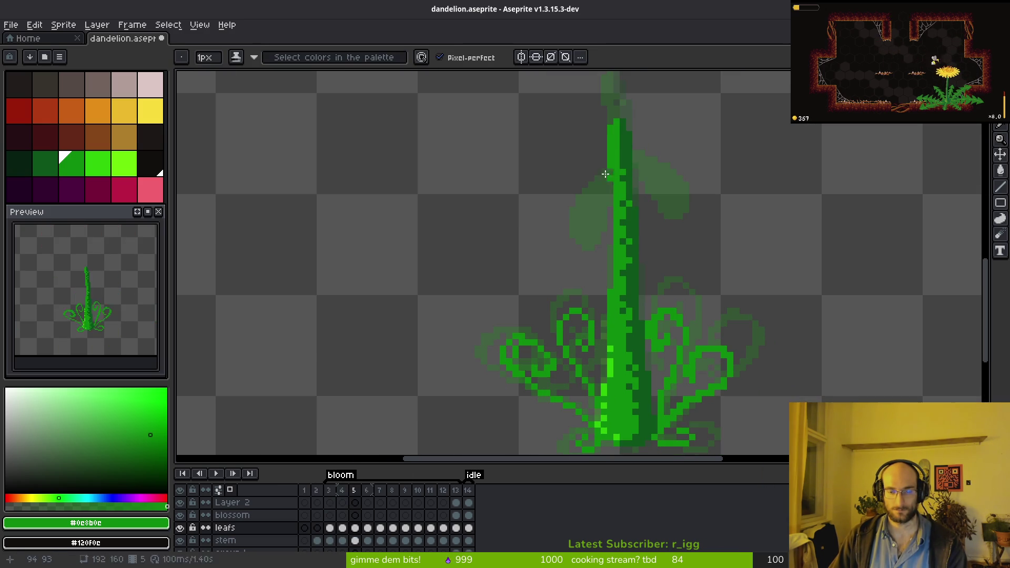
pyautogui.scroll(-1, 603, 186)
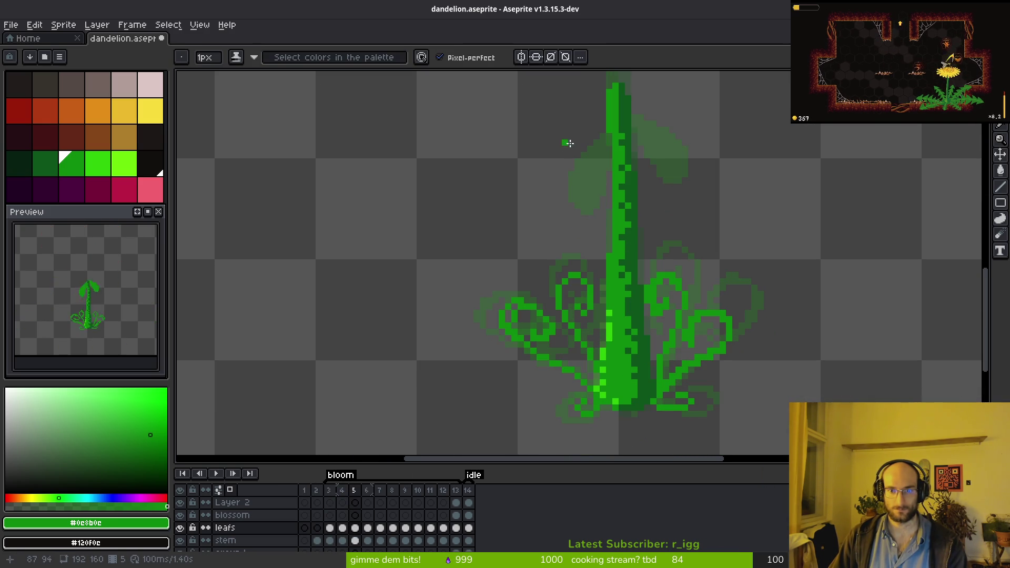
pyautogui.scroll(3, 632, 210)
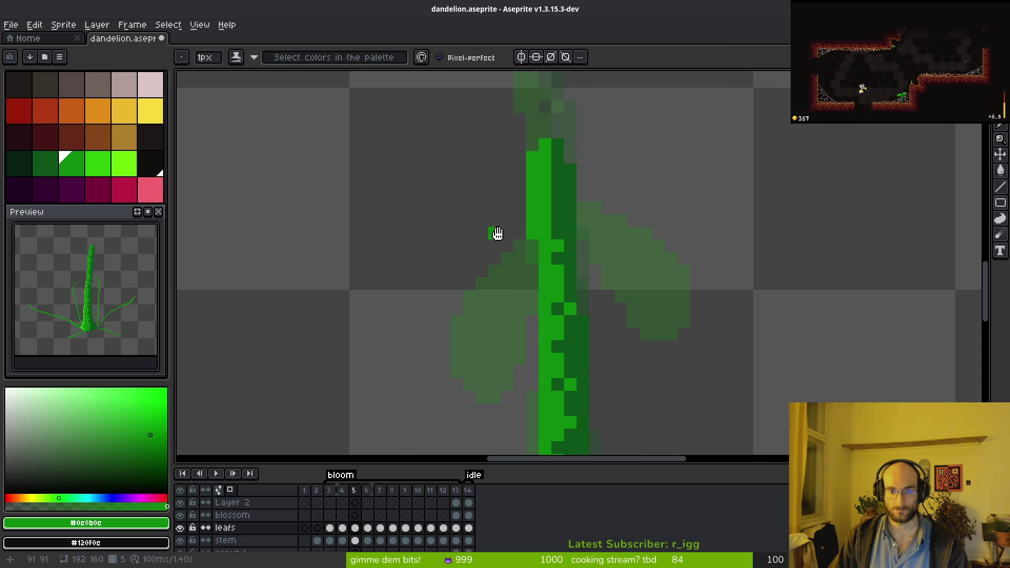
pyautogui.scroll(-1, 503, 210)
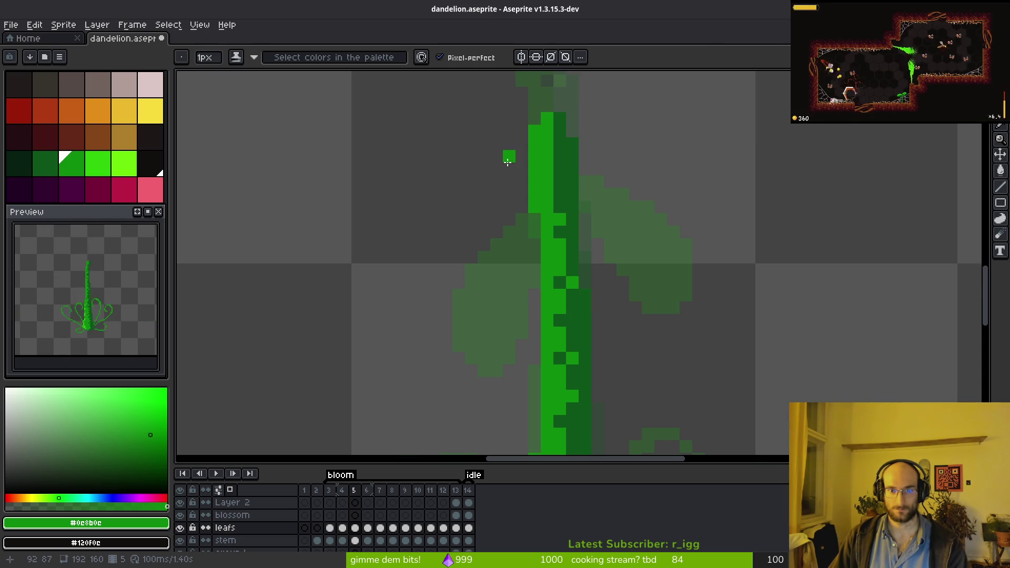
pyautogui.moveTo(508, 167)
pyautogui.mouseDown()
pyautogui.moveTo(426, 215)
pyautogui.moveTo(420, 283)
pyautogui.moveTo(476, 237)
pyautogui.moveTo(499, 178)
pyautogui.mouseUp()
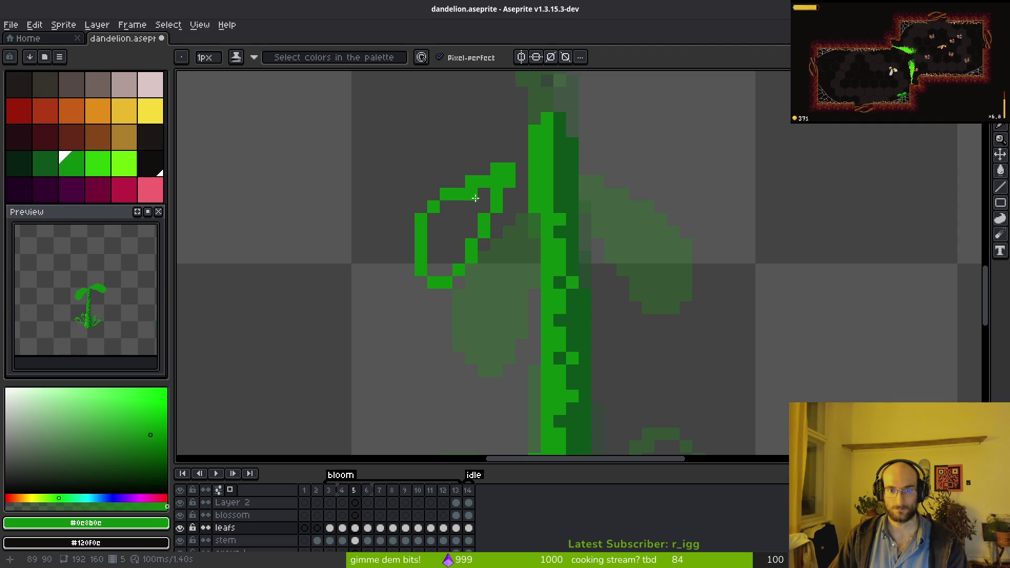
pyautogui.moveTo(413, 242); pyautogui.dragTo(418, 278)
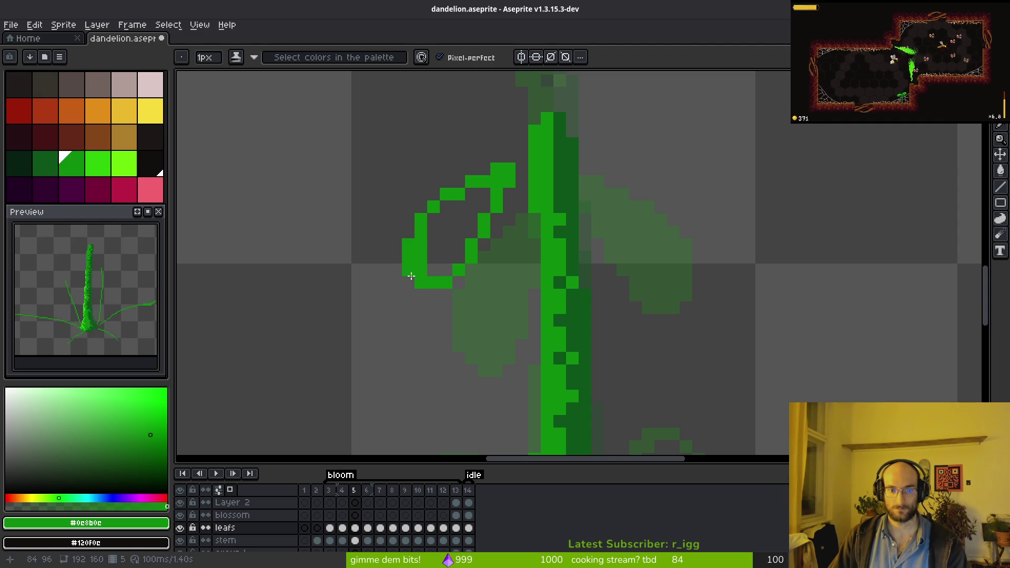
# - Fill the left leaf solid green and advance to frame 6
pyautogui.press('g')
pyautogui.click(439, 252)
pyautogui.press('b')
pyautogui.scroll(-5, 442, 252)
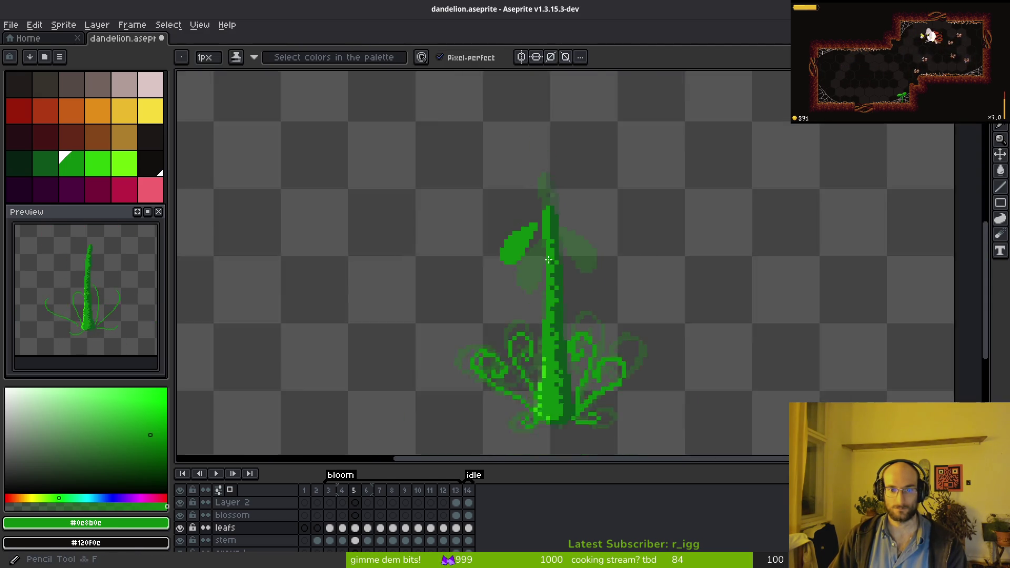
pyautogui.scroll(1, 550, 278)
pyautogui.press('.')
pyautogui.scroll(3, 535, 225)
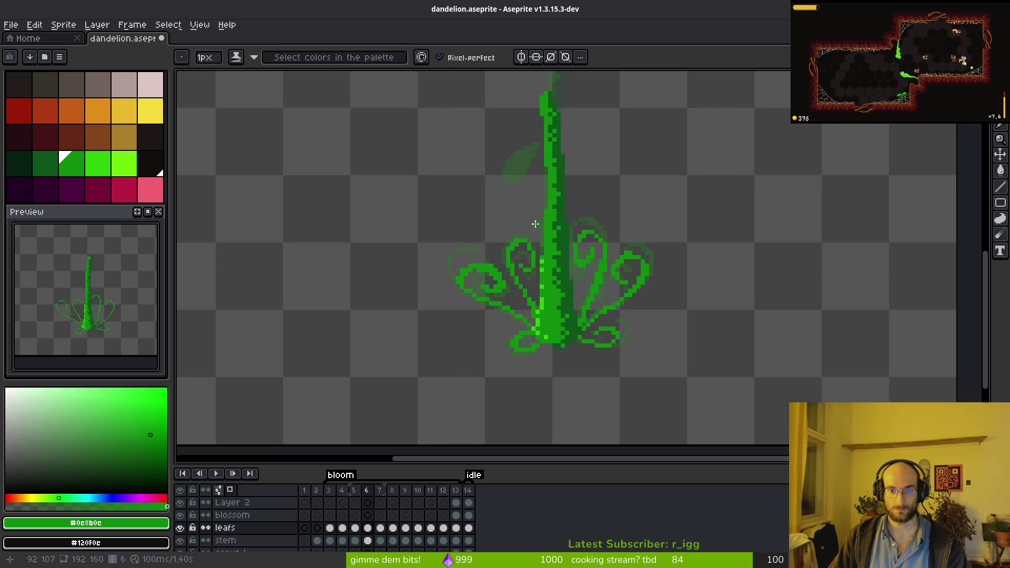
# - Outline a leaf beside the stem and fill it solid green
pyautogui.moveTo(489, 190); pyautogui.dragTo(417, 196)
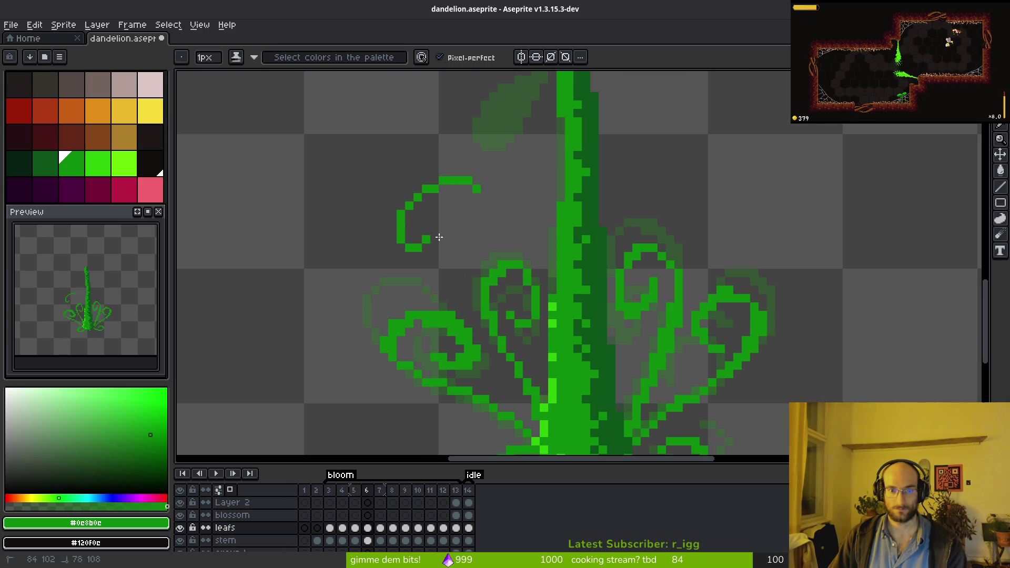
pyautogui.moveTo(520, 199); pyautogui.dragTo(476, 186)
pyautogui.press('g')
pyautogui.click(447, 210)
# - Copy the leaf from frame 5 and paste it into frame 6, shifted up and right
pyautogui.press('.')
pyautogui.scroll(-2, 526, 221)
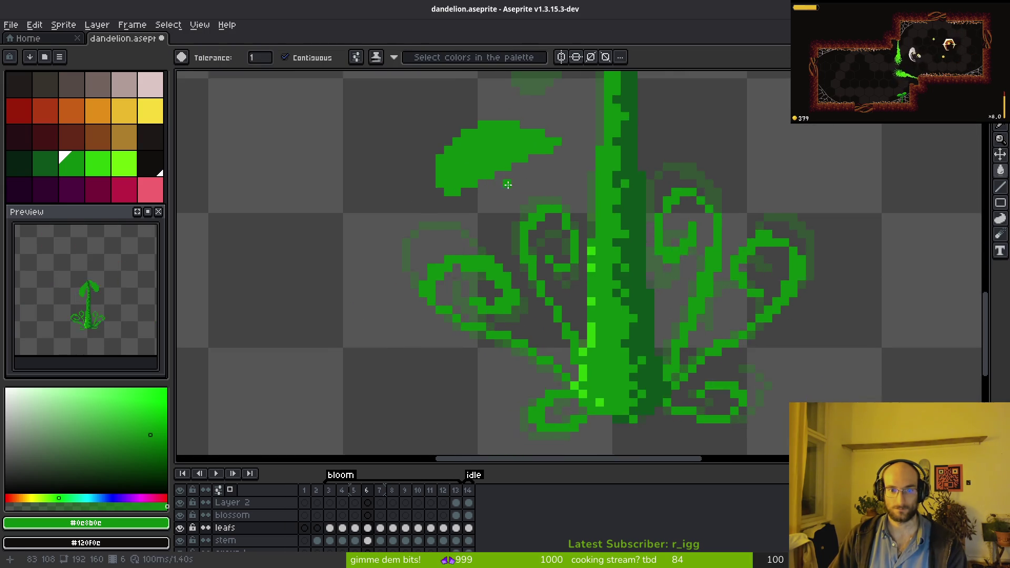
pyautogui.press('i')
pyautogui.press('g')
pyautogui.scroll(1, 500, 208)
pyautogui.press(',')
pyautogui.press(',')
pyautogui.scroll(-2, 533, 226)
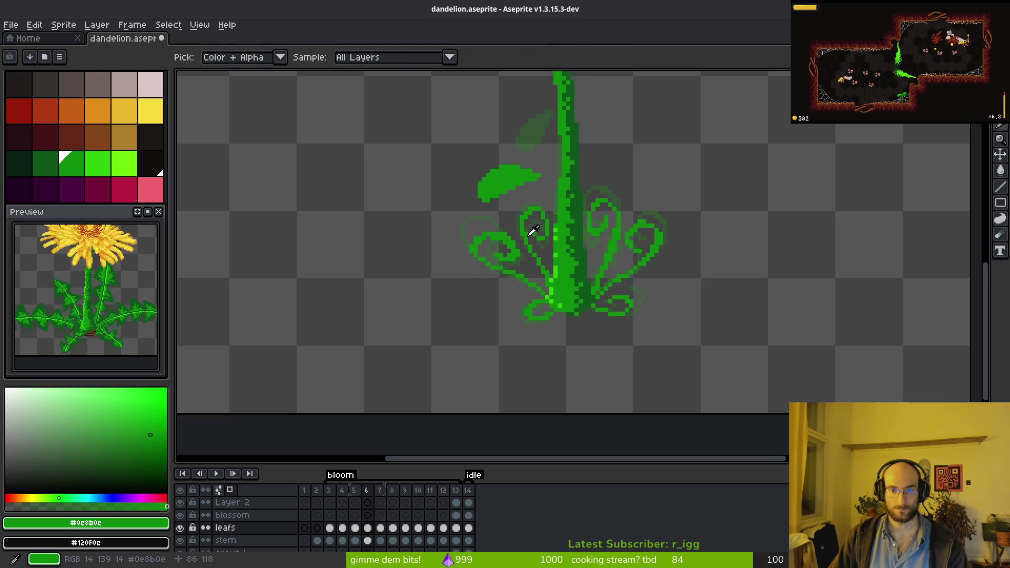
pyautogui.scroll(1, 532, 277)
pyautogui.press('.')
pyautogui.hotkey('ctrl', 'v')
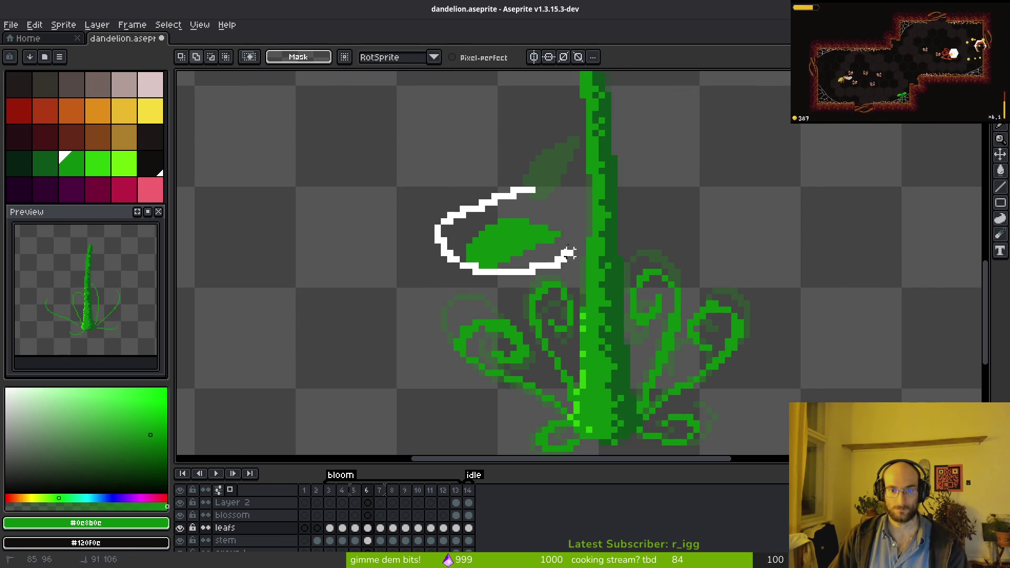
pyautogui.moveTo(537, 223); pyautogui.dragTo(543, 211)
pyautogui.press('Return')
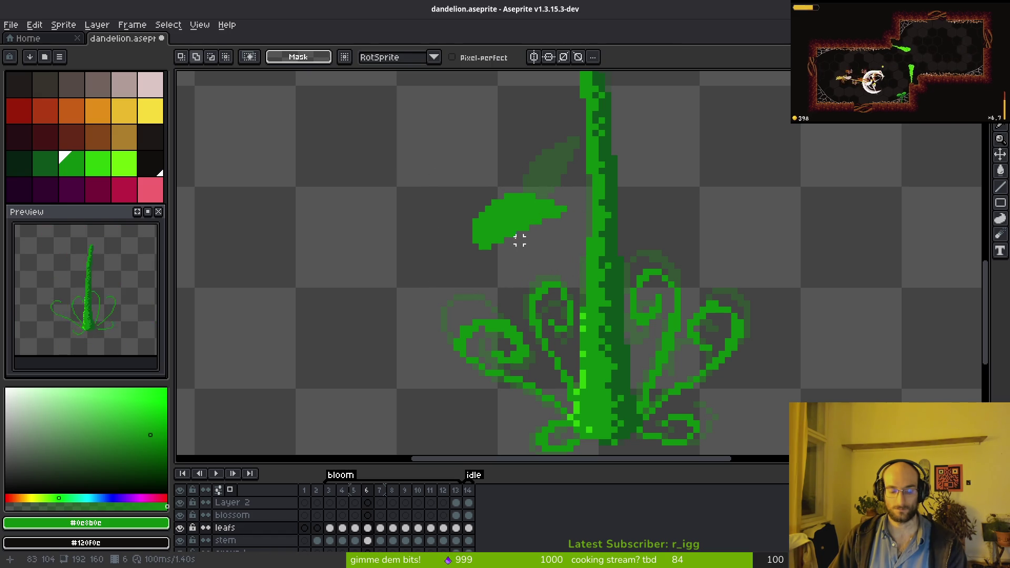
# - On frame 7, undo a stray diagonal line and fill the leaf outline solid green
pyautogui.press('f')
pyautogui.press('.')
pyautogui.scroll(1, 516, 245)
pyautogui.moveTo(485, 270); pyautogui.dragTo(493, 229)
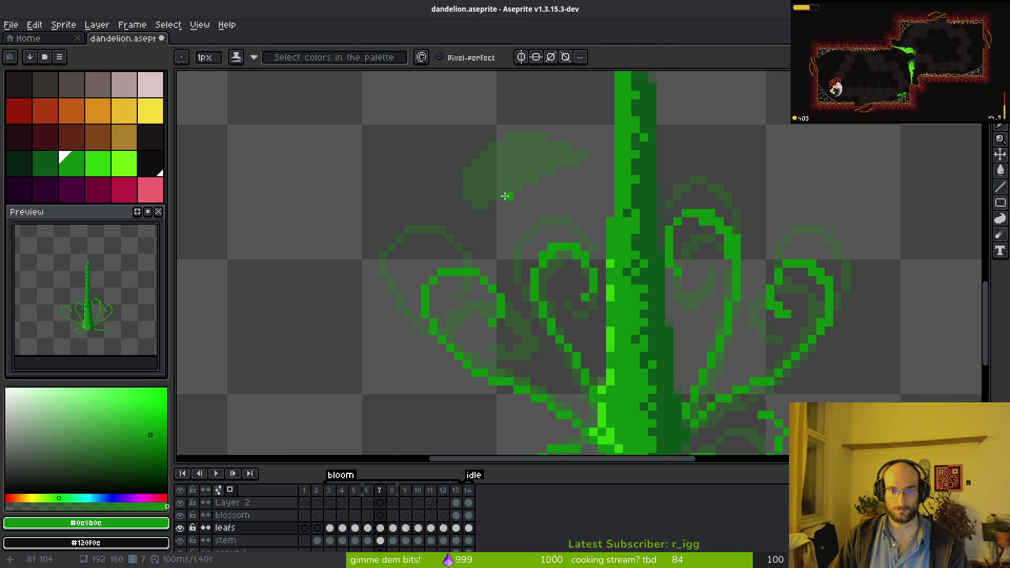
pyautogui.hotkey('ctrl', 'z')
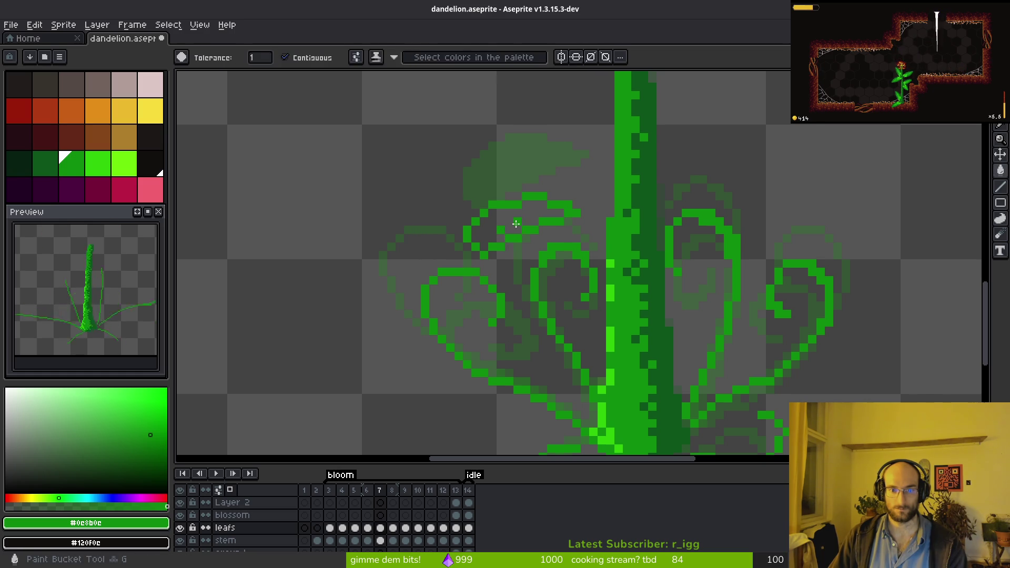
pyautogui.click(500, 247)
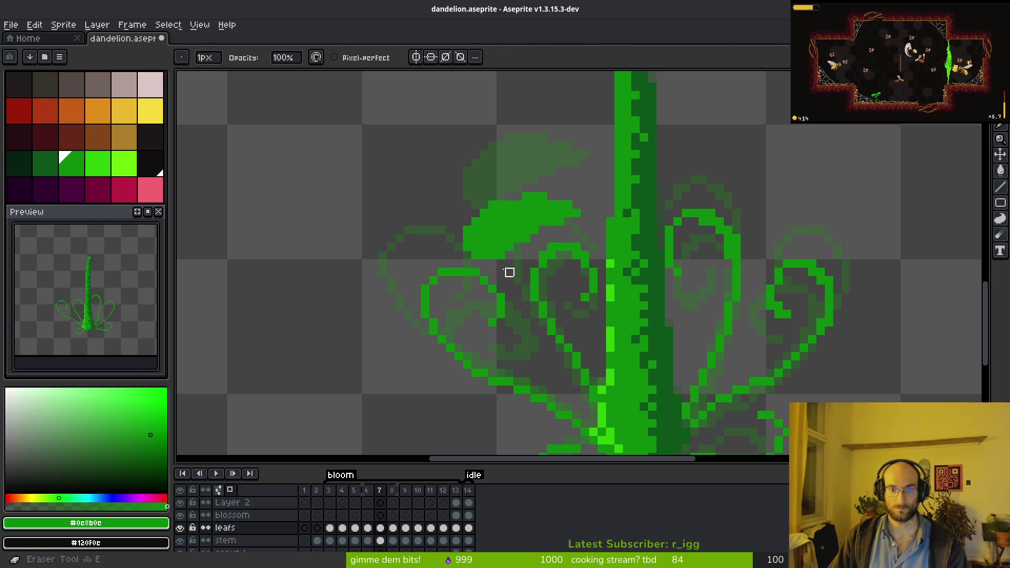
pyautogui.press('f')
pyautogui.scroll(-3, 565, 276)
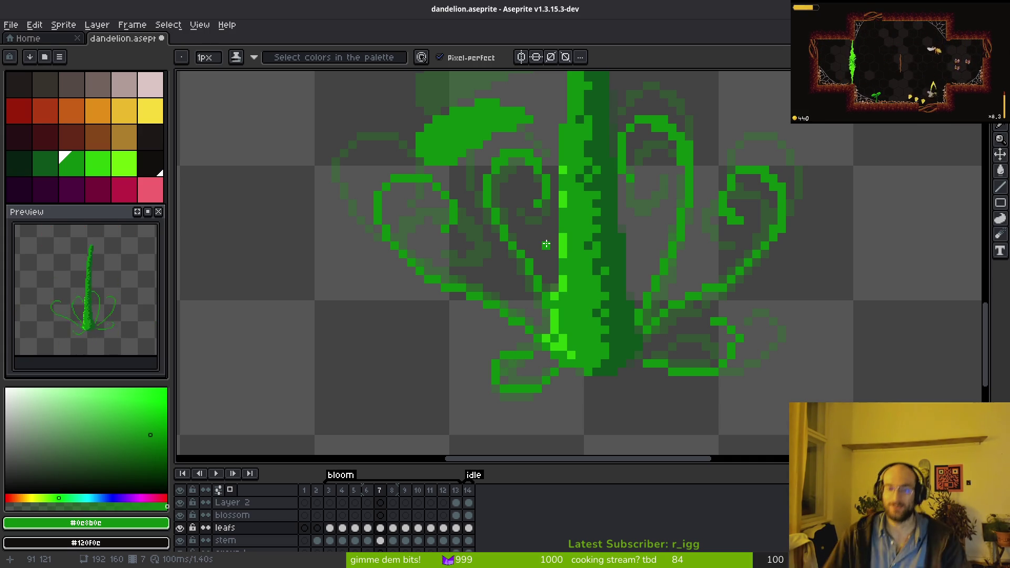
# - Step between frames 8, 7 and 5 to compare the leaf growth
pyautogui.press('.')
pyautogui.moveTo(489, 240)
pyautogui.mouseDown()
pyautogui.moveTo(535, 282)
pyautogui.moveTo(541, 270)
pyautogui.mouseUp()
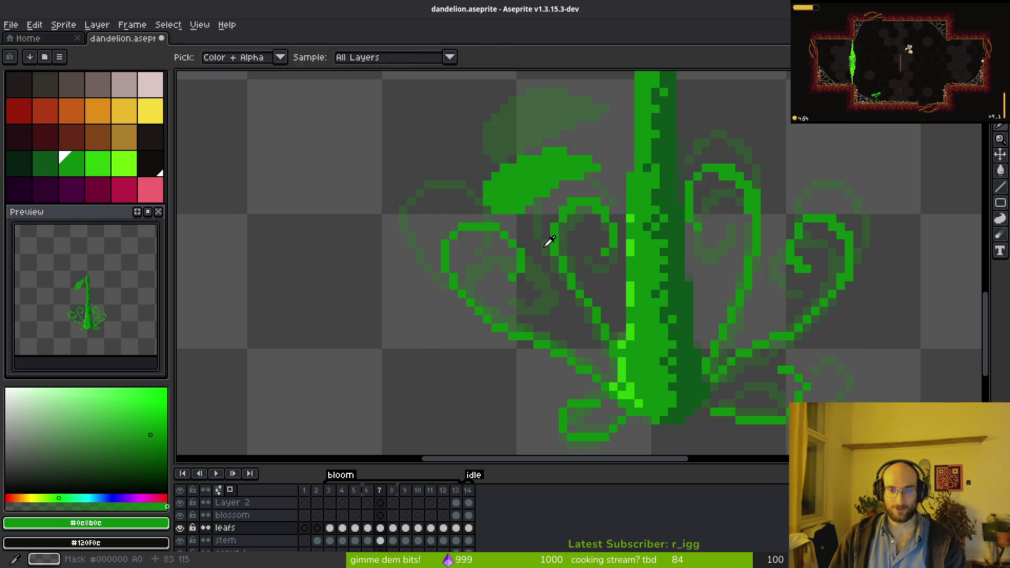
pyautogui.scroll(3, 536, 249)
pyautogui.scroll(-3, 565, 225)
pyautogui.press(',')
pyautogui.scroll(2, 539, 282)
pyautogui.scroll(3, 531, 276)
pyautogui.press(',')
pyautogui.press(',')
pyautogui.press('.')
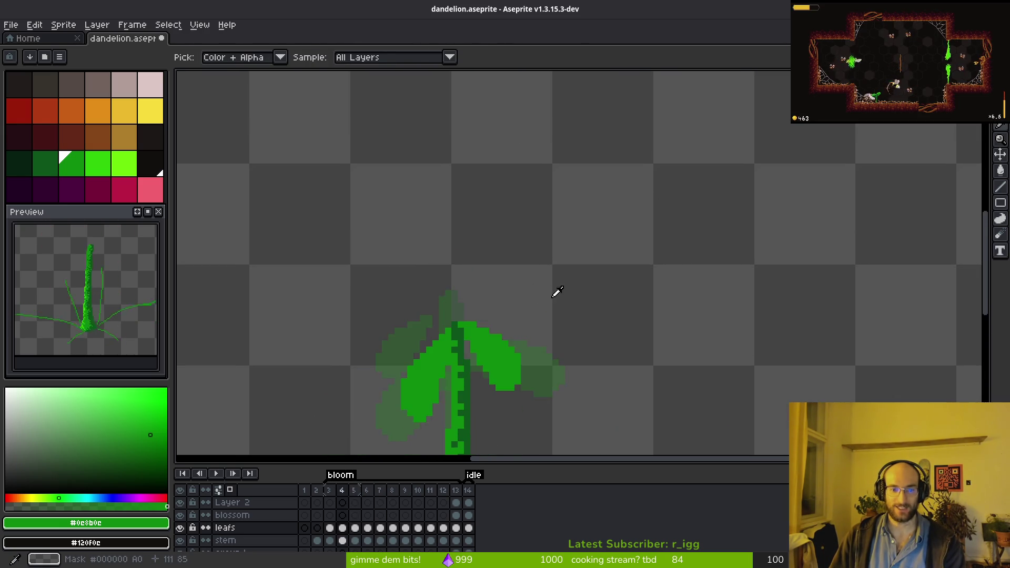
pyautogui.press(',')
pyautogui.press('.')
pyautogui.press(',')
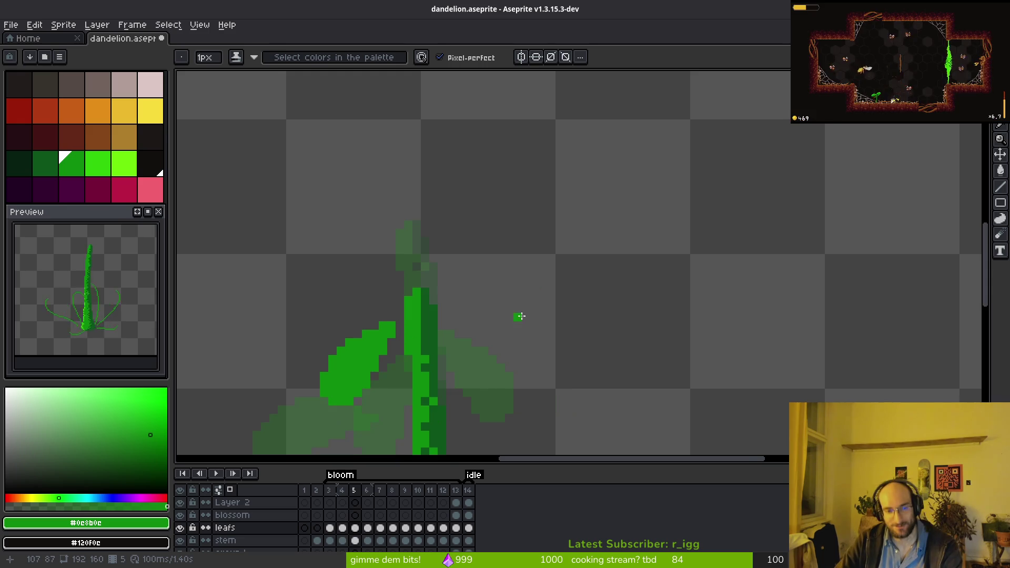
pyautogui.scroll(3, 523, 230)
# - On frame 5, outline a leaf on the right of the stem and fill it green
pyautogui.moveTo(523, 230); pyautogui.dragTo(467, 178)
pyautogui.moveTo(377, 149)
pyautogui.mouseDown()
pyautogui.moveTo(424, 176)
pyautogui.moveTo(510, 273)
pyautogui.moveTo(490, 345)
pyautogui.moveTo(419, 256)
pyautogui.moveTo(388, 174)
pyautogui.moveTo(486, 228)
pyautogui.mouseUp()
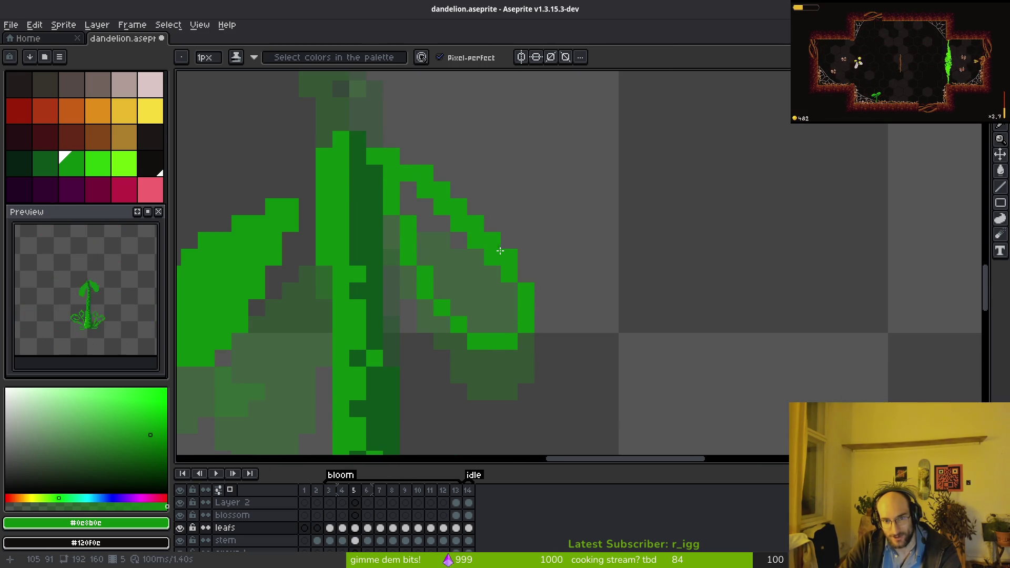
pyautogui.press('g')
pyautogui.click(469, 282)
pyautogui.press('b')
pyautogui.scroll(-3, 480, 286)
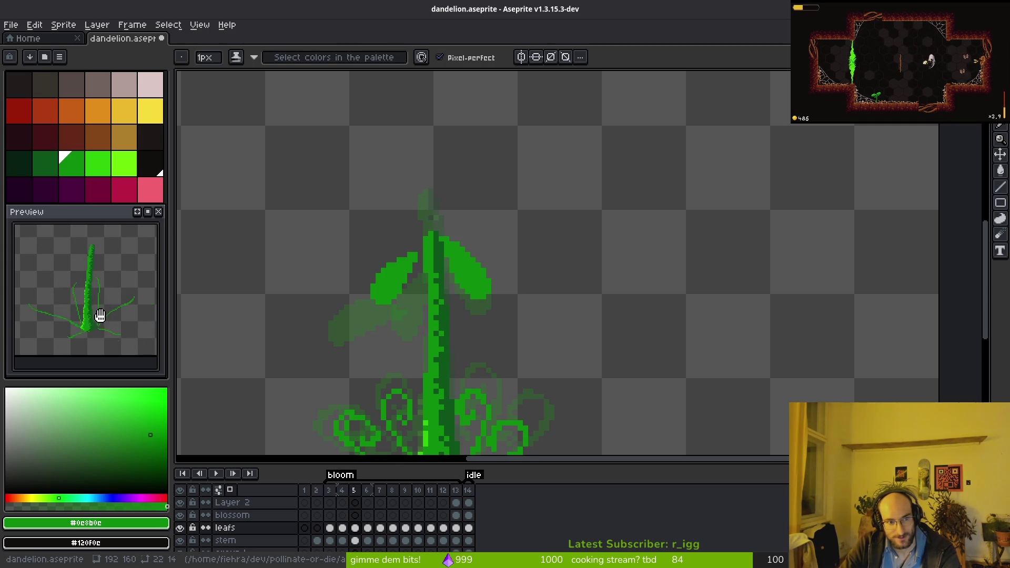
# - On frame 6, redraw the right leaf's edges back to the stem and fill it green
pyautogui.press('i')
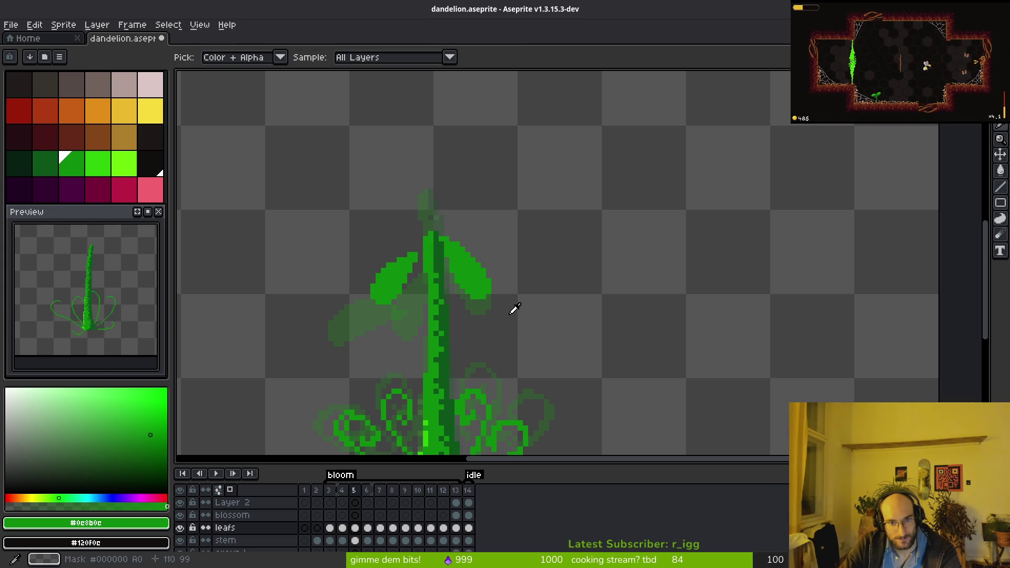
pyautogui.press('Right')
pyautogui.press('b')
pyautogui.scroll(2, 472, 275)
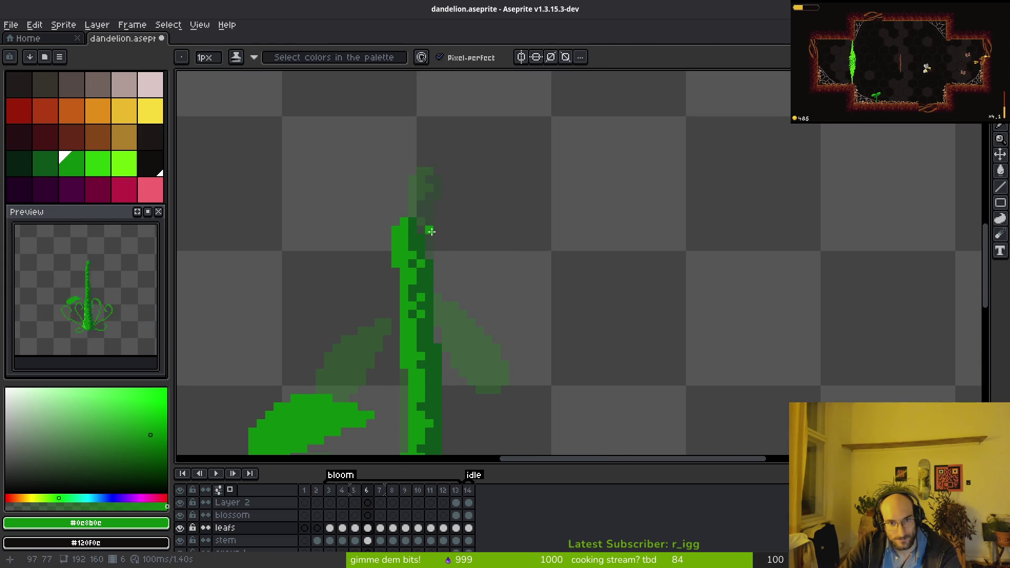
pyautogui.moveTo(436, 238); pyautogui.dragTo(480, 314)
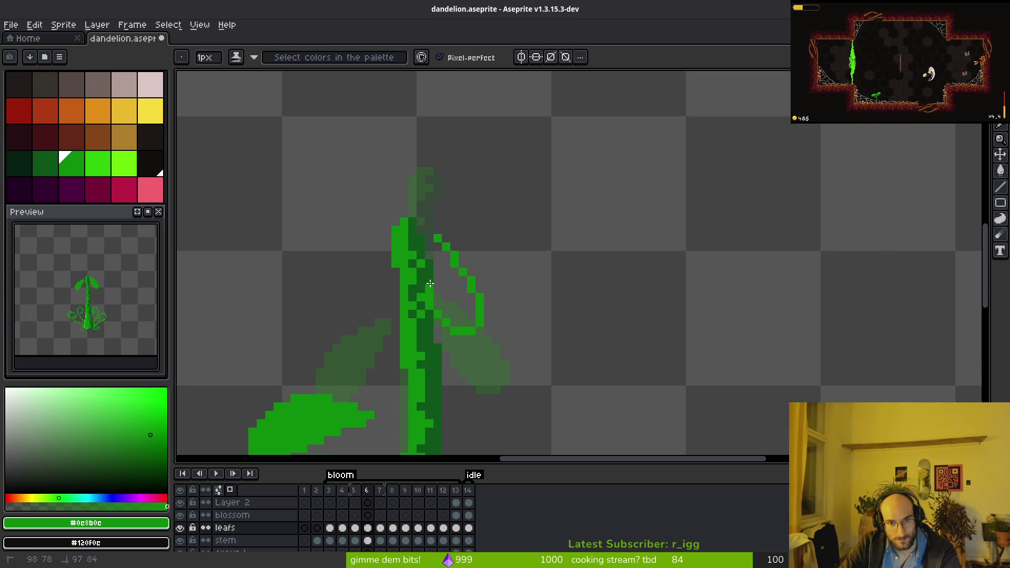
pyautogui.hotkey('ctrl', 'z')
pyautogui.scroll(2, 444, 260)
pyautogui.moveTo(417, 219)
pyautogui.mouseDown()
pyautogui.moveTo(519, 361)
pyautogui.moveTo(497, 287)
pyautogui.moveTo(493, 318)
pyautogui.mouseUp()
pyautogui.moveTo(430, 355)
pyautogui.mouseDown()
pyautogui.moveTo(405, 323)
pyautogui.moveTo(392, 268)
pyautogui.moveTo(398, 181)
pyautogui.mouseUp()
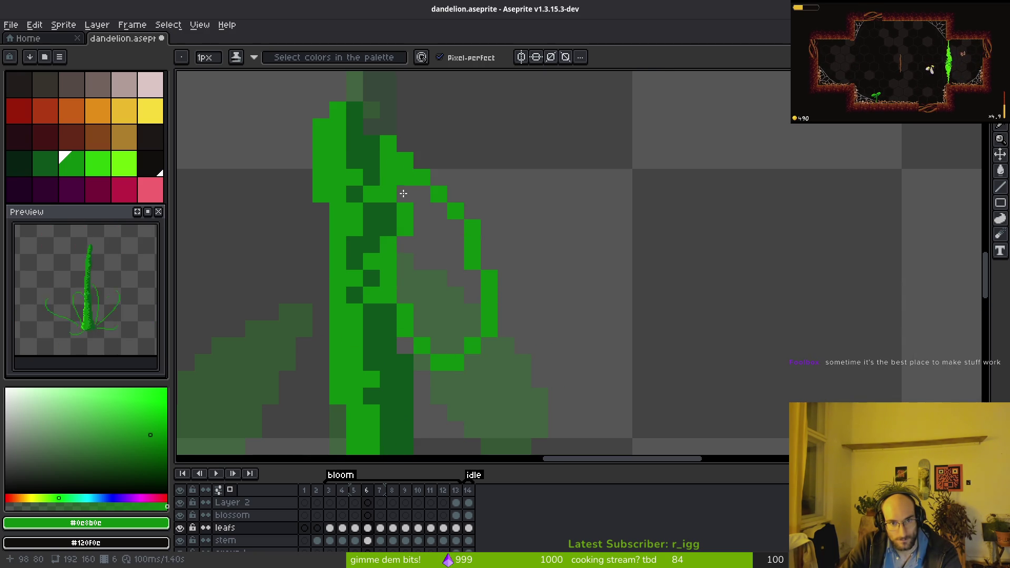
pyautogui.press('g')
pyautogui.click(435, 289)
pyautogui.scroll(-5, 443, 311)
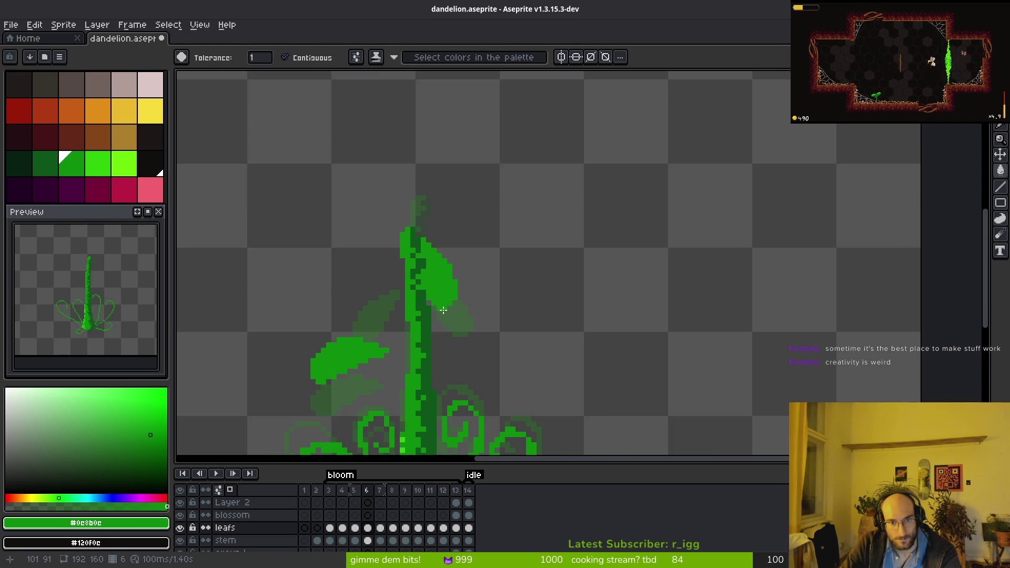
pyautogui.scroll(2, 444, 310)
# - On frame 7, try a leaf outline looping from the stem, then undo both strokes
pyautogui.press('e')
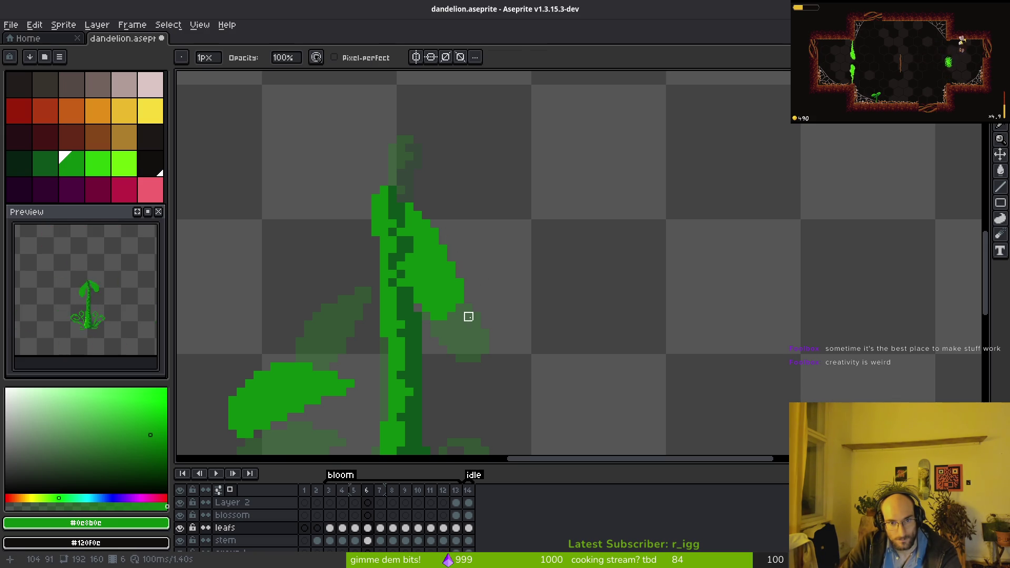
pyautogui.press('b')
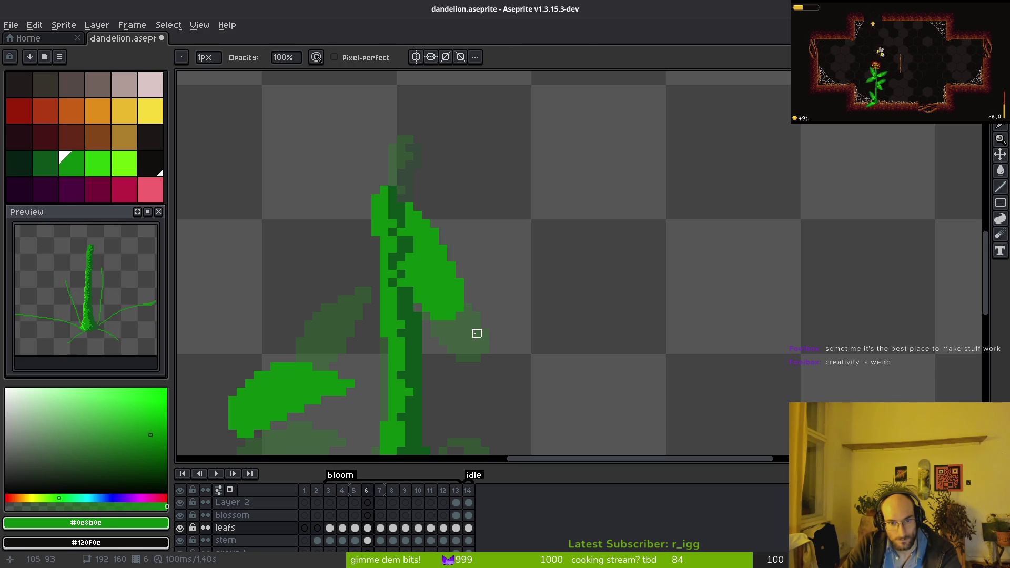
pyautogui.scroll(-3, 483, 333)
pyautogui.press(',')
pyautogui.press('i')
pyautogui.press('.')
pyautogui.press('.')
pyautogui.press('b')
pyautogui.scroll(4, 494, 309)
pyautogui.moveTo(400, 212)
pyautogui.mouseDown()
pyautogui.moveTo(442, 266)
pyautogui.moveTo(425, 304)
pyautogui.moveTo(384, 221)
pyautogui.moveTo(447, 288)
pyautogui.mouseUp()
pyautogui.hotkey('ctrl', 'z')
pyautogui.hotkey('ctrl', 'z')
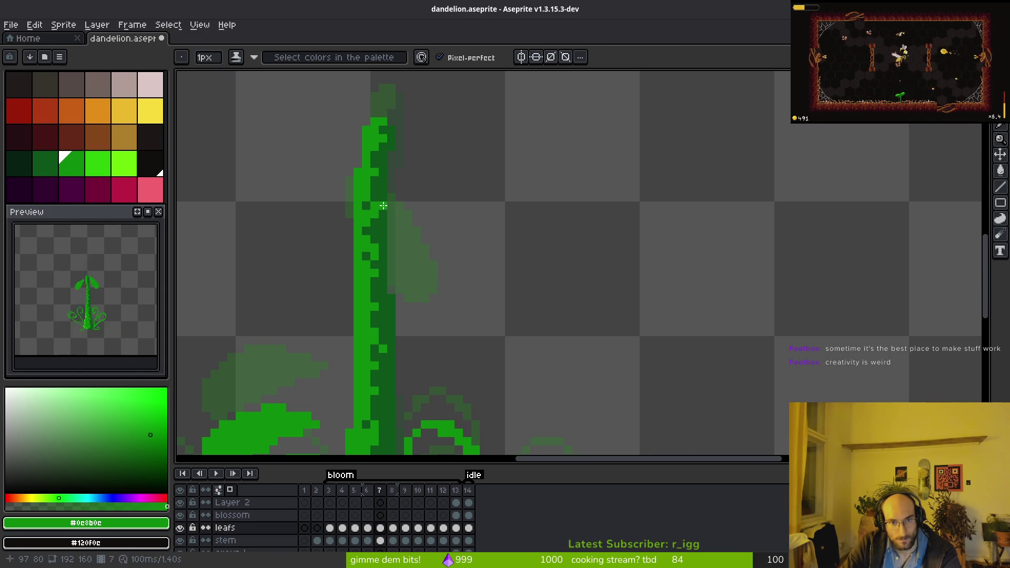
pyautogui.hotkey('ctrl', 'z')
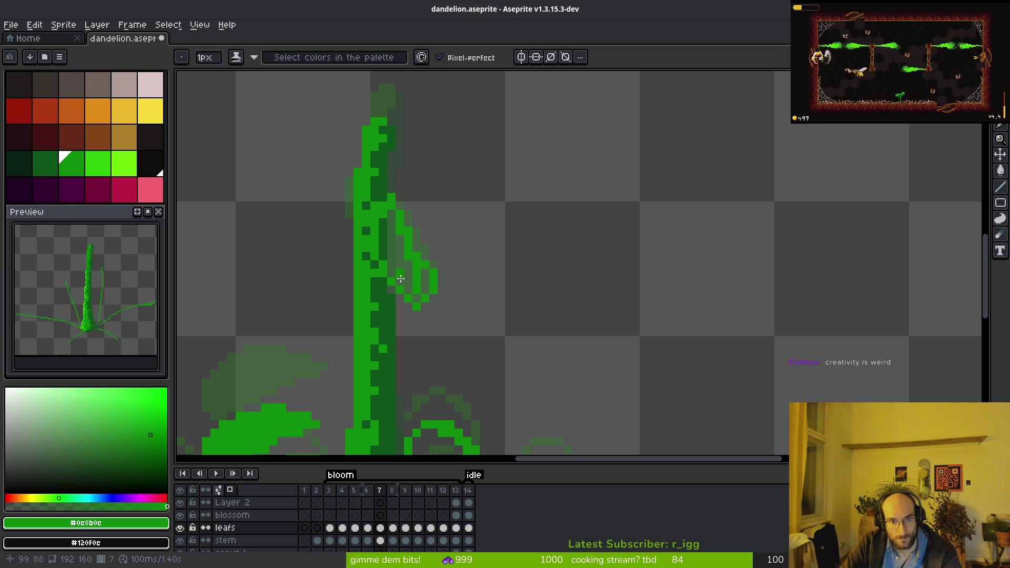
# - On frame 7, outline a curving leaf beside the stem, refine its lower edge, and fill it green
pyautogui.scroll(-2, 456, 268)
pyautogui.scroll(2, 482, 274)
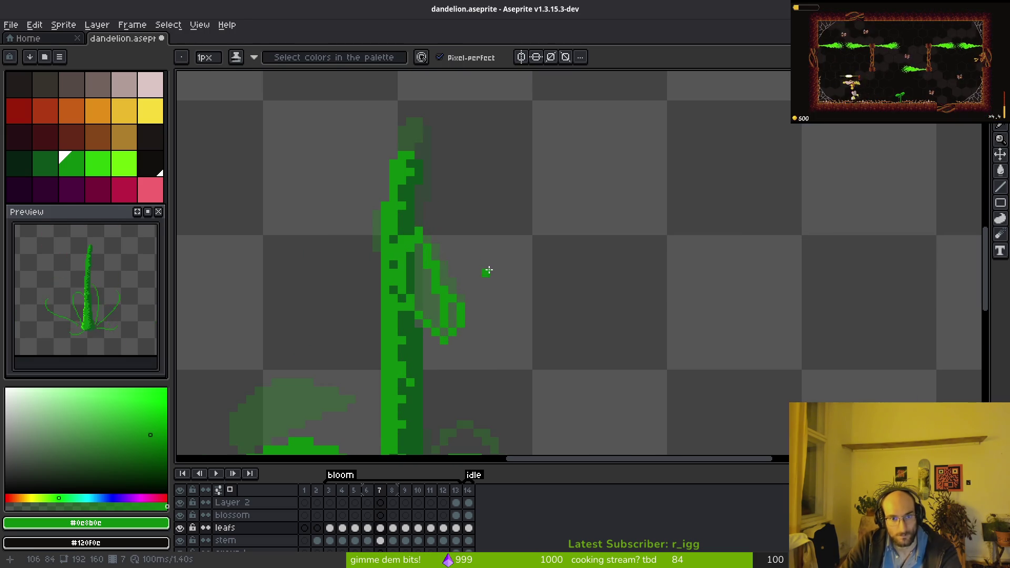
pyautogui.hotkey('ctrl', 'y')
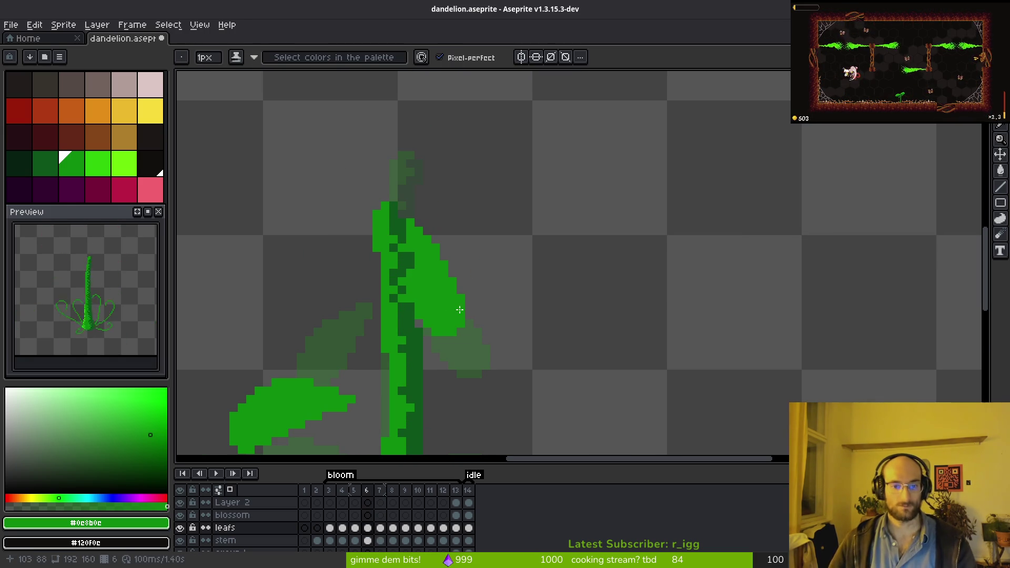
pyautogui.press('Right')
pyautogui.scroll(1, 461, 237)
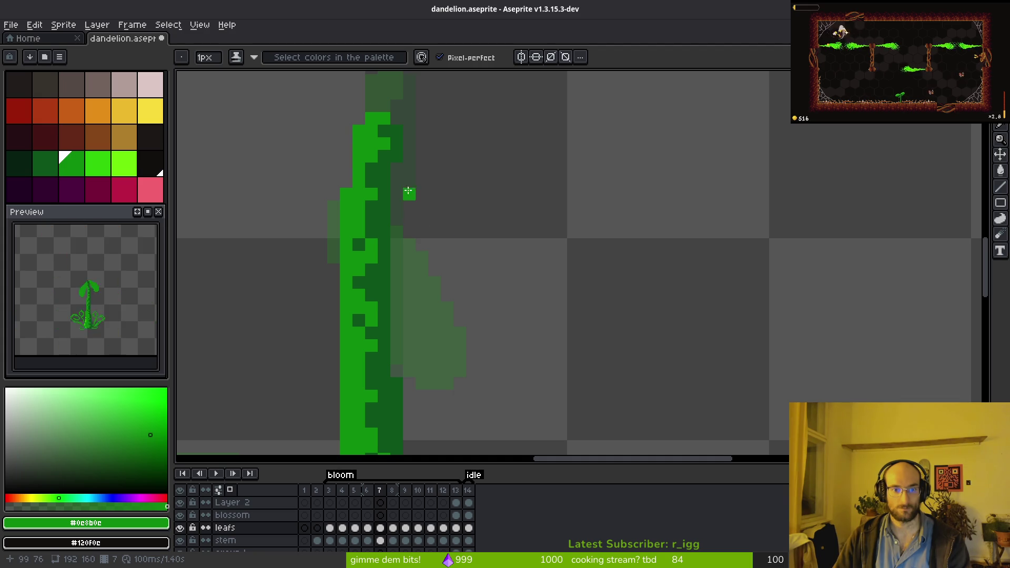
pyautogui.moveTo(418, 191); pyautogui.dragTo(393, 273)
pyautogui.moveTo(423, 330)
pyautogui.mouseDown()
pyautogui.moveTo(447, 246)
pyautogui.moveTo(429, 200)
pyautogui.mouseUp()
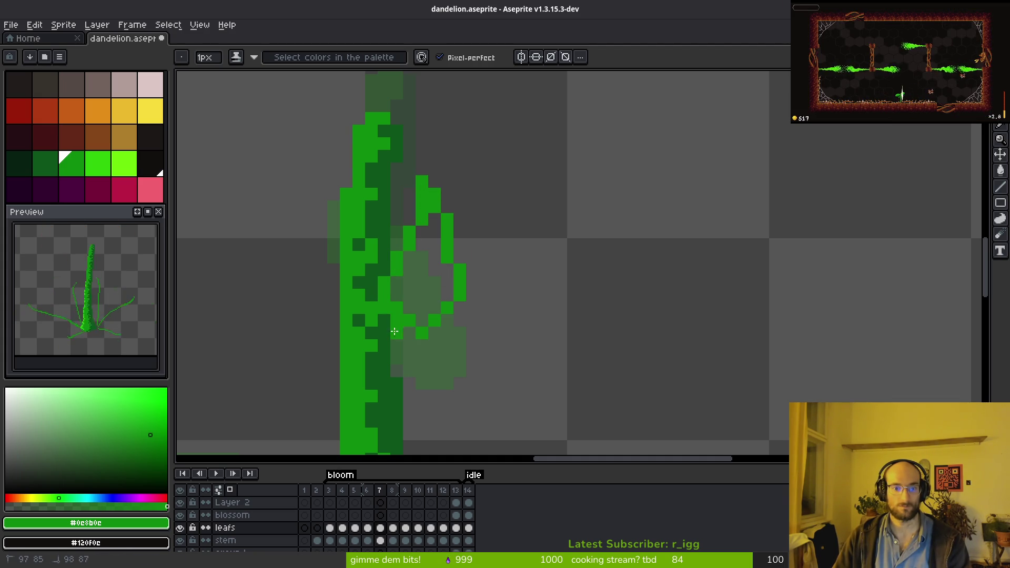
pyautogui.click(411, 335)
pyautogui.moveTo(420, 339)
pyautogui.mouseDown()
pyautogui.moveTo(383, 332)
pyautogui.moveTo(371, 284)
pyautogui.mouseUp()
pyautogui.press('g')
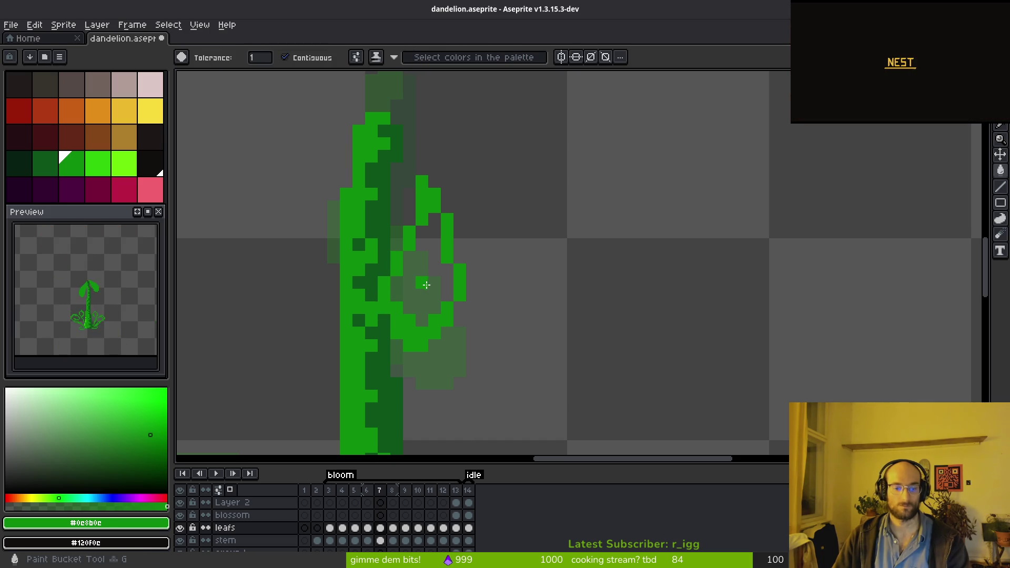
pyautogui.click(428, 274)
pyautogui.press('b')
pyautogui.scroll(-2, 453, 264)
# - On frame 8, draw the leaf's second edge up to its tip and fill it green
pyautogui.press('Right')
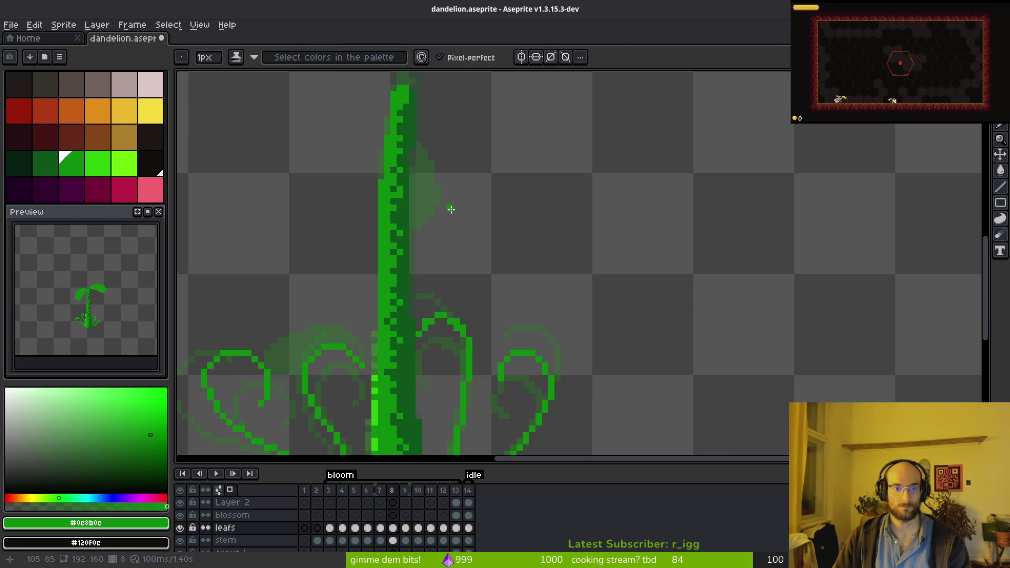
pyautogui.moveTo(408, 287)
pyautogui.mouseDown()
pyautogui.moveTo(450, 226)
pyautogui.moveTo(450, 208)
pyautogui.mouseUp()
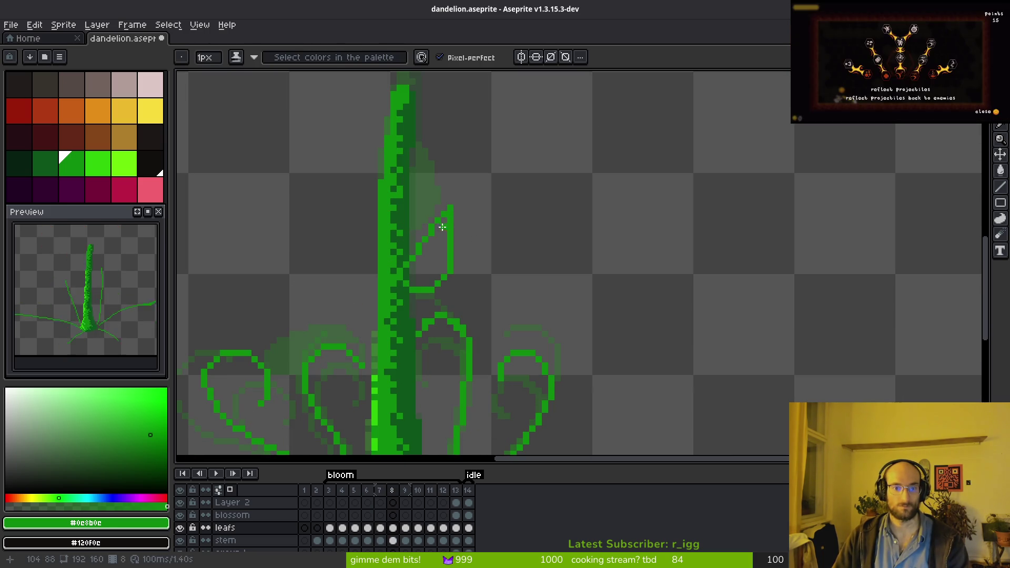
pyautogui.press('g')
pyautogui.click(429, 258)
pyautogui.scroll(-2, 459, 240)
pyautogui.scroll(2, 460, 240)
pyautogui.press('b')
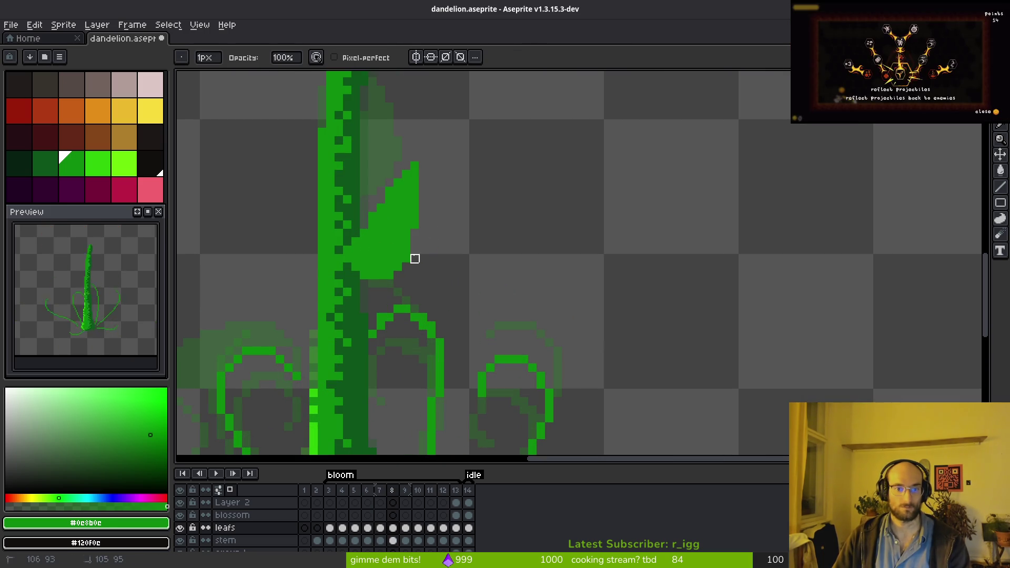
pyautogui.press('b')
pyautogui.scroll(3, 405, 226)
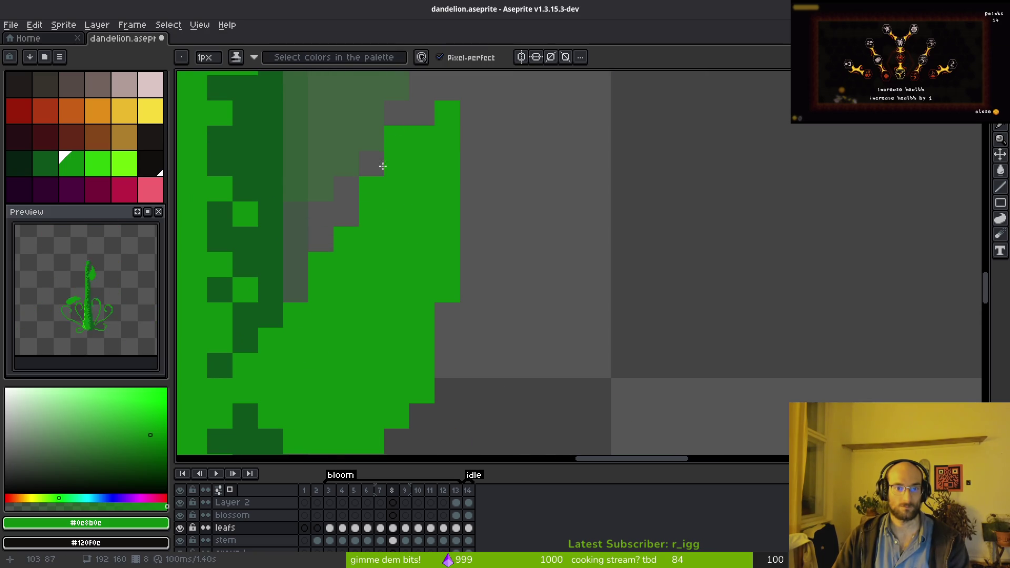
pyautogui.press('r')
# - Erase pixels along the frame 8 leaf's right edge and remove a stray green pixel
pyautogui.press('e')
pyautogui.moveTo(453, 121); pyautogui.dragTo(447, 163)
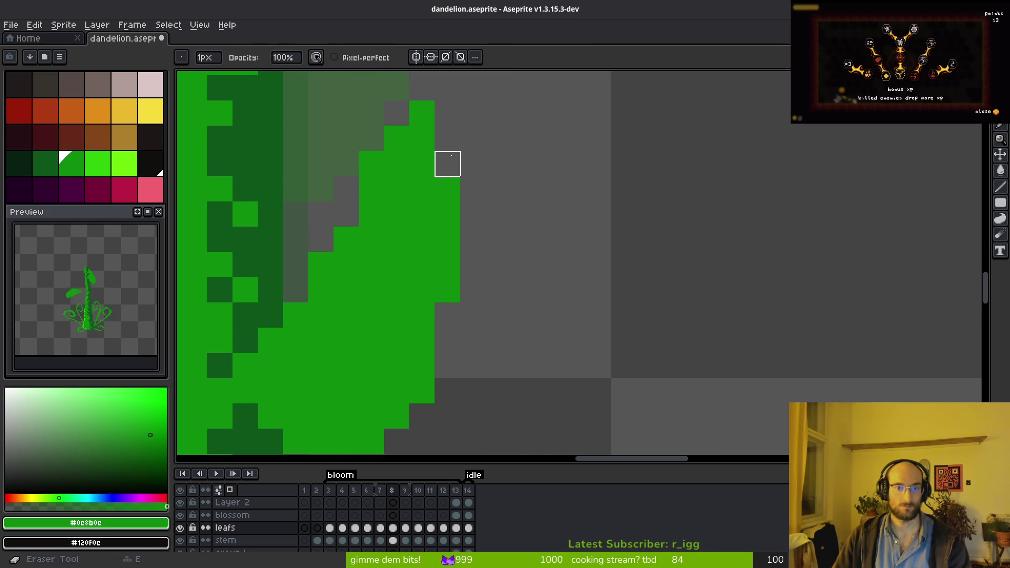
pyautogui.scroll(1, 388, 233)
pyautogui.click(364, 142)
pyautogui.scroll(-2, 367, 141)
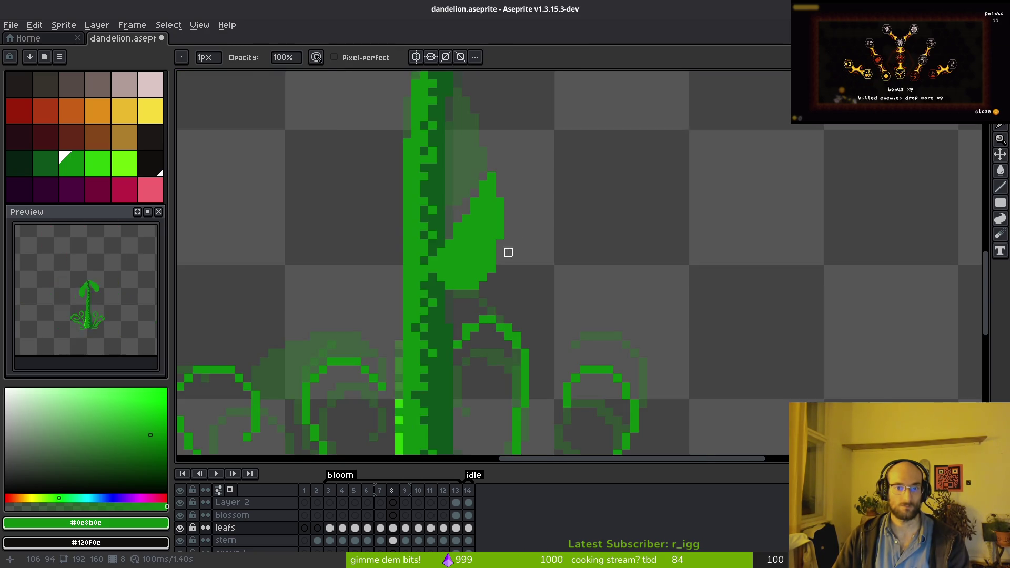
pyautogui.scroll(2, 516, 243)
pyautogui.moveTo(494, 304); pyautogui.dragTo(445, 358)
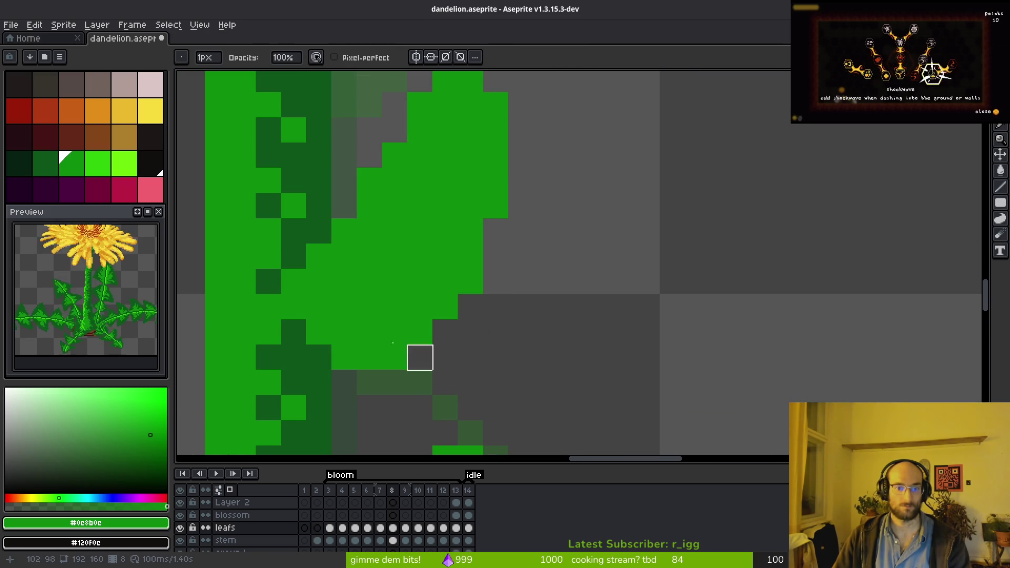
pyautogui.moveTo(293, 307); pyautogui.dragTo(294, 232)
pyautogui.scroll(-3, 319, 256)
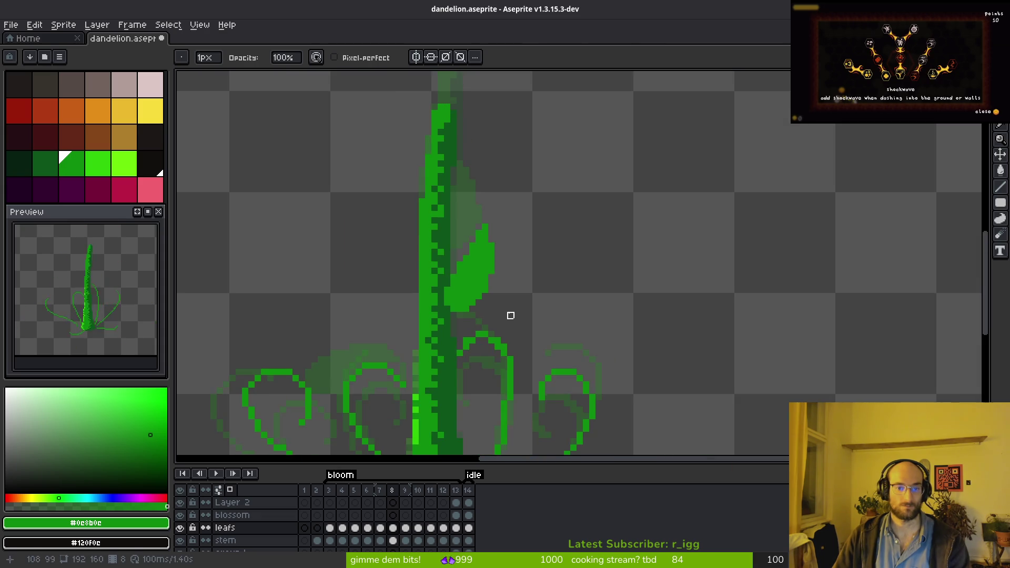
pyautogui.scroll(3, 505, 300)
pyautogui.press('b')
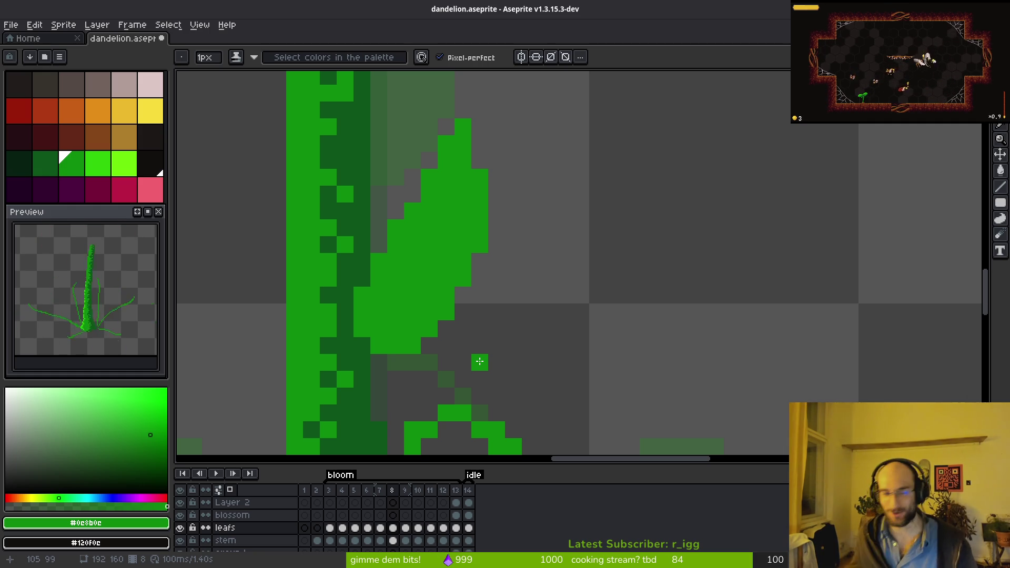
pyautogui.scroll(-5, 435, 309)
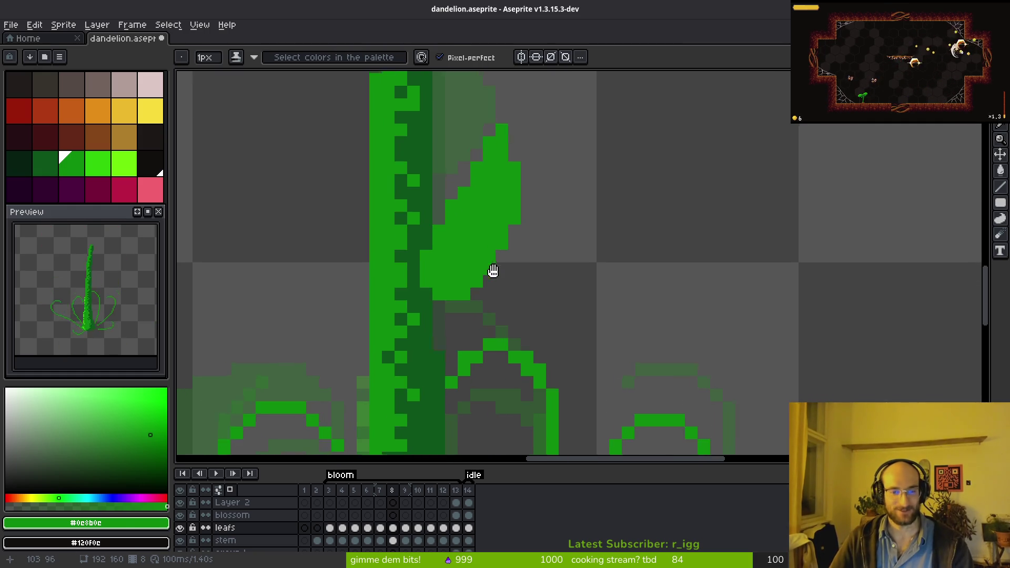
pyautogui.press('Right')
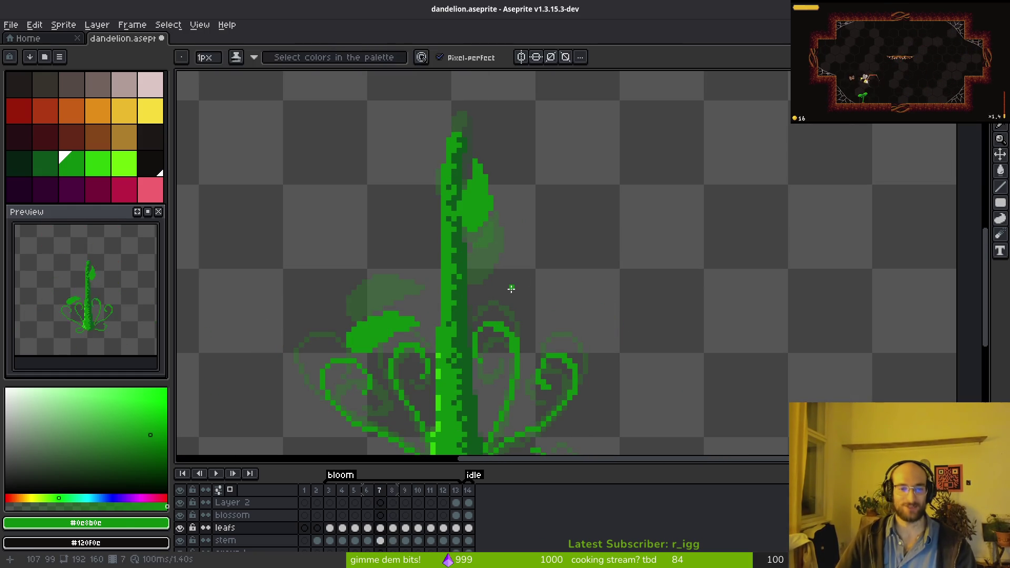
pyautogui.scroll(3, 513, 237)
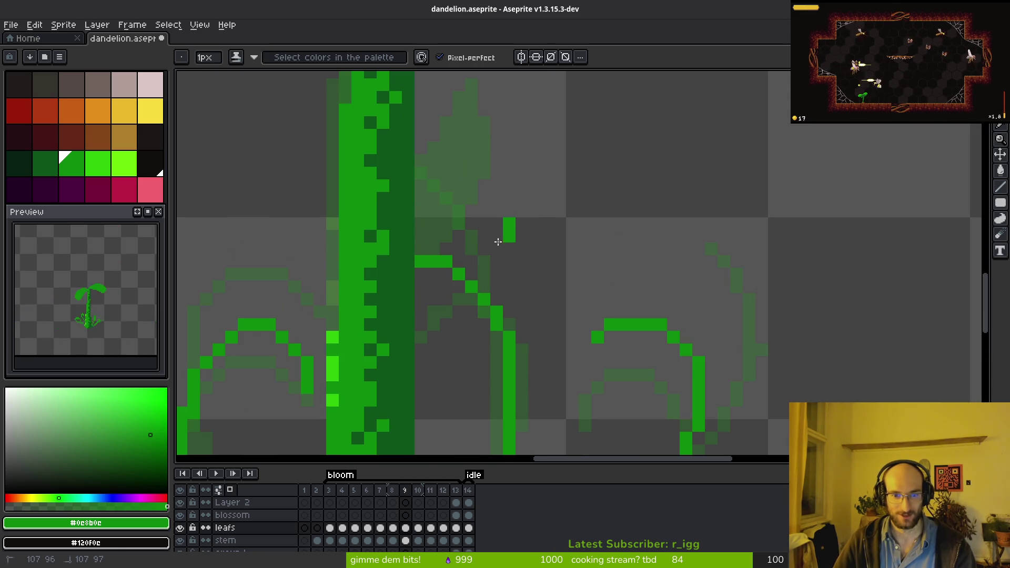
# - On frame 9, draw a diagonal leaf from the stem, fill its three areas green, and erase stray pixels
pyautogui.moveTo(534, 210)
pyautogui.mouseDown()
pyautogui.moveTo(458, 296)
pyautogui.moveTo(463, 355)
pyautogui.moveTo(547, 266)
pyautogui.moveTo(434, 343)
pyautogui.moveTo(459, 364)
pyautogui.mouseUp()
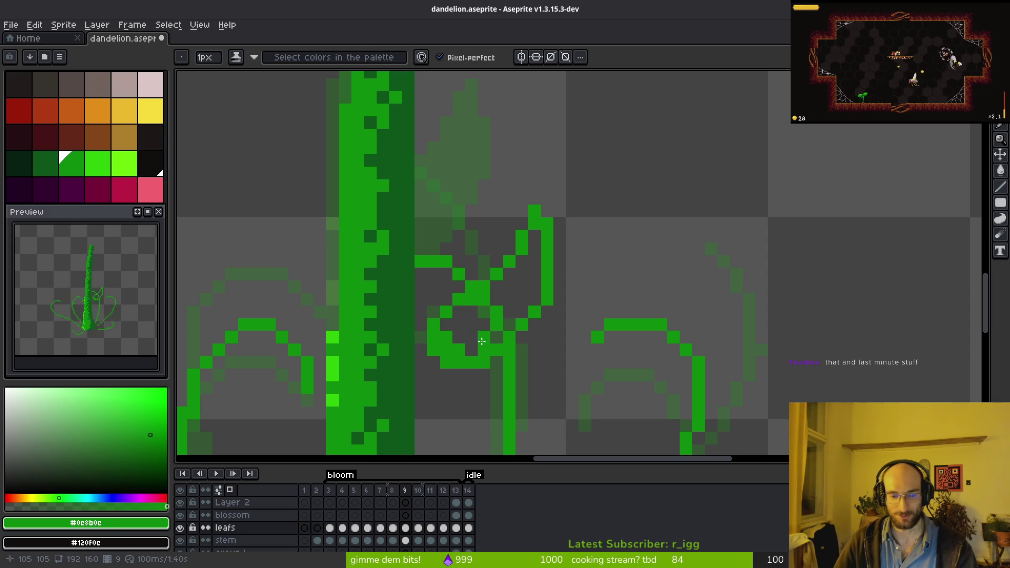
pyautogui.press('g')
pyautogui.click(515, 295)
pyautogui.click(472, 325)
pyautogui.click(471, 342)
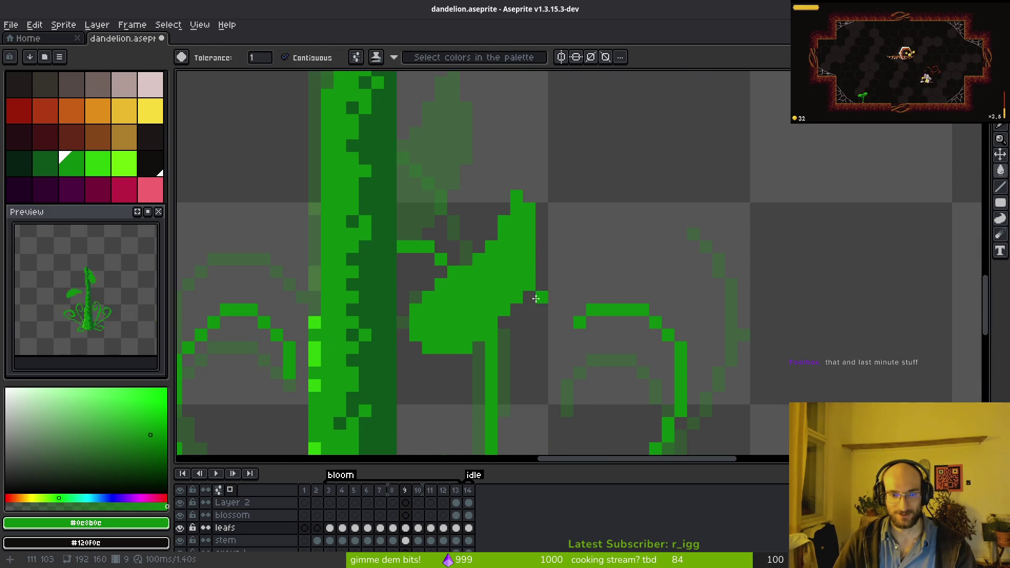
pyautogui.press('e')
pyautogui.click(529, 293)
pyautogui.press('b')
pyautogui.scroll(-1, 543, 276)
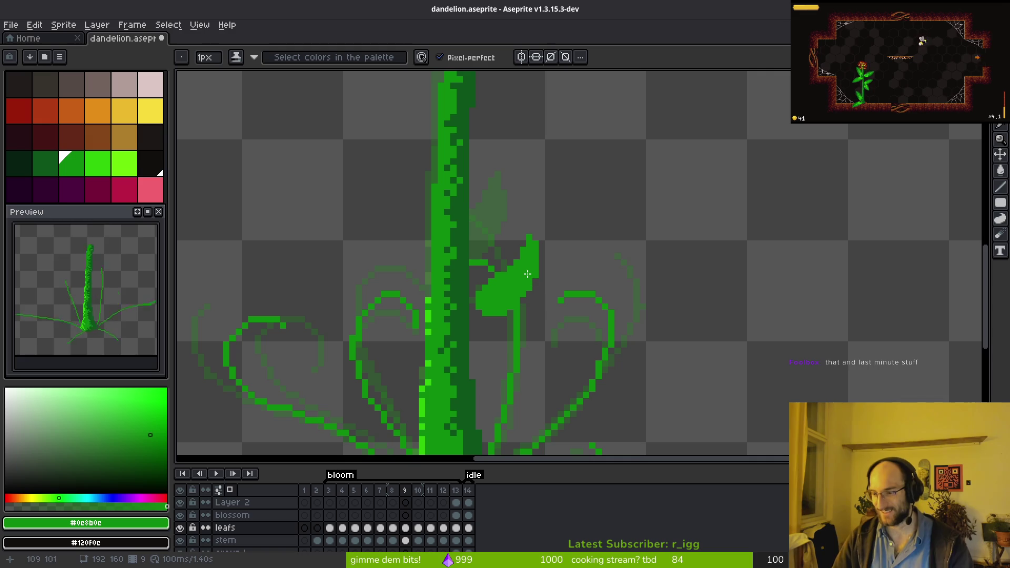
pyautogui.scroll(-1, 514, 249)
pyautogui.scroll(1, 514, 249)
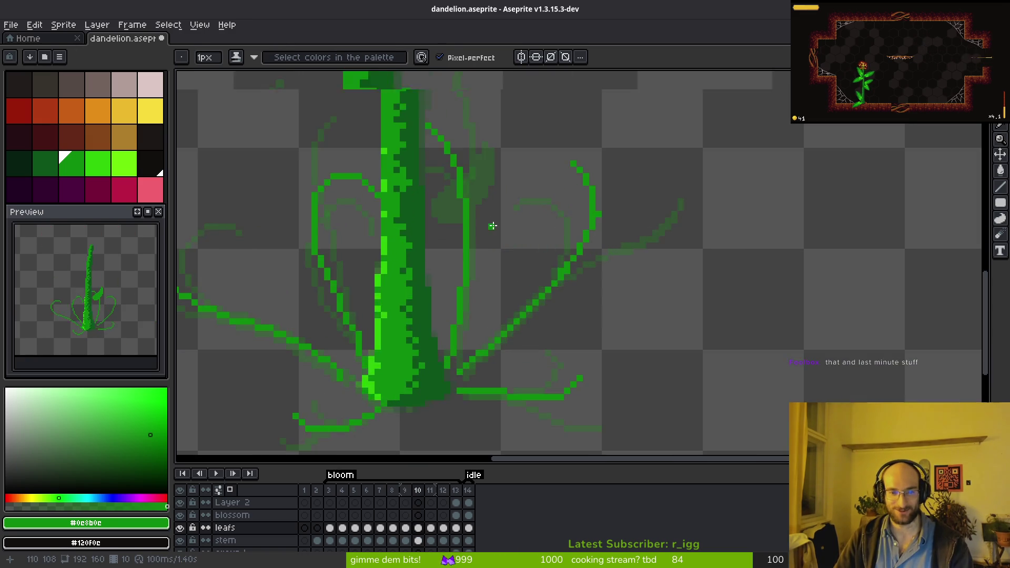
pyautogui.scroll(1, 491, 226)
# - On frame 10, draw a horizontal leaf jutting right from the stem and fill its shape
pyautogui.moveTo(522, 246)
pyautogui.mouseDown()
pyautogui.moveTo(399, 275)
pyautogui.moveTo(409, 293)
pyautogui.moveTo(337, 315)
pyautogui.moveTo(338, 332)
pyautogui.moveTo(406, 362)
pyautogui.moveTo(539, 264)
pyautogui.moveTo(556, 234)
pyautogui.mouseUp()
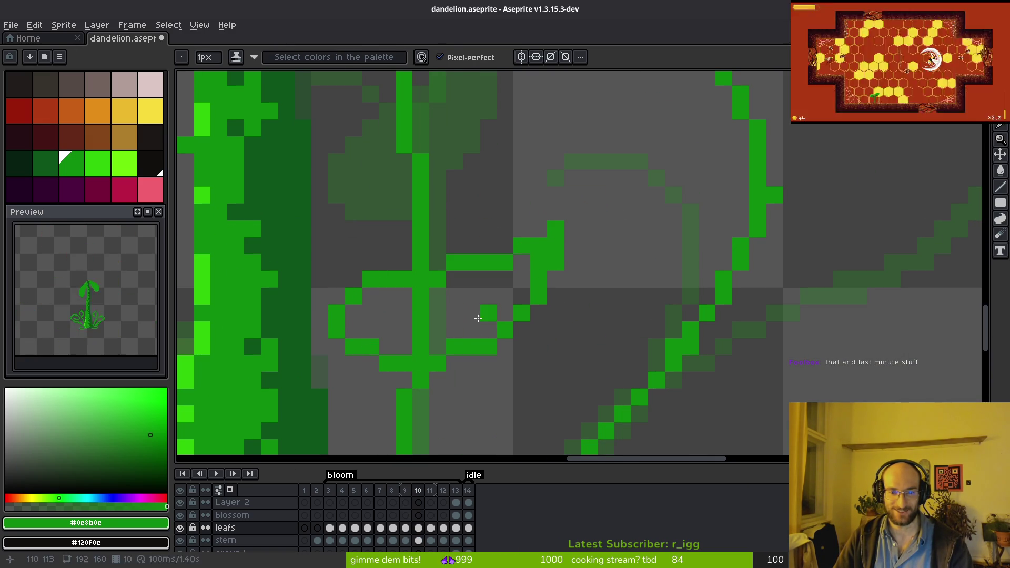
pyautogui.moveTo(498, 311); pyautogui.dragTo(484, 300)
pyautogui.scroll(-2, 485, 305)
pyautogui.scroll(-1, 482, 323)
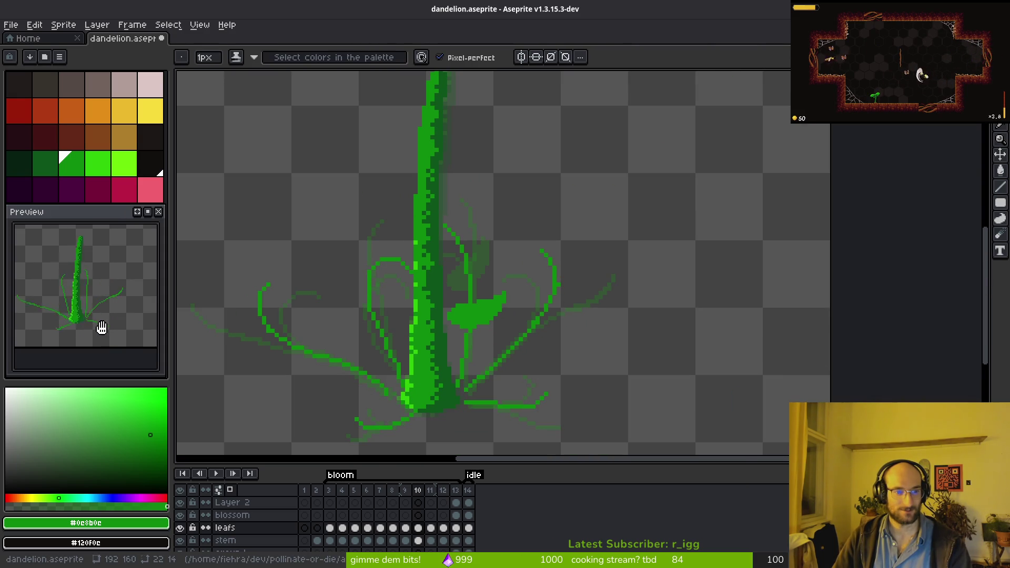
pyautogui.press('alt')
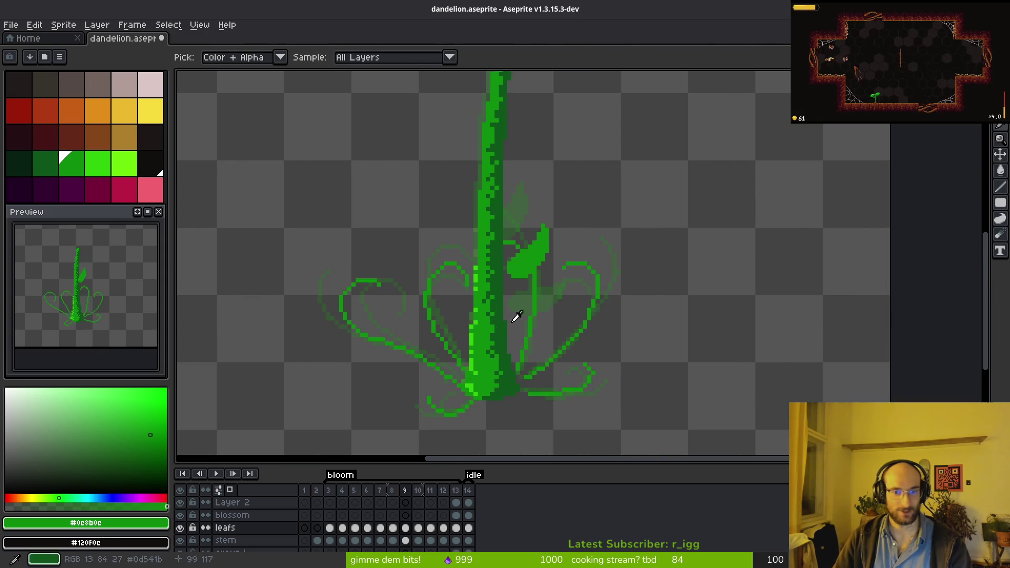
# - Compare neighbouring frames, then settle zoomed in on frame 4 of the leafs layer
pyautogui.scroll(4, 496, 323)
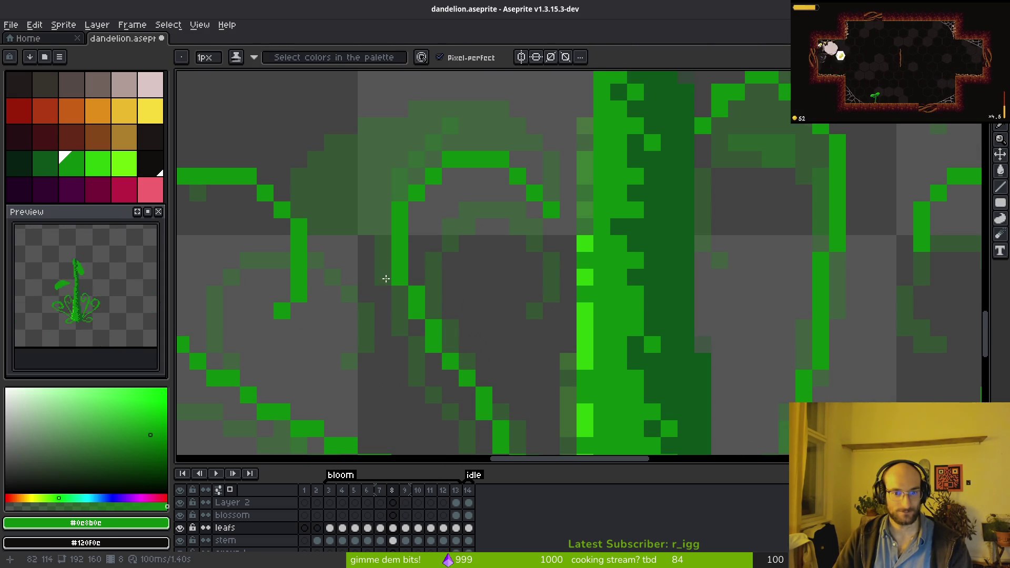
pyautogui.scroll(-2, 380, 204)
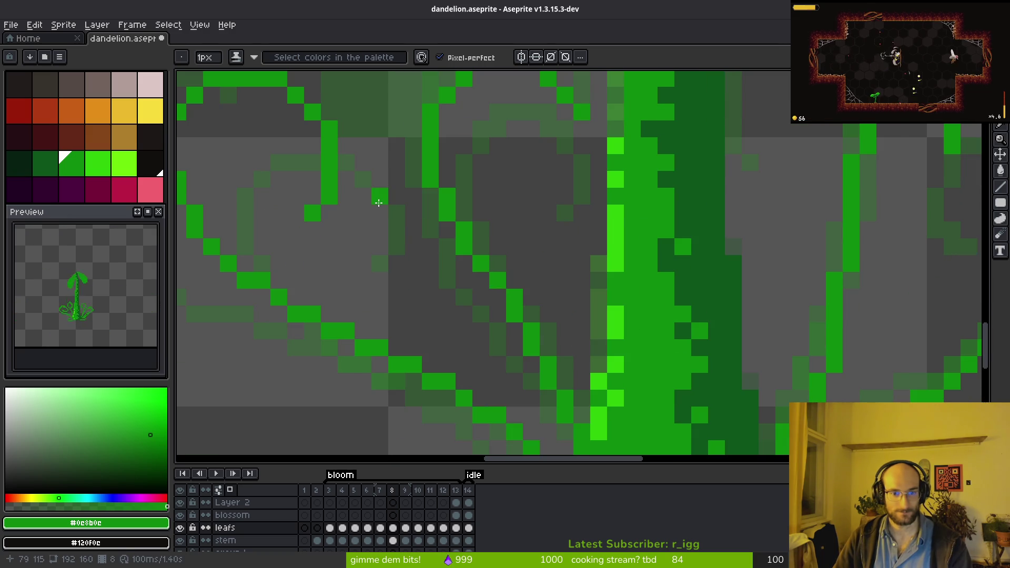
pyautogui.scroll(-5, 568, 288)
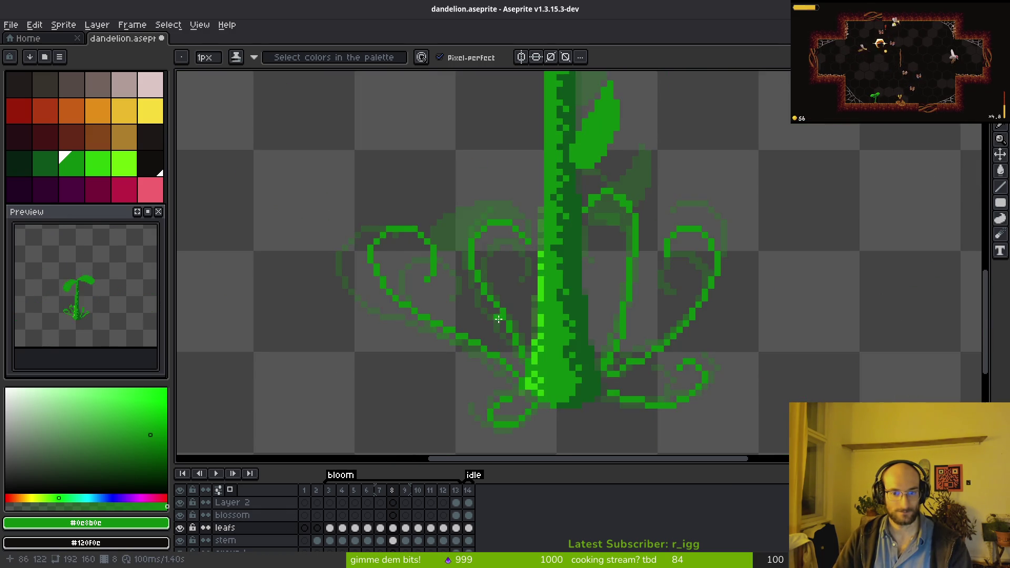
pyautogui.scroll(2, 568, 288)
pyautogui.scroll(-2, 568, 288)
pyautogui.press('Left')
pyautogui.press('alt')
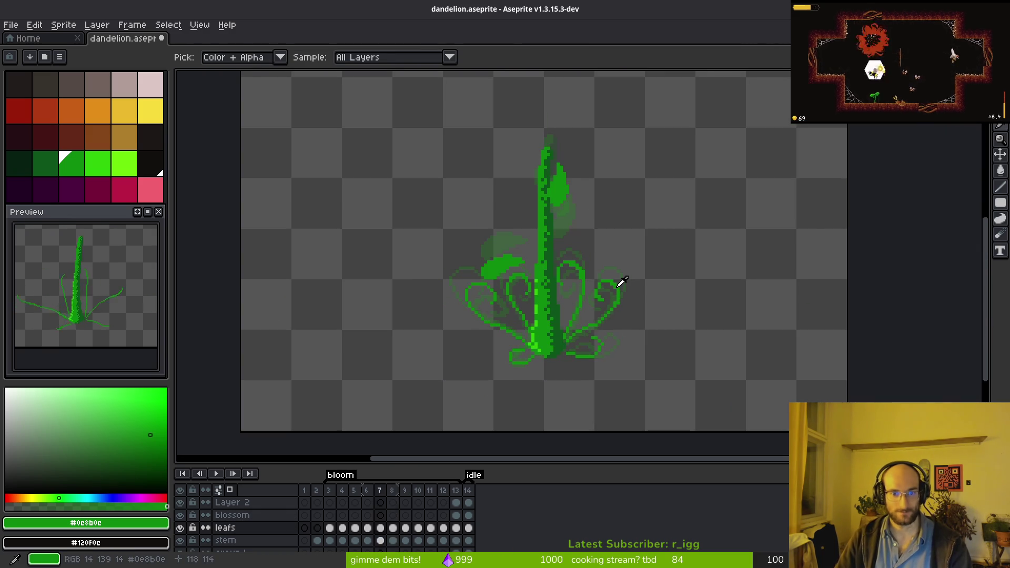
pyautogui.press('Right')
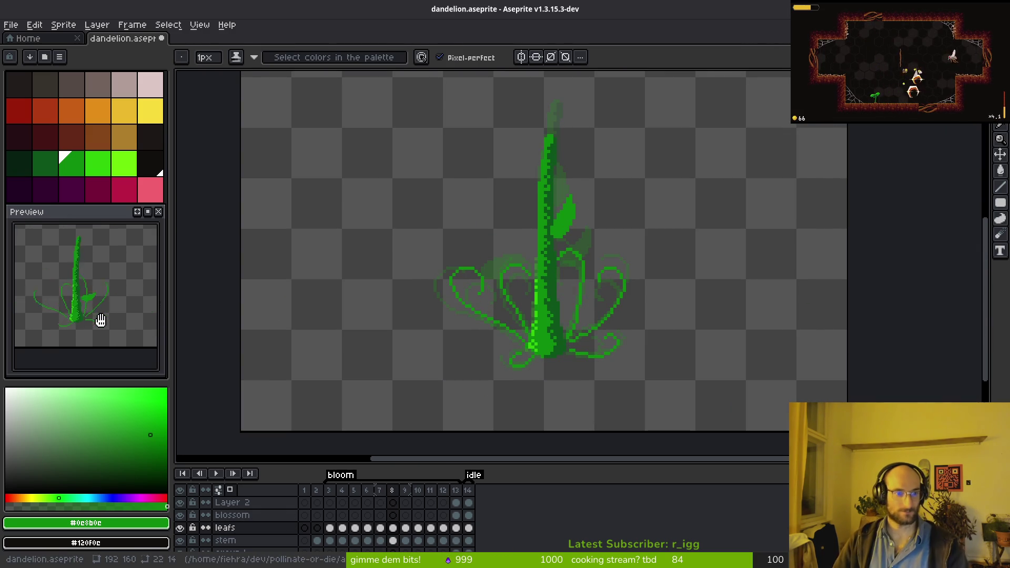
pyautogui.press('alt')
pyautogui.press('Left')
pyautogui.press('Left')
pyautogui.press('Left')
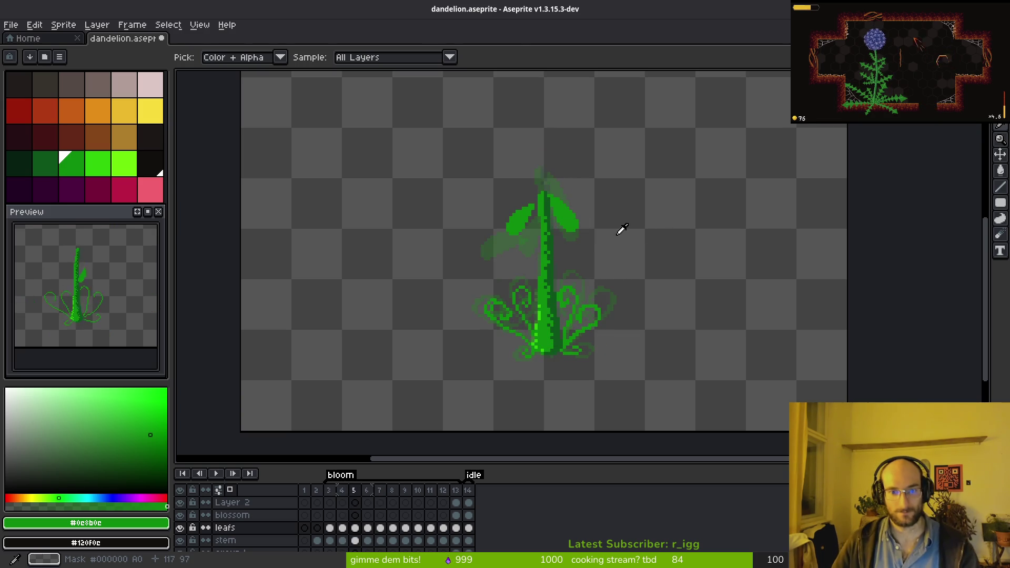
pyautogui.scroll(3, 621, 234)
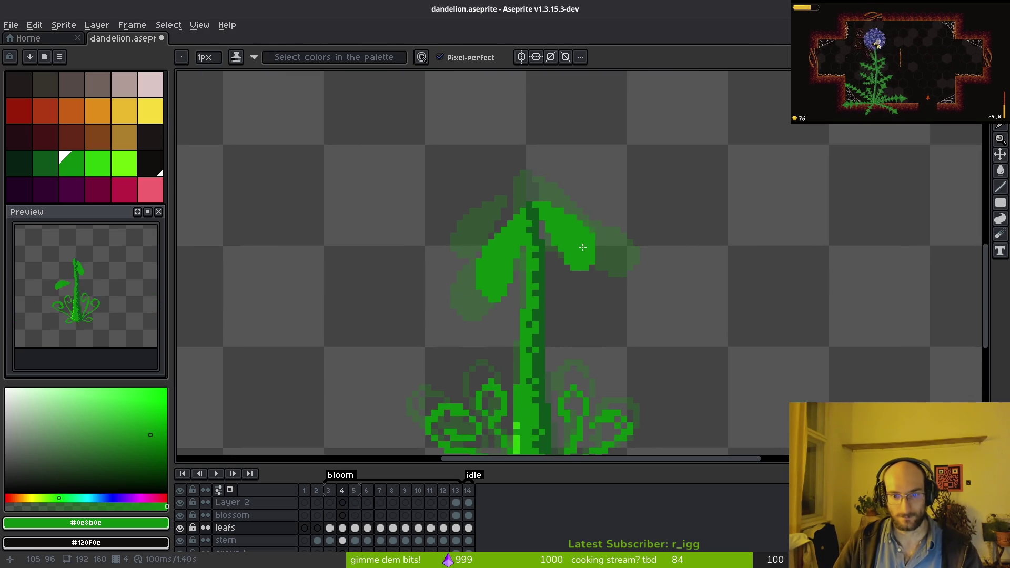
pyautogui.scroll(3, 579, 240)
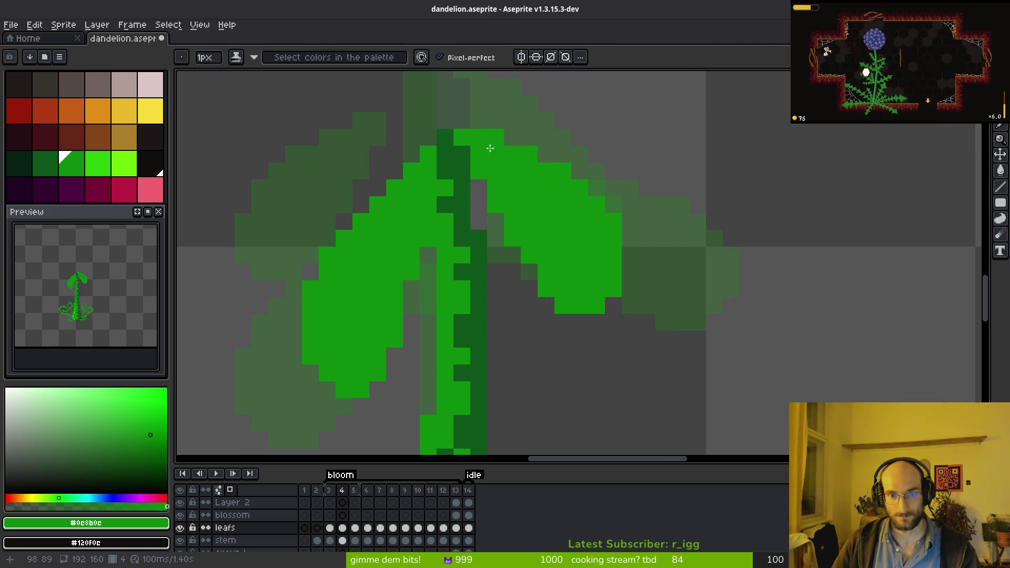
# - Erase the right leaf's lower part and redraw it extending down and to the right
pyautogui.press('e')
pyautogui.moveTo(514, 237)
pyautogui.mouseDown()
pyautogui.moveTo(611, 302)
pyautogui.moveTo(580, 273)
pyautogui.mouseUp()
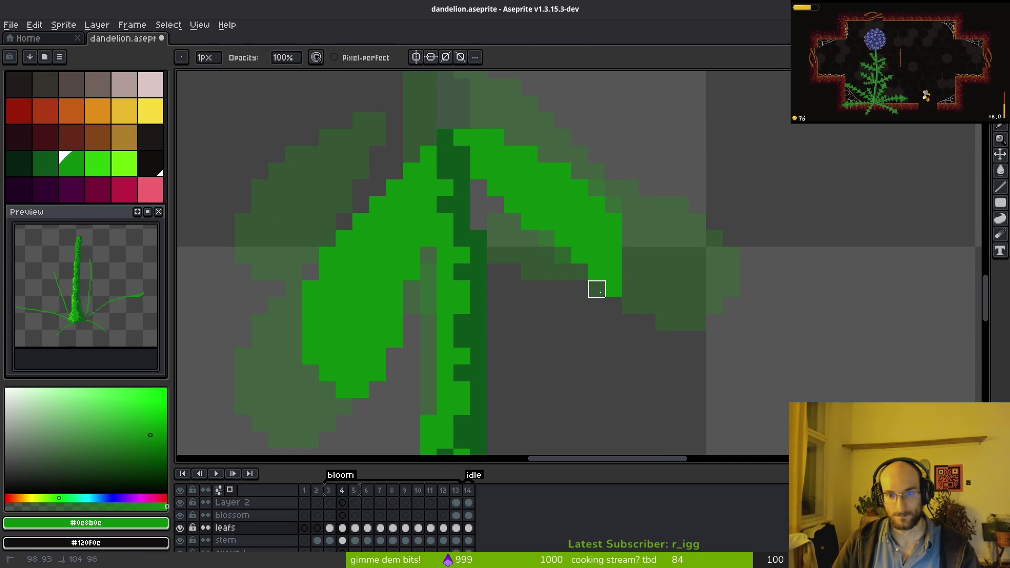
pyautogui.press('b')
pyautogui.moveTo(634, 208); pyautogui.dragTo(645, 270)
pyautogui.hotkey('ctrl', 'z')
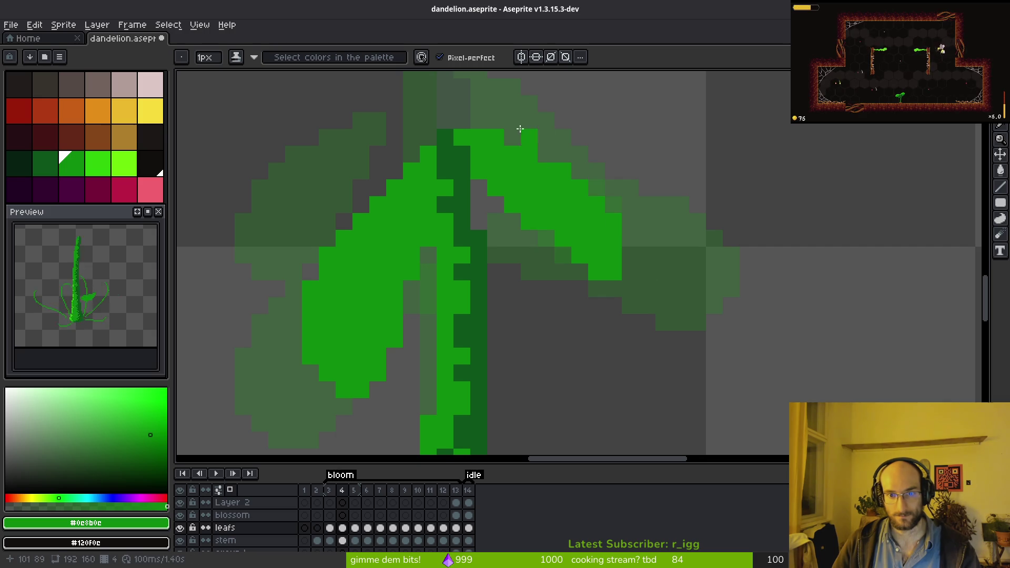
pyautogui.moveTo(531, 147)
pyautogui.mouseDown()
pyautogui.moveTo(627, 194)
pyautogui.moveTo(632, 267)
pyautogui.moveTo(627, 219)
pyautogui.mouseUp()
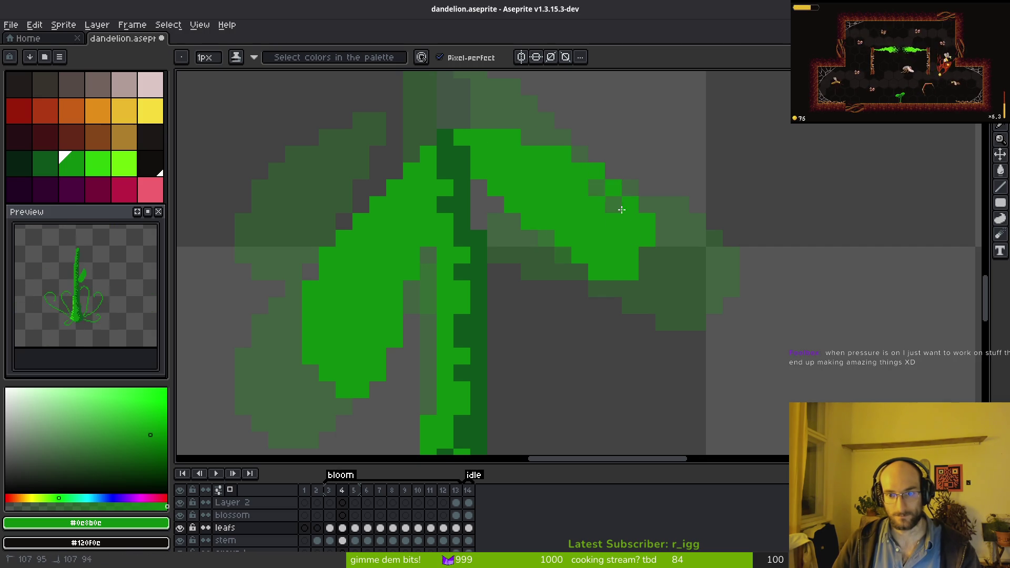
pyautogui.press('e')
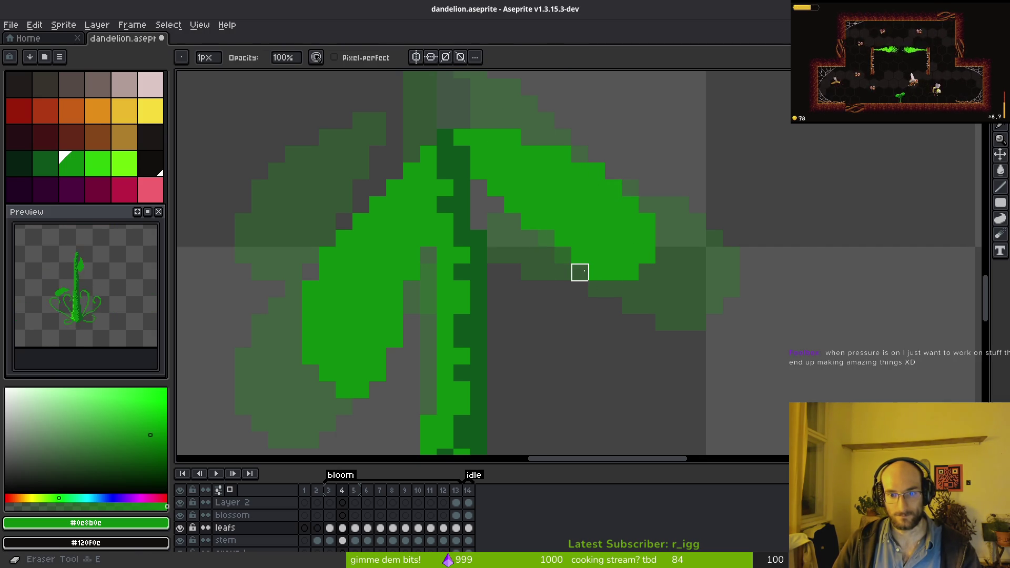
pyautogui.moveTo(614, 256); pyautogui.dragTo(681, 306)
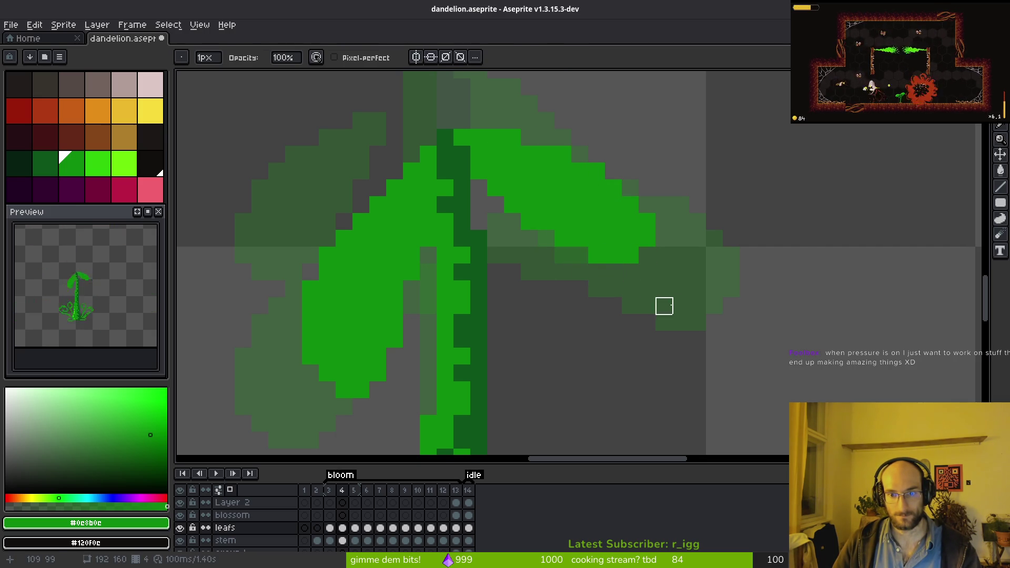
pyautogui.scroll(-3, 679, 311)
# - Check against frame 3, then thicken the right leaf's upper-right edge on frame 4
pyautogui.press('i')
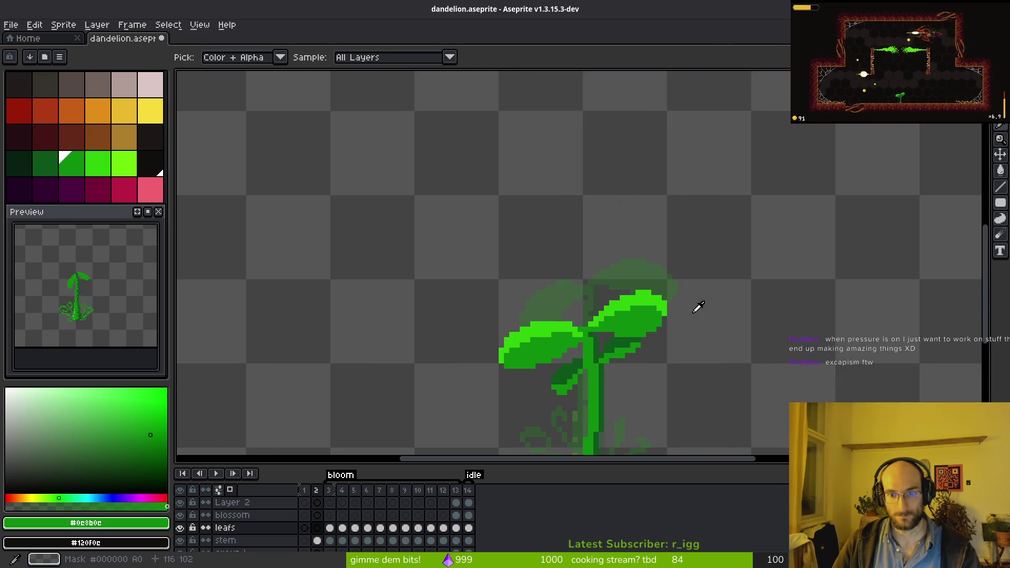
pyautogui.press(',')
pyautogui.press('.')
pyautogui.scroll(3, 656, 273)
pyautogui.press('f')
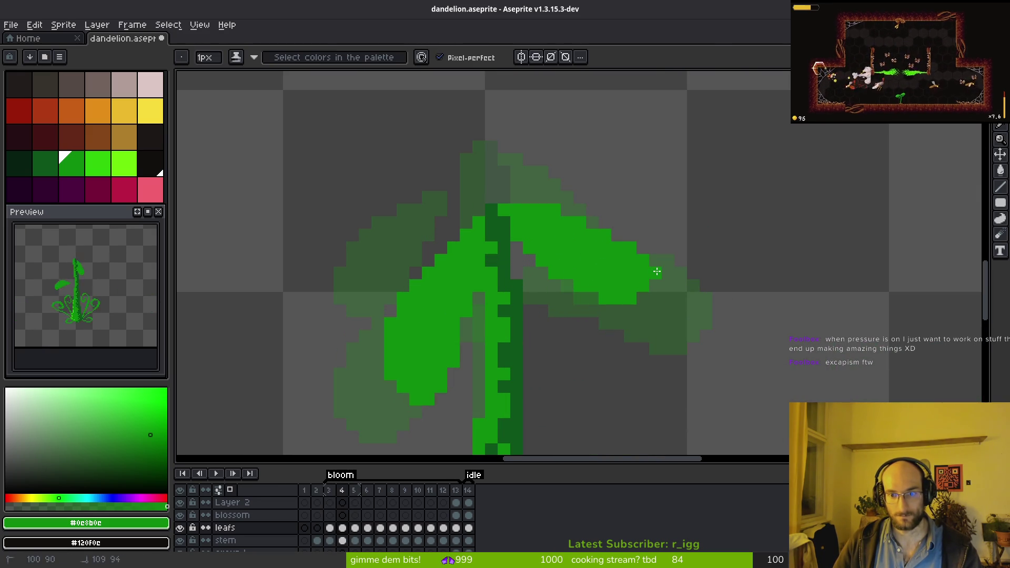
pyautogui.moveTo(582, 218); pyautogui.dragTo(622, 241)
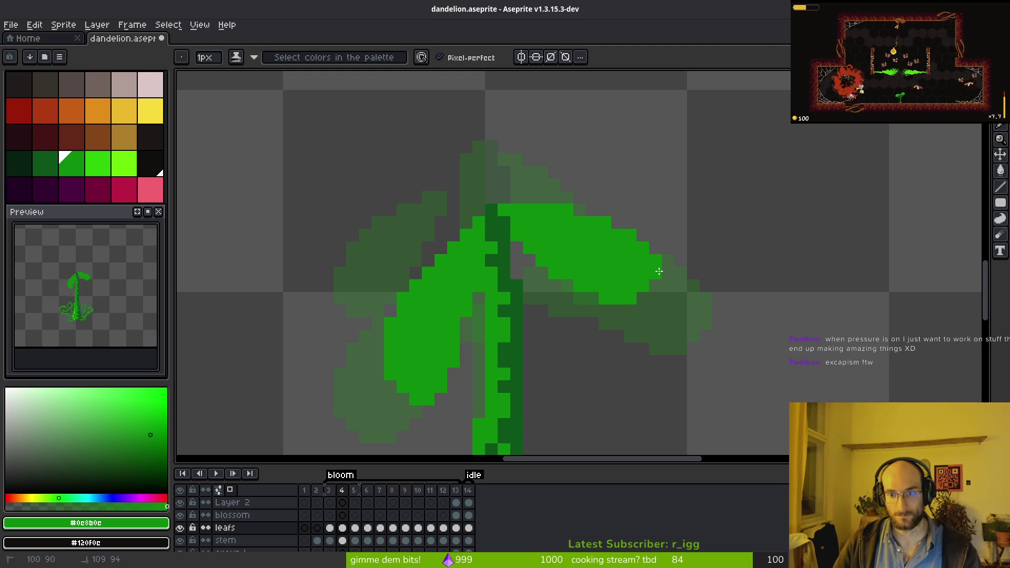
# - Trim a diagonal band and the upper-left edge pixels from the right leaf
pyautogui.press('e')
pyautogui.moveTo(517, 235)
pyautogui.mouseDown()
pyautogui.moveTo(610, 302)
pyautogui.moveTo(658, 256)
pyautogui.mouseUp()
pyautogui.press('f')
pyautogui.click(652, 304)
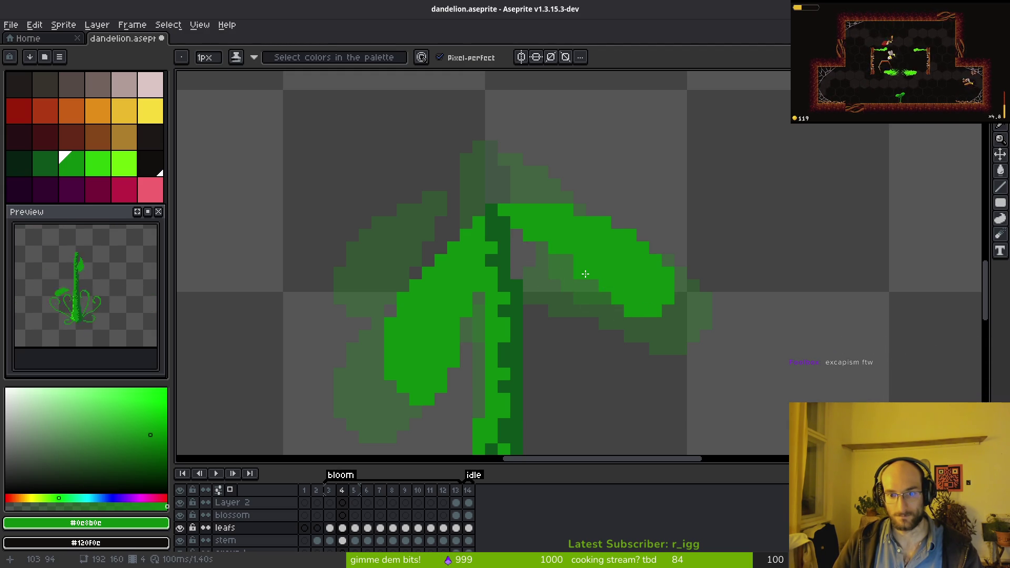
pyautogui.press('e')
pyautogui.click(542, 248)
pyautogui.click(580, 273)
pyautogui.press('f')
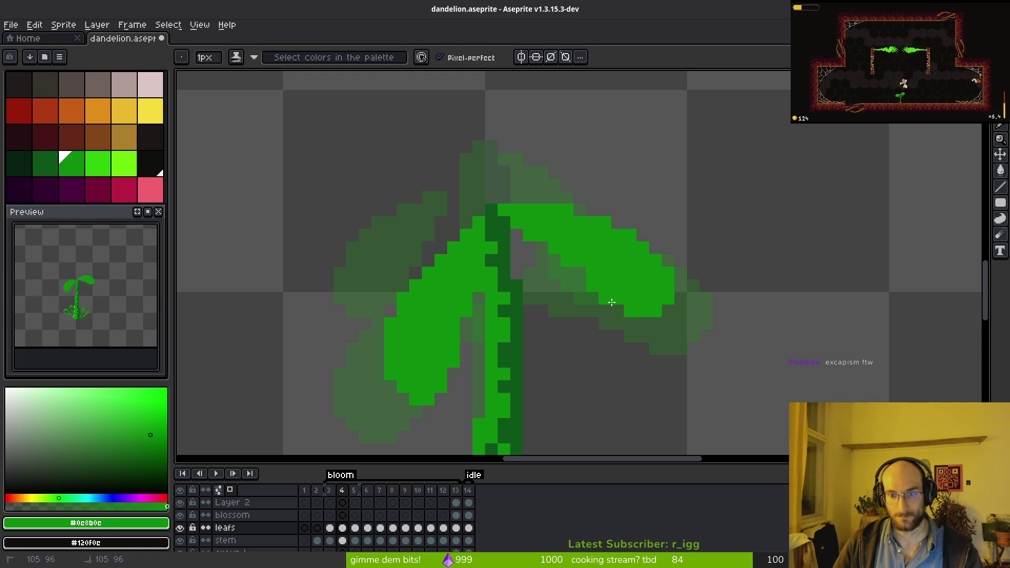
pyautogui.scroll(-2, 595, 276)
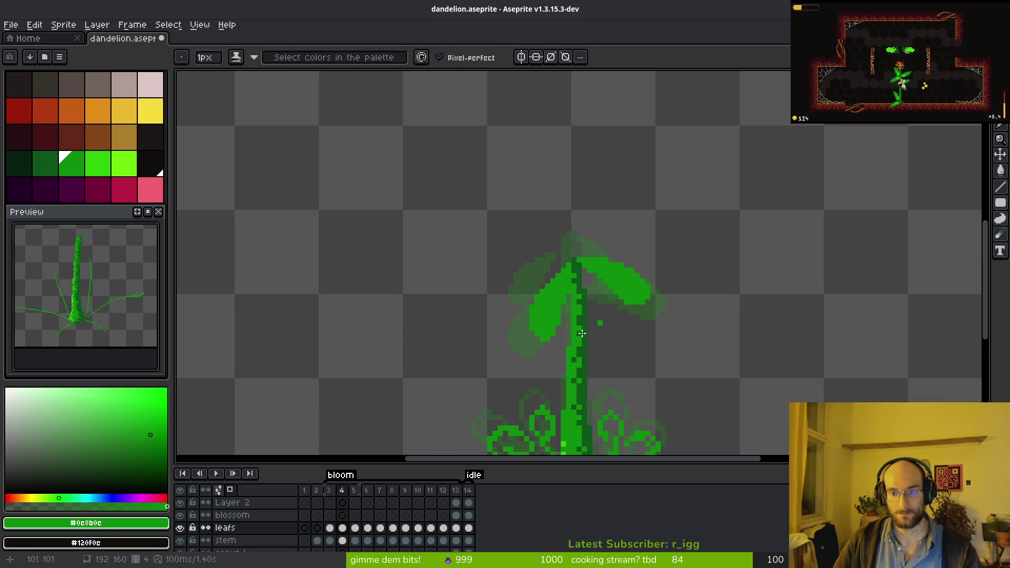
# - On frame 3, extend the leaf's left edge down-left and reshape its lower-right edge
pyautogui.press('Left')
pyautogui.press('i')
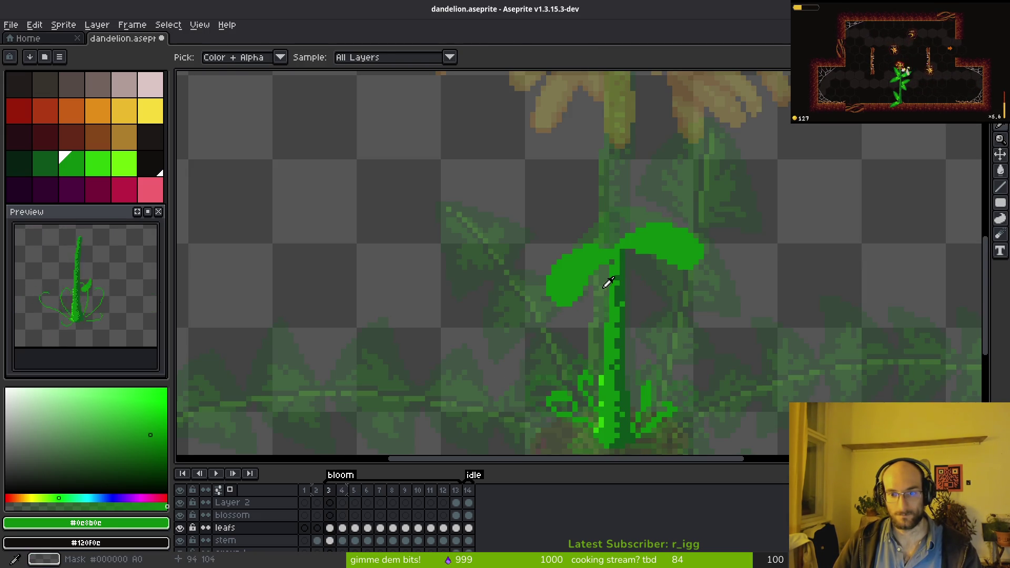
pyautogui.press('b')
pyautogui.scroll(2, 589, 300)
pyautogui.scroll(2, 499, 296)
pyautogui.moveTo(427, 172)
pyautogui.mouseDown()
pyautogui.moveTo(370, 205)
pyautogui.moveTo(355, 301)
pyautogui.mouseUp()
pyautogui.moveTo(625, 228)
pyautogui.mouseDown()
pyautogui.moveTo(497, 329)
pyautogui.moveTo(320, 354)
pyautogui.mouseUp()
pyautogui.moveTo(411, 353)
pyautogui.mouseDown()
pyautogui.moveTo(477, 329)
pyautogui.moveTo(514, 275)
pyautogui.mouseUp()
# - Erase the stray green pixels below the leaf on frame 3
pyautogui.press('e')
pyautogui.moveTo(523, 329)
pyautogui.mouseDown()
pyautogui.moveTo(447, 379)
pyautogui.moveTo(421, 380)
pyautogui.mouseUp()
pyautogui.press('b')
pyautogui.scroll(-3, 372, 239)
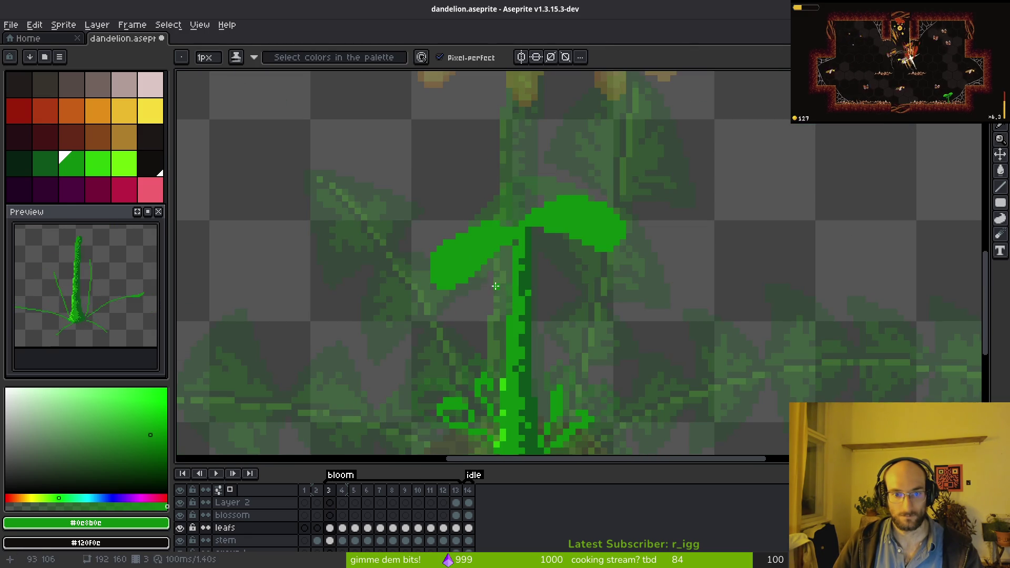
pyautogui.scroll(3, 395, 295)
pyautogui.press('e')
pyautogui.scroll(-3, 463, 187)
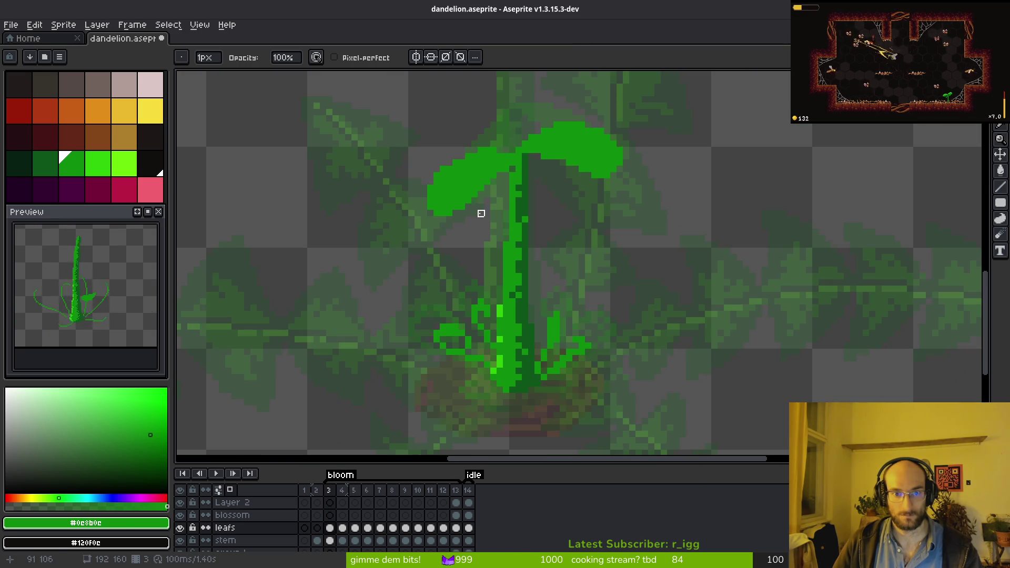
pyautogui.press('i')
pyautogui.press('b')
pyautogui.scroll(5, 492, 264)
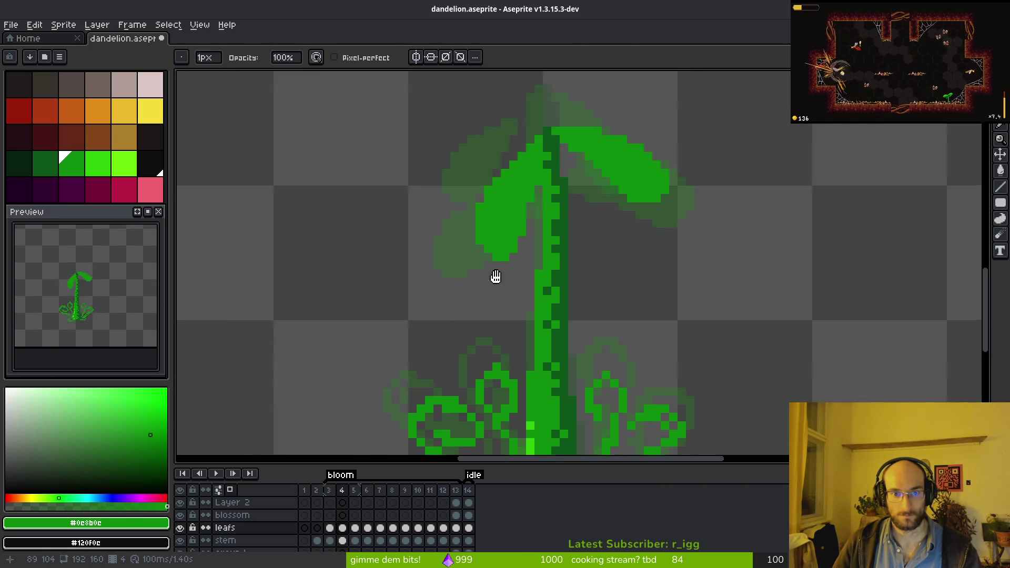
# - On frame 4, add pixels along the left leaf's upper and lower-left edges
pyautogui.press('Right')
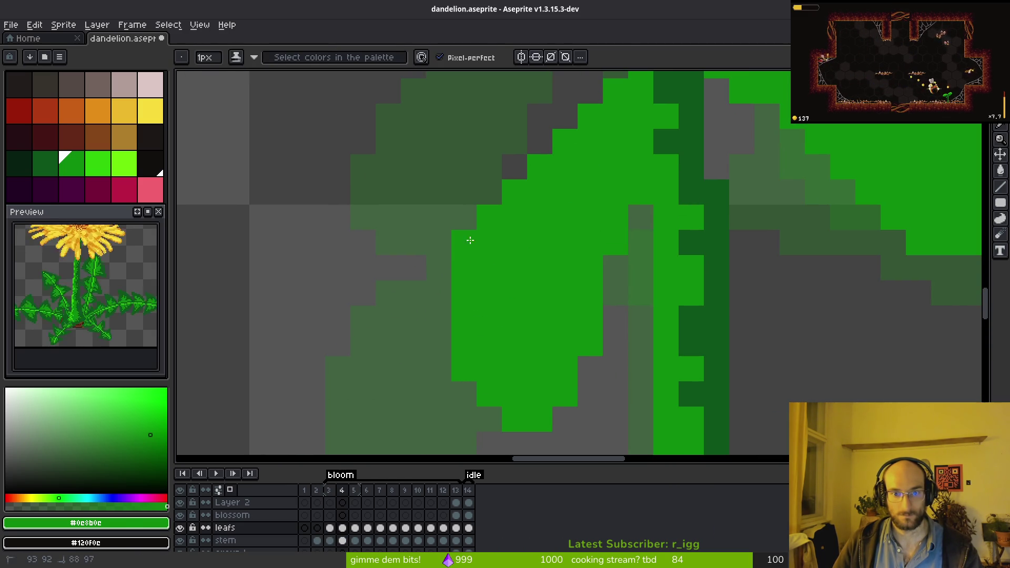
pyautogui.moveTo(474, 231); pyautogui.dragTo(437, 327)
pyautogui.scroll(2, 599, 163)
pyautogui.moveTo(547, 202)
pyautogui.mouseDown()
pyautogui.moveTo(512, 232)
pyautogui.moveTo(473, 293)
pyautogui.mouseUp()
pyautogui.click(473, 281)
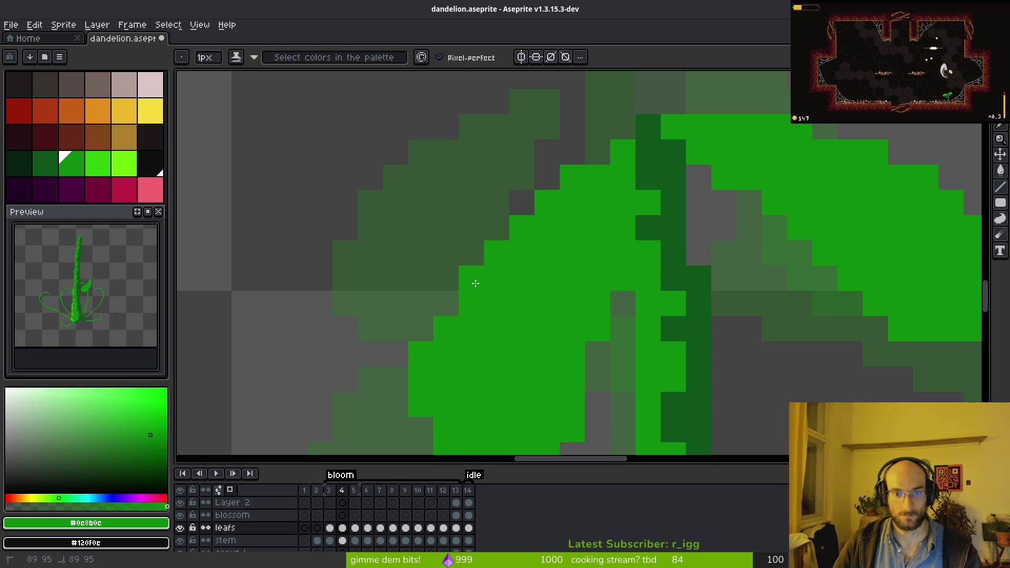
pyautogui.scroll(-3, 479, 231)
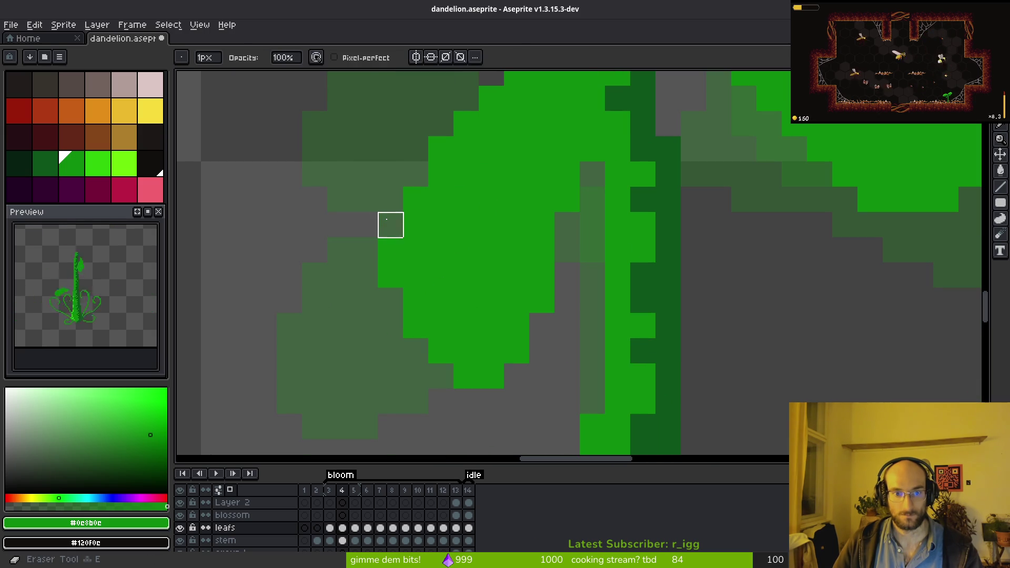
pyautogui.click(416, 174)
pyautogui.click(365, 275)
pyautogui.moveTo(390, 325)
pyautogui.mouseDown()
pyautogui.moveTo(384, 349)
pyautogui.moveTo(441, 375)
pyautogui.mouseUp()
# - Erase along the left leaf's lower edge, then fill gaps in its lower-left edge and bottom tip
pyautogui.press('e')
pyautogui.moveTo(567, 200)
pyautogui.mouseDown()
pyautogui.moveTo(465, 374)
pyautogui.moveTo(371, 282)
pyautogui.mouseUp()
pyautogui.press('b')
pyautogui.click(369, 350)
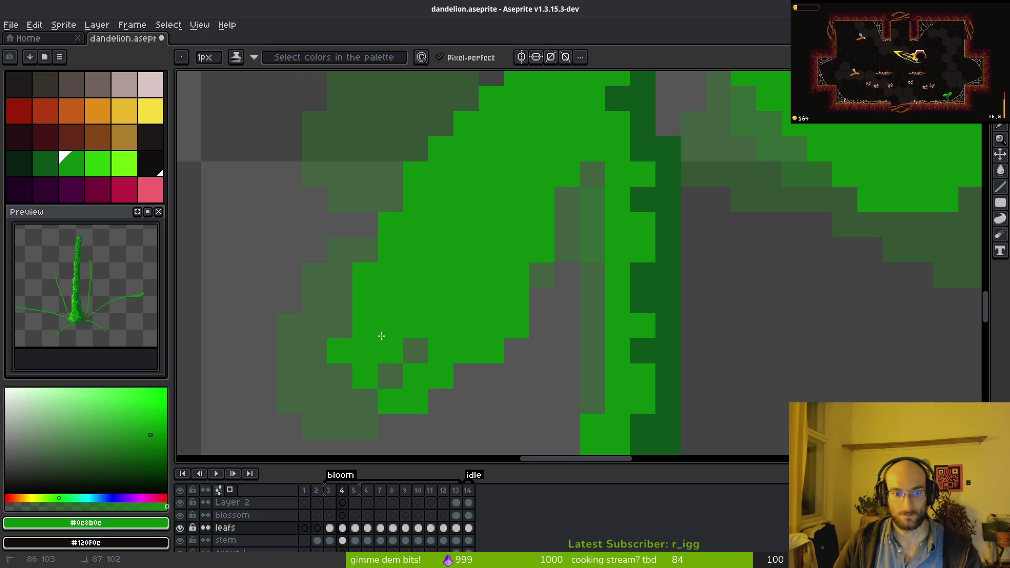
pyautogui.click(390, 376)
pyautogui.click(415, 347)
pyautogui.click(441, 401)
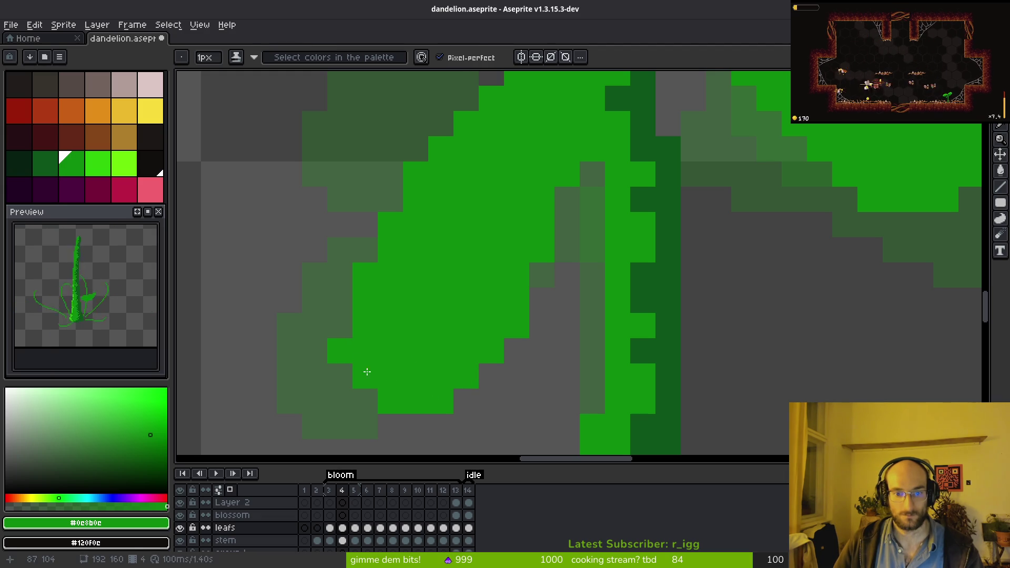
pyautogui.press('e')
pyautogui.moveTo(340, 351); pyautogui.dragTo(339, 374)
pyautogui.scroll(-3, 435, 321)
pyautogui.scroll(2, 467, 326)
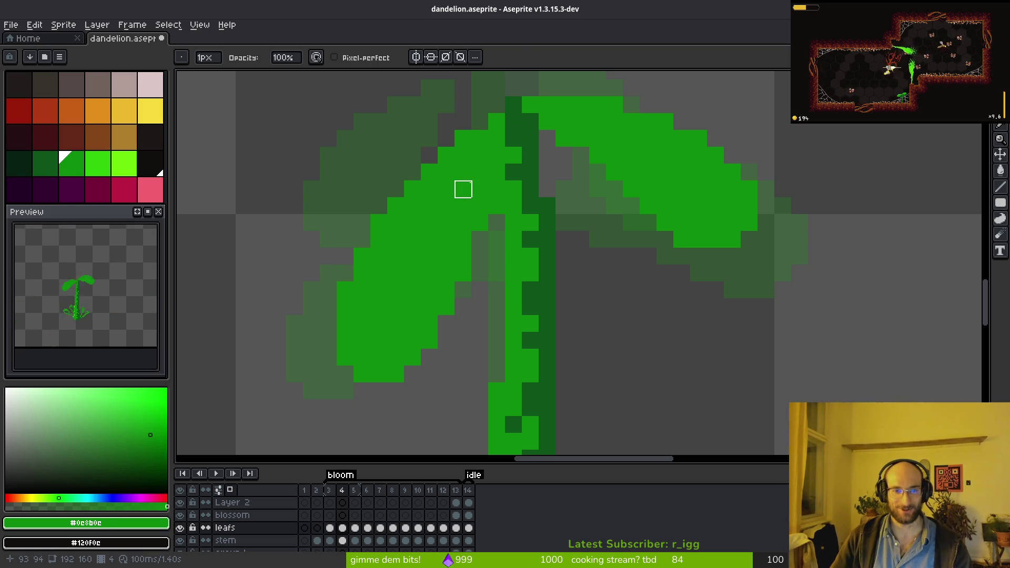
# - Extend the left leaf's upper-left edge and draw a line down its outer side
pyautogui.press('f')
pyautogui.scroll(-1, 507, 244)
pyautogui.scroll(1, 519, 327)
pyautogui.click(413, 173)
pyautogui.click(396, 190)
pyautogui.click(429, 155)
pyautogui.click(379, 207)
pyautogui.click(395, 177)
pyautogui.moveTo(376, 195)
pyautogui.mouseDown()
pyautogui.moveTo(339, 235)
pyautogui.moveTo(311, 316)
pyautogui.moveTo(328, 342)
pyautogui.mouseUp()
# - Erase a diagonal strip from the left leaf's inner edge and fill its outer edge
pyautogui.press('e')
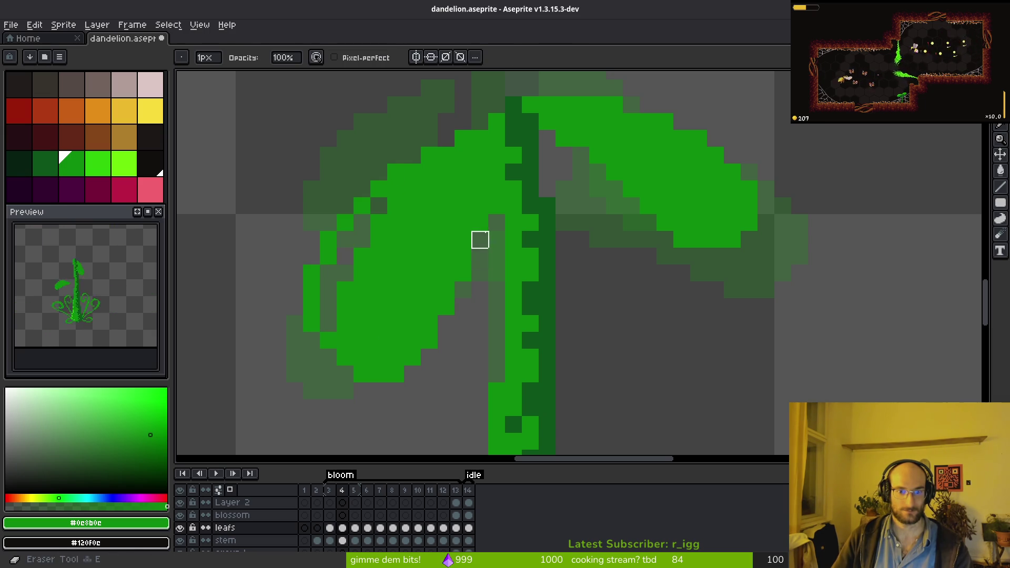
pyautogui.moveTo(482, 207)
pyautogui.mouseDown()
pyautogui.moveTo(447, 289)
pyautogui.moveTo(463, 273)
pyautogui.moveTo(361, 356)
pyautogui.moveTo(429, 323)
pyautogui.moveTo(397, 356)
pyautogui.mouseUp()
pyautogui.press('f')
pyautogui.moveTo(328, 318)
pyautogui.mouseDown()
pyautogui.moveTo(371, 208)
pyautogui.moveTo(322, 286)
pyautogui.moveTo(345, 248)
pyautogui.mouseUp()
pyautogui.scroll(-3, 475, 306)
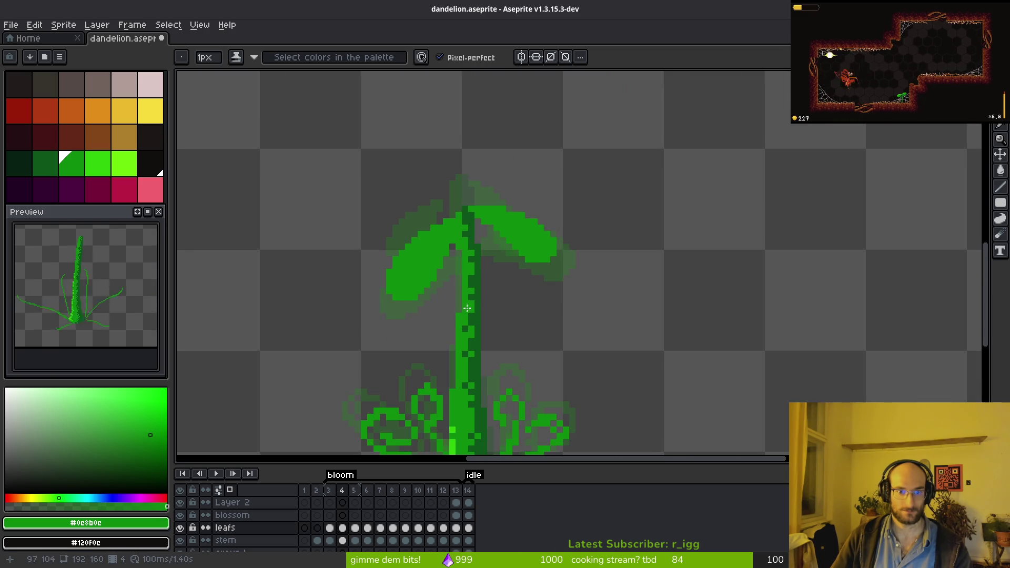
# - Step through the frames and sample the leaf green from the canvas
pyautogui.scroll(-1, 475, 306)
pyautogui.press('i')
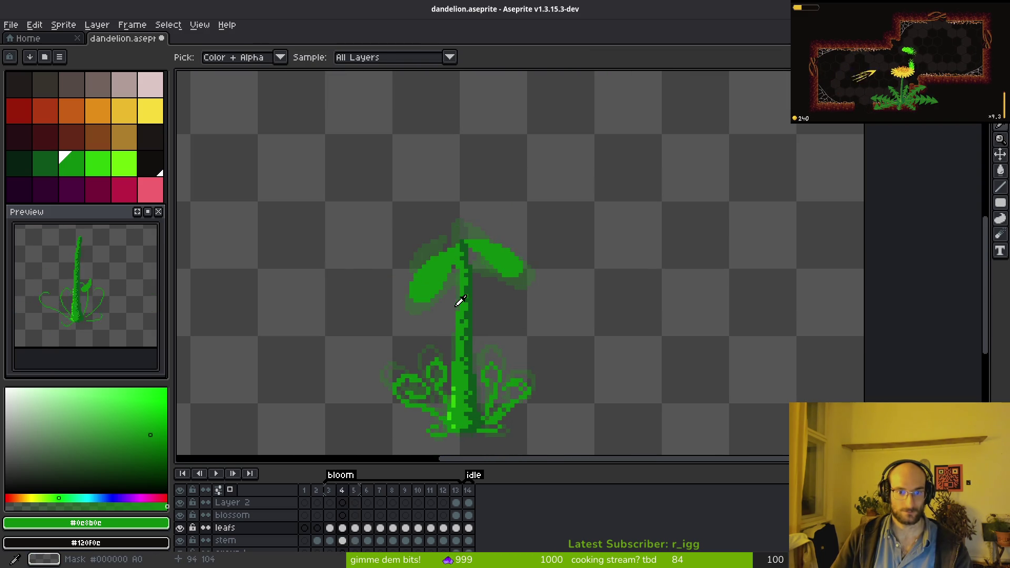
pyautogui.scroll(5, 463, 287)
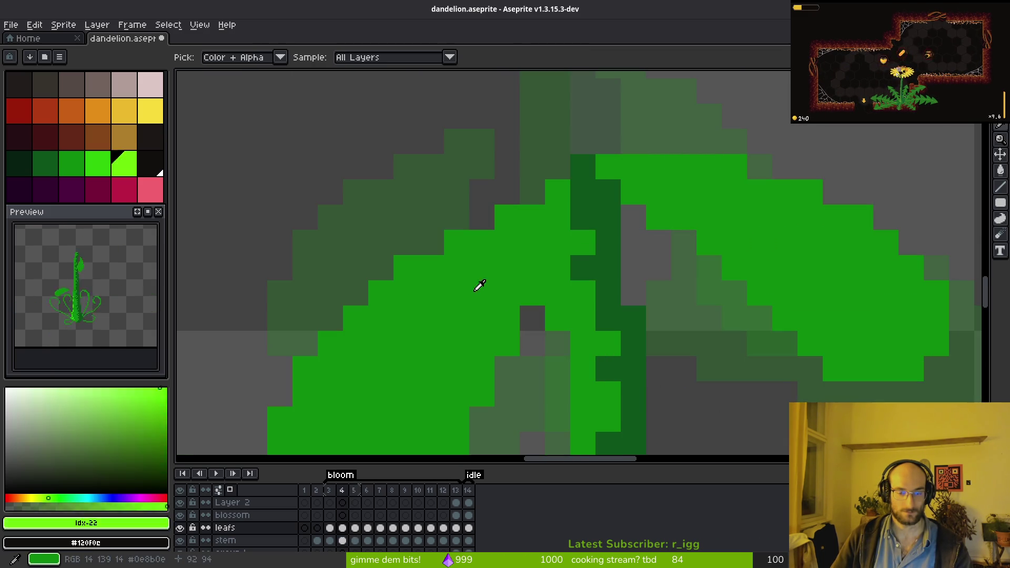
pyautogui.press(']')
pyautogui.scroll(-7, 473, 279)
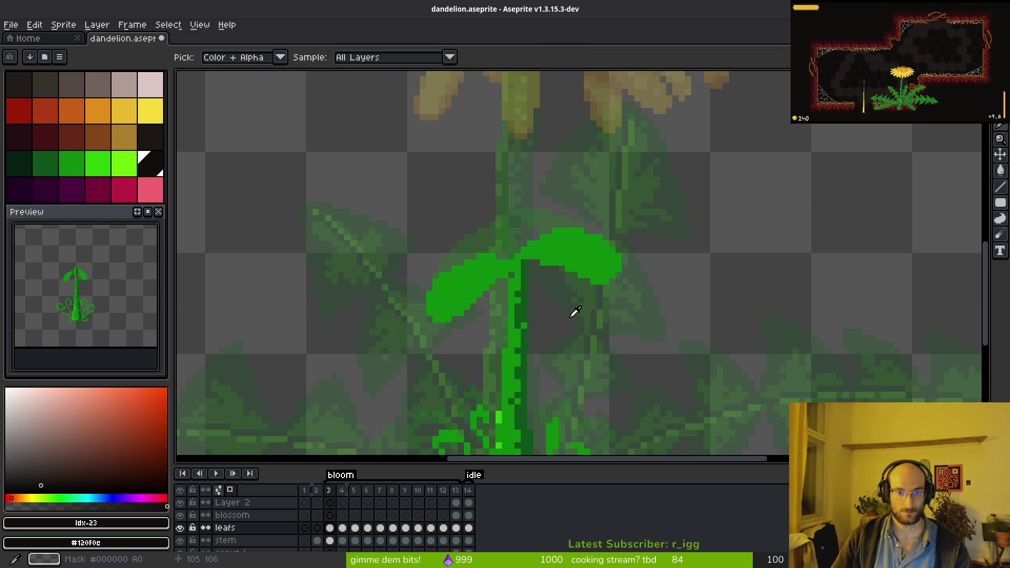
pyautogui.press('Right')
pyautogui.press('Left')
pyautogui.press('Right')
pyautogui.press('Right')
pyautogui.press('b')
pyautogui.scroll(2, 514, 280)
pyautogui.keyDown('alt'); pyautogui.click(373, 203); pyautogui.keyUp('alt')
pyautogui.scroll(1, 500, 205)
# - Extend the left leaf down and to the left, removing a stray green pixel
pyautogui.moveTo(482, 289)
pyautogui.mouseDown()
pyautogui.moveTo(413, 338)
pyautogui.moveTo(374, 289)
pyautogui.mouseUp()
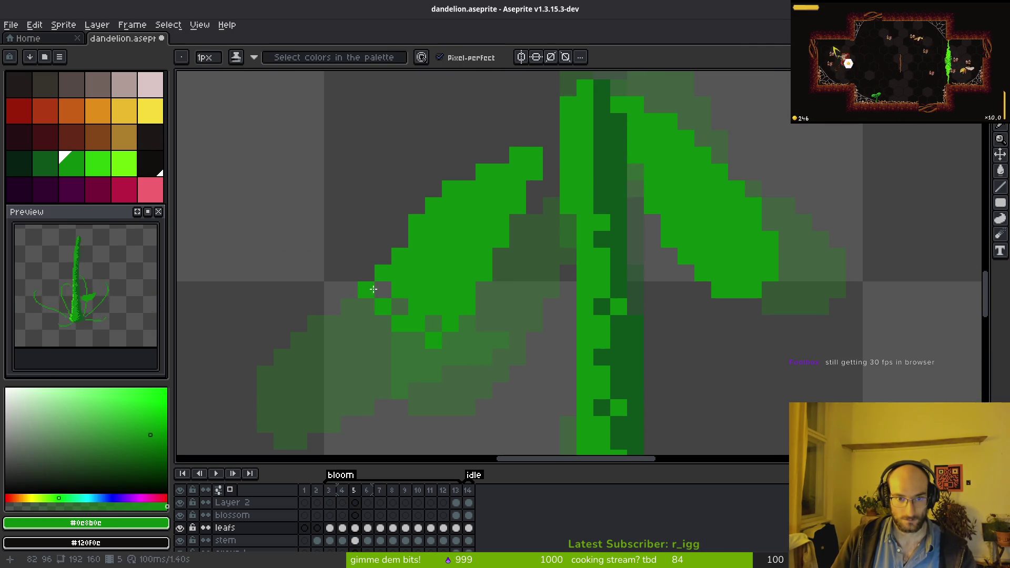
pyautogui.moveTo(395, 322); pyautogui.dragTo(418, 339)
pyautogui.click(400, 307)
pyautogui.press('e')
pyautogui.click(367, 290)
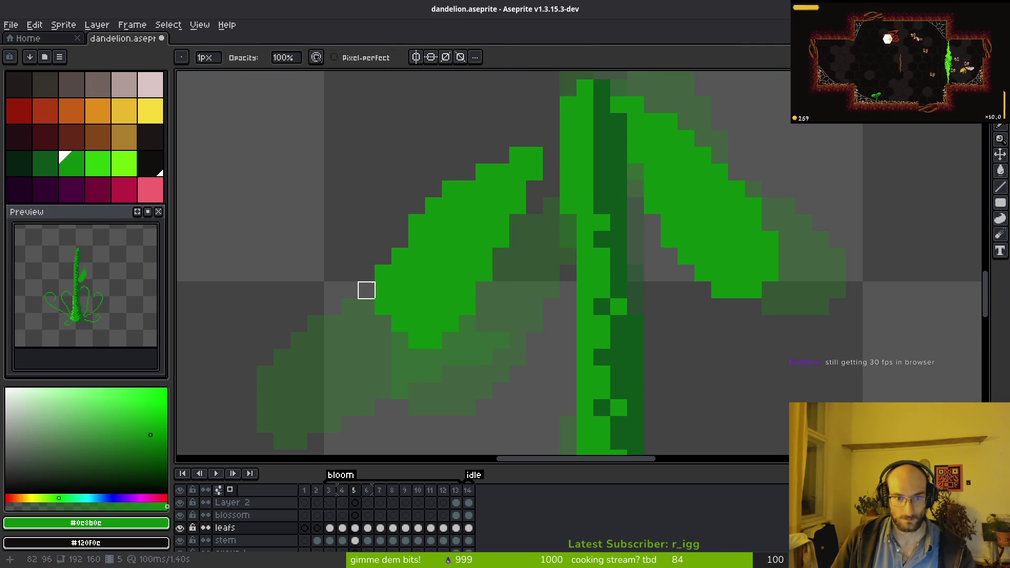
pyautogui.press('i')
pyautogui.scroll(-3, 508, 287)
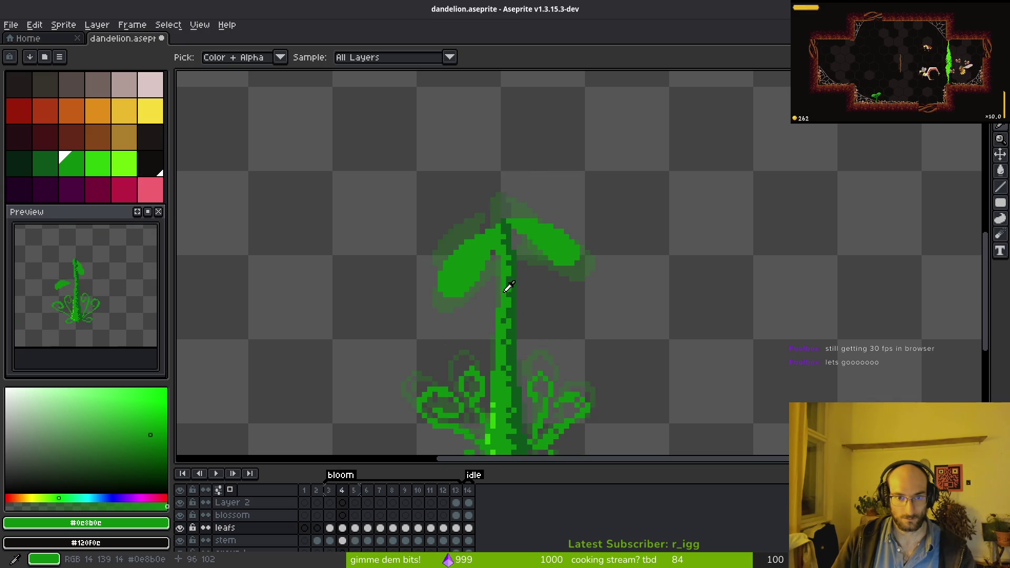
pyautogui.press('b')
pyautogui.scroll(3, 473, 274)
# - On frame 5, add a green pixel, trim the leaf's left tip and fill its lower edge
pyautogui.press('Right')
pyautogui.press('Right')
pyautogui.click(509, 306)
pyautogui.scroll(-2, 508, 281)
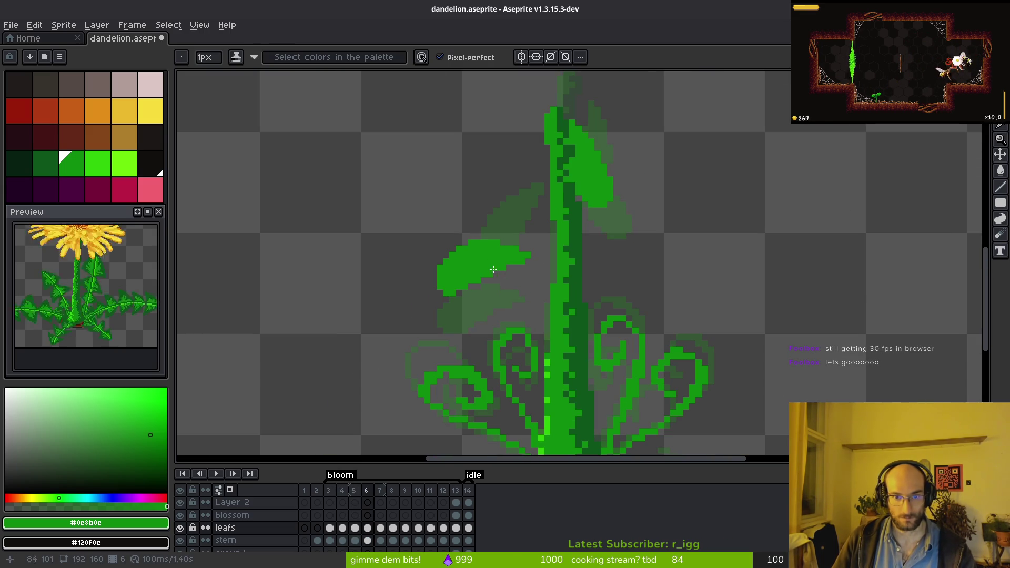
pyautogui.scroll(2, 470, 268)
pyautogui.press('e')
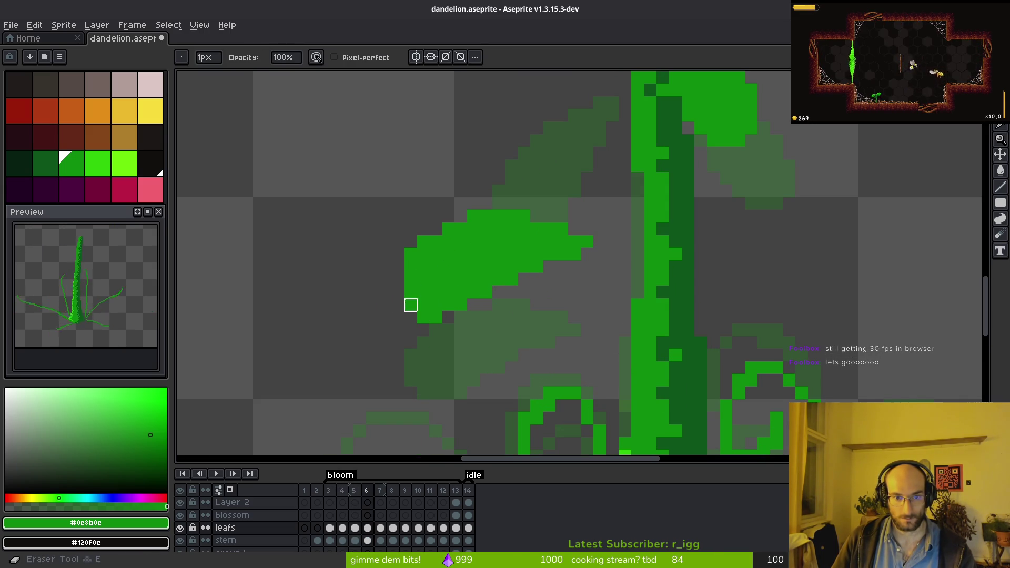
pyautogui.moveTo(423, 242); pyautogui.dragTo(410, 255)
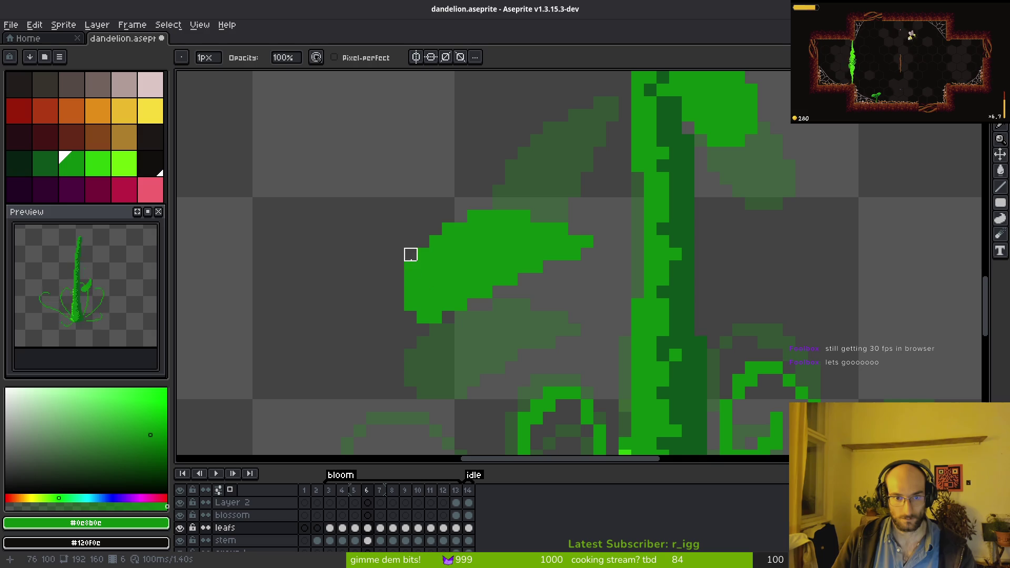
pyautogui.press('b')
pyautogui.moveTo(423, 318); pyautogui.dragTo(473, 305)
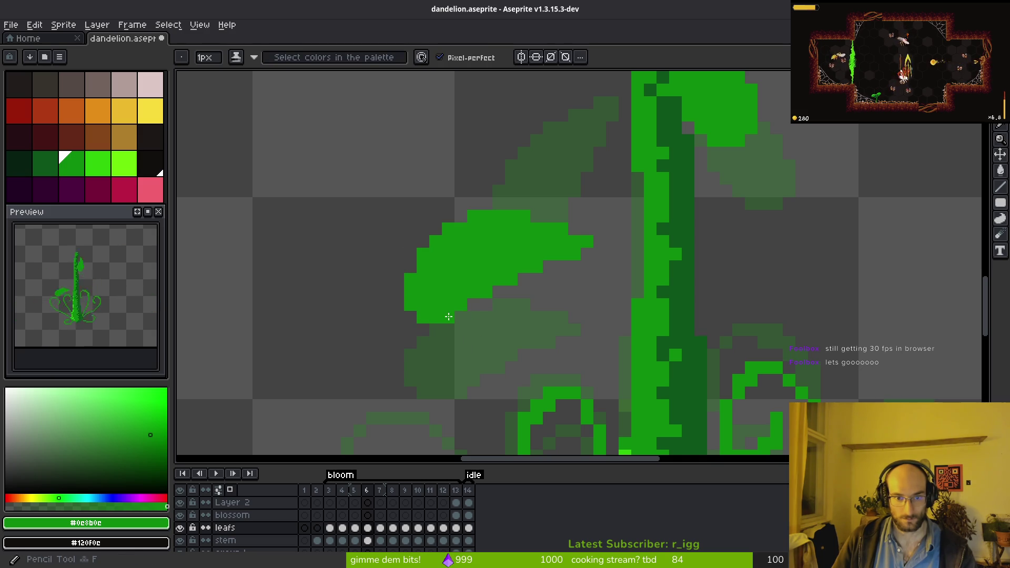
pyautogui.press('e')
# - Trim the leaf's top-left edge and save dandelion.aseprite
pyautogui.moveTo(473, 216); pyautogui.dragTo(423, 255)
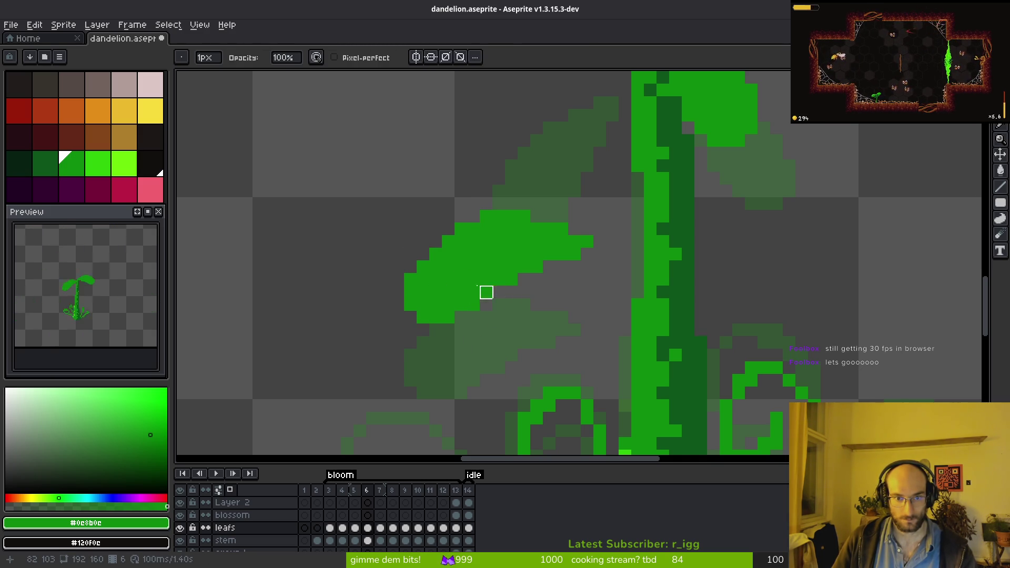
pyautogui.scroll(-2, 500, 296)
pyautogui.hotkey('ctrl', 's')
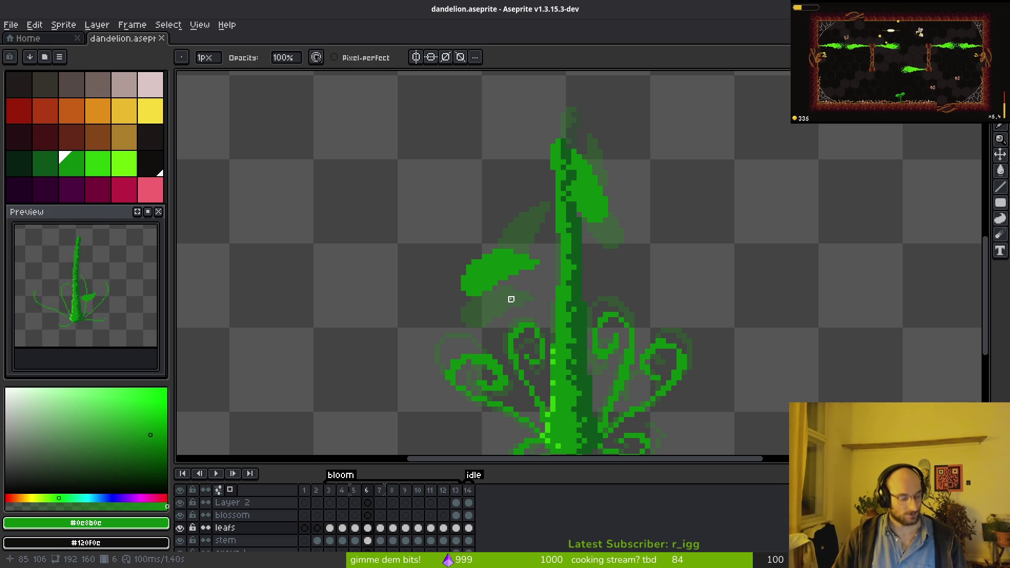
pyautogui.scroll(-4, 511, 299)
# - Play the bloom animation, then stop and return through frame 2 to frame 1
pyautogui.hotkey('ctrl', 's')
pyautogui.scroll(-2, 92, 309)
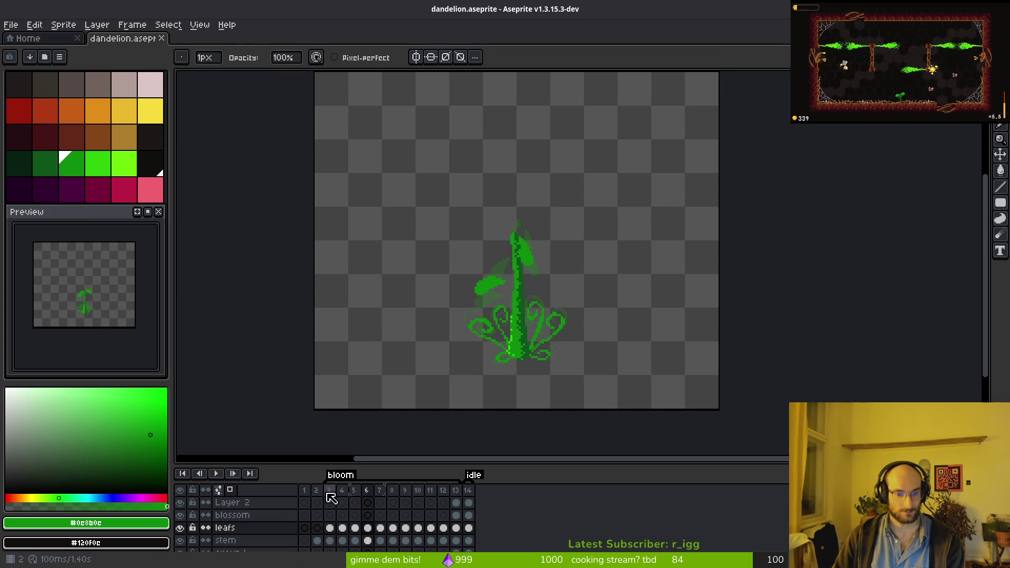
pyautogui.press('Return')
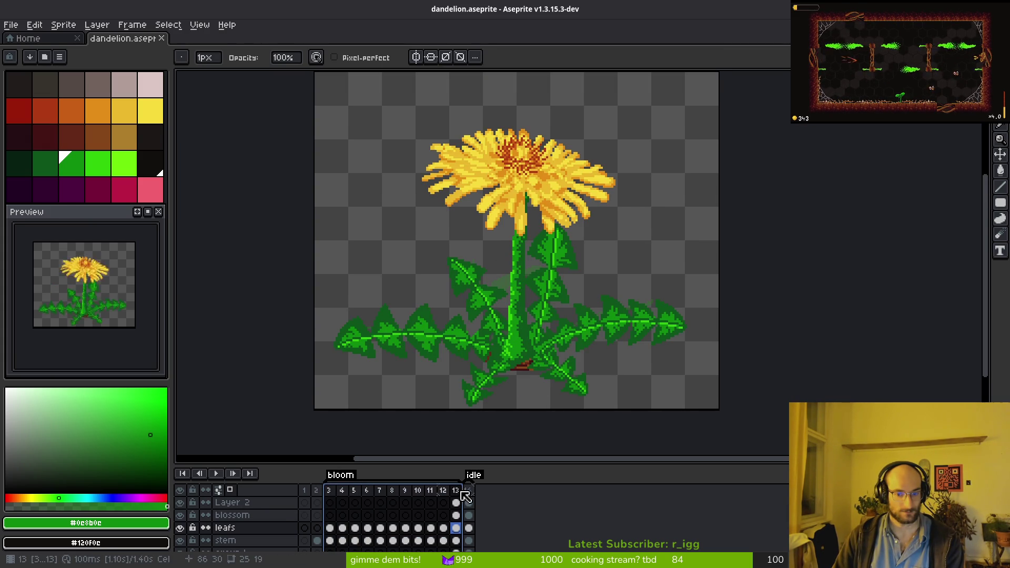
pyautogui.click(316, 490)
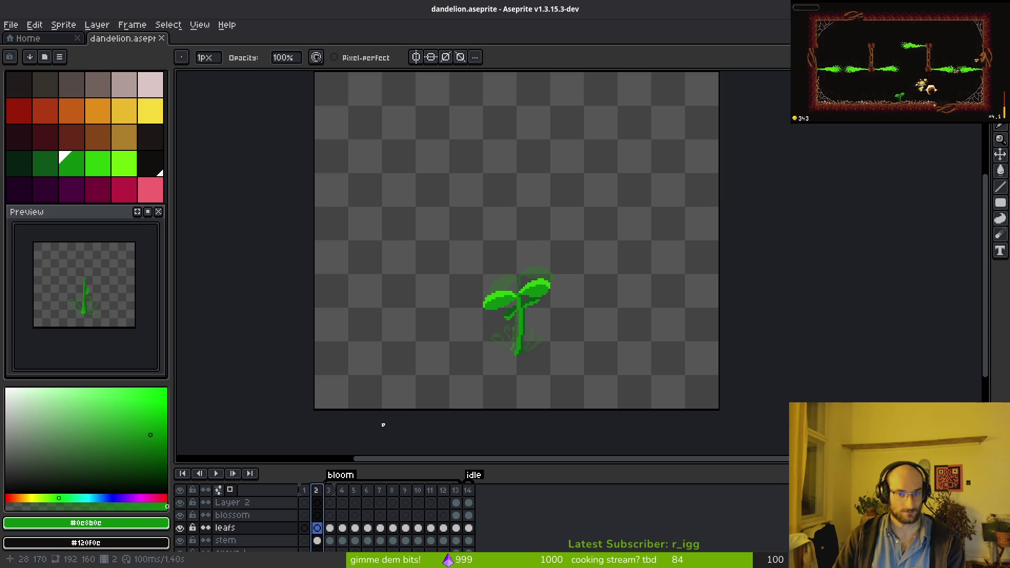
pyautogui.scroll(-1, 435, 432)
pyautogui.click(305, 490)
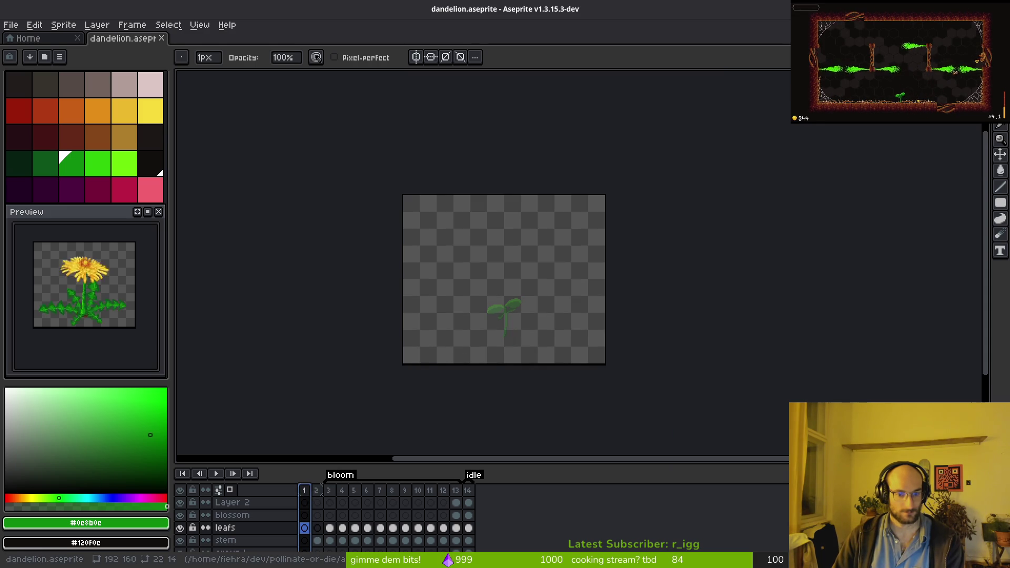
# - Enlarge the timeline and briefly show Layer 1's finished dandelion, then hide it again
pyautogui.moveTo(318, 467); pyautogui.dragTo(317, 441)
pyautogui.click(180, 541)
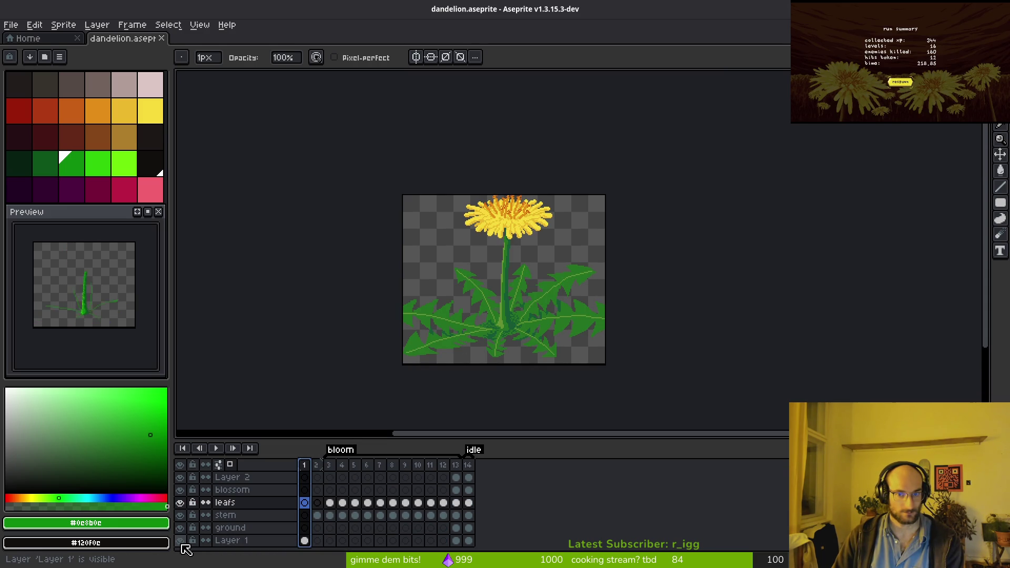
pyautogui.scroll(3, 500, 295)
pyautogui.scroll(-1, 501, 295)
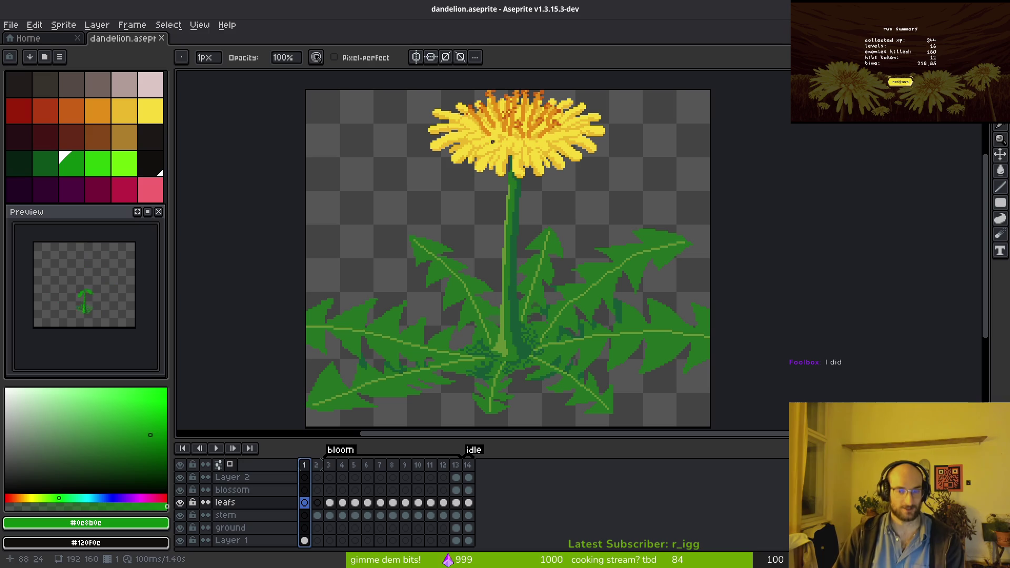
pyautogui.click(180, 541)
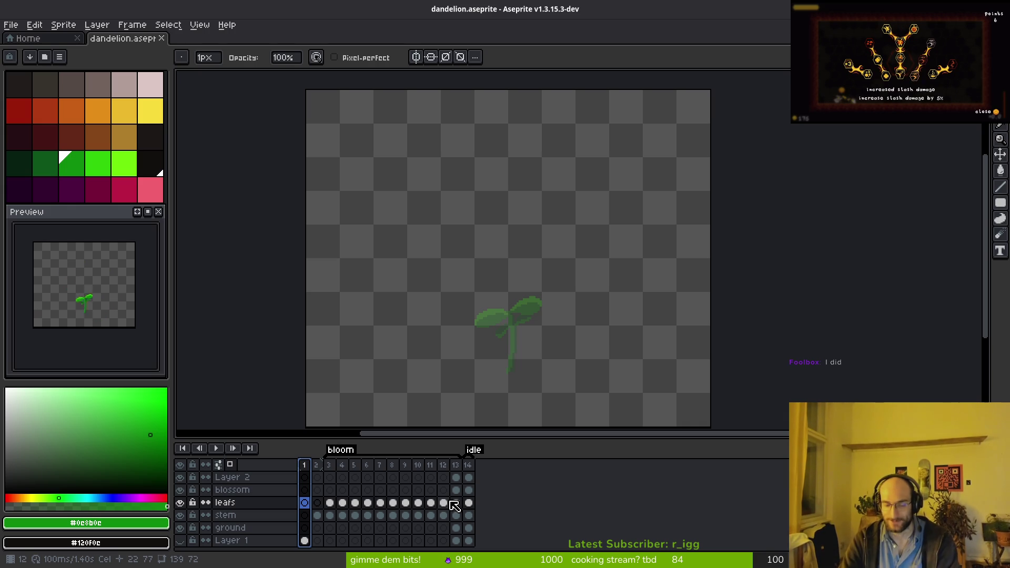
pyautogui.hscroll(2, 646, 294)
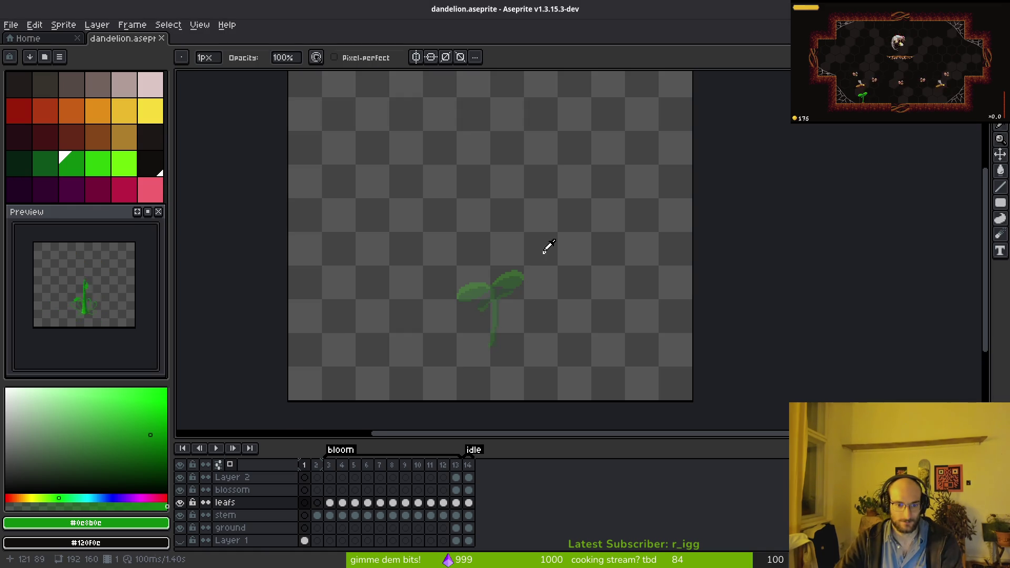
# - Centre the stem in view, then play the animation and stop on frame 12
pyautogui.press('Right')
pyautogui.press('Right')
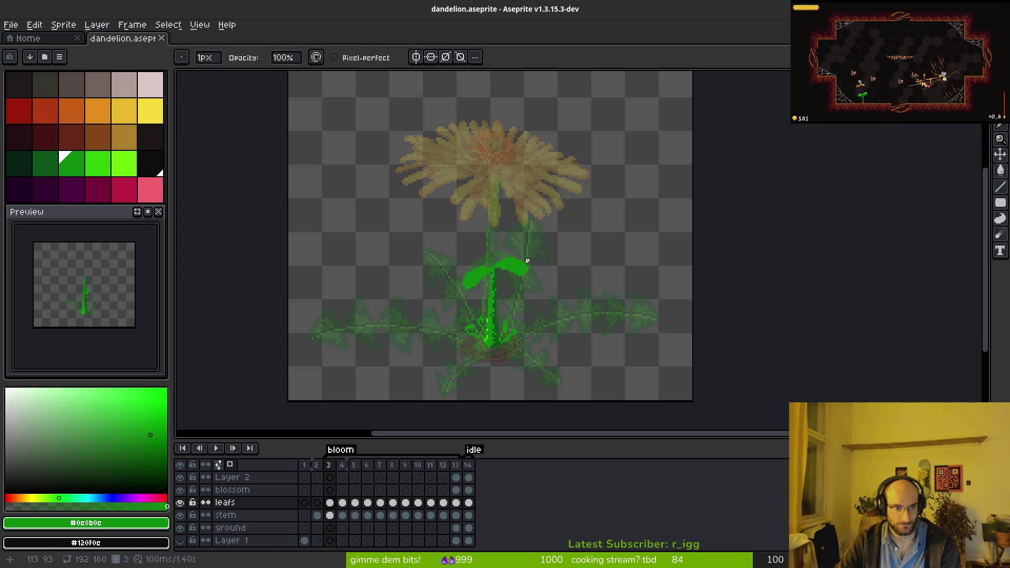
pyautogui.scroll(3, 107, 310)
pyautogui.moveTo(107, 310)
pyautogui.mouseDown()
pyautogui.moveTo(119, 338)
pyautogui.moveTo(131, 339)
pyautogui.mouseUp()
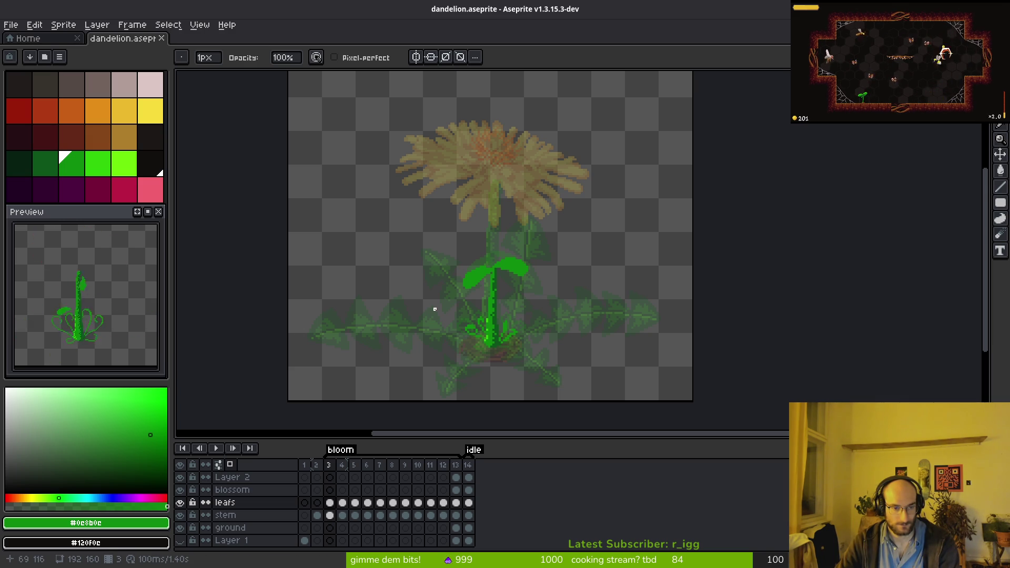
pyautogui.press('i')
pyautogui.press('Return')
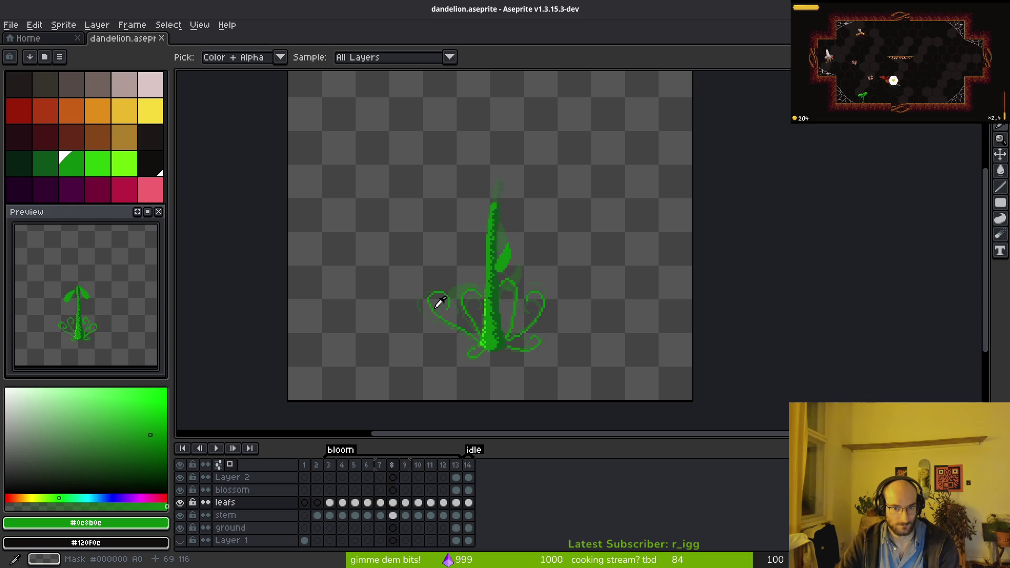
pyautogui.press('Return')
# - With the pencil, make dark green (idx-19) primary and mid leaf green (idx-20) secondary
pyautogui.press('b')
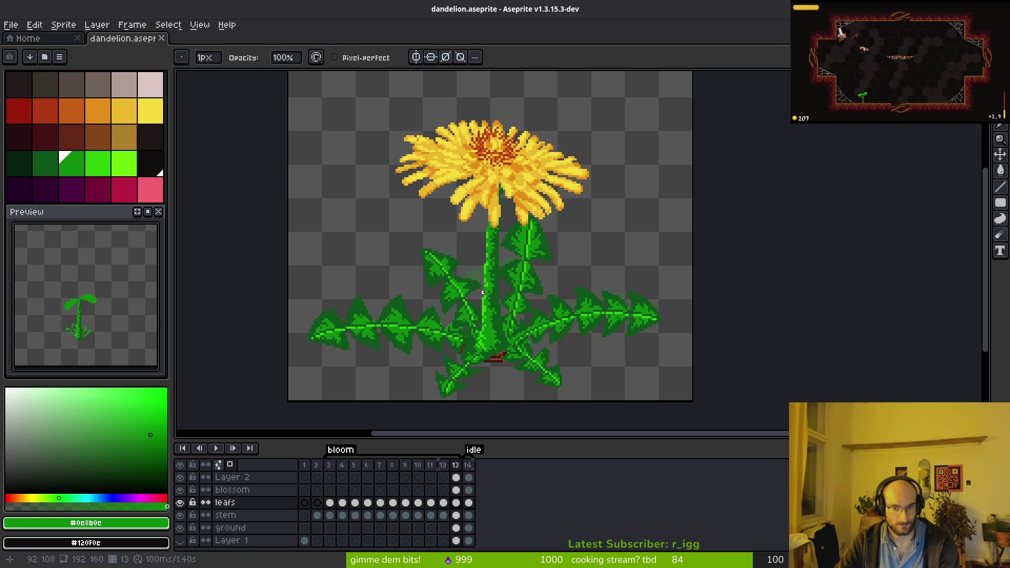
pyautogui.click(52, 162)
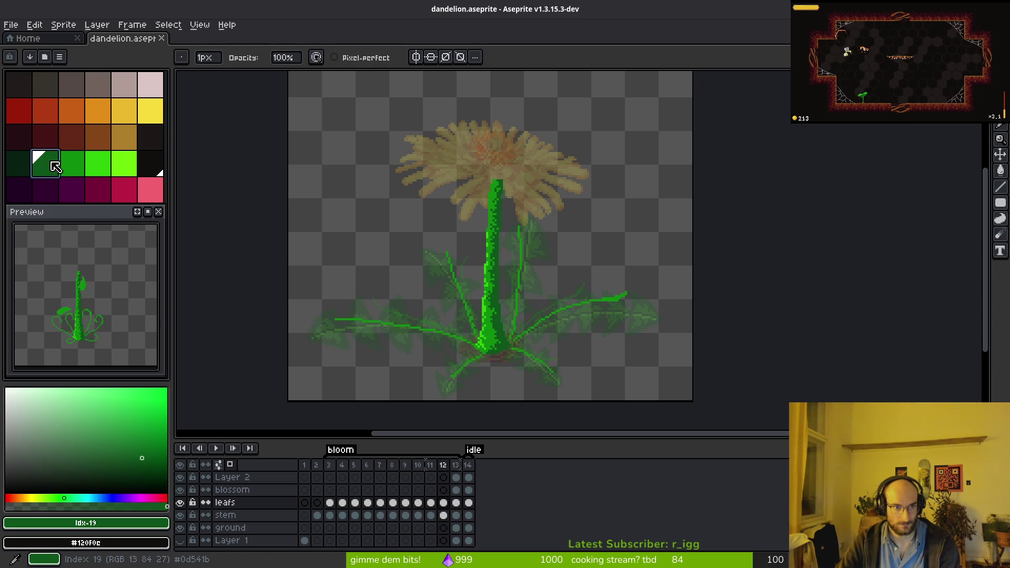
pyautogui.rightClick(79, 171)
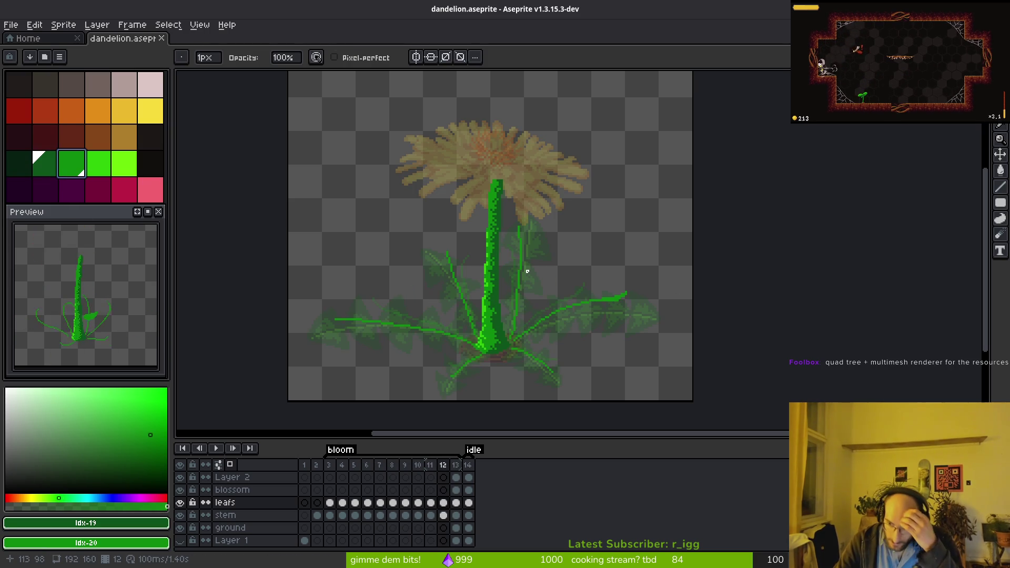
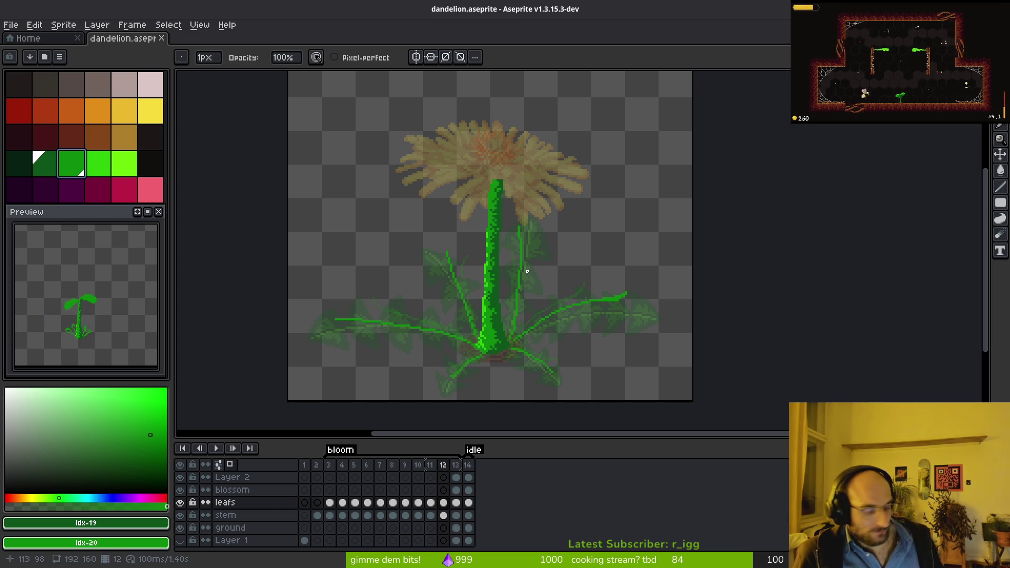
# - Step through frames 8 to 12 and select the bloomed blossom cel in frame 12
pyautogui.press('i')
pyautogui.press('Left')
pyautogui.press('Left')
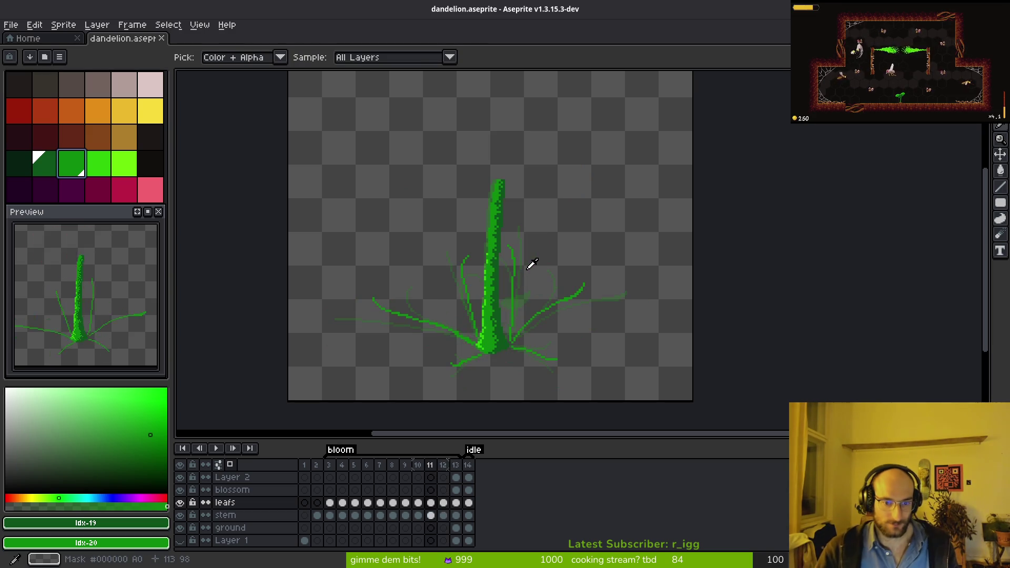
pyautogui.press('Left')
pyautogui.press('Left')
pyautogui.press('Left')
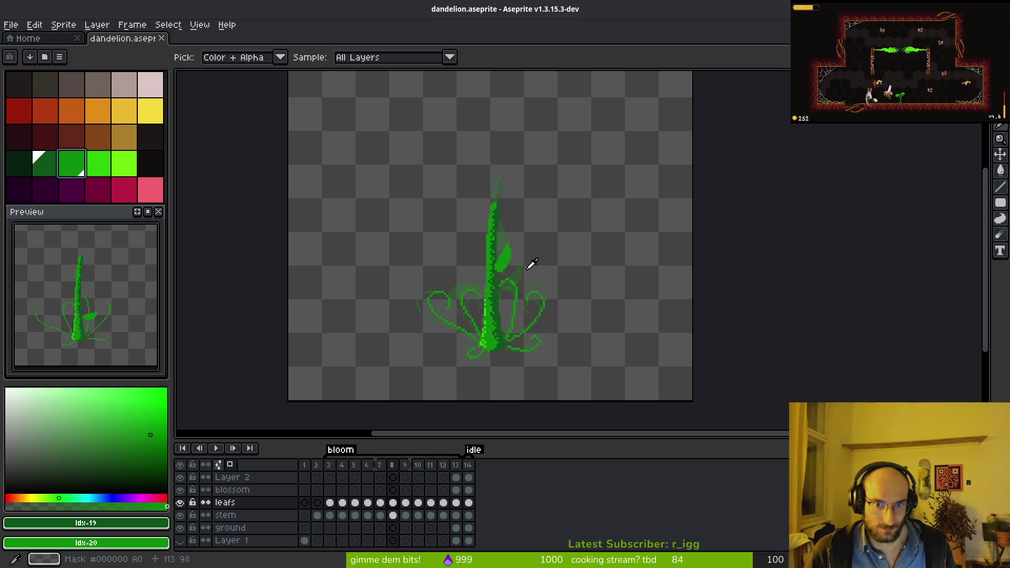
pyautogui.press('Right')
pyautogui.press('Right')
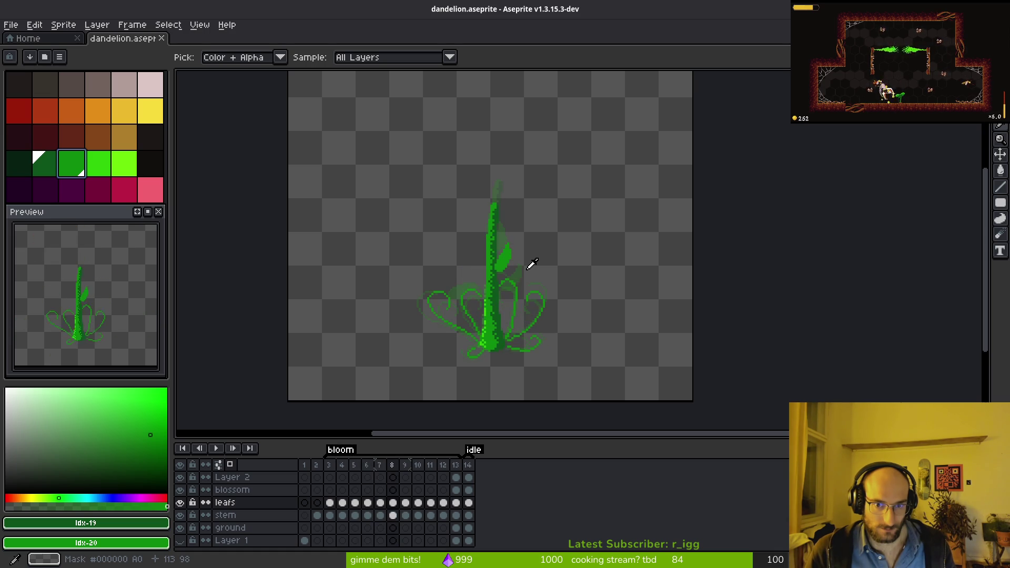
pyautogui.press('Right')
pyautogui.press('Right')
pyautogui.press('Right')
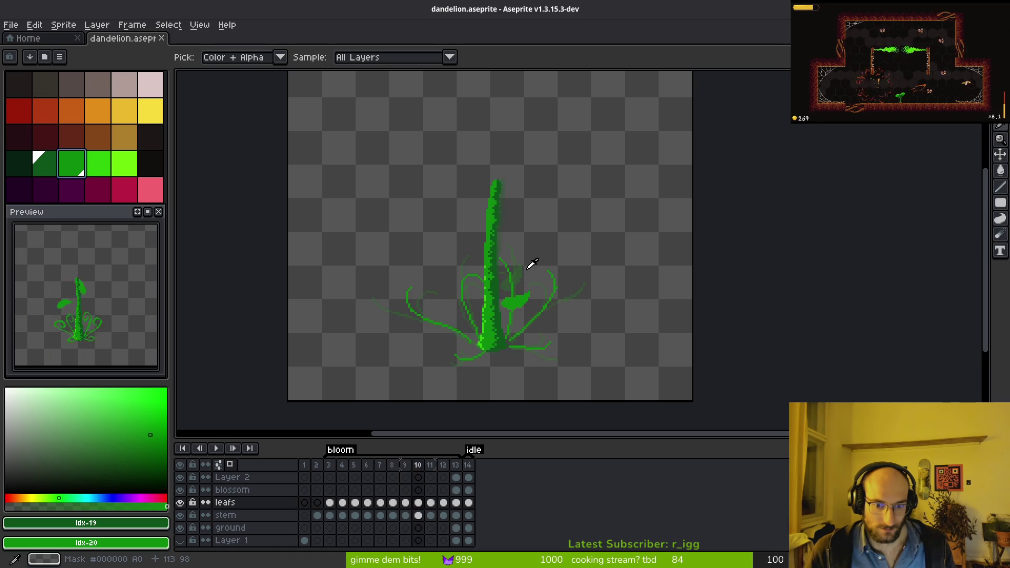
pyautogui.click(444, 490)
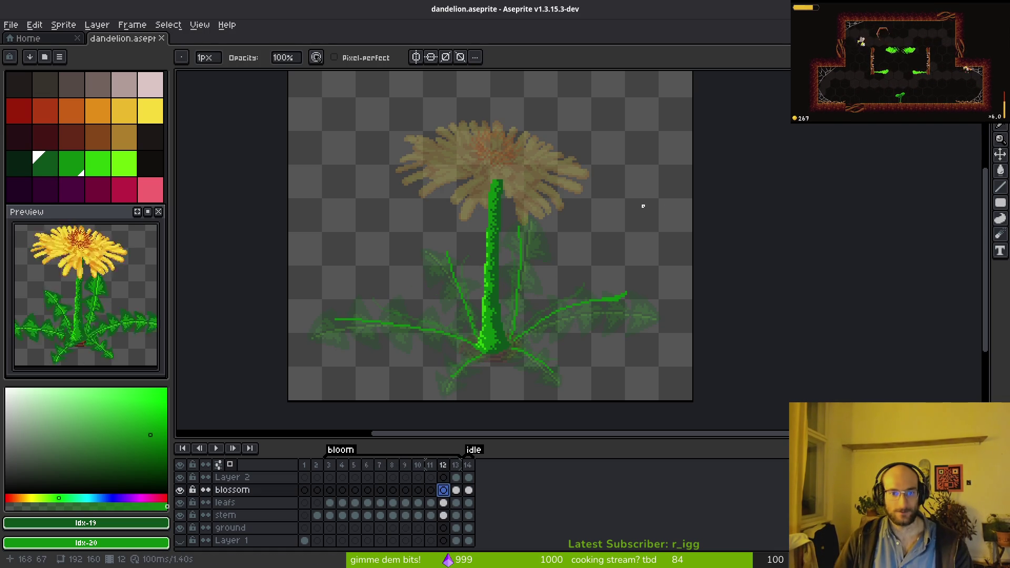
# - Pick yellow, zoom in on the flower head, then switch to the YouTube browser
pyautogui.click(150, 111)
pyautogui.scroll(2, 483, 219)
pyautogui.moveTo(483, 219)
pyautogui.mouseDown()
pyautogui.moveTo(590, 310)
pyautogui.moveTo(563, 270)
pyautogui.mouseUp()
pyautogui.scroll(1, 623, 234)
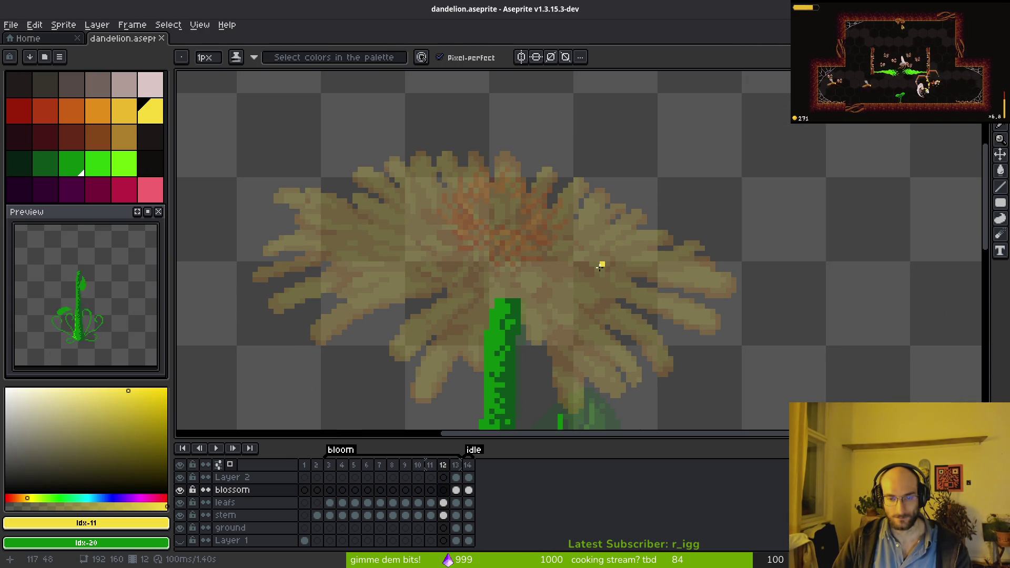
pyautogui.press('i')
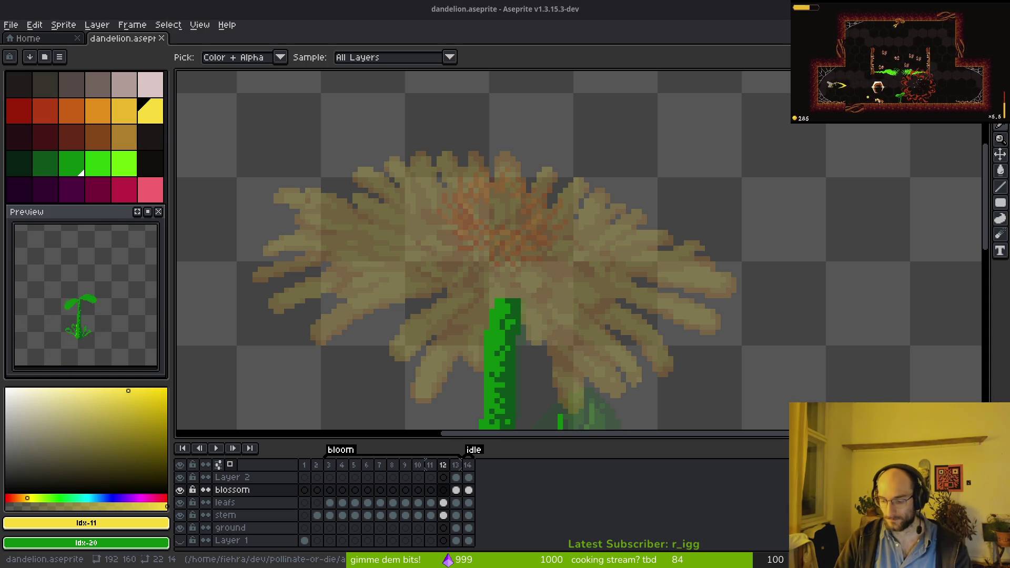
pyautogui.hotkey('alt', 'Tab')
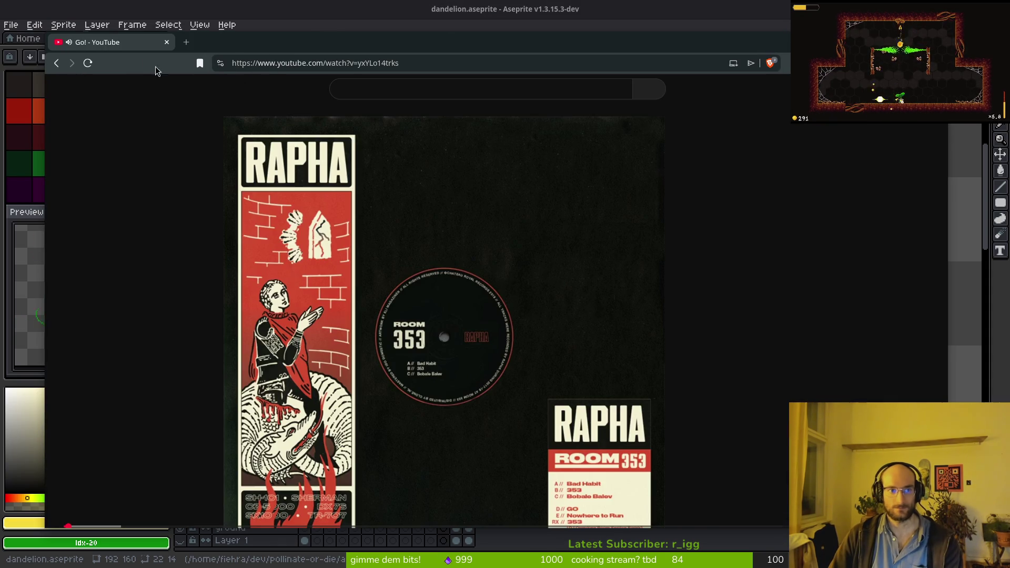
# - Search YouTube for 'dandelion blooming time lapse' and open the flower-to-seed-head video
pyautogui.click(377, 88)
pyautogui.write('da')
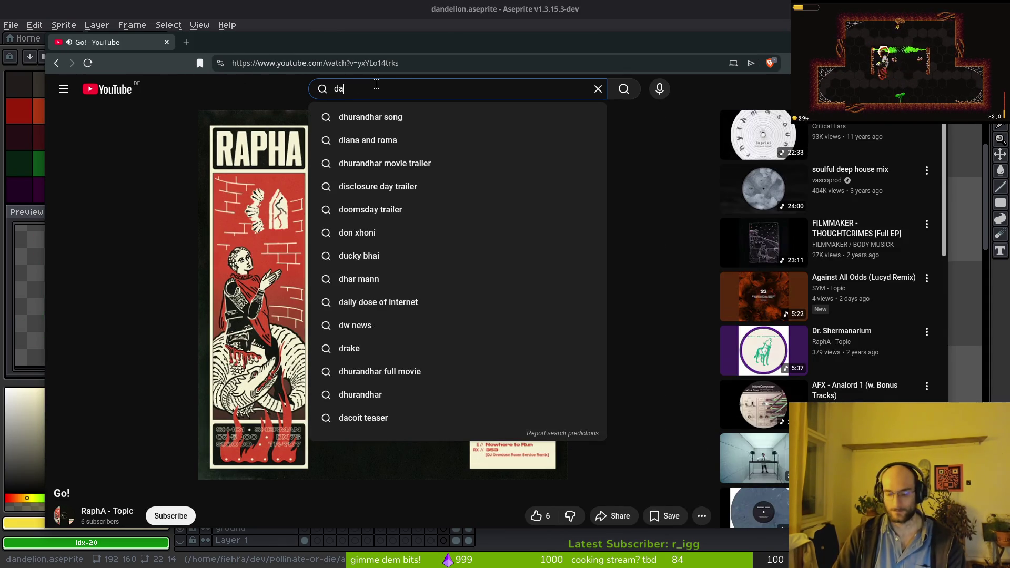
pyautogui.write('ndellio')
pyautogui.press('BackSpace')
pyautogui.press('BackSpace')
pyautogui.press('BackSpace')
pyautogui.write('blooming')
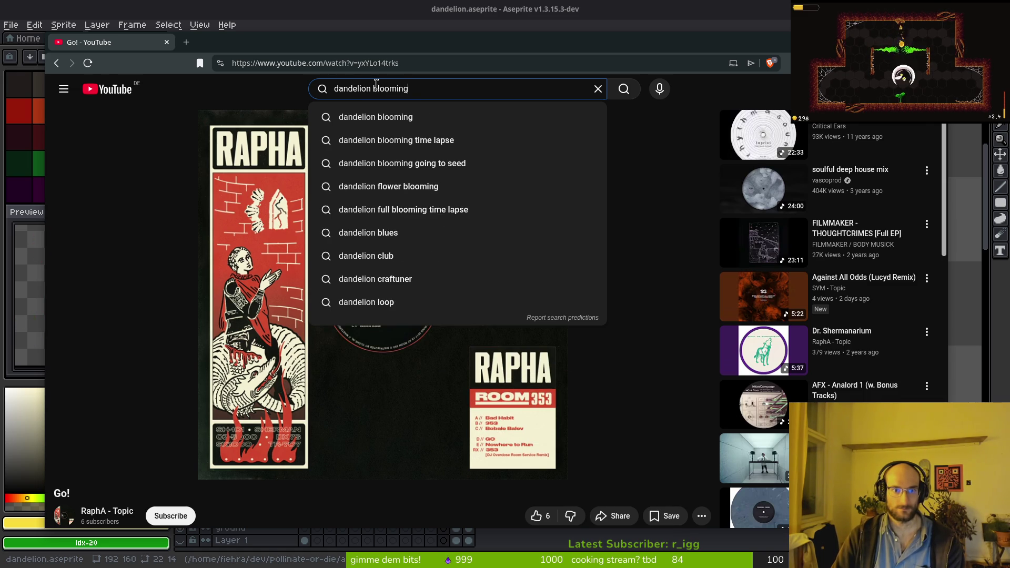
pyautogui.press('Down')
pyautogui.press('Down')
pyautogui.press('Return')
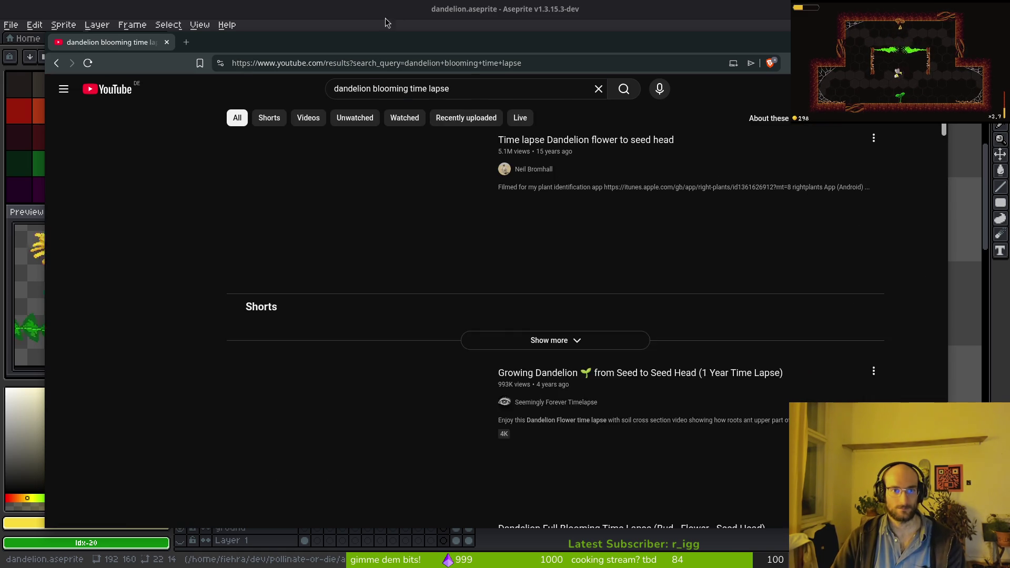
pyautogui.click(378, 236)
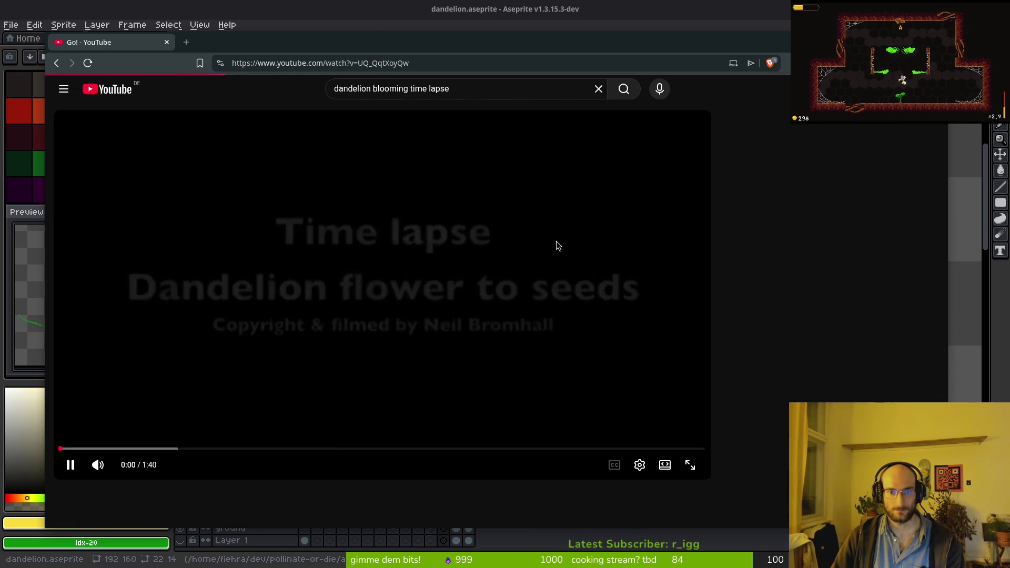
# - Mute the video, pause it on the opening bud around 0:04, and return to Aseprite
pyautogui.click(98, 466)
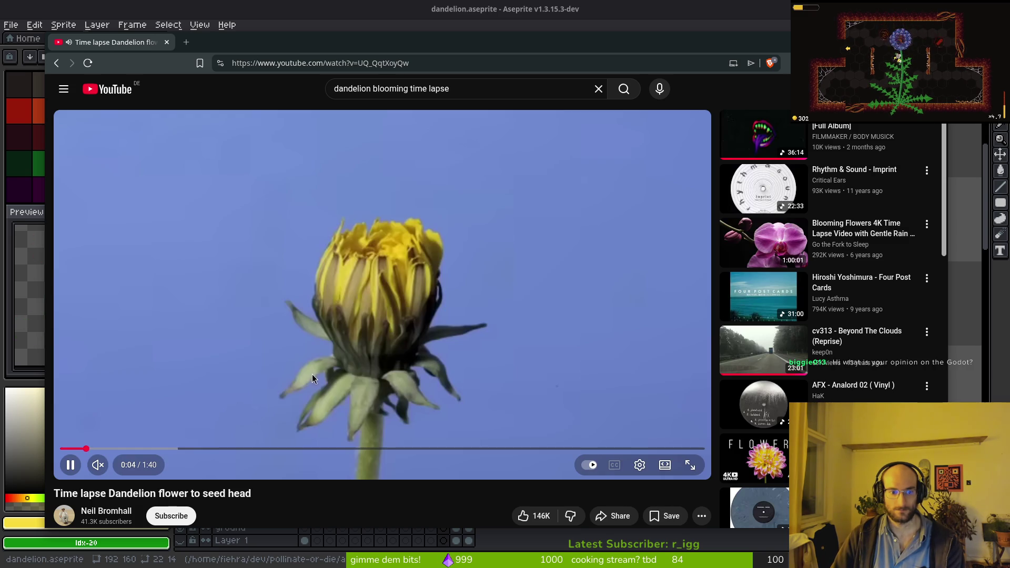
pyautogui.click(244, 424)
pyautogui.moveTo(86, 449)
pyautogui.mouseDown()
pyautogui.moveTo(71, 454)
pyautogui.moveTo(85, 449)
pyautogui.mouseUp()
pyautogui.click(258, 374)
pyautogui.click(286, 367)
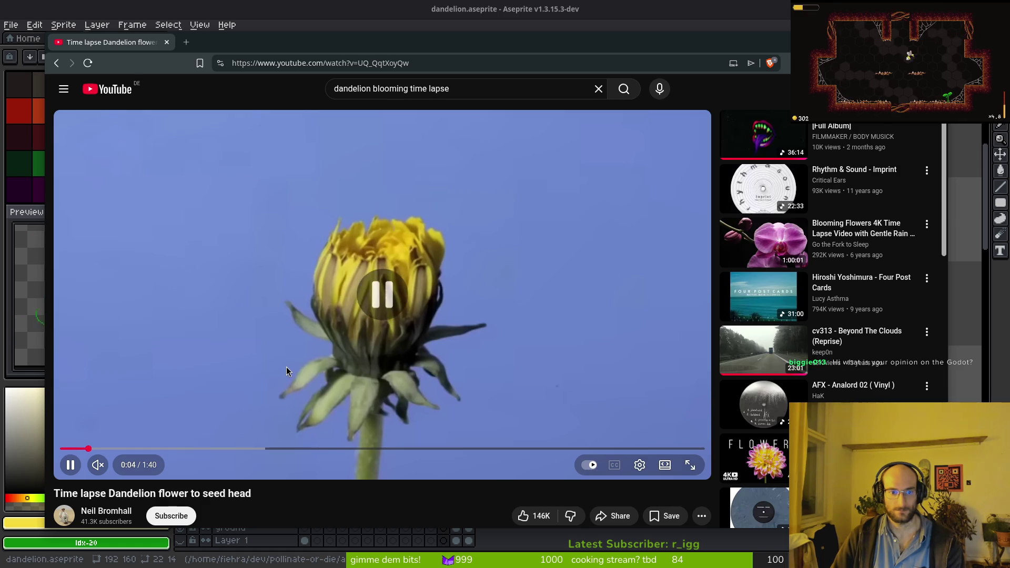
pyautogui.click(359, 15)
# - Compare frames 6 to 9 by stepping and playing the animation, settling on frame 7
pyautogui.press('Left')
pyautogui.press('Left')
pyautogui.press('Left')
pyautogui.press('Left')
pyautogui.press('Left')
pyautogui.scroll(-1, 644, 231)
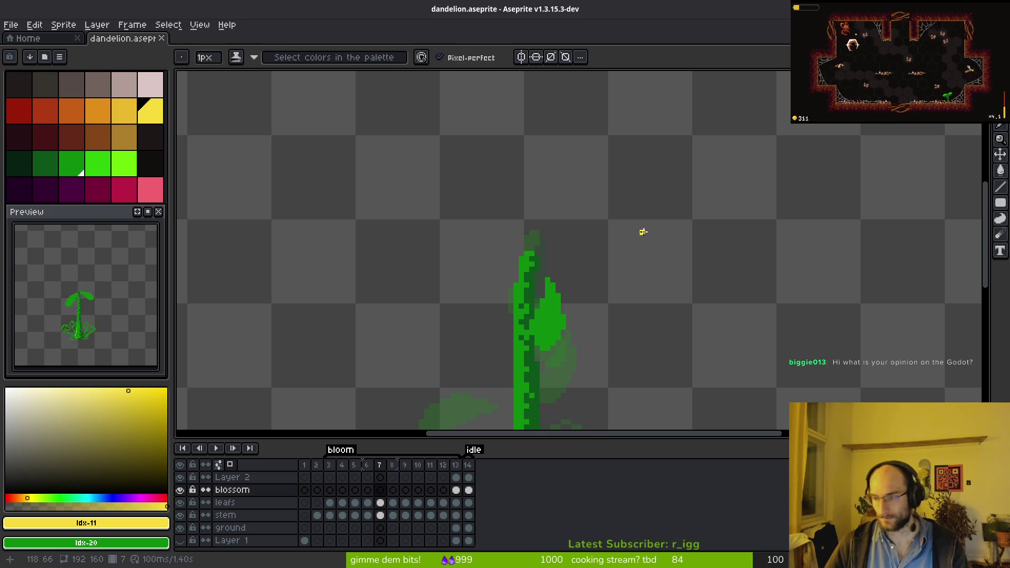
pyautogui.press('Left')
pyautogui.scroll(-4, 614, 253)
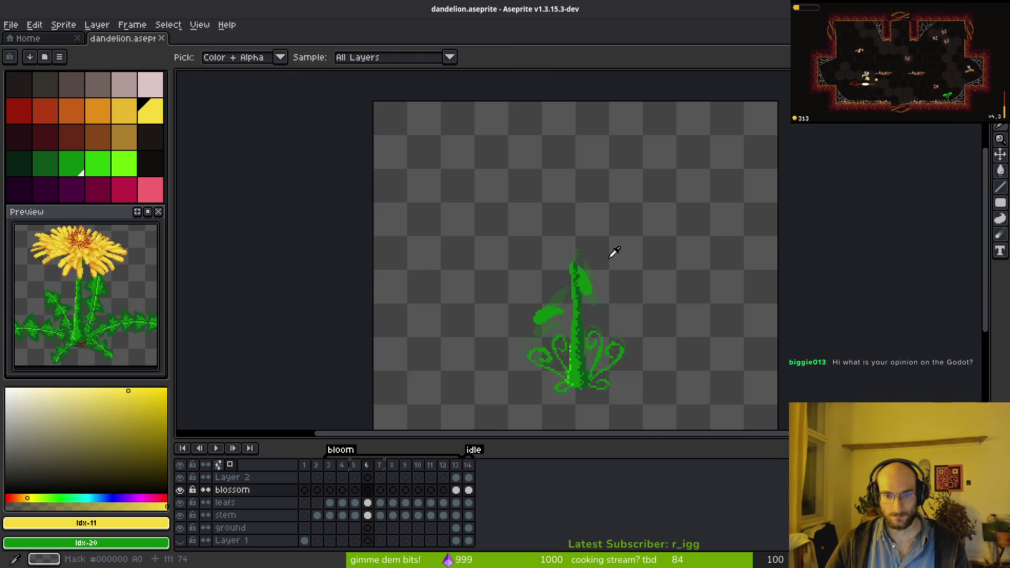
pyautogui.press('Return')
pyautogui.press('Return')
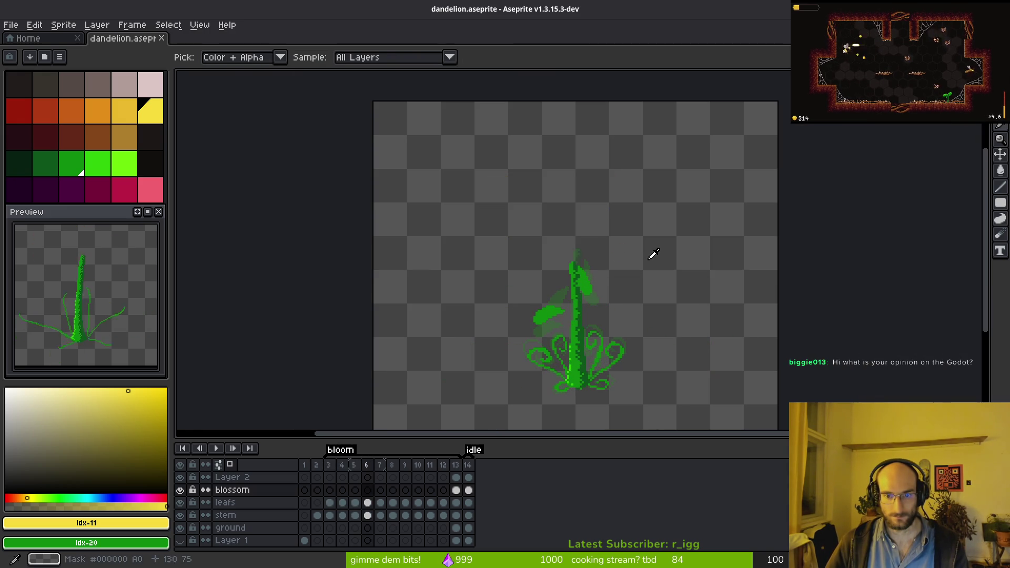
pyautogui.press('Right')
pyautogui.scroll(3, 605, 260)
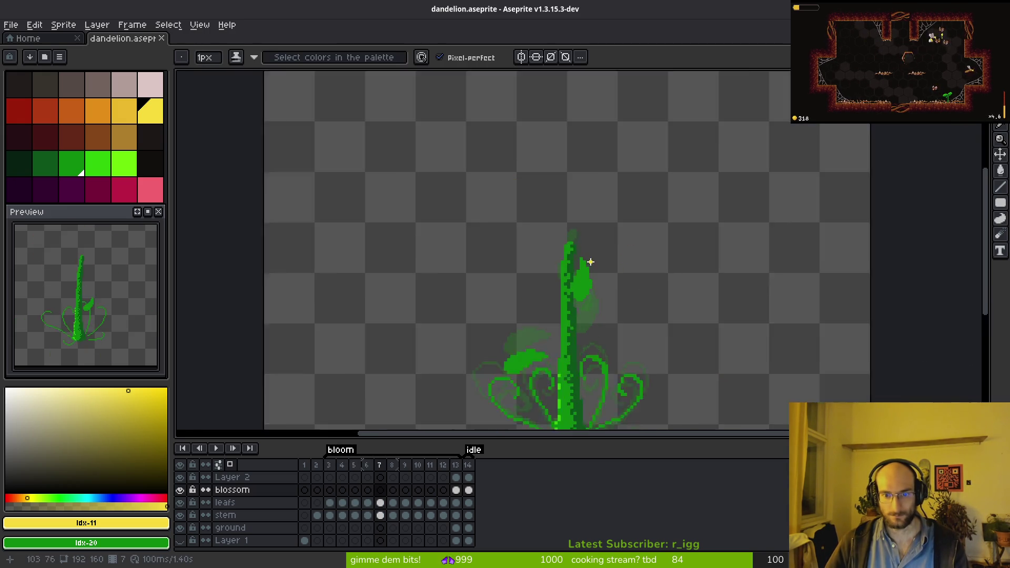
pyautogui.press('Return')
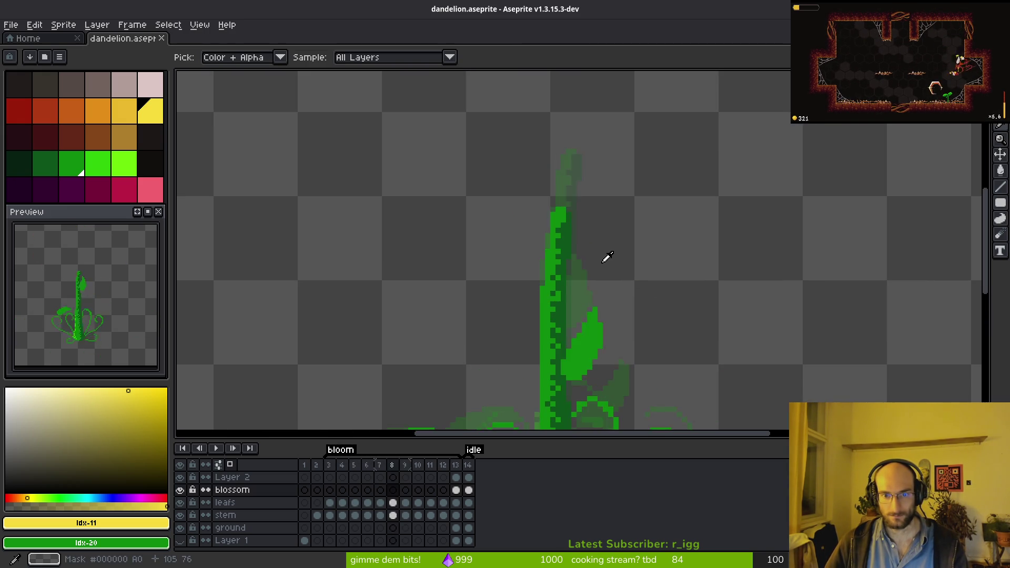
pyautogui.press('b')
pyautogui.scroll(1, 573, 235)
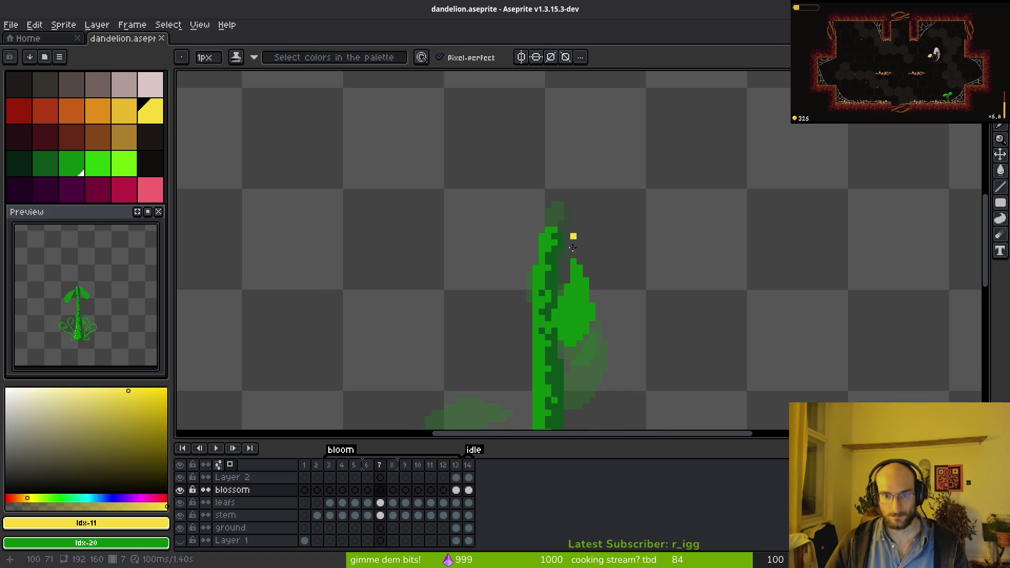
# - In frame 7's blossom cel, sample the stem greens and draw a dark-green column and sepal line atop the stem
pyautogui.click(378, 492)
pyautogui.keyDown('alt'); pyautogui.click(576, 328); pyautogui.keyUp('alt')
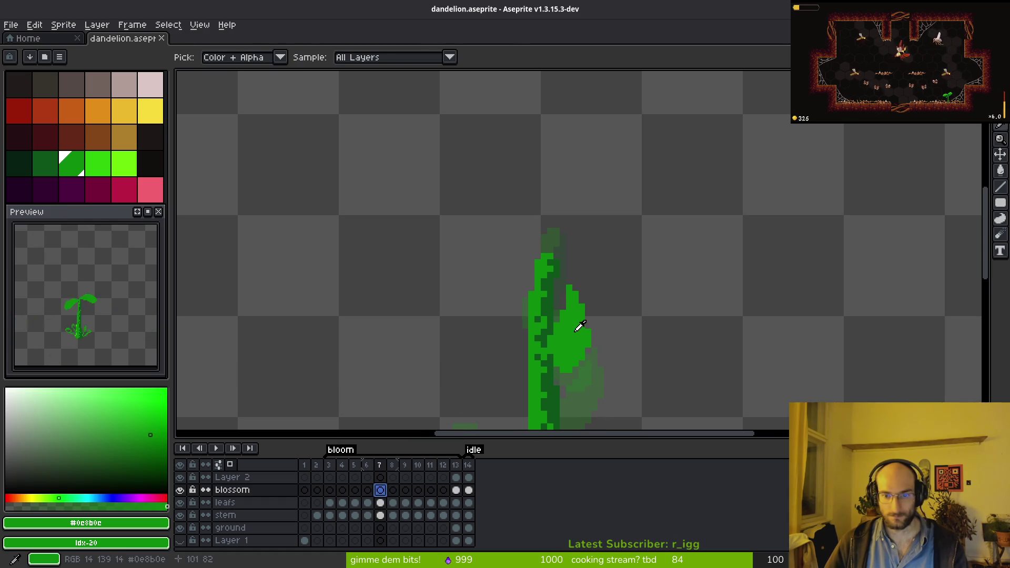
pyautogui.keyDown('alt'); pyautogui.click(555, 283); pyautogui.keyUp('alt')
pyautogui.scroll(2, 572, 320)
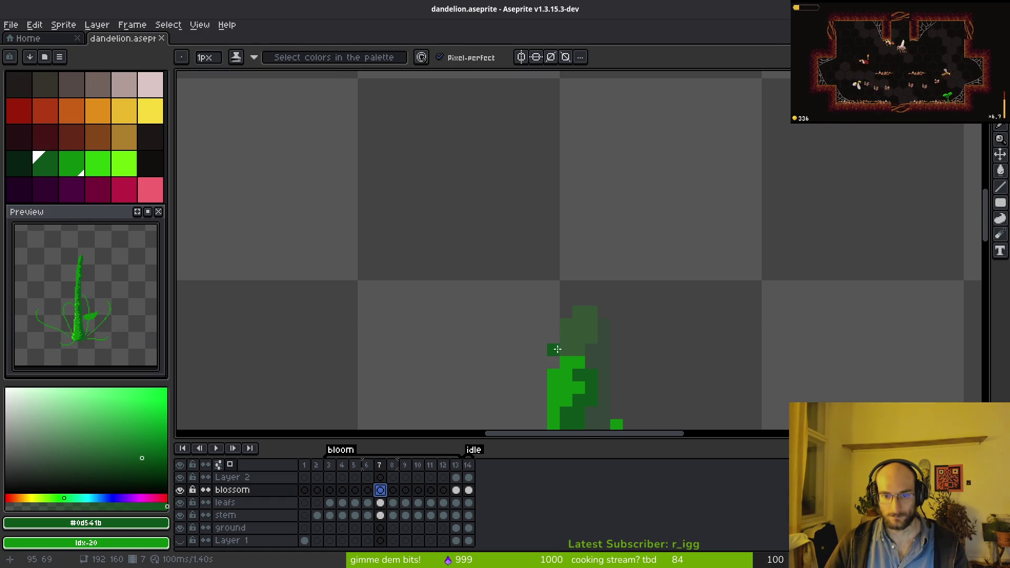
pyautogui.moveTo(553, 350); pyautogui.dragTo(528, 284)
pyautogui.hotkey('ctrl', 'z')
pyautogui.moveTo(541, 351)
pyautogui.mouseDown()
pyautogui.moveTo(542, 321)
pyautogui.moveTo(561, 334)
pyautogui.mouseUp()
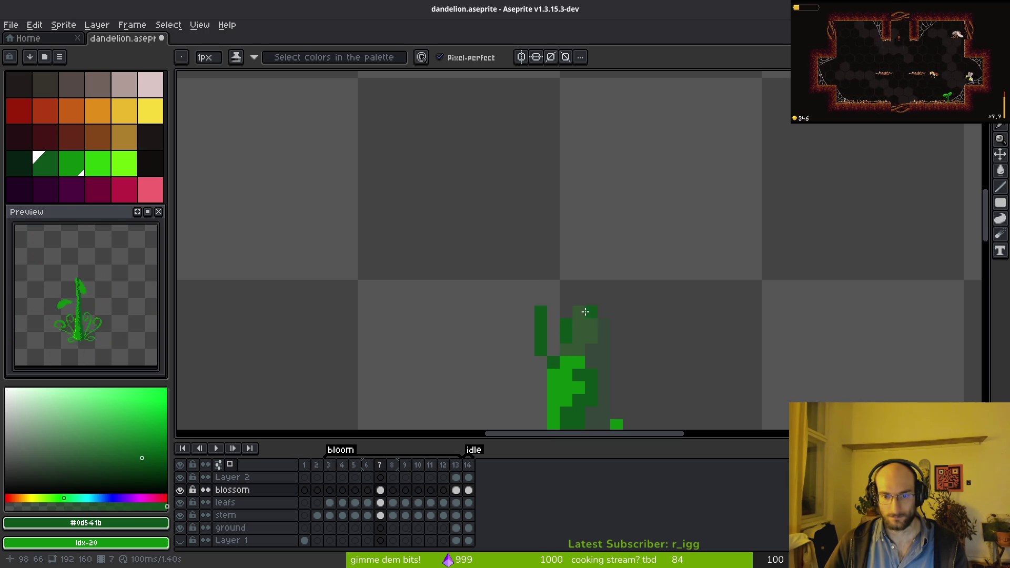
pyautogui.moveTo(619, 316)
pyautogui.mouseDown()
pyautogui.moveTo(617, 350)
pyautogui.moveTo(604, 286)
pyautogui.moveTo(579, 341)
pyautogui.mouseUp()
# - Fill the bud with bright-green pixels and darken its left side
pyautogui.moveTo(553, 295); pyautogui.dragTo(553, 341)
pyautogui.click(566, 313)
pyautogui.rightClick(546, 299)
pyautogui.rightClick(567, 350)
pyautogui.rightClick(585, 357)
pyautogui.click(554, 299)
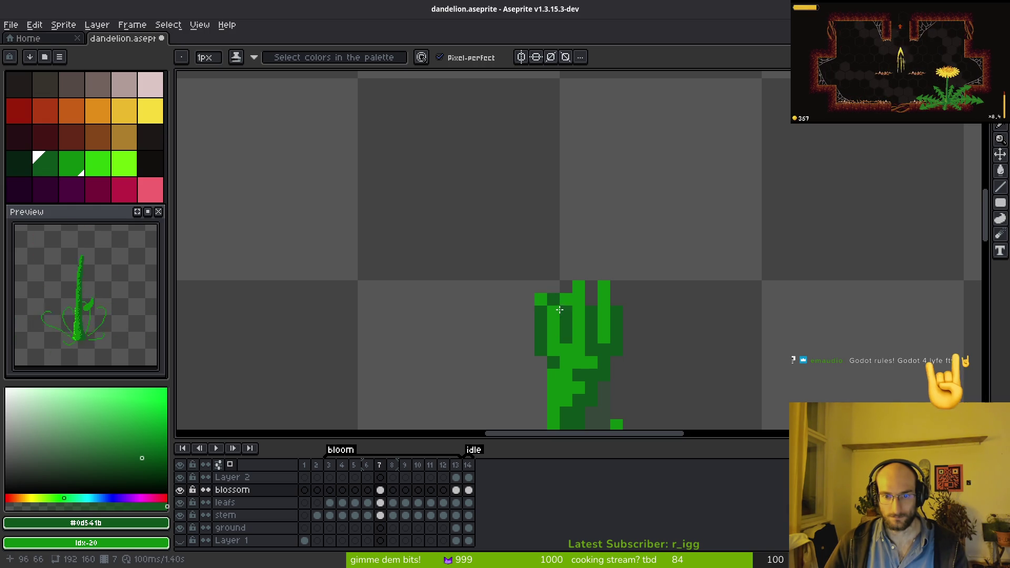
pyautogui.rightClick(592, 287)
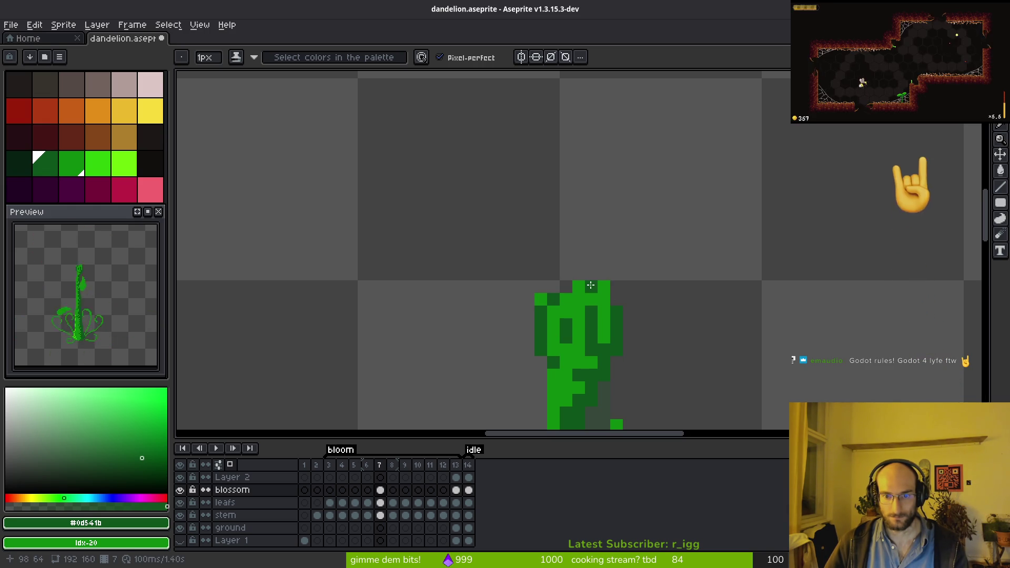
pyautogui.scroll(-5, 659, 353)
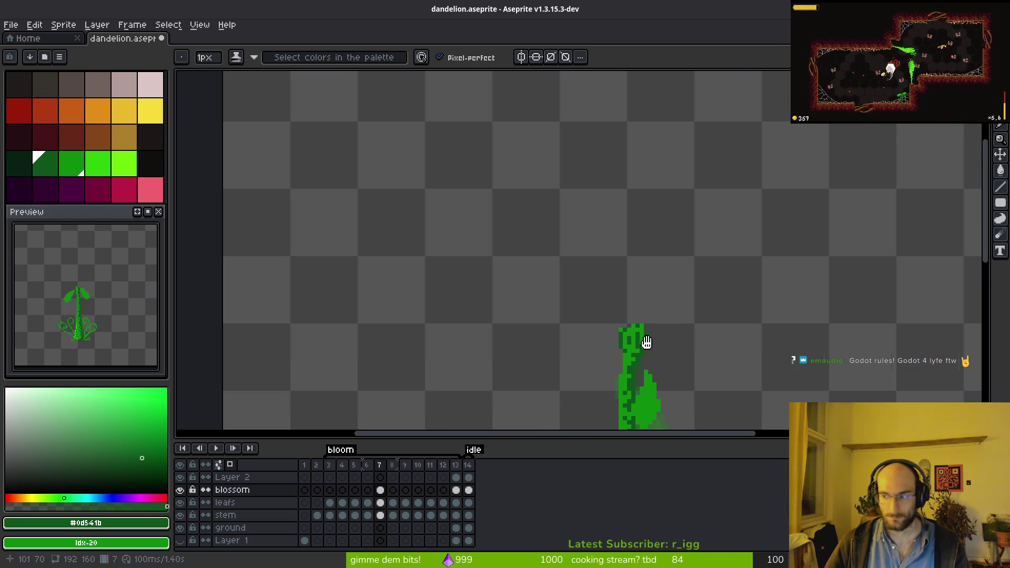
pyautogui.scroll(1, 650, 315)
pyautogui.scroll(-2, 636, 295)
pyautogui.scroll(2, 632, 285)
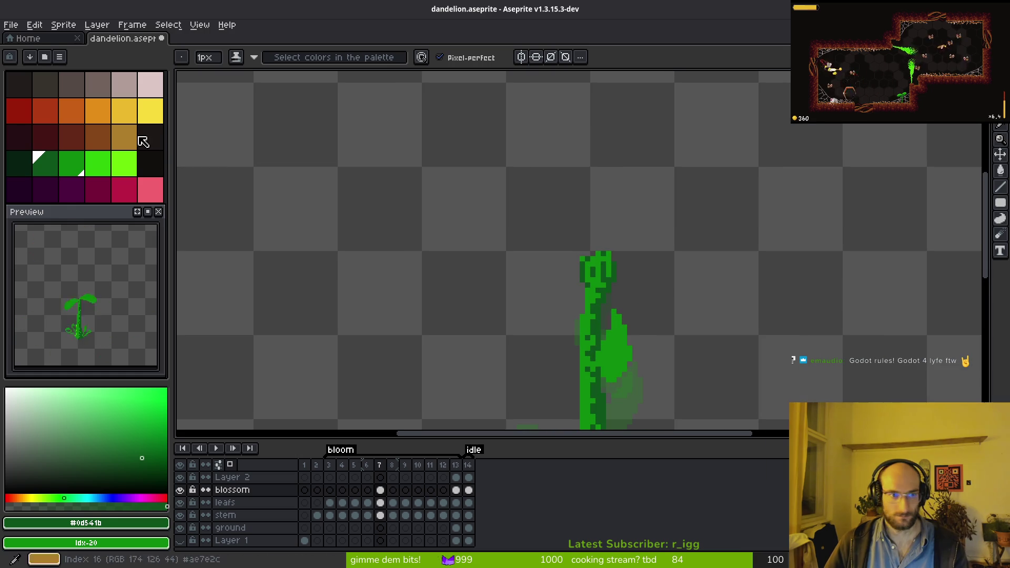
# - Paint yellow petal tips along the top and top-right of the bud
pyautogui.click(150, 111)
pyautogui.scroll(1, 559, 237)
pyautogui.click(604, 261)
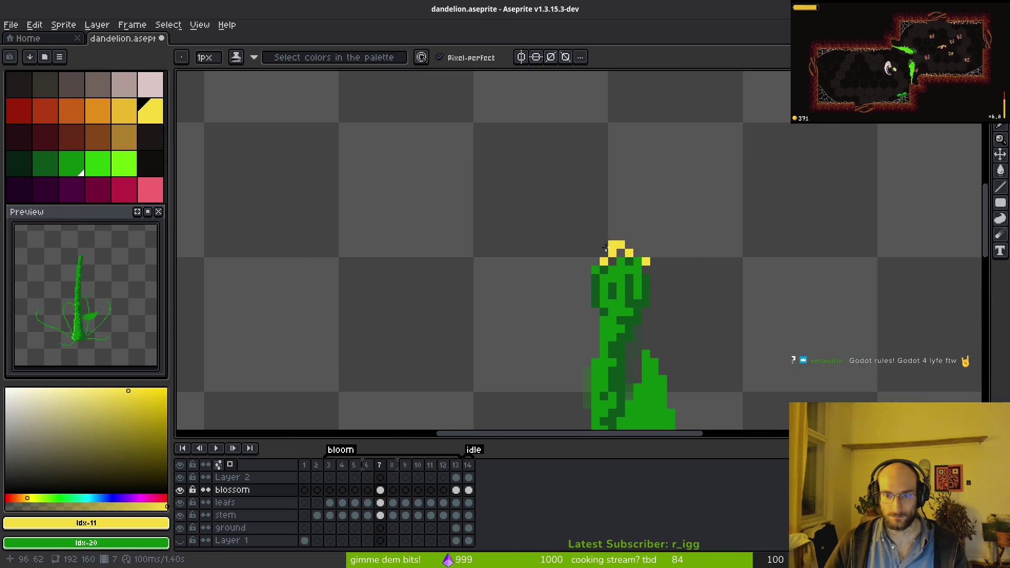
pyautogui.scroll(1, 596, 257)
pyautogui.click(561, 238)
pyautogui.moveTo(611, 235)
pyautogui.mouseDown()
pyautogui.moveTo(646, 252)
pyautogui.moveTo(645, 286)
pyautogui.mouseUp()
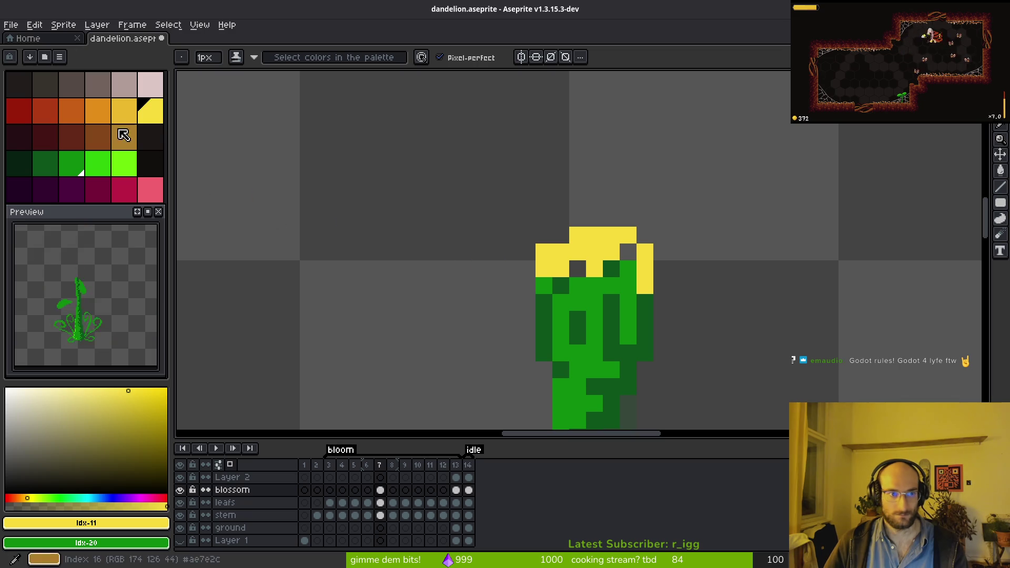
# - Shade the petals with darker yellow and orange pixels, fixing a misplaced pixel back to green
pyautogui.click(124, 111)
pyautogui.moveTo(561, 269)
pyautogui.mouseDown()
pyautogui.moveTo(613, 252)
pyautogui.moveTo(643, 278)
pyautogui.mouseUp()
pyautogui.click(104, 109)
pyautogui.click(595, 269)
pyautogui.click(626, 248)
pyautogui.click(645, 270)
pyautogui.rightClick(622, 269)
pyautogui.keyDown('alt'); pyautogui.click(644, 253); pyautogui.keyUp('alt')
pyautogui.click(633, 255)
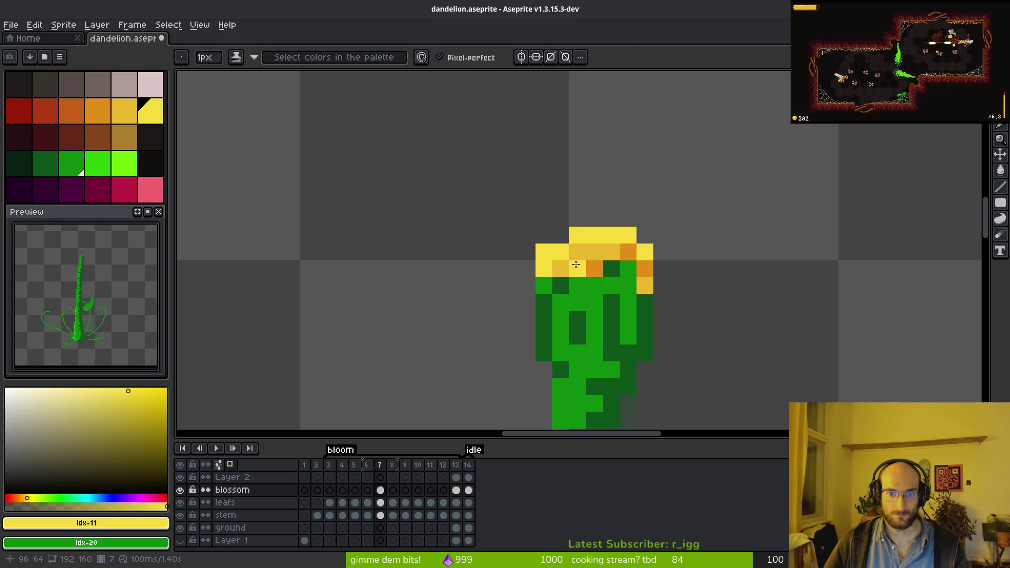
# - Select the connected yellow petal pixels by colour, then clear the selection and return to the Pencil
pyautogui.scroll(-4, 649, 289)
pyautogui.scroll(4, 648, 289)
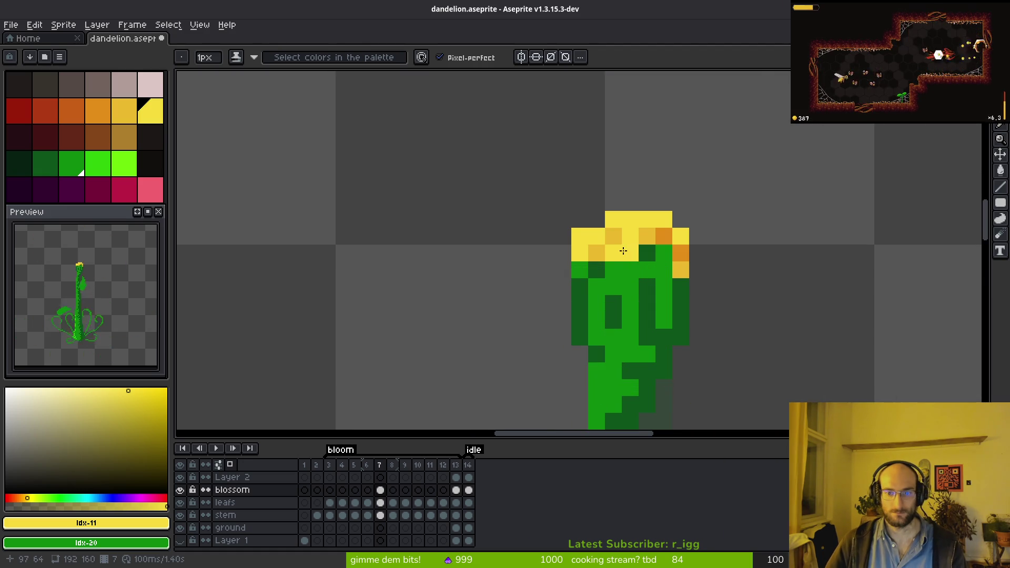
pyautogui.press('w')
pyautogui.click(582, 242)
pyautogui.press('Tab')
pyautogui.hotkey('ctrl', 'd')
pyautogui.press('b')
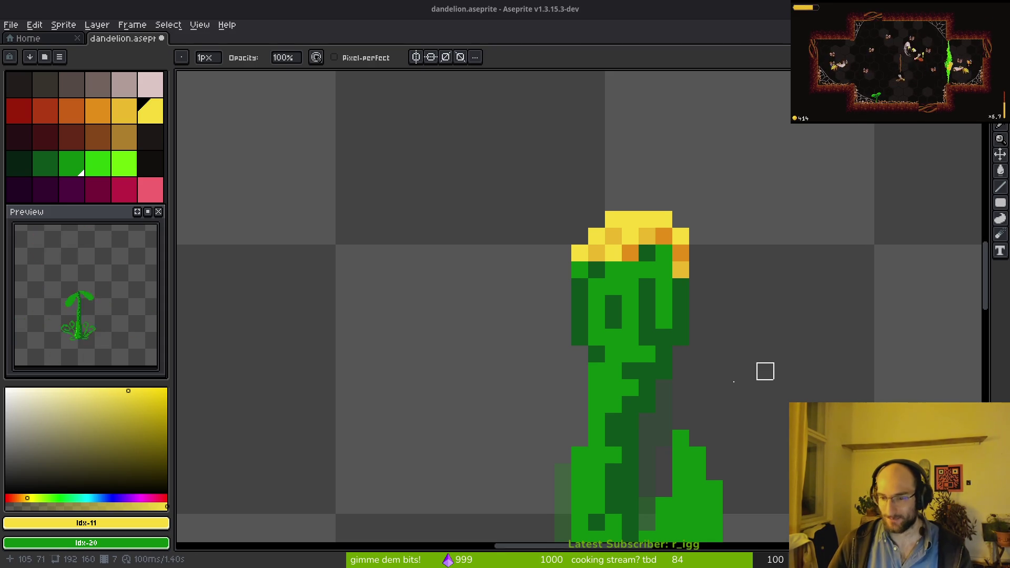
# - Add bright yellow dots on the stem just below the flower head
pyautogui.press('b')
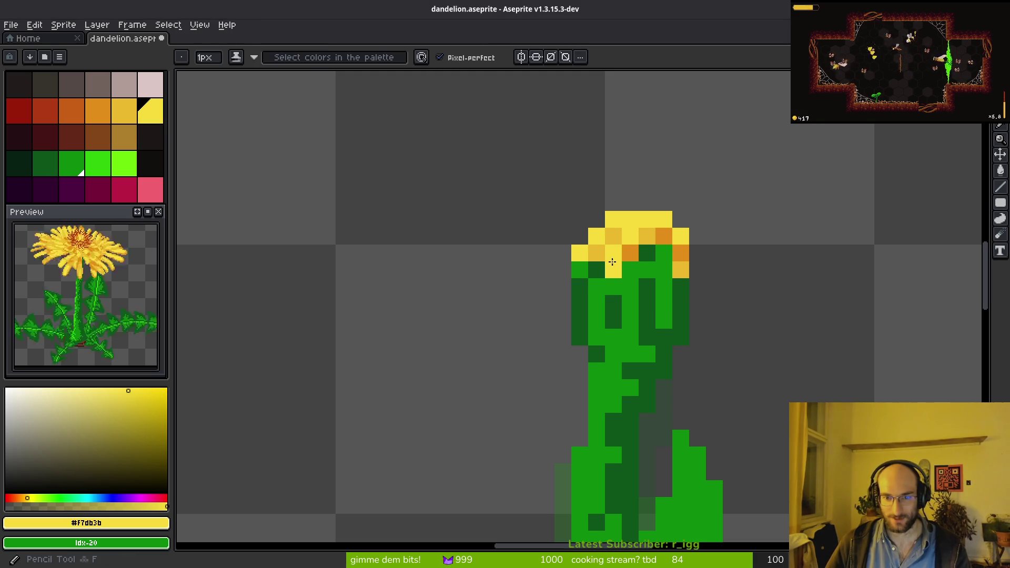
pyautogui.click(592, 282)
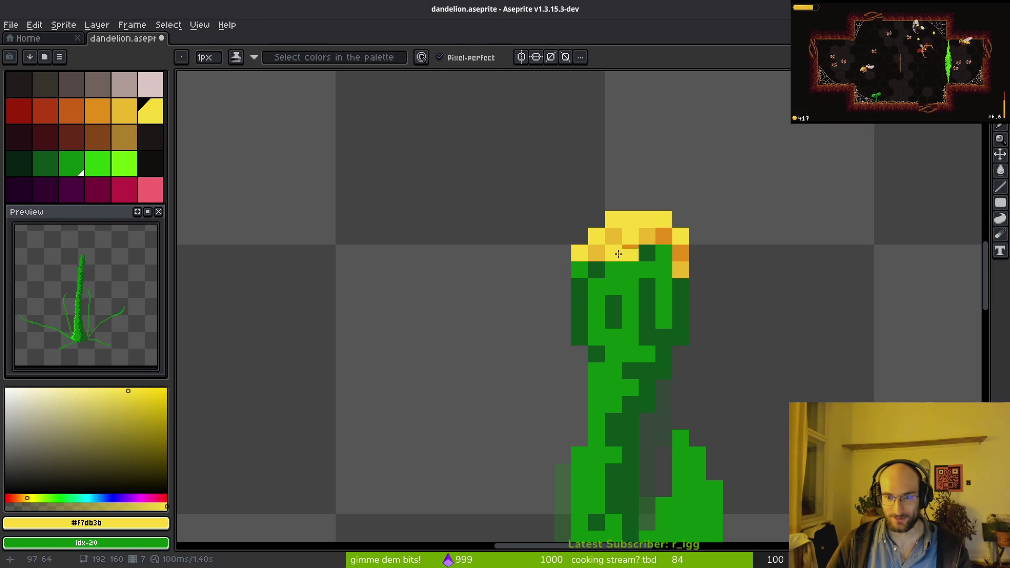
pyautogui.keyDown('alt'); pyautogui.click(610, 239); pyautogui.keyUp('alt')
pyautogui.keyDown('alt'); pyautogui.click(617, 248); pyautogui.keyUp('alt')
pyautogui.click(599, 282)
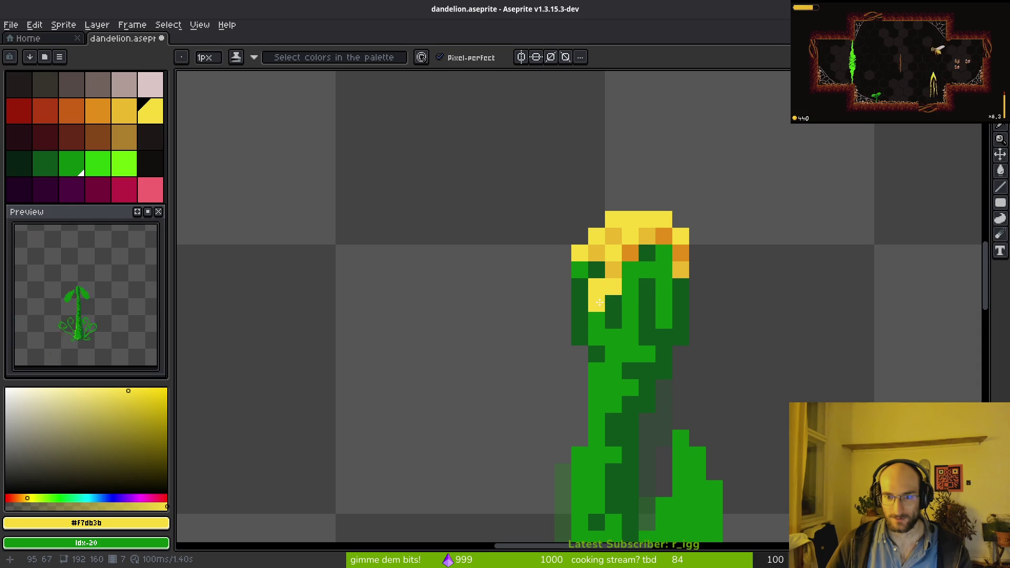
pyautogui.scroll(-4, 711, 304)
pyautogui.scroll(4, 716, 302)
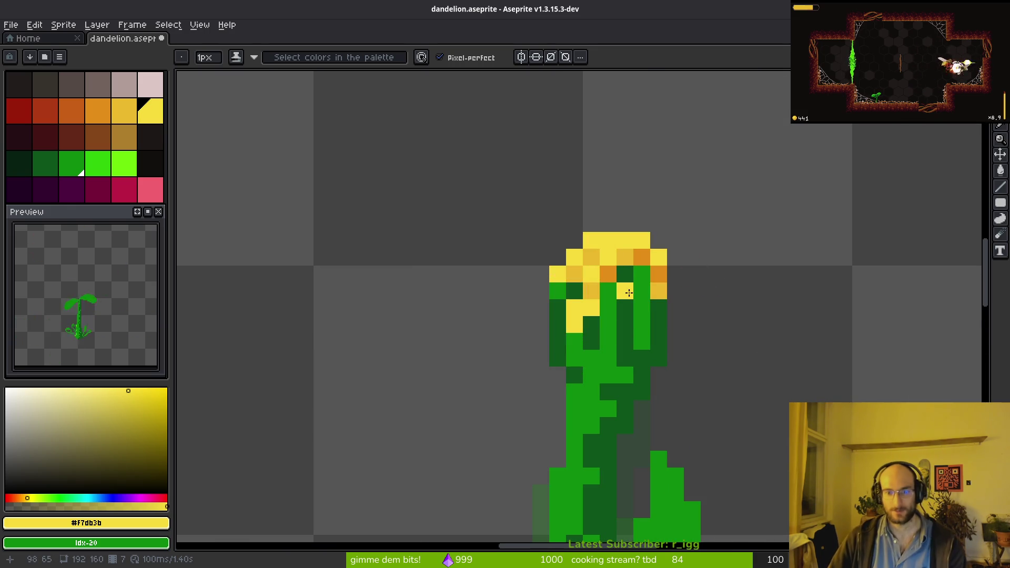
# - Add an orange pixel to the flower head and brighten a couple of its pixels
pyautogui.keyDown('alt'); pyautogui.click(608, 273); pyautogui.keyUp('alt')
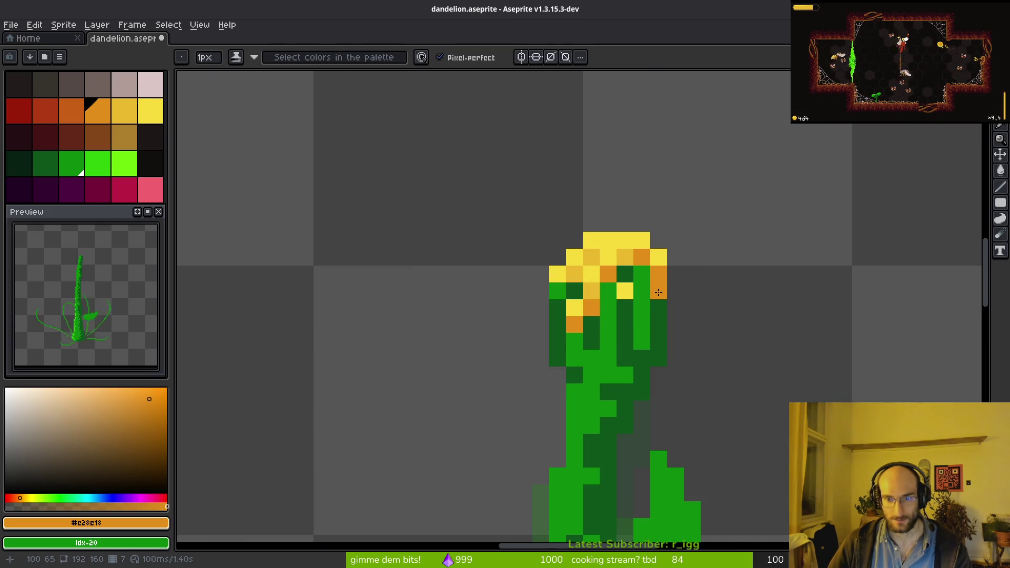
pyautogui.keyDown('alt'); pyautogui.click(632, 261); pyautogui.keyUp('alt')
pyautogui.click(663, 274)
pyautogui.hotkey('ctrl', 'z')
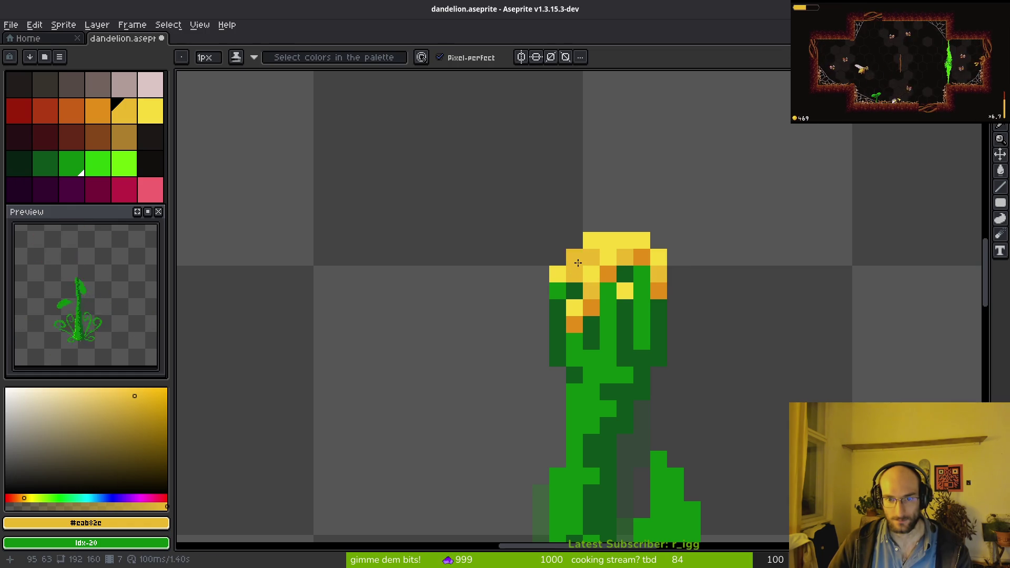
pyautogui.click(652, 289)
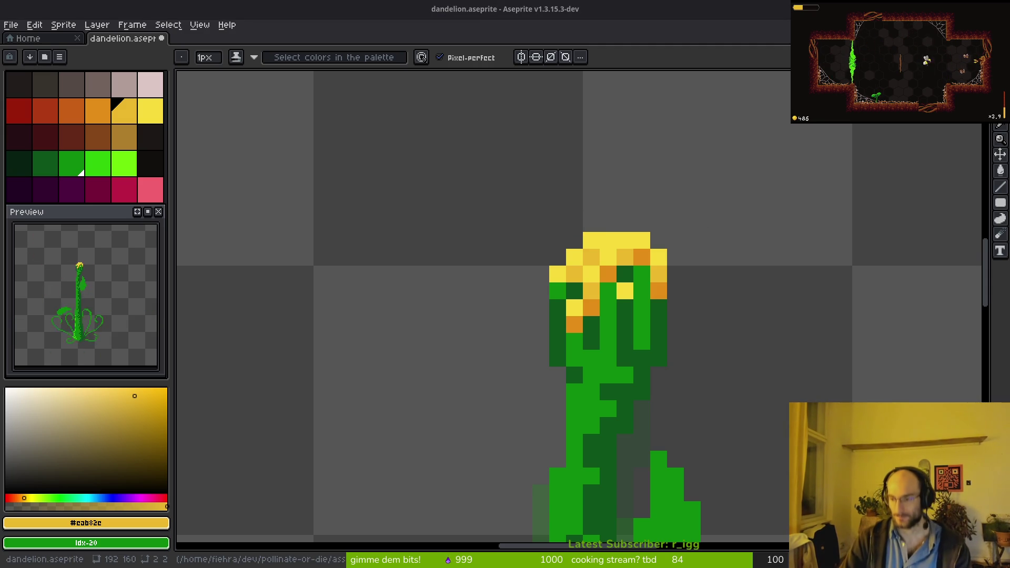
pyautogui.scroll(-4, 581, 273)
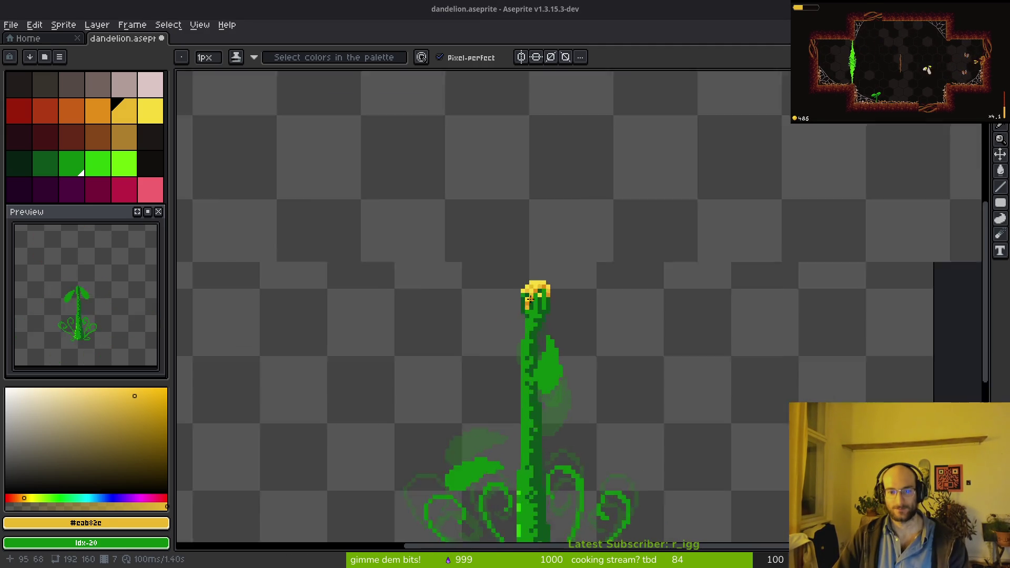
pyautogui.scroll(6, 500, 305)
pyautogui.moveTo(500, 306); pyautogui.dragTo(474, 268)
# - Sample colours from the canvas and step to frame 8 of the animation
pyautogui.scroll(-6, 527, 332)
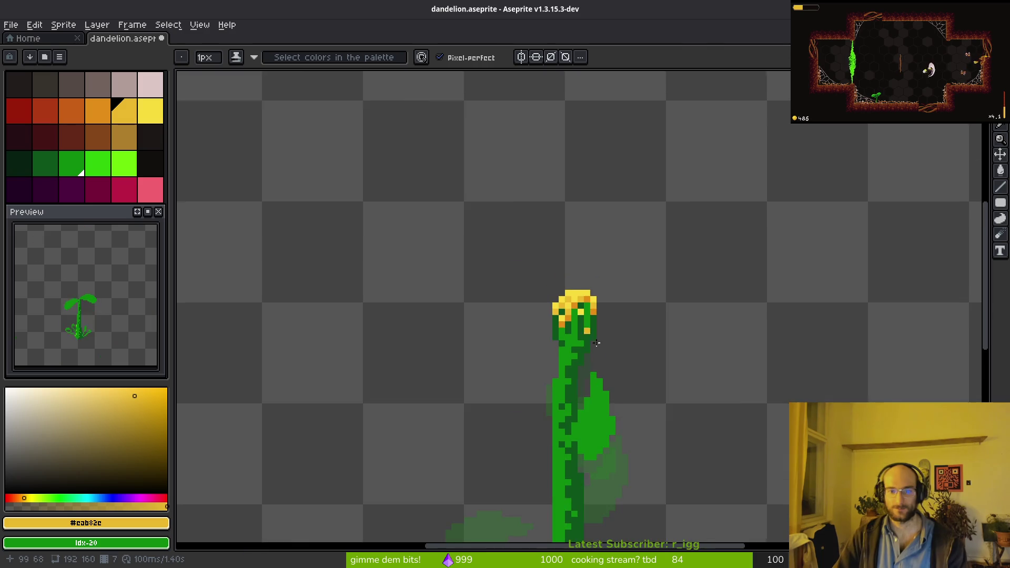
pyautogui.scroll(-5, 621, 358)
pyautogui.press('alt')
pyautogui.scroll(8, 611, 342)
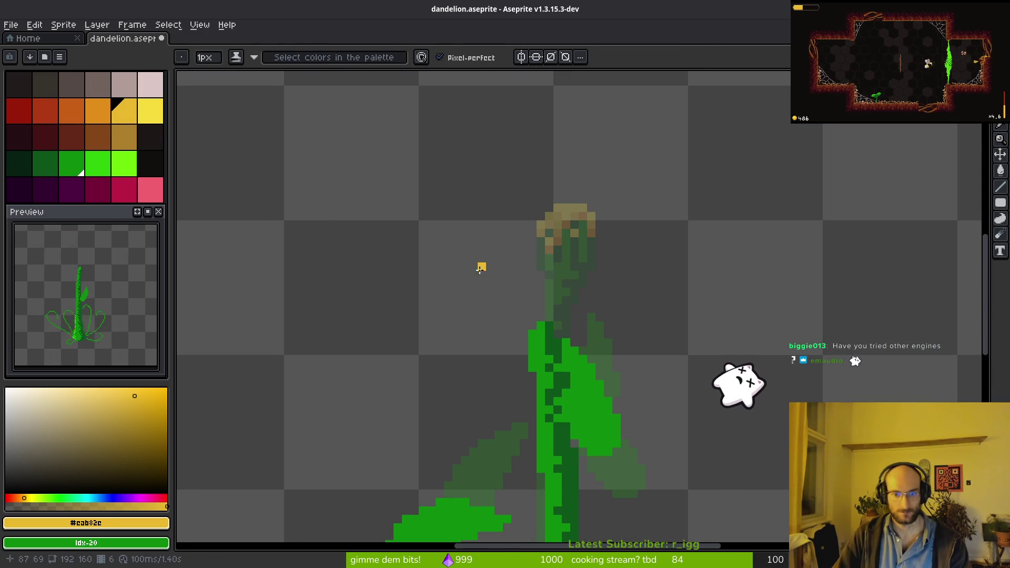
pyautogui.press('alt')
pyautogui.press('Left')
pyautogui.press('Left')
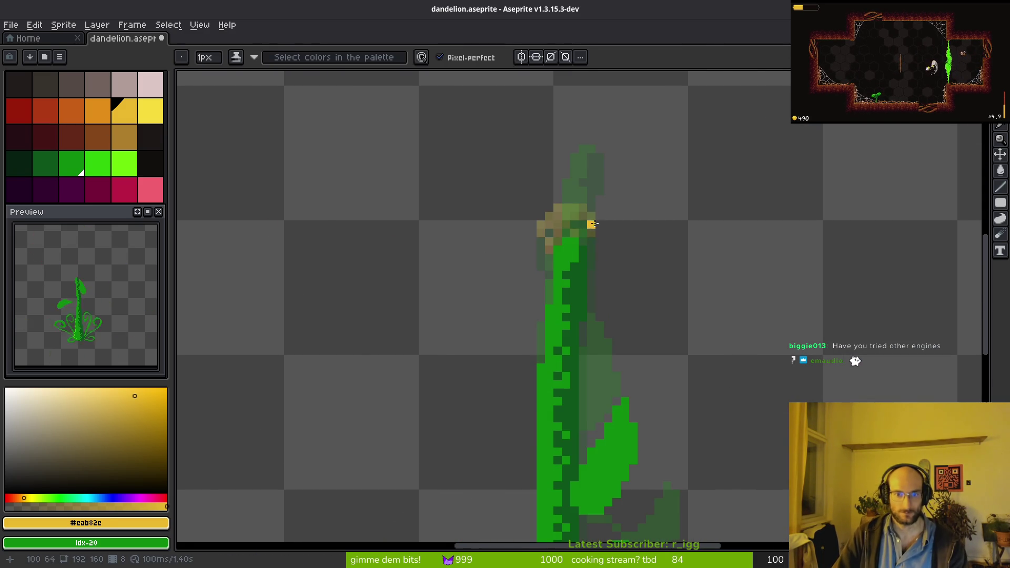
pyautogui.scroll(-2, 588, 247)
pyautogui.scroll(2, 606, 259)
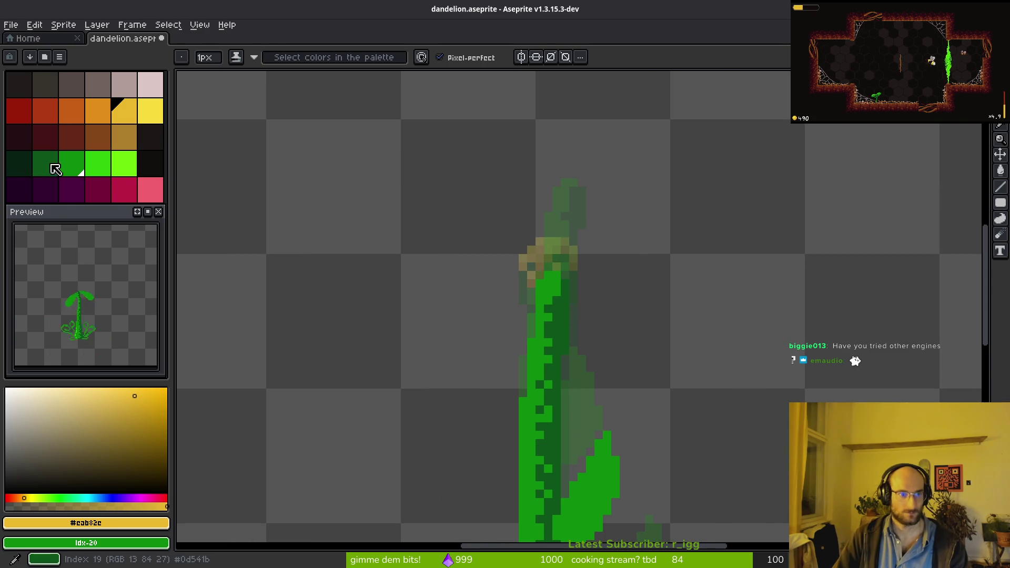
# - Set dark and light green as colours, replay the animation, and paint dark-green sepals over frame 8's faded head
pyautogui.rightClick(50, 164)
pyautogui.click(53, 165)
pyautogui.rightClick(67, 169)
pyautogui.press('Return')
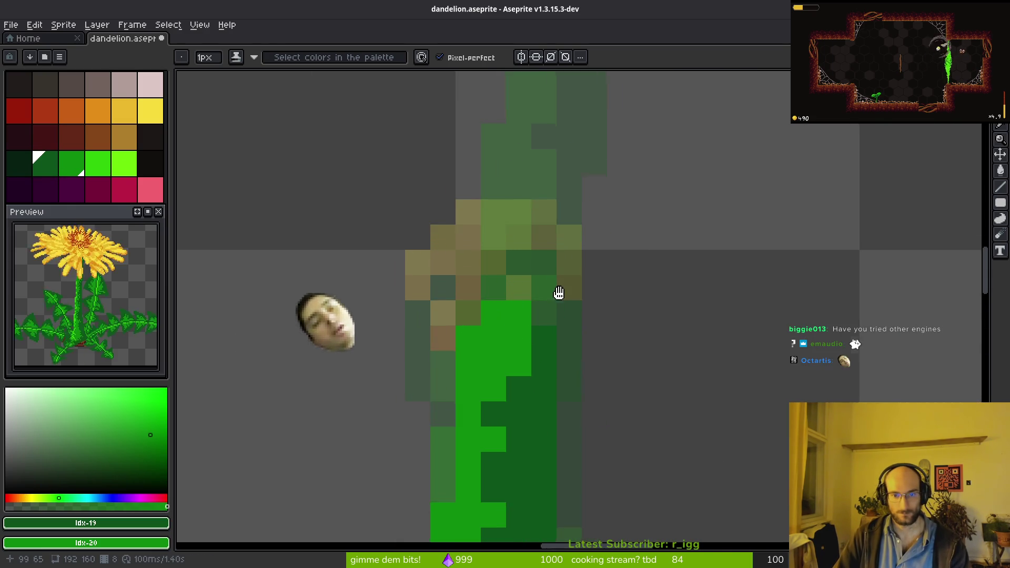
pyautogui.scroll(3, 471, 313)
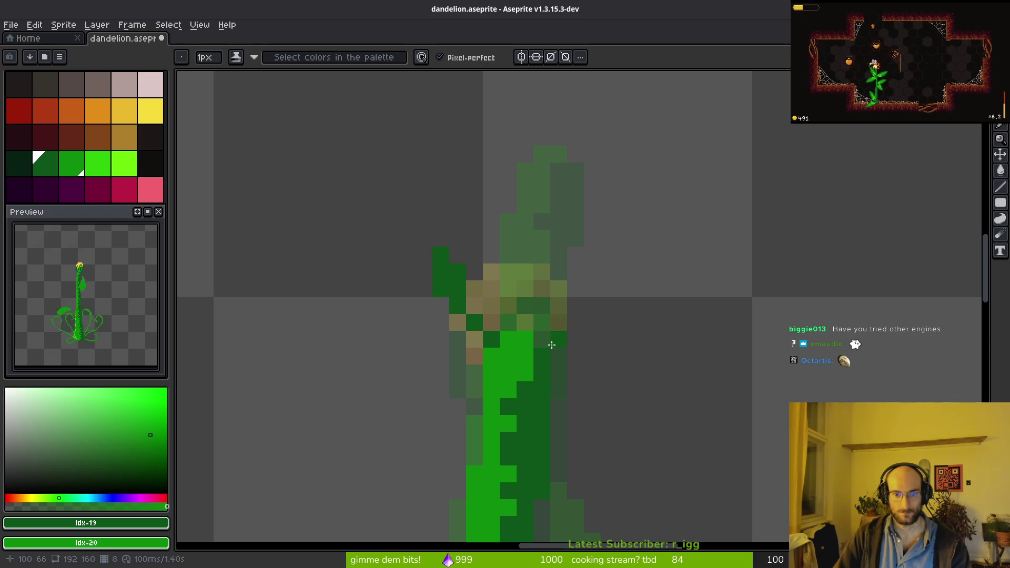
pyautogui.scroll(-4, 557, 343)
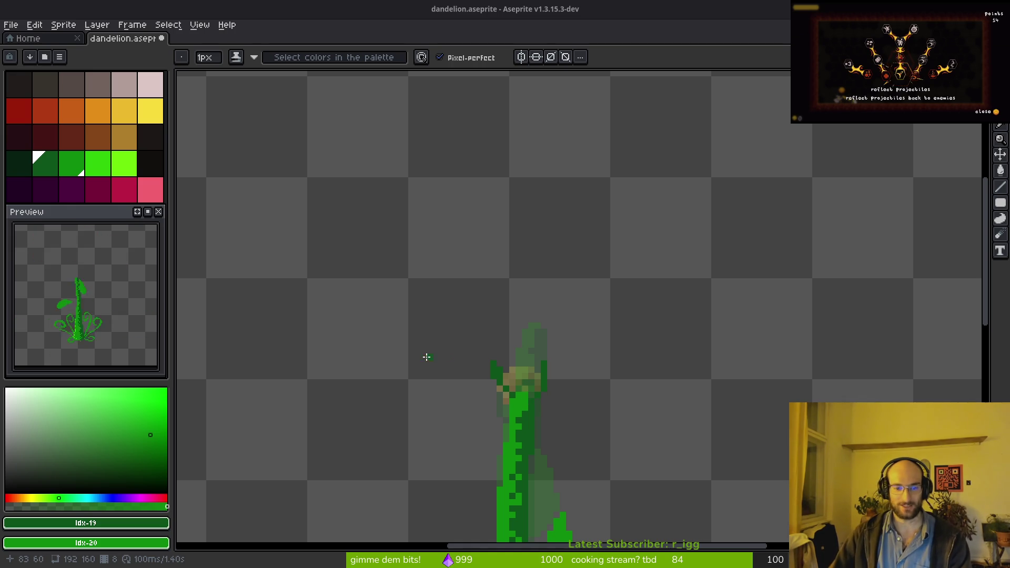
pyautogui.scroll(3, 544, 375)
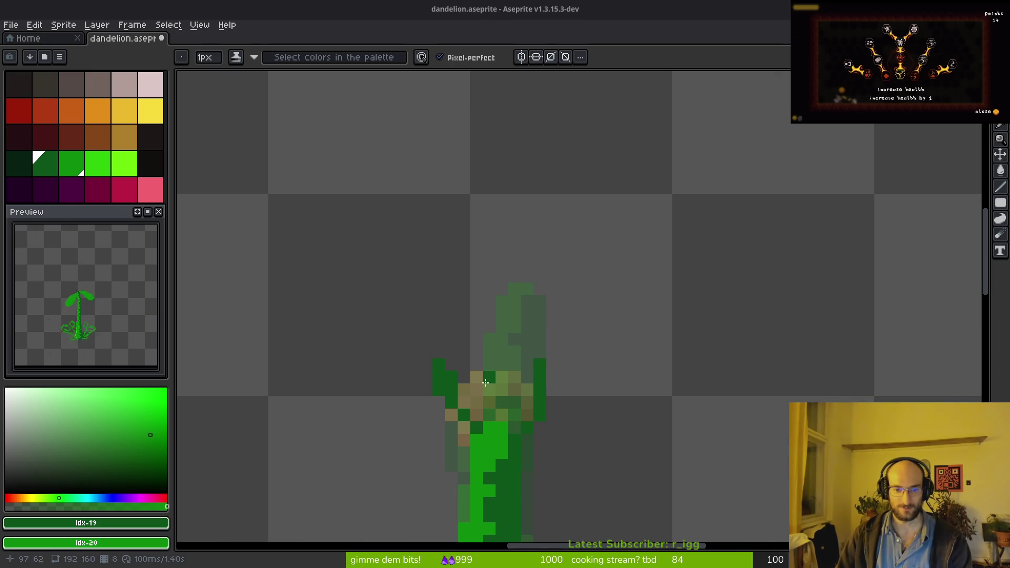
pyautogui.scroll(2, 488, 412)
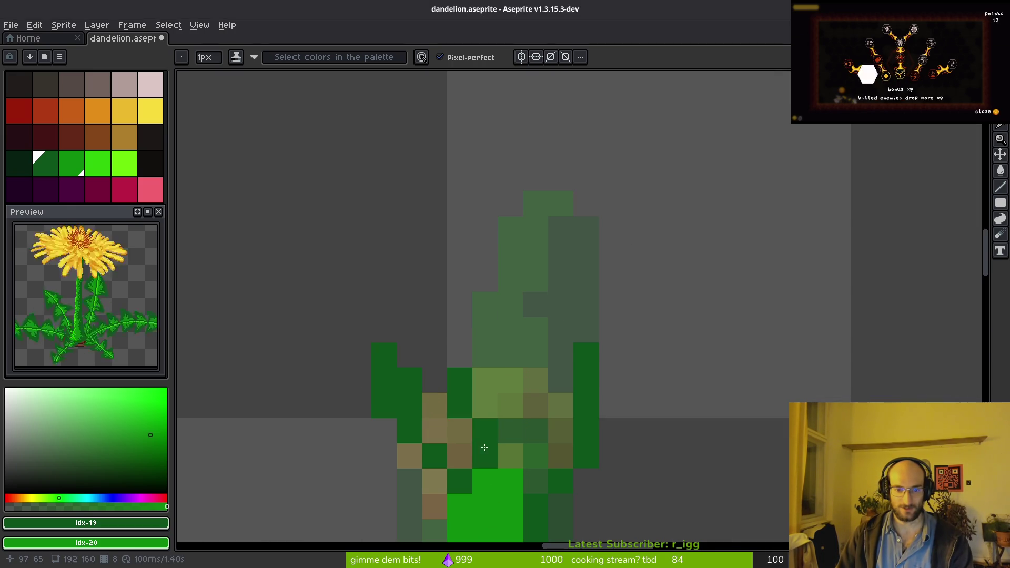
pyautogui.moveTo(561, 455)
pyautogui.mouseDown()
pyautogui.moveTo(518, 453)
pyautogui.moveTo(553, 429)
pyautogui.moveTo(544, 366)
pyautogui.moveTo(535, 410)
pyautogui.moveTo(505, 419)
pyautogui.mouseUp()
# - Paint bright green highlights on the sepals and a bright green sepal edge on the left
pyautogui.rightClick(562, 356)
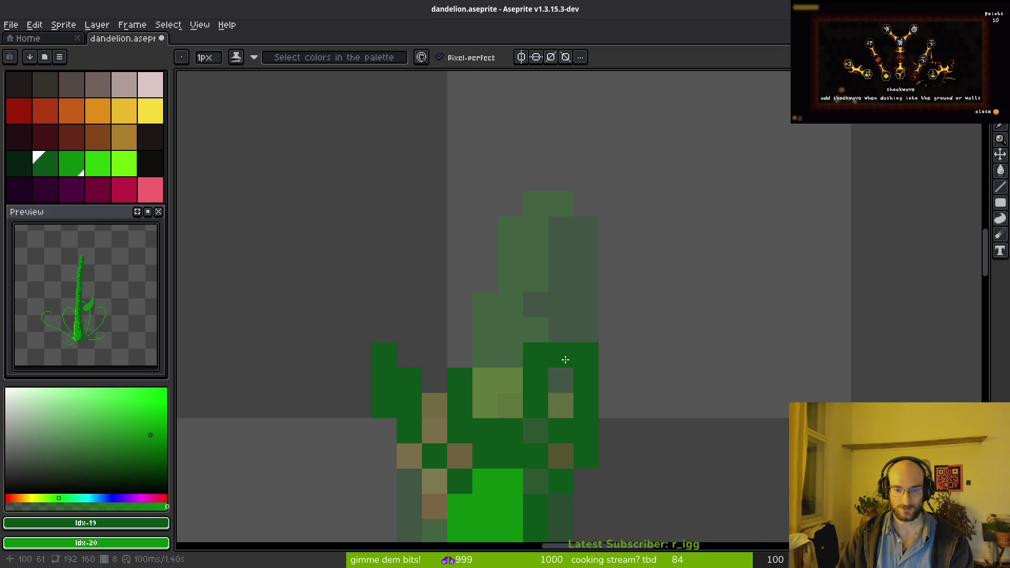
pyautogui.click(567, 400)
pyautogui.rightClick(567, 400)
pyautogui.rightClick(532, 428)
pyautogui.rightClick(559, 455)
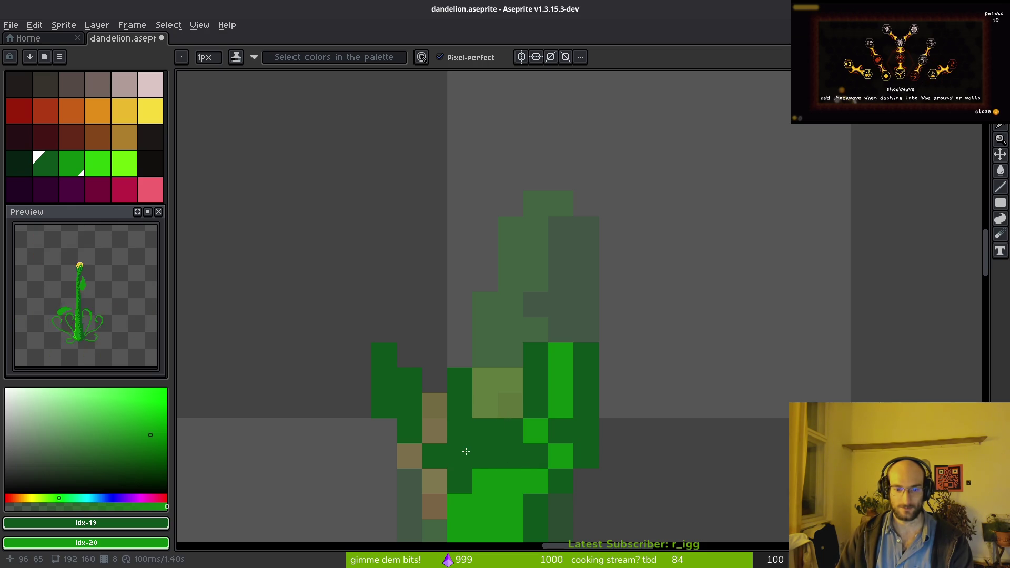
pyautogui.rightClick(462, 455)
pyautogui.rightClick(436, 430)
pyautogui.rightClick(435, 405)
pyautogui.rightClick(435, 377)
# - Extend the bright green sepal columns upward on both sides of the head
pyautogui.rightClick(410, 381)
pyautogui.rightClick(410, 355)
pyautogui.rightClick(410, 330)
pyautogui.rightClick(485, 381)
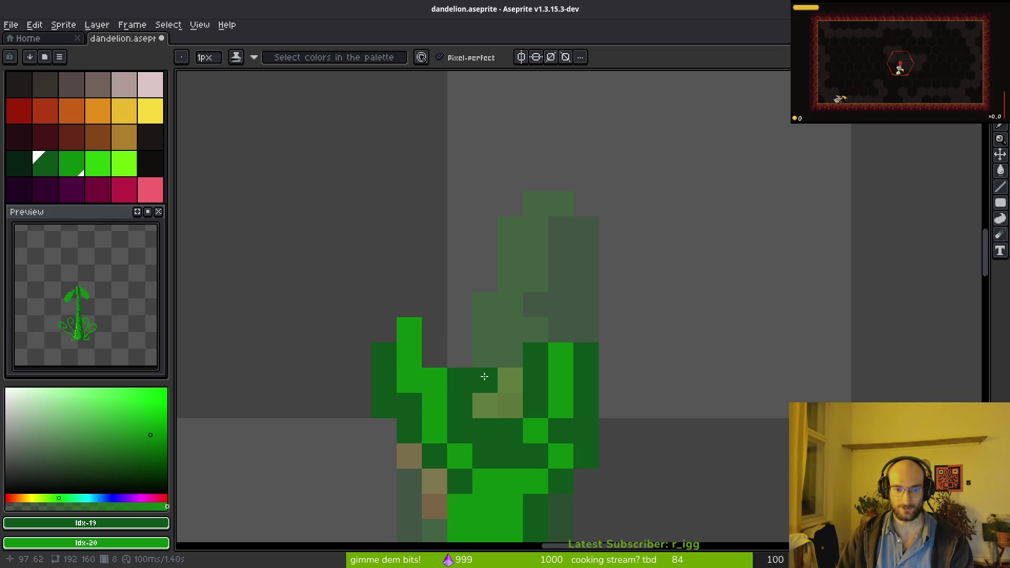
pyautogui.rightClick(486, 405)
pyautogui.rightClick(485, 355)
# - Touch up individual sepal pixels, alternating dark and bright green
pyautogui.click(506, 406)
pyautogui.rightClick(506, 406)
pyautogui.click(508, 382)
pyautogui.rightClick(461, 353)
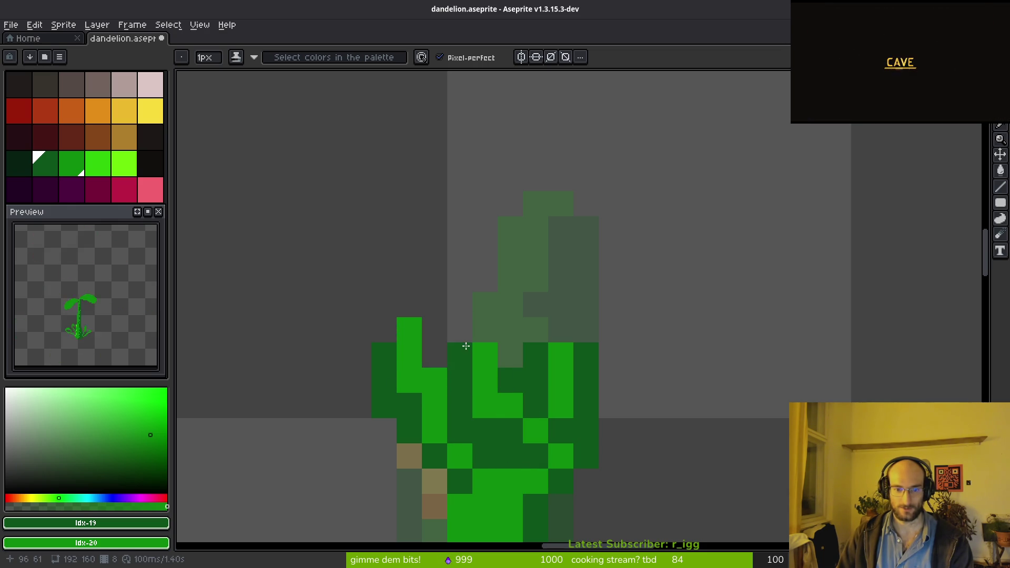
pyautogui.click(485, 400)
pyautogui.click(468, 367)
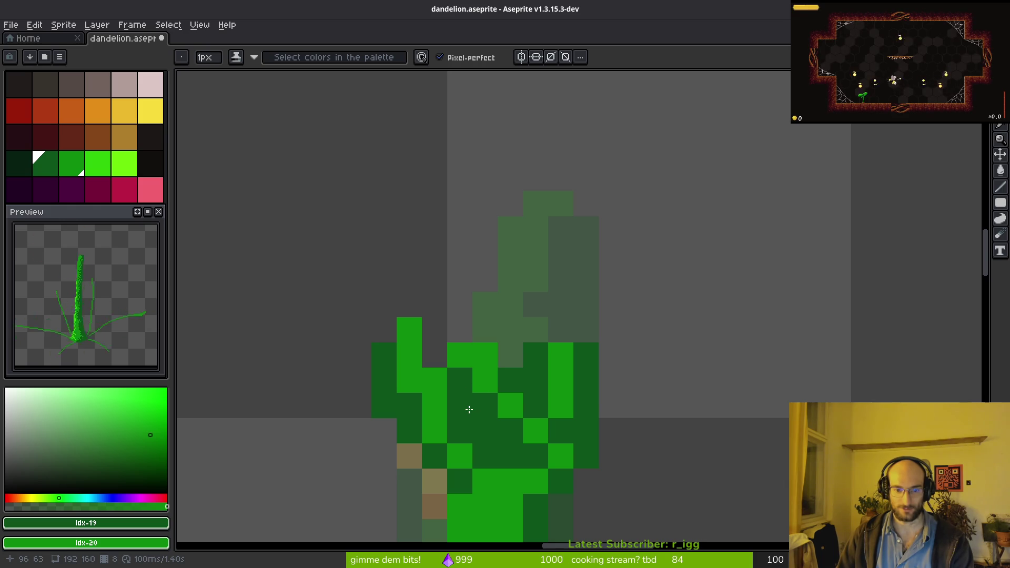
pyautogui.rightClick(480, 431)
pyautogui.click(463, 404)
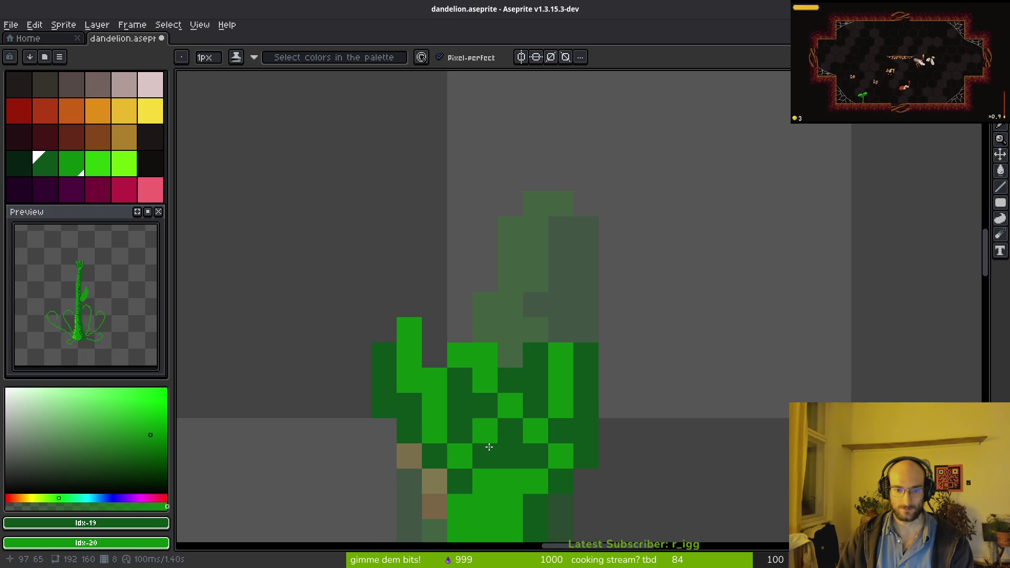
pyautogui.click(510, 407)
pyautogui.click(511, 381)
# - Draw a taller pointed sepal tip above the head and darken the cells beneath it
pyautogui.moveTo(481, 343); pyautogui.dragTo(460, 274)
pyautogui.click(485, 330)
pyautogui.click(487, 307)
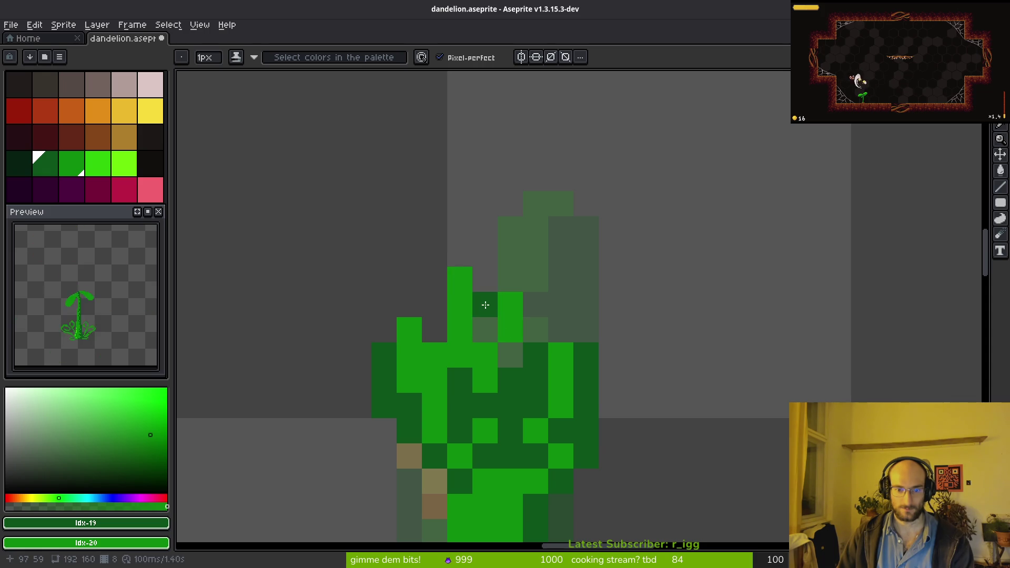
pyautogui.moveTo(487, 307); pyautogui.dragTo(485, 355)
pyautogui.click(438, 326)
# - Darken the remaining sepal cells around the tip, then pick bright yellow
pyautogui.scroll(-2, 395, 333)
pyautogui.scroll(2, 431, 340)
pyautogui.click(431, 340)
pyautogui.click(433, 365)
pyautogui.scroll(-1, 468, 349)
pyautogui.scroll(1, 468, 348)
pyautogui.click(492, 353)
pyautogui.scroll(-4, 512, 356)
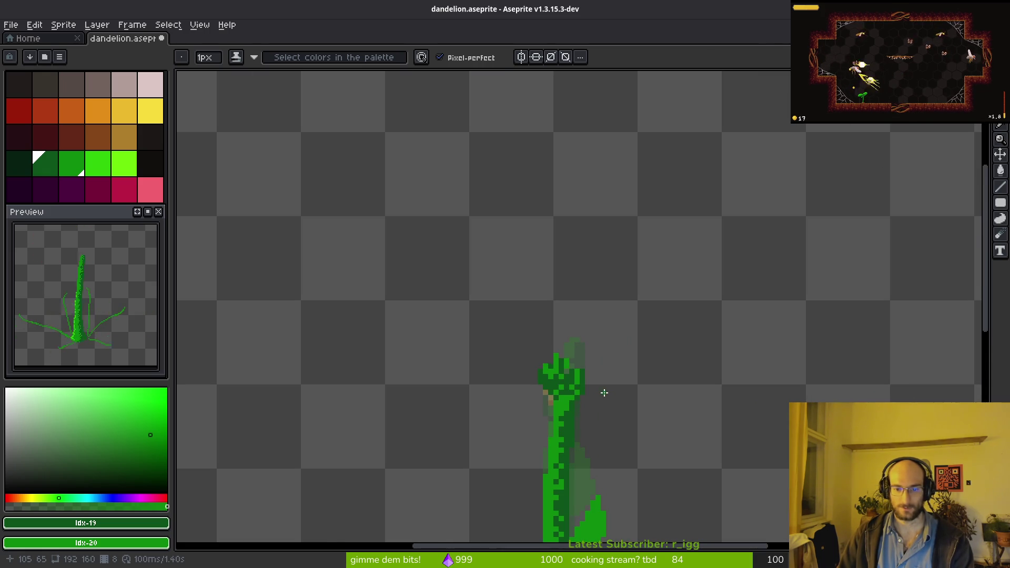
pyautogui.scroll(-1, 442, 272)
pyautogui.click(151, 111)
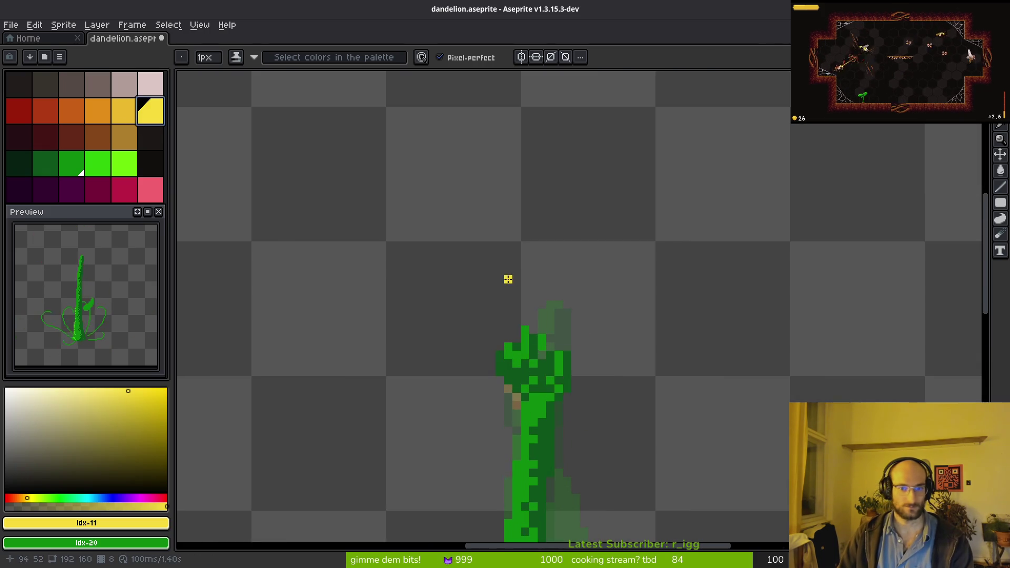
# - Paint a bright yellow flower shape fanning out above the green bud
pyautogui.scroll(5, 511, 295)
pyautogui.click(515, 307)
pyautogui.moveTo(402, 295)
pyautogui.mouseDown()
pyautogui.moveTo(421, 284)
pyautogui.moveTo(406, 337)
pyautogui.moveTo(455, 286)
pyautogui.moveTo(532, 262)
pyautogui.moveTo(656, 307)
pyautogui.moveTo(659, 350)
pyautogui.moveTo(684, 311)
pyautogui.moveTo(655, 286)
pyautogui.mouseUp()
pyautogui.scroll(2, 419, 302)
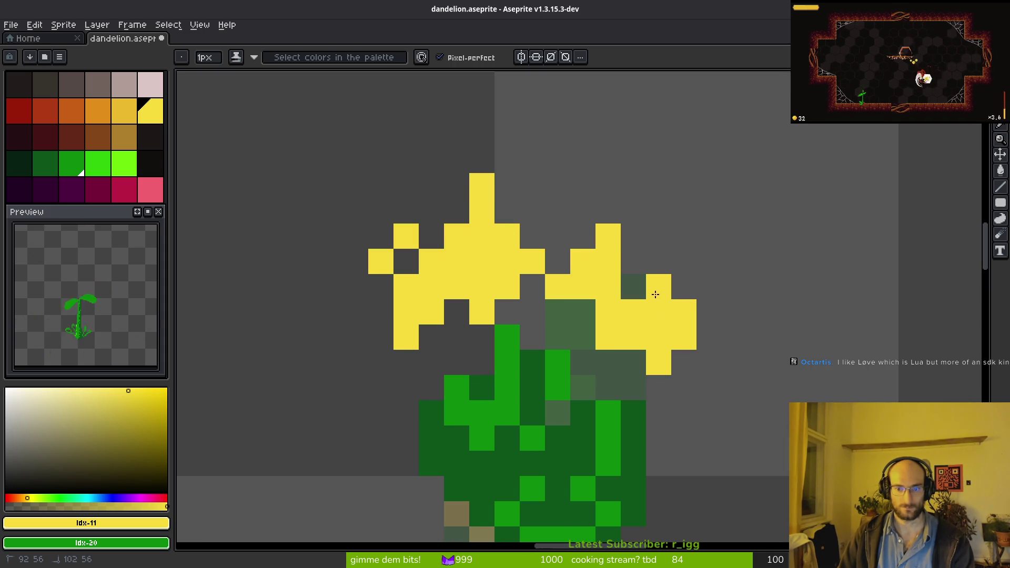
pyautogui.hotkey('alt', 'Tab')
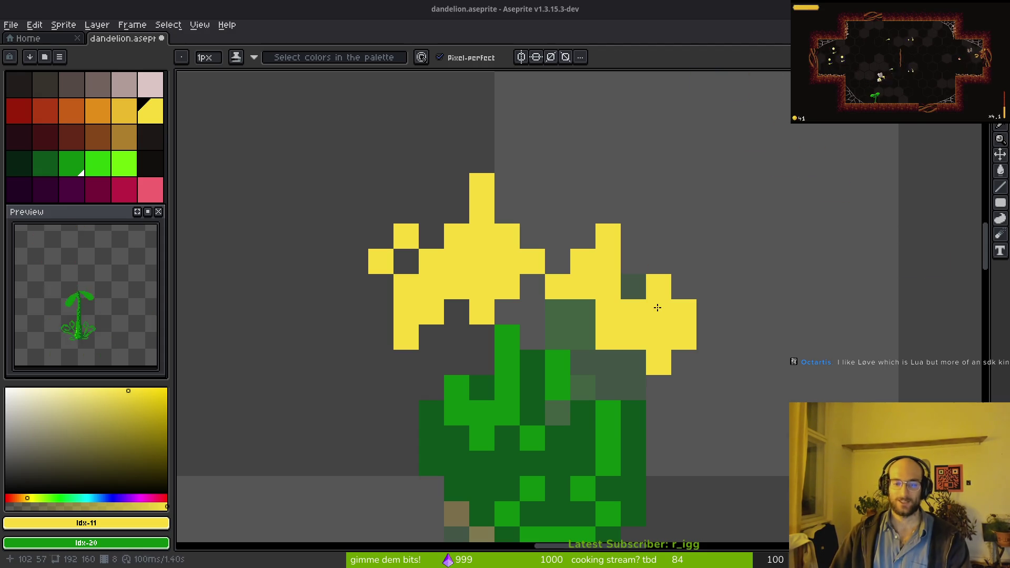
# - Switch to light orange (idx-10) and add a short shading stroke on the petals
pyautogui.click(124, 110)
pyautogui.click(626, 319)
pyautogui.moveTo(626, 319)
pyautogui.mouseDown()
pyautogui.moveTo(627, 339)
pyautogui.moveTo(609, 300)
pyautogui.moveTo(558, 283)
pyautogui.moveTo(566, 286)
pyautogui.mouseUp()
# - Shade the lower petals of the left and right blooms with light orange pixels
pyautogui.click(481, 262)
pyautogui.click(507, 287)
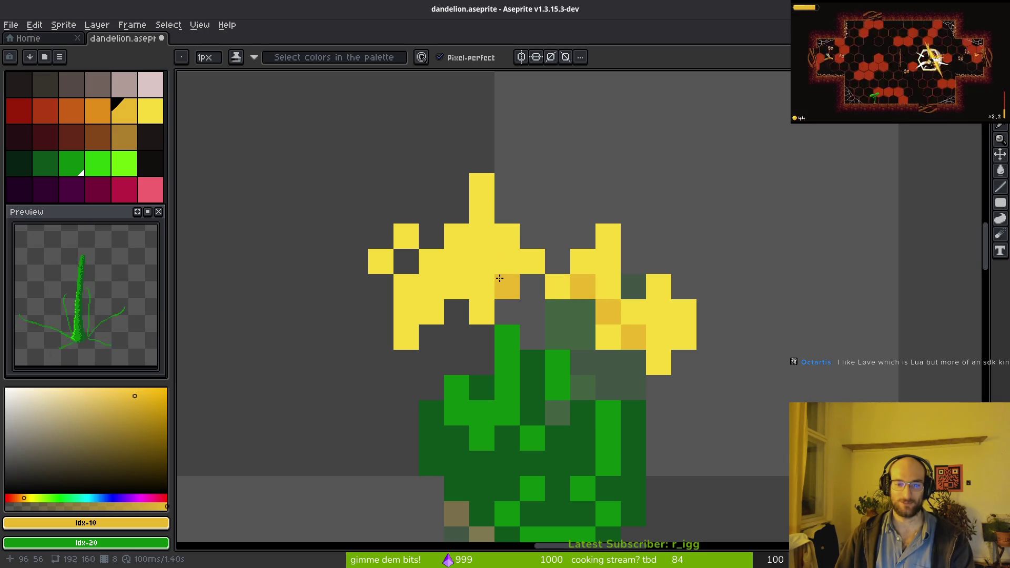
pyautogui.click(457, 287)
pyautogui.click(432, 312)
pyautogui.click(406, 337)
pyautogui.click(558, 312)
pyautogui.hotkey('ctrl', 'z')
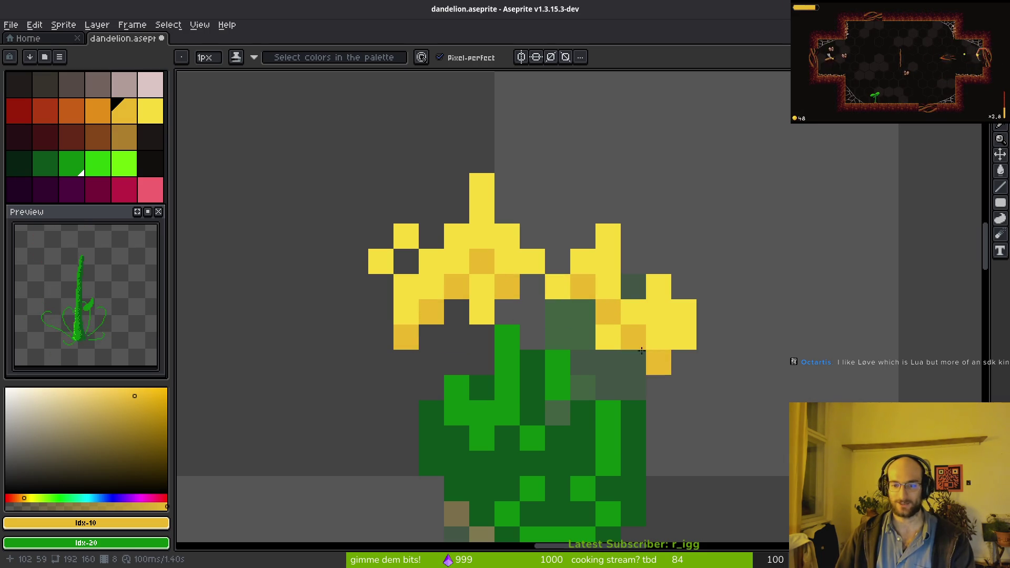
pyautogui.click(608, 337)
pyautogui.click(659, 363)
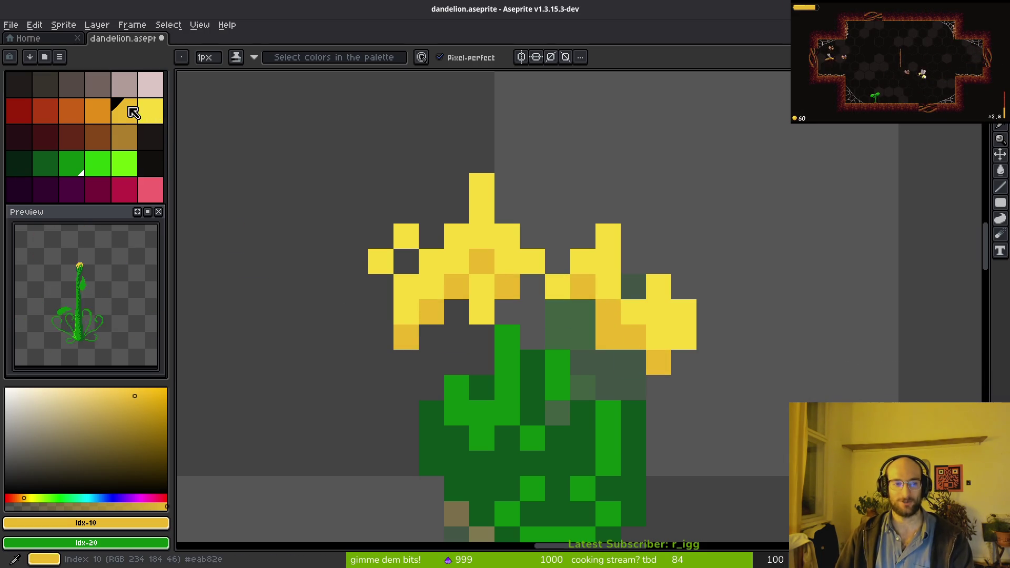
# - Switch to darker orange (idx-9) and dot it along the sepal tips and edges
pyautogui.click(105, 112)
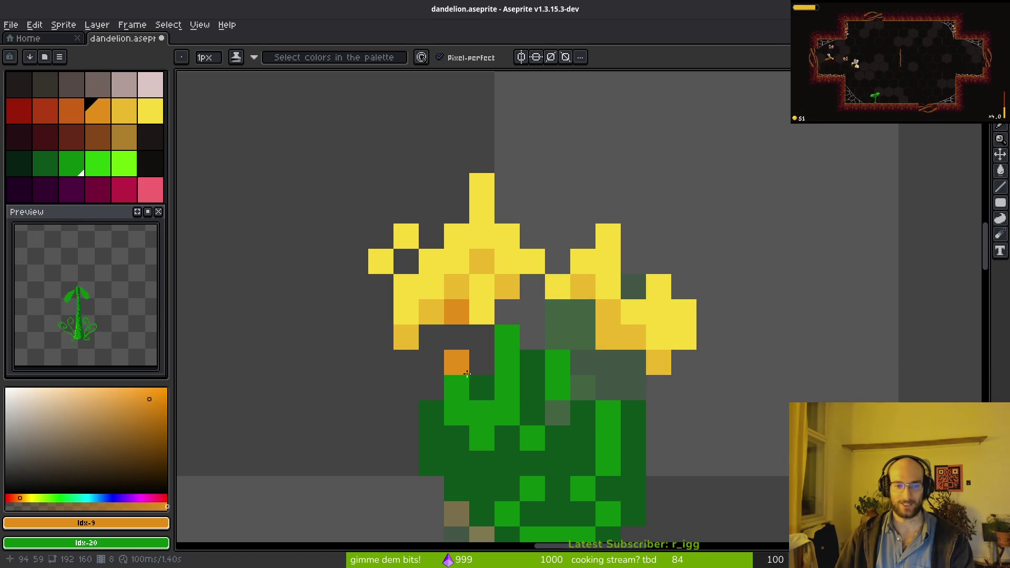
pyautogui.click(483, 363)
pyautogui.click(432, 388)
pyautogui.click(482, 337)
pyautogui.hotkey('ctrl', 'z')
pyautogui.click(533, 337)
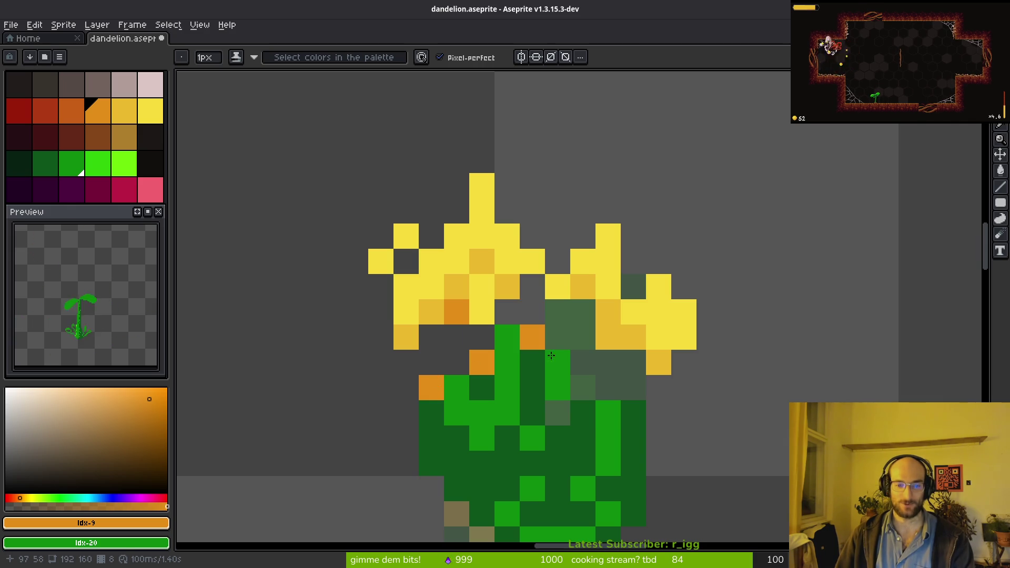
pyautogui.click(558, 413)
pyautogui.click(583, 387)
# - Add more darker orange on the right sepal and beneath the petals
pyautogui.click(583, 362)
pyautogui.hotkey('ctrl', 'z')
pyautogui.click(633, 438)
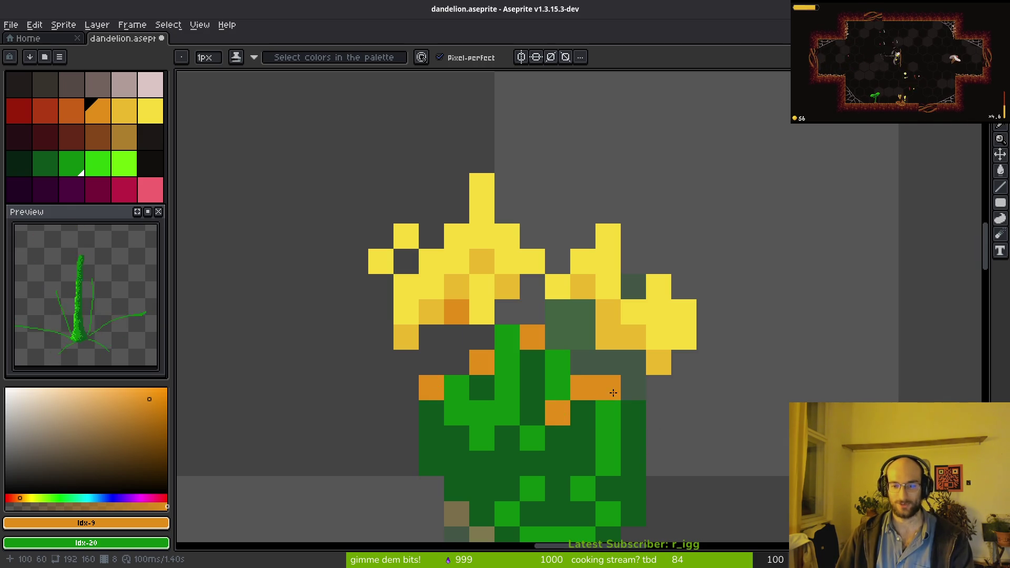
pyautogui.click(634, 413)
pyautogui.click(602, 358)
pyautogui.click(558, 313)
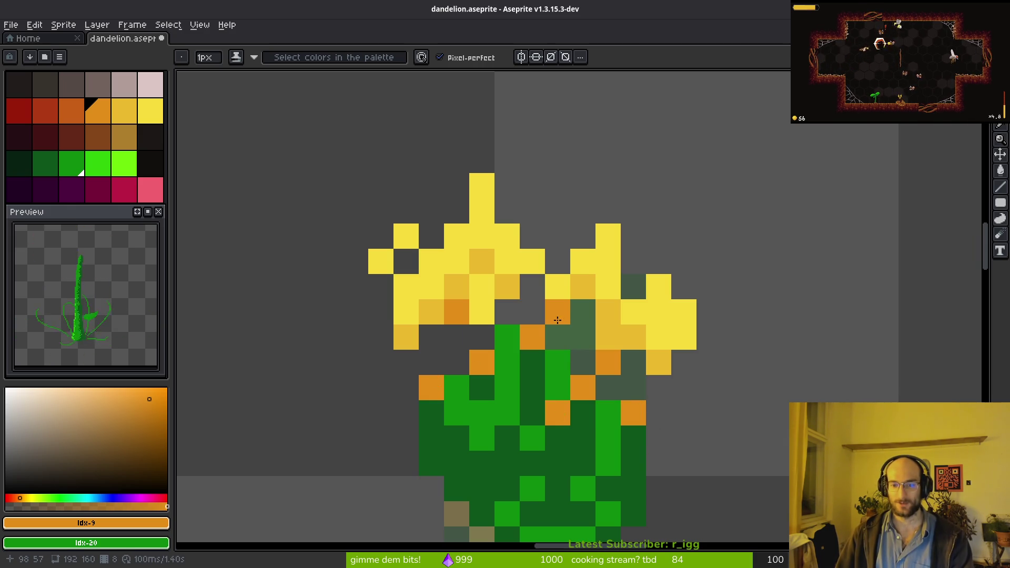
pyautogui.click(507, 307)
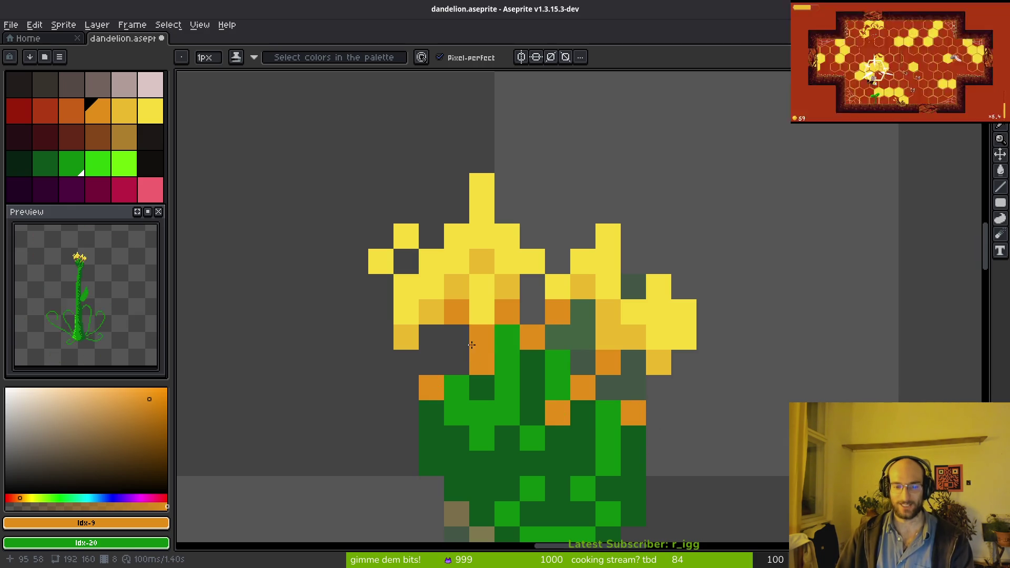
pyautogui.click(457, 337)
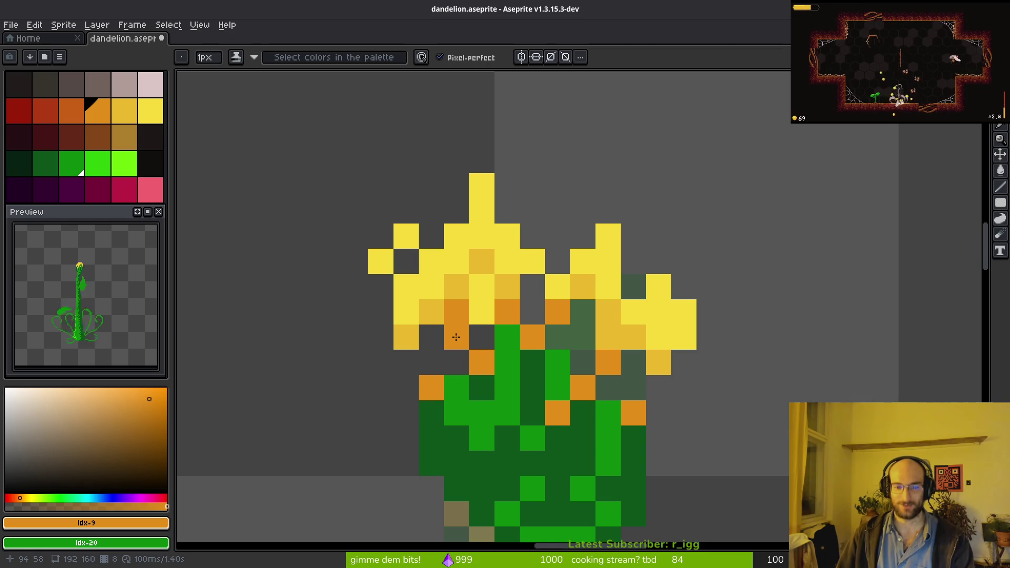
# - Return to light orange (idx-10) and fill the petal gaps and lower petal edge
pyautogui.click(125, 110)
pyautogui.click(431, 362)
pyautogui.click(456, 363)
pyautogui.click(456, 337)
pyautogui.click(479, 335)
pyautogui.moveTo(478, 335)
pyautogui.mouseDown()
pyautogui.moveTo(435, 361)
pyautogui.moveTo(516, 314)
pyautogui.moveTo(534, 289)
pyautogui.moveTo(558, 337)
pyautogui.moveTo(608, 388)
pyautogui.moveTo(651, 402)
pyautogui.moveTo(658, 390)
pyautogui.moveTo(637, 392)
pyautogui.mouseUp()
pyautogui.scroll(-4, 650, 416)
# - Eyedrop the bright yellow and paint over the dark gaps in the bloom
pyautogui.scroll(3, 626, 415)
pyautogui.scroll(4, 625, 415)
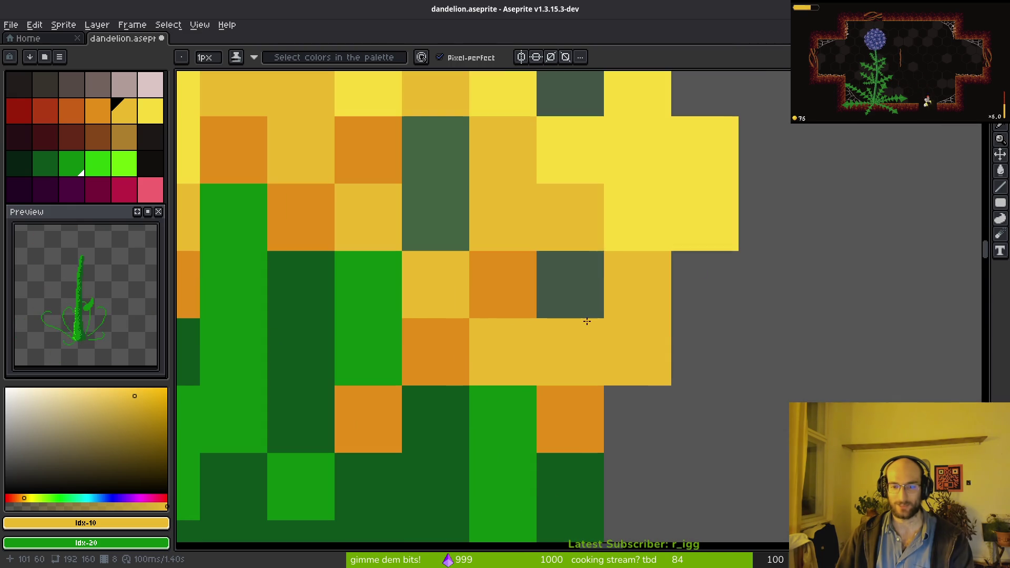
pyautogui.keyDown('alt'); pyautogui.click(614, 237); pyautogui.keyUp('alt')
pyautogui.moveTo(573, 279)
pyautogui.mouseDown()
pyautogui.moveTo(503, 232)
pyautogui.moveTo(436, 211)
pyautogui.moveTo(513, 289)
pyautogui.mouseUp()
pyautogui.click(242, 300)
pyautogui.click(373, 319)
pyautogui.scroll(-2, 425, 332)
# - Erase stray yellow pixels along the bloom's top edge and save dandelion.aseprite
pyautogui.press('e')
pyautogui.click(311, 246)
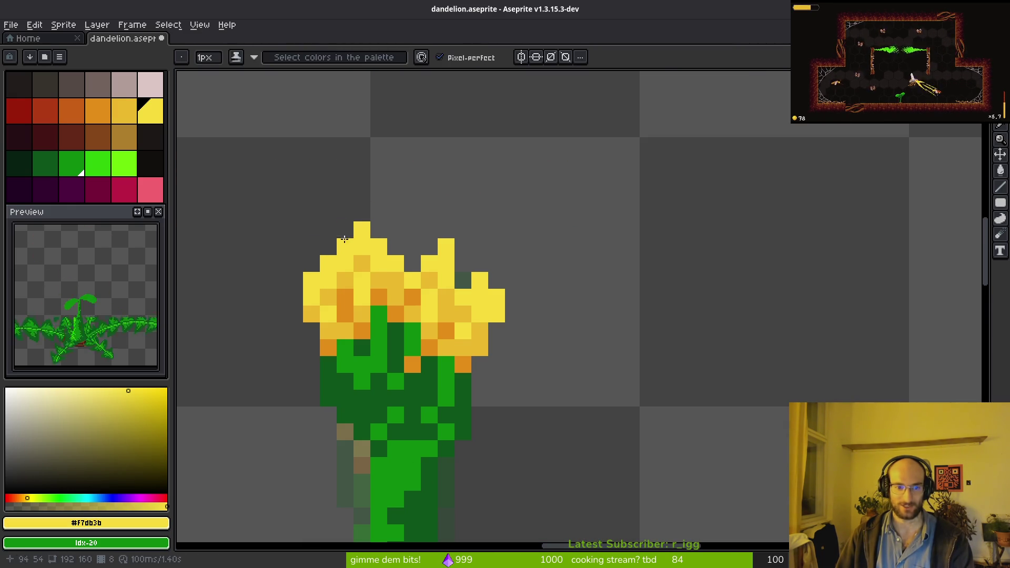
pyautogui.press('b')
pyautogui.scroll(2, 346, 239)
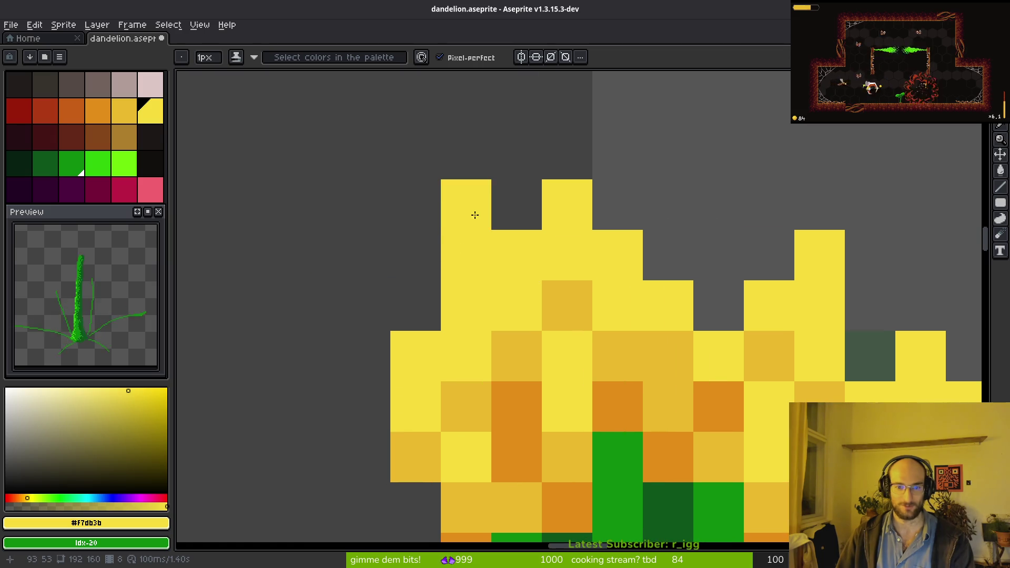
pyautogui.press('e')
pyautogui.click(517, 255)
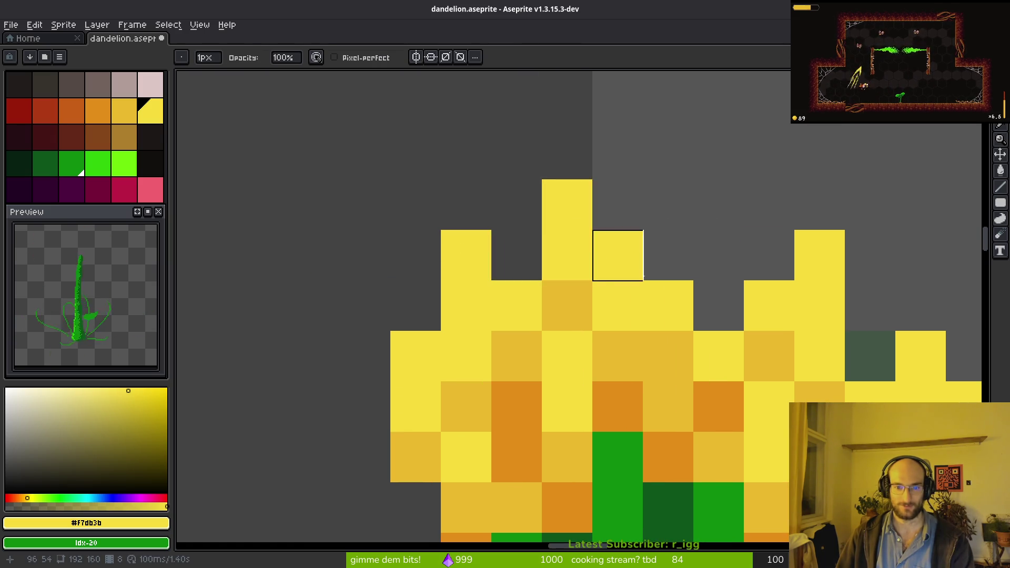
pyautogui.scroll(-5, 630, 253)
pyautogui.hotkey('ctrl', 's')
pyautogui.scroll(-4, 690, 365)
# - Show the timeline, go to frame 9, and set dark green primary with brighter green secondary
pyautogui.press('i')
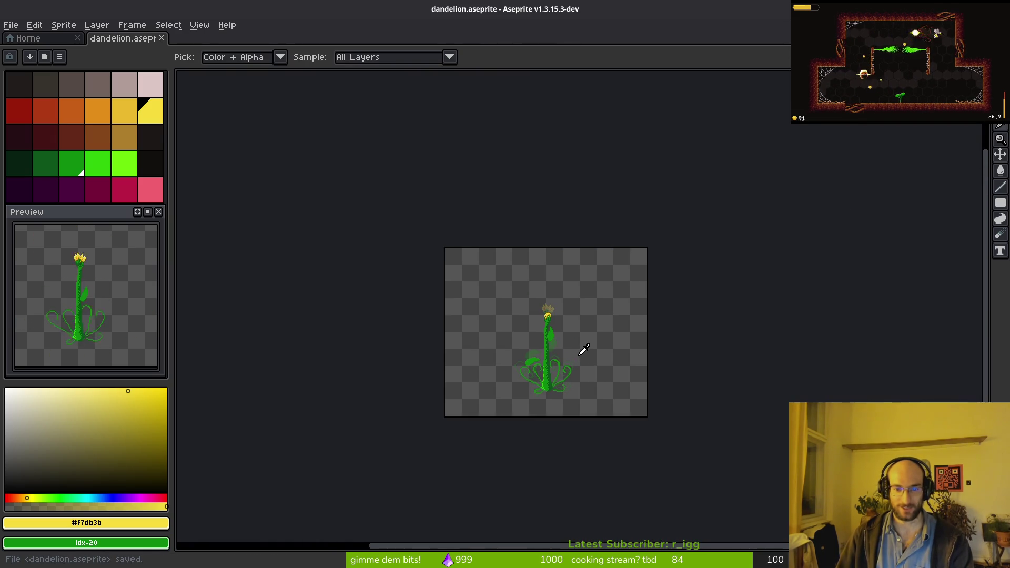
pyautogui.press('e')
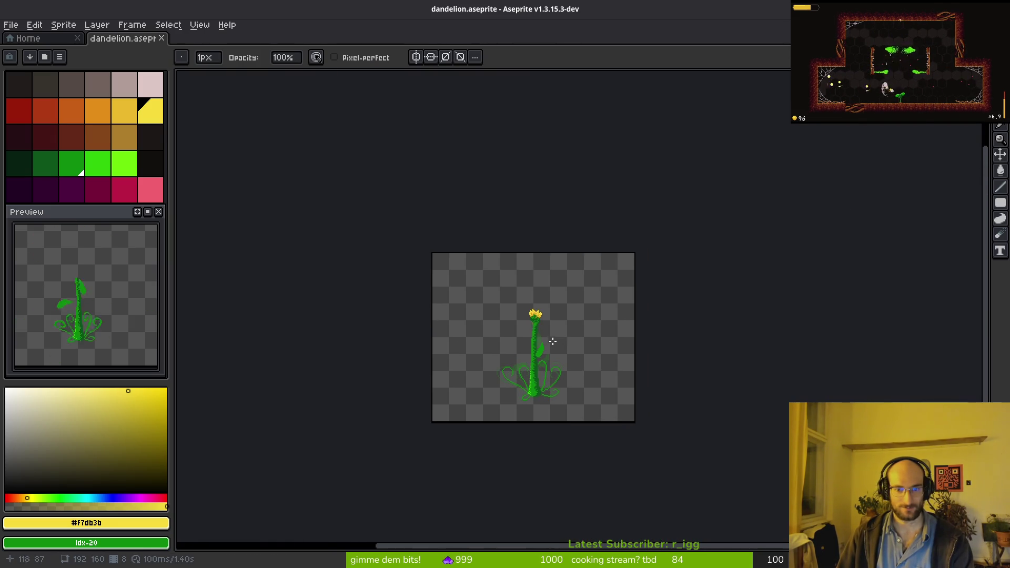
pyautogui.scroll(5, 537, 333)
pyautogui.press('Tab')
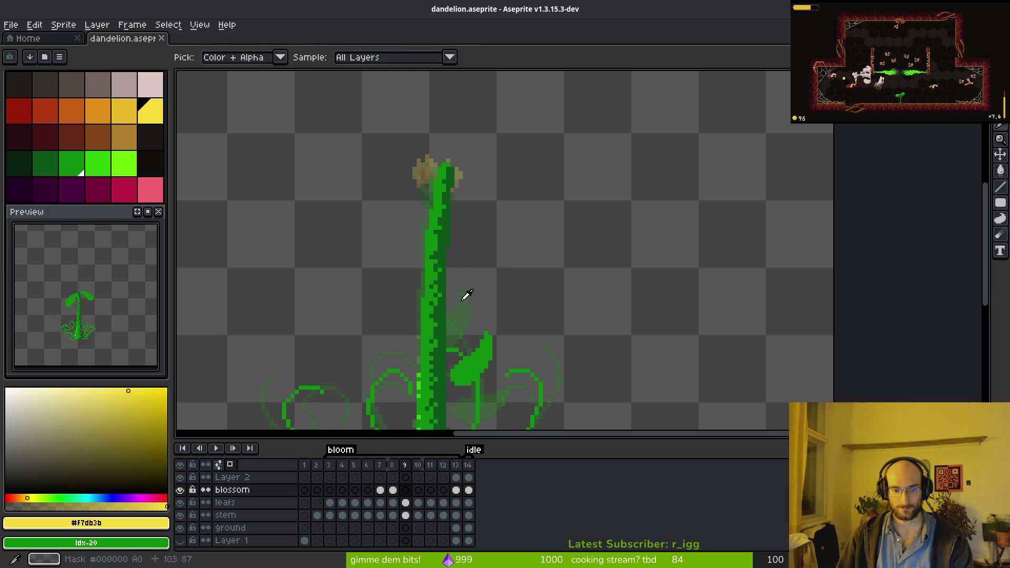
pyautogui.scroll(2, 561, 276)
pyautogui.press('Right')
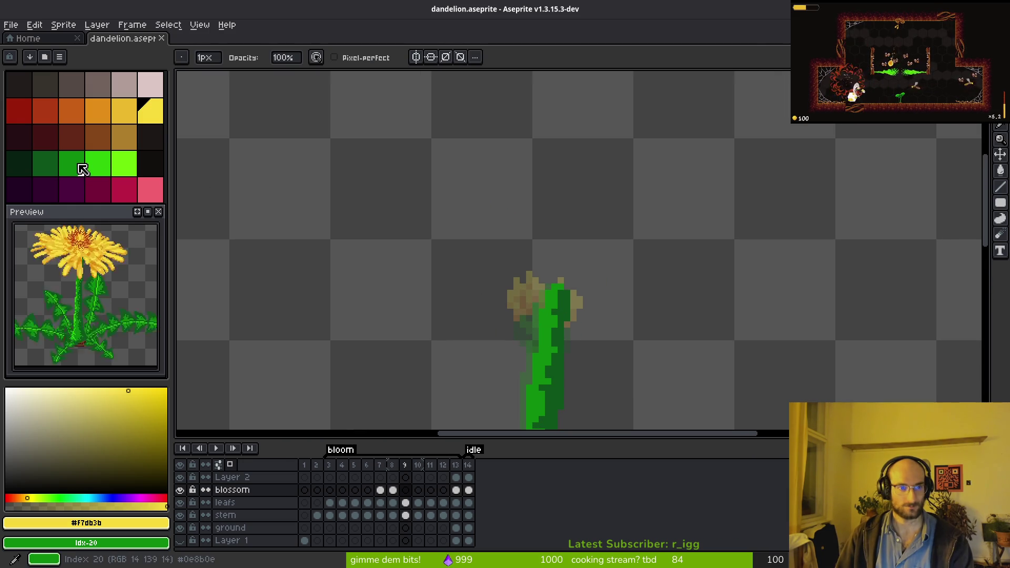
pyautogui.click(79, 164)
pyautogui.rightClick(51, 165)
pyautogui.click(51, 164)
pyautogui.rightClick(71, 169)
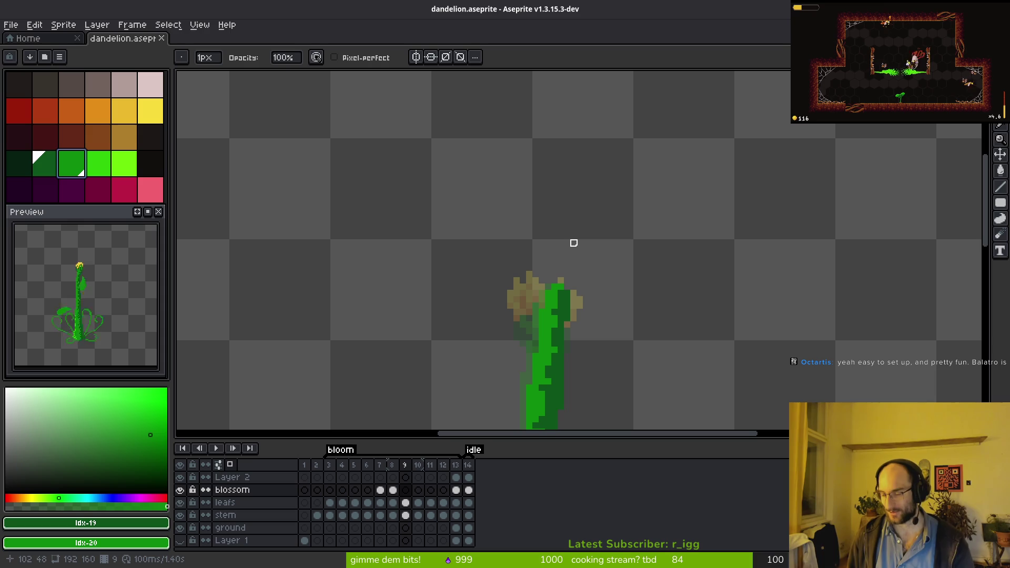
pyautogui.press('b')
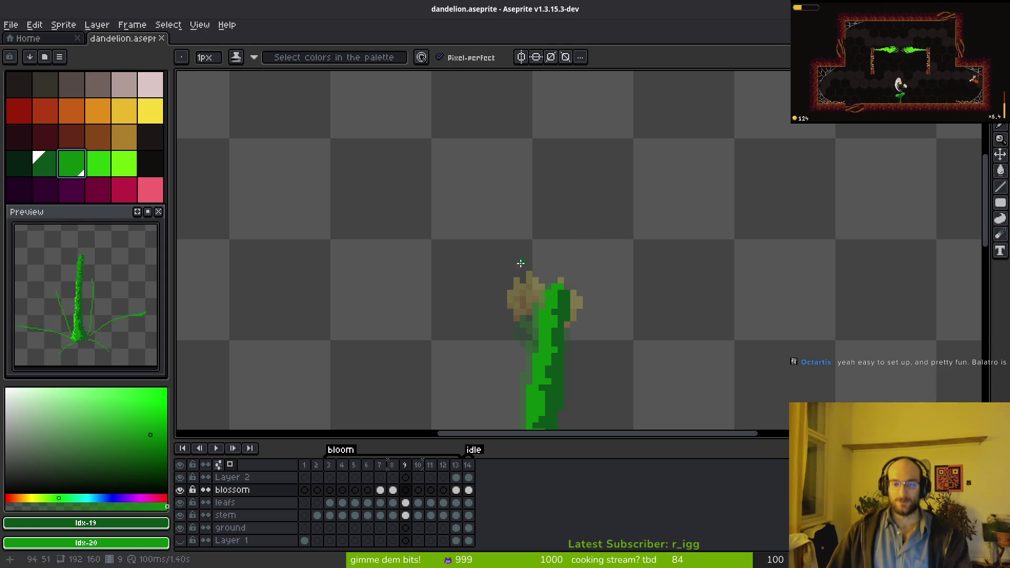
# - Step forward through the later bloom frames and back to frame 9
pyautogui.press('.')
pyautogui.scroll(-3, 592, 298)
pyautogui.press('.')
pyautogui.press('.')
pyautogui.press('.')
pyautogui.press(',')
pyautogui.press(',')
pyautogui.press(',')
pyautogui.press(',')
pyautogui.press('b')
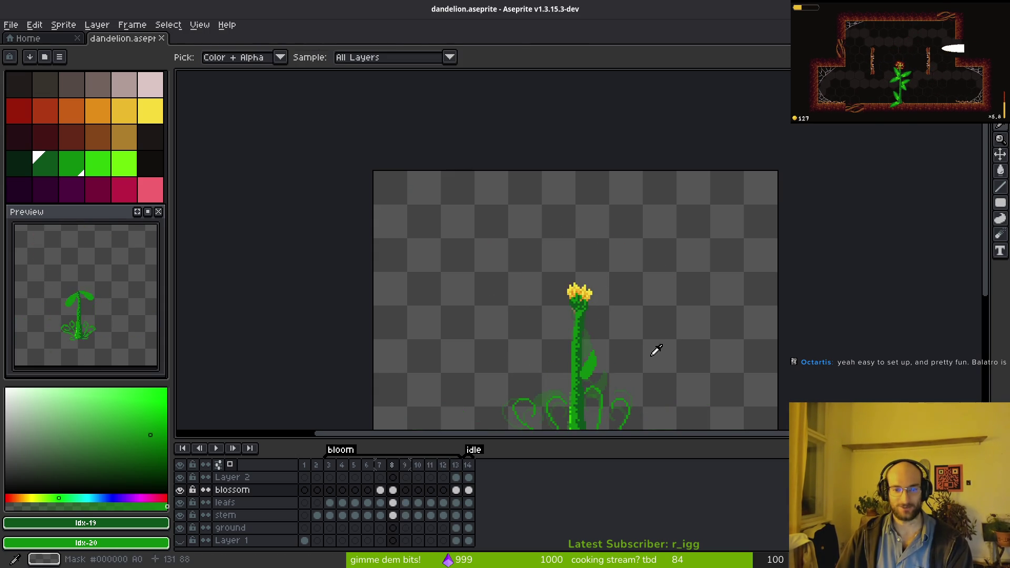
pyautogui.scroll(4, 586, 292)
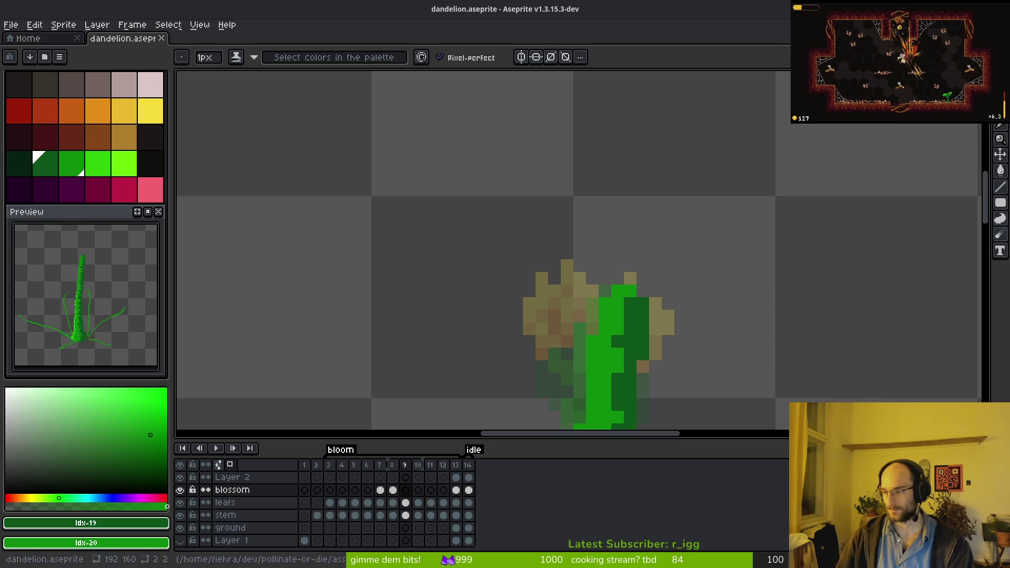
# - Play the dandelion time-lapse reference video, comparing it against frame 9
pyautogui.hotkey('alt', 'Tab')
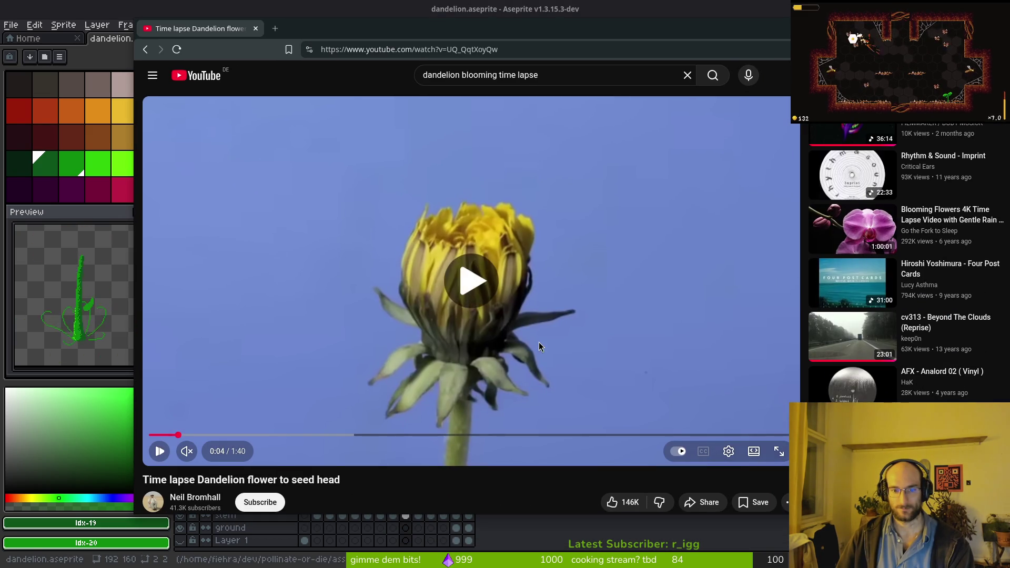
pyautogui.click(526, 345)
pyautogui.hotkey('alt', 'Tab')
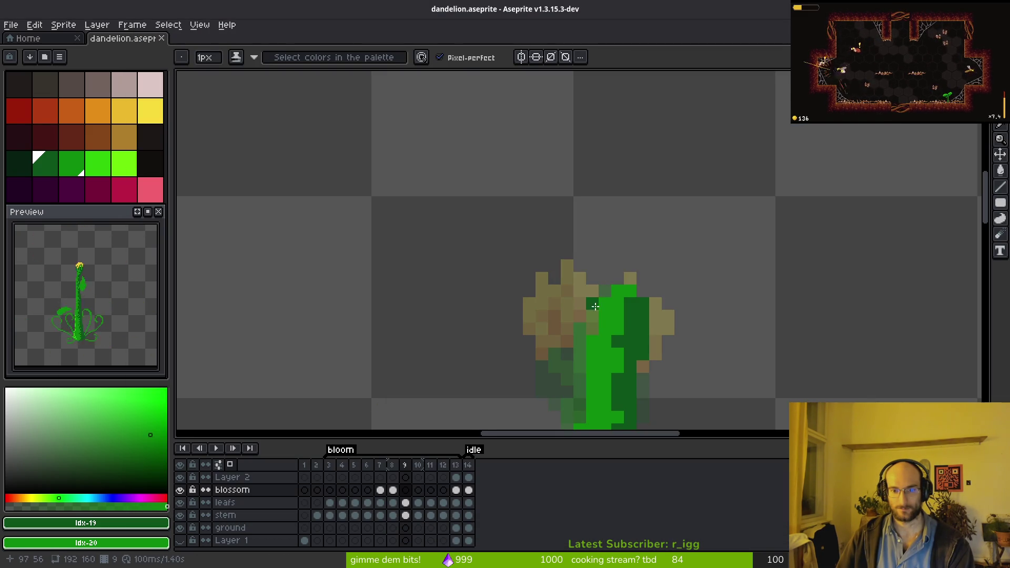
pyautogui.scroll(-2, 627, 311)
pyautogui.press('Right')
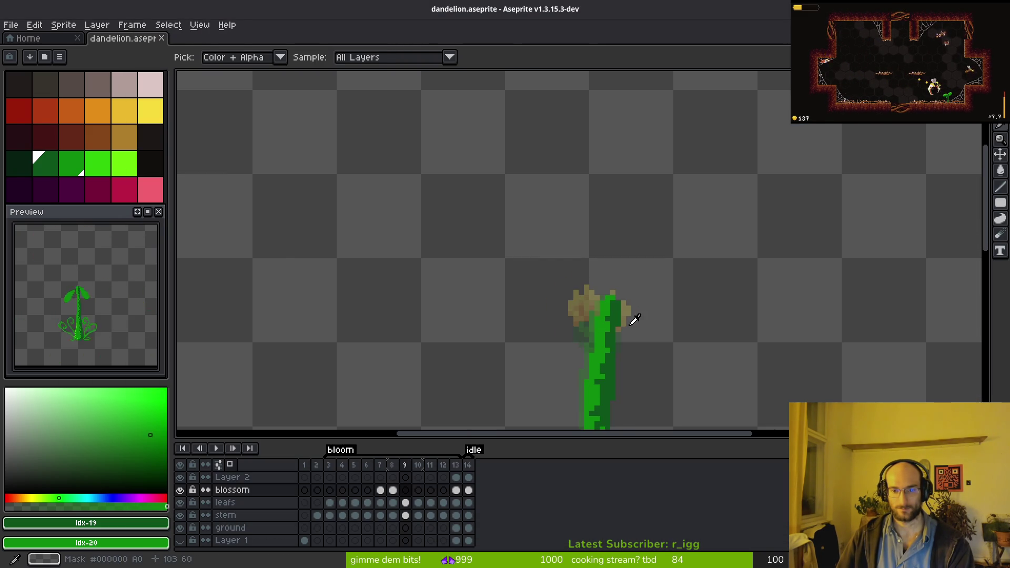
pyautogui.scroll(1, 607, 304)
pyautogui.hotkey('alt', 'Tab')
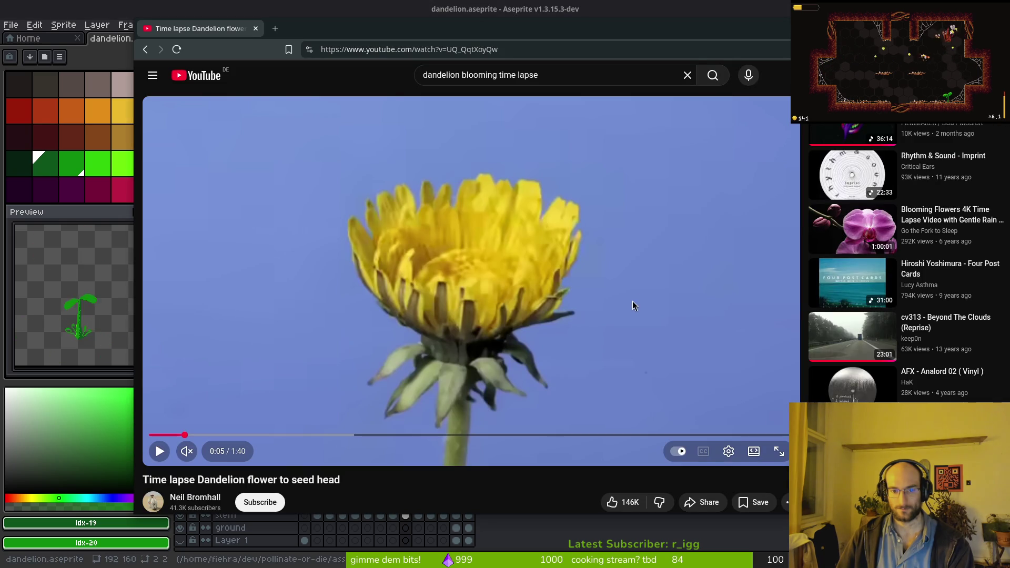
pyautogui.hotkey('alt', 'Tab')
pyautogui.hotkey('alt', 'Tab')
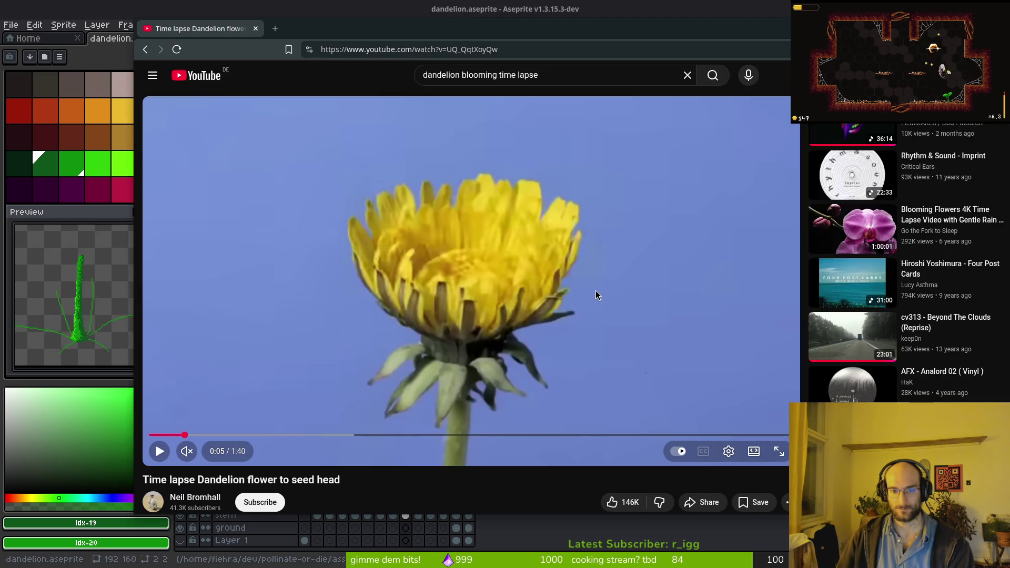
pyautogui.hotkey('alt', 'Tab')
# - Redraw the dark green sepal line arching to the stem top after undoing the first stroke
pyautogui.moveTo(584, 280); pyautogui.dragTo(679, 298)
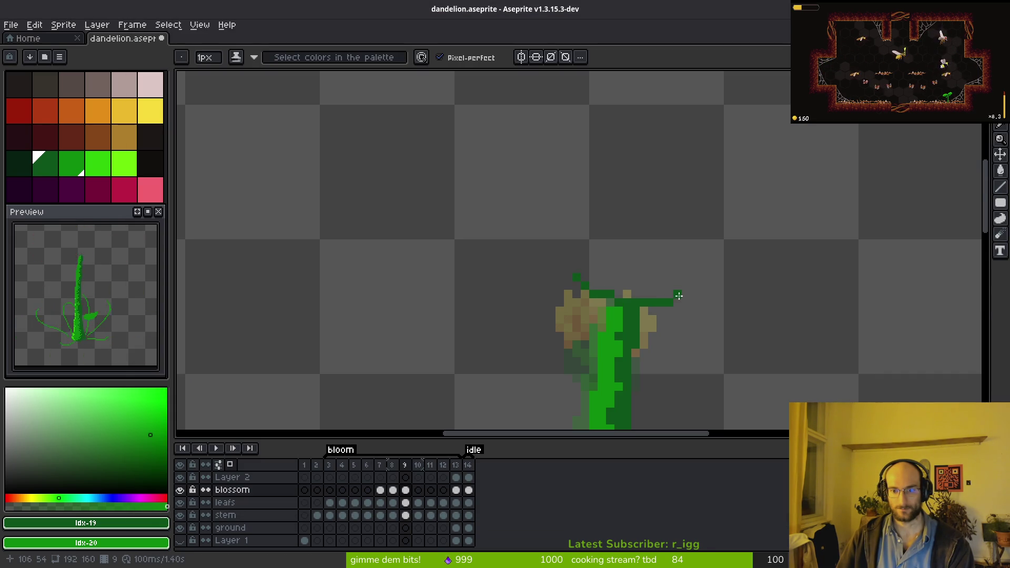
pyautogui.click(677, 287)
pyautogui.hotkey('ctrl', 'z')
pyautogui.hotkey('ctrl', 'z')
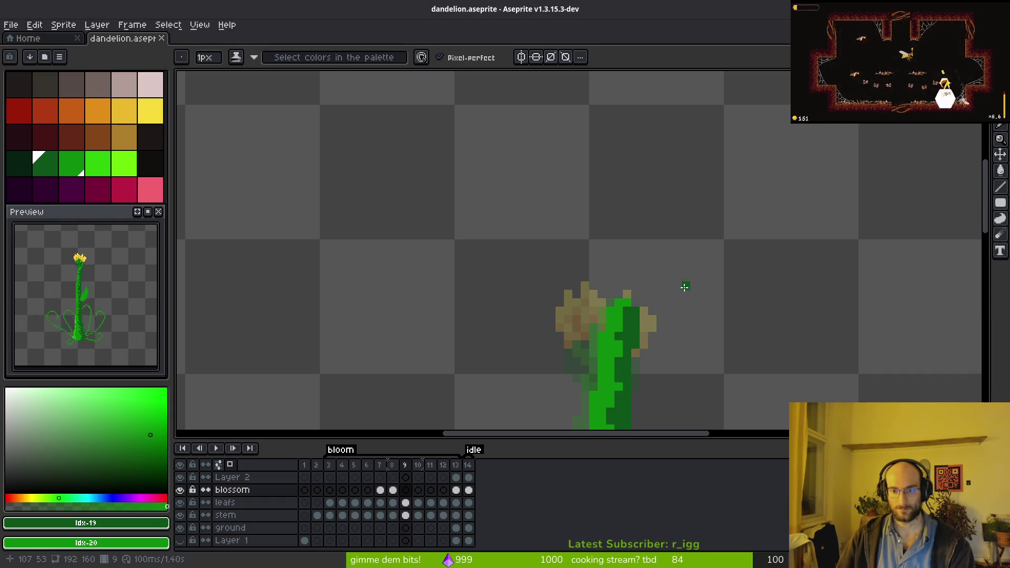
pyautogui.moveTo(688, 272); pyautogui.dragTo(637, 301)
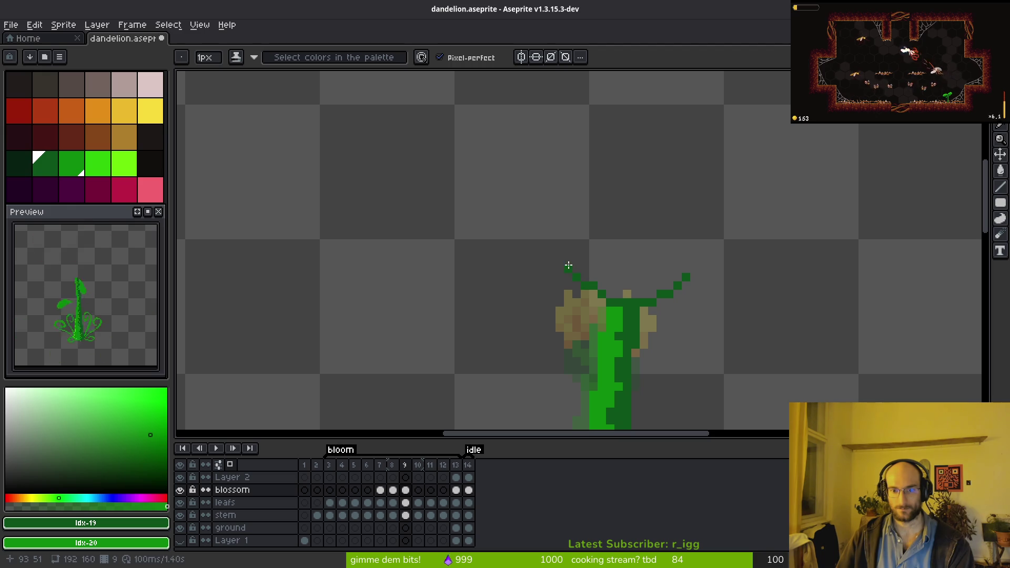
pyautogui.scroll(-3, 647, 297)
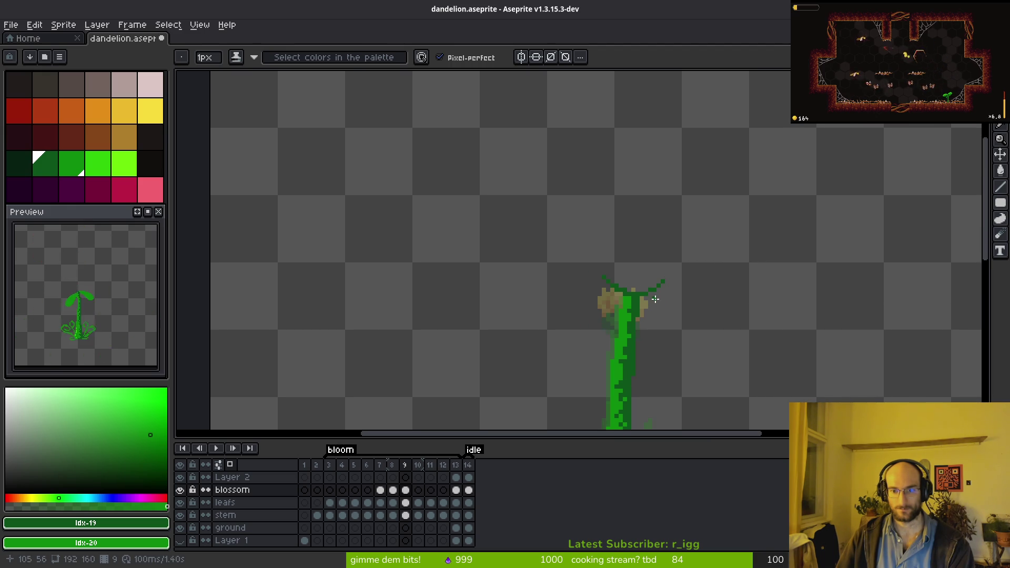
# - Set golden yellow as primary and bright yellow as secondary, checking frames 8 and 9
pyautogui.click(127, 117)
pyautogui.rightClick(151, 111)
pyautogui.scroll(1, 639, 266)
pyautogui.press(',')
pyautogui.press('.')
# - Compare frames 8 and 9 against the YouTube time-lapse reference
pyautogui.hotkey('alt', 'Tab')
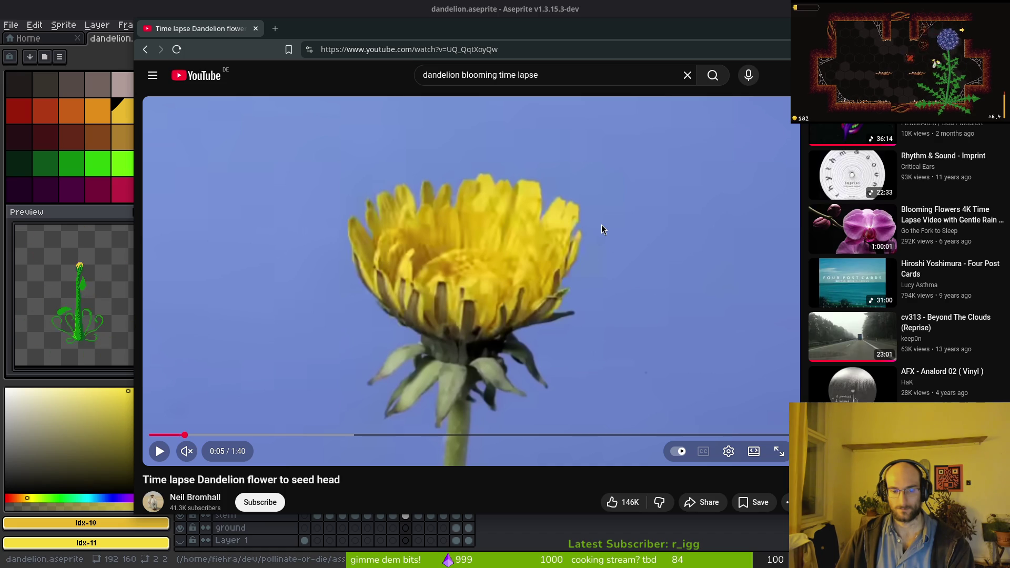
pyautogui.hotkey('alt', 'Tab')
pyautogui.press(',')
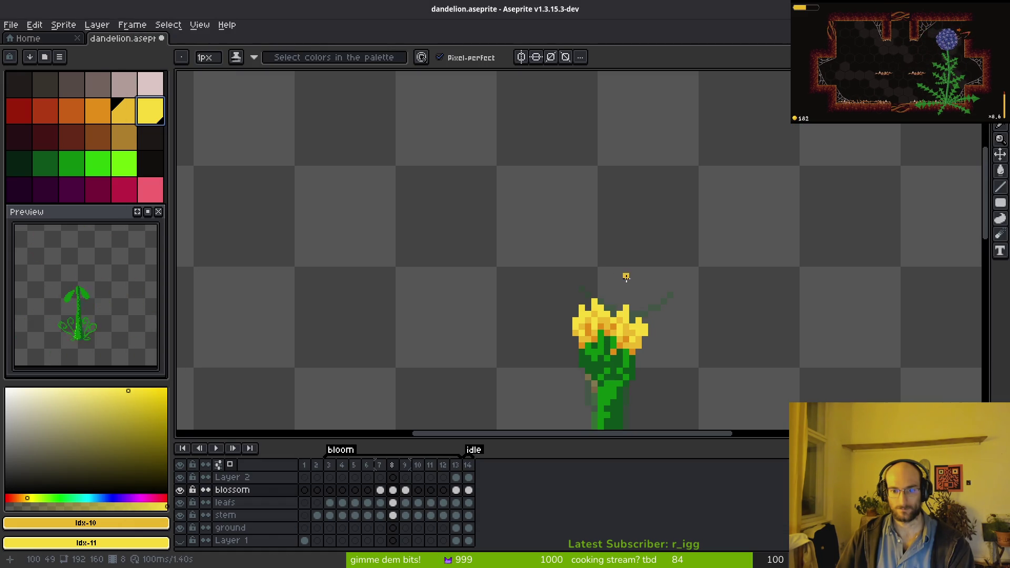
pyautogui.press('.')
pyautogui.hotkey('alt', 'Tab')
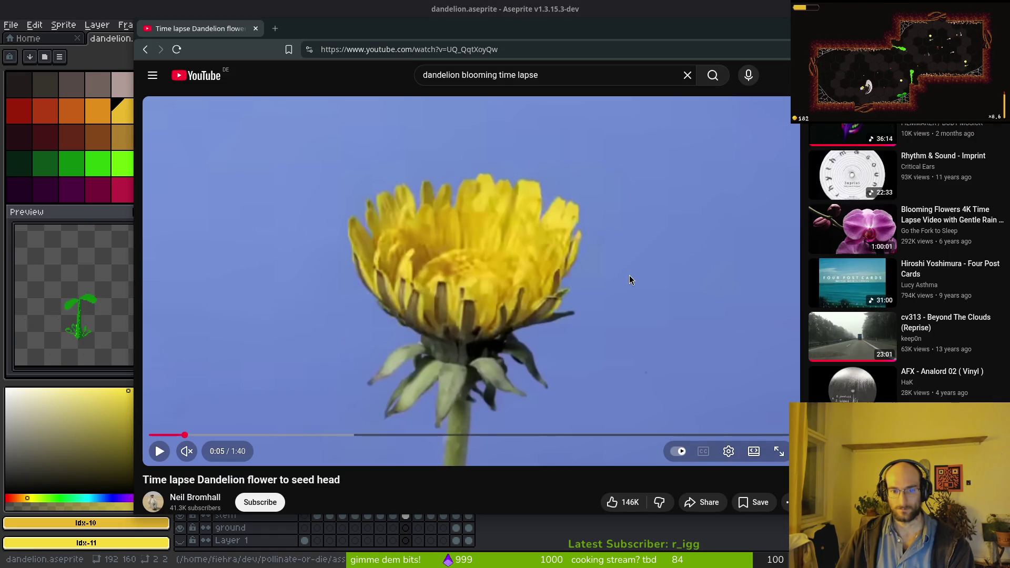
pyautogui.hotkey('alt', 'Tab')
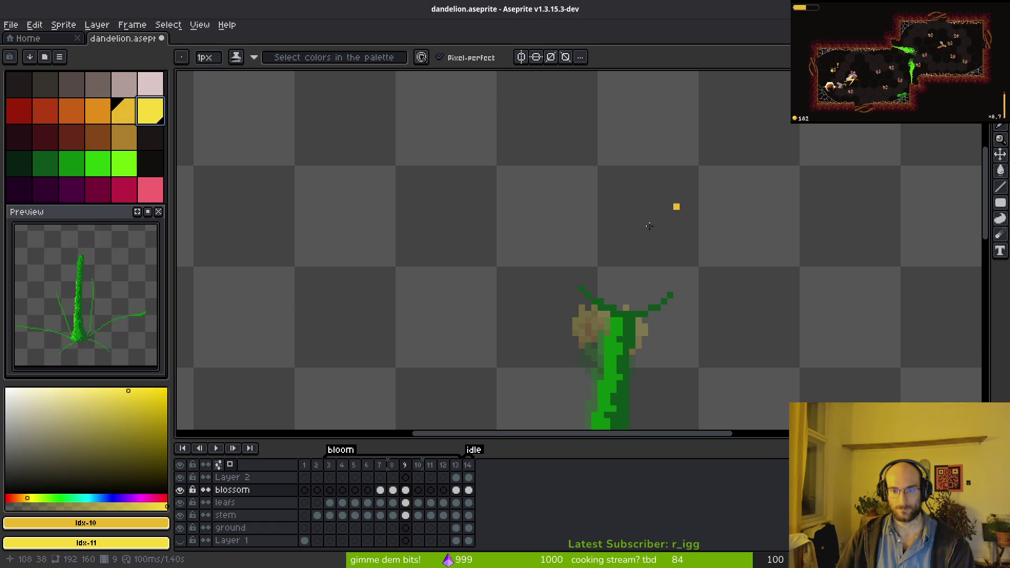
# - Sketch zigzag yellow petals across the flower top on frame 9
pyautogui.moveTo(582, 213); pyautogui.dragTo(590, 225)
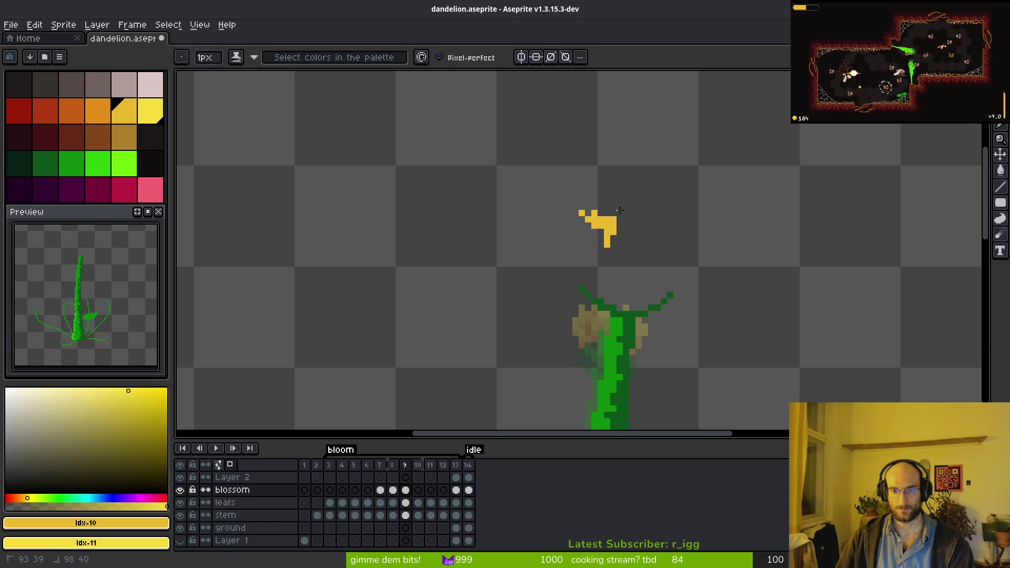
pyautogui.hotkey('ctrl', 'z')
pyautogui.hotkey('ctrl', 'z')
pyautogui.scroll(1, 637, 278)
pyautogui.moveTo(556, 195)
pyautogui.mouseDown()
pyautogui.moveTo(589, 232)
pyautogui.moveTo(650, 200)
pyautogui.moveTo(689, 221)
pyautogui.moveTo(699, 304)
pyautogui.moveTo(752, 263)
pyautogui.moveTo(701, 315)
pyautogui.mouseUp()
pyautogui.moveTo(550, 291)
pyautogui.mouseDown()
pyautogui.moveTo(537, 225)
pyautogui.moveTo(523, 261)
pyautogui.mouseUp()
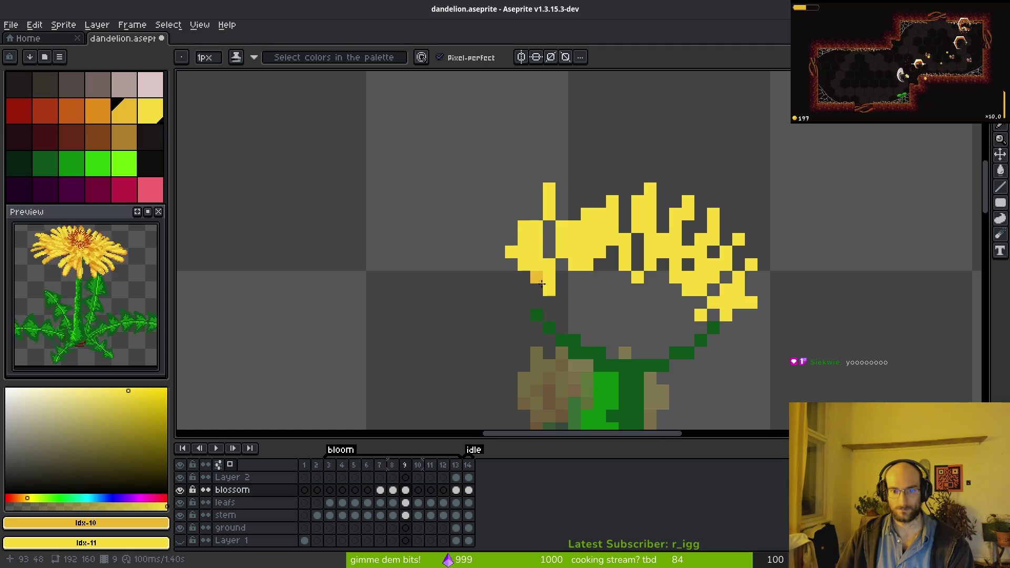
# - Shade under and inside the blossom with orange, darker orange and a dark-gold middle
pyautogui.moveTo(568, 304)
pyautogui.mouseDown()
pyautogui.moveTo(626, 355)
pyautogui.moveTo(681, 340)
pyautogui.moveTo(706, 306)
pyautogui.mouseUp()
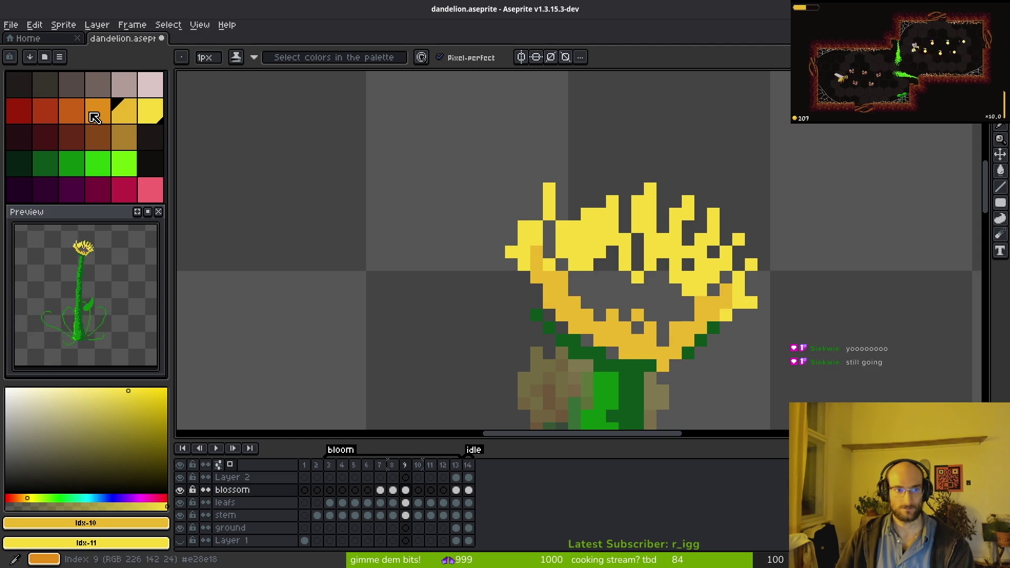
pyautogui.press('[')
pyautogui.moveTo(549, 313)
pyautogui.mouseDown()
pyautogui.moveTo(524, 276)
pyautogui.moveTo(588, 335)
pyautogui.mouseUp()
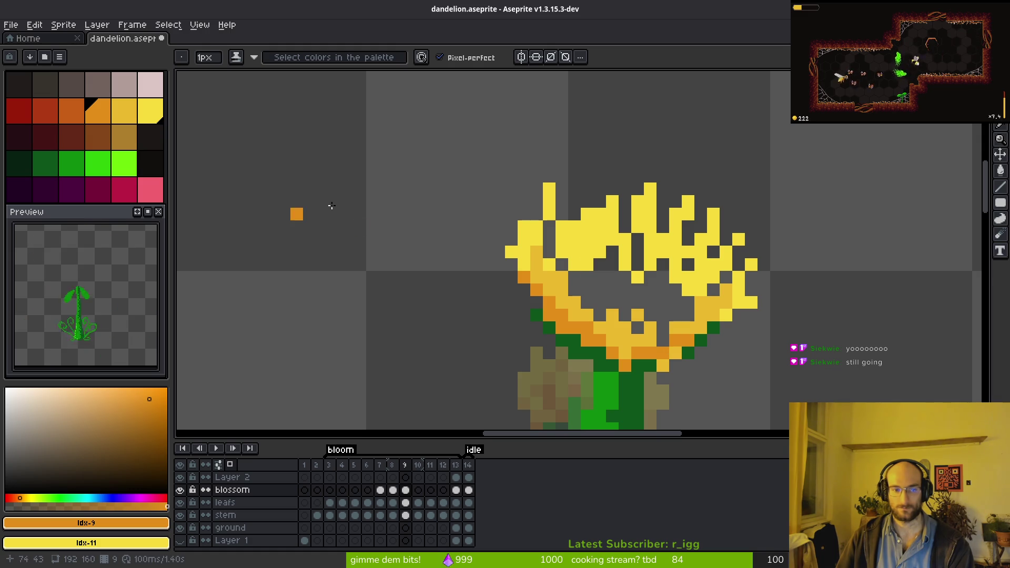
pyautogui.moveTo(575, 263); pyautogui.dragTo(599, 278)
pyautogui.rightClick(587, 264)
pyautogui.keyDown('alt'); pyautogui.click(713, 308); pyautogui.keyUp('alt')
pyautogui.click(590, 280)
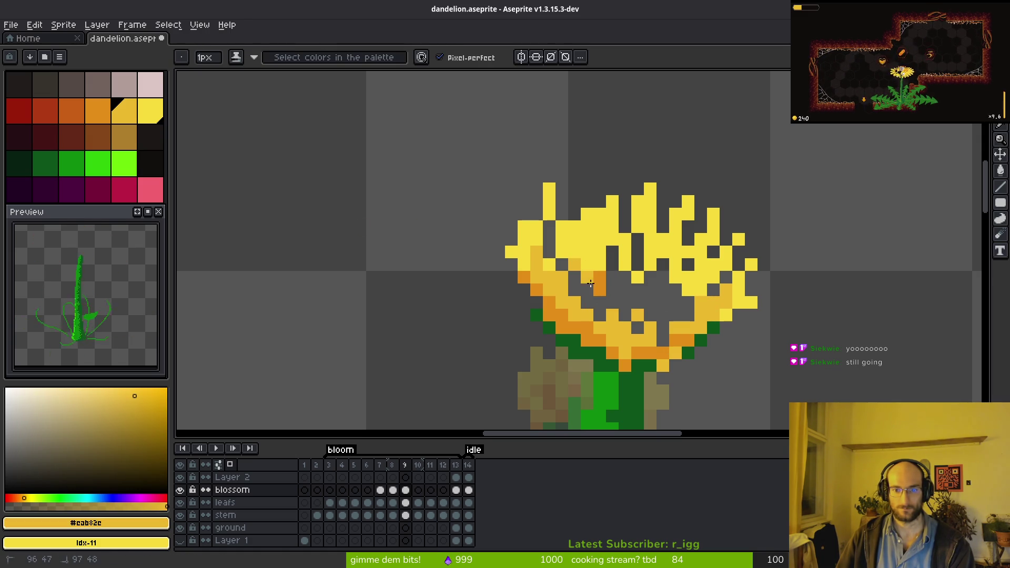
pyautogui.moveTo(602, 279)
pyautogui.mouseDown()
pyautogui.moveTo(665, 279)
pyautogui.moveTo(698, 305)
pyautogui.moveTo(634, 278)
pyautogui.moveTo(573, 291)
pyautogui.moveTo(582, 303)
pyautogui.mouseUp()
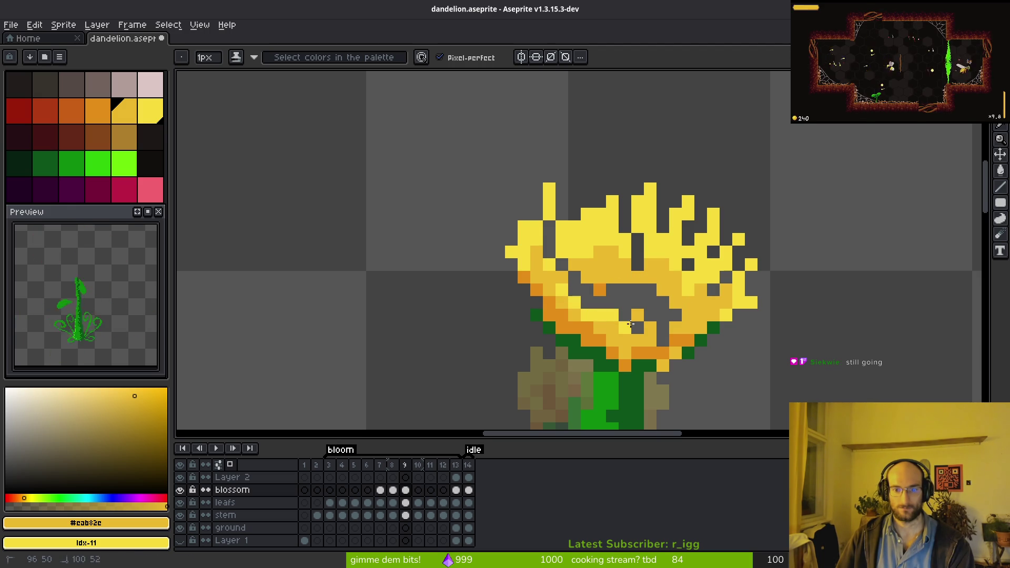
# - Add an orange row across the centre and fill the grey petal gaps with bright yellow
pyautogui.moveTo(576, 279)
pyautogui.mouseDown()
pyautogui.moveTo(563, 274)
pyautogui.moveTo(606, 301)
pyautogui.moveTo(663, 301)
pyautogui.moveTo(589, 296)
pyautogui.mouseUp()
pyautogui.keyDown('alt'); pyautogui.click(576, 312); pyautogui.keyUp('alt')
pyautogui.click(650, 293)
pyautogui.keyDown('alt'); pyautogui.click(651, 245); pyautogui.keyUp('alt')
pyautogui.moveTo(638, 257); pyautogui.dragTo(638, 234)
pyautogui.click(625, 214)
pyautogui.moveTo(550, 252); pyautogui.dragTo(552, 246)
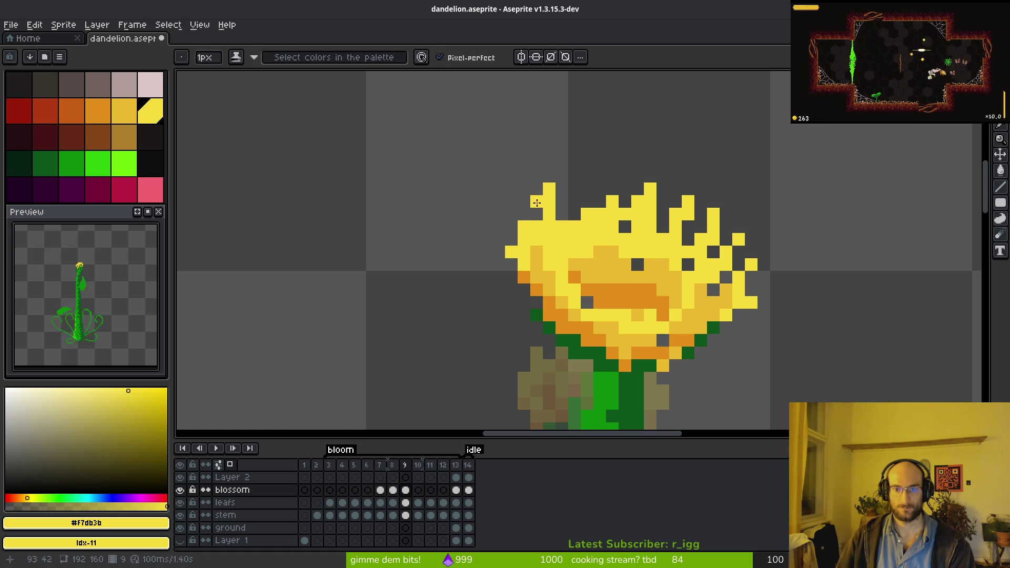
# - Erase stray pixels to trim the petal tips along the top edge
pyautogui.press('e')
pyautogui.click(600, 215)
pyautogui.click(612, 202)
pyautogui.moveTo(688, 202); pyautogui.dragTo(689, 214)
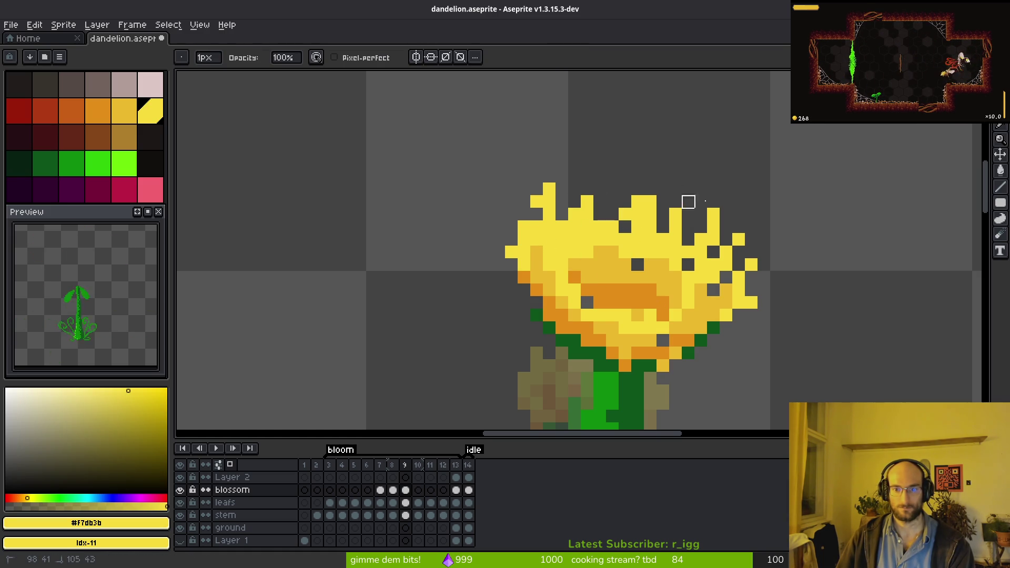
pyautogui.moveTo(549, 187); pyautogui.dragTo(537, 201)
pyautogui.click(651, 201)
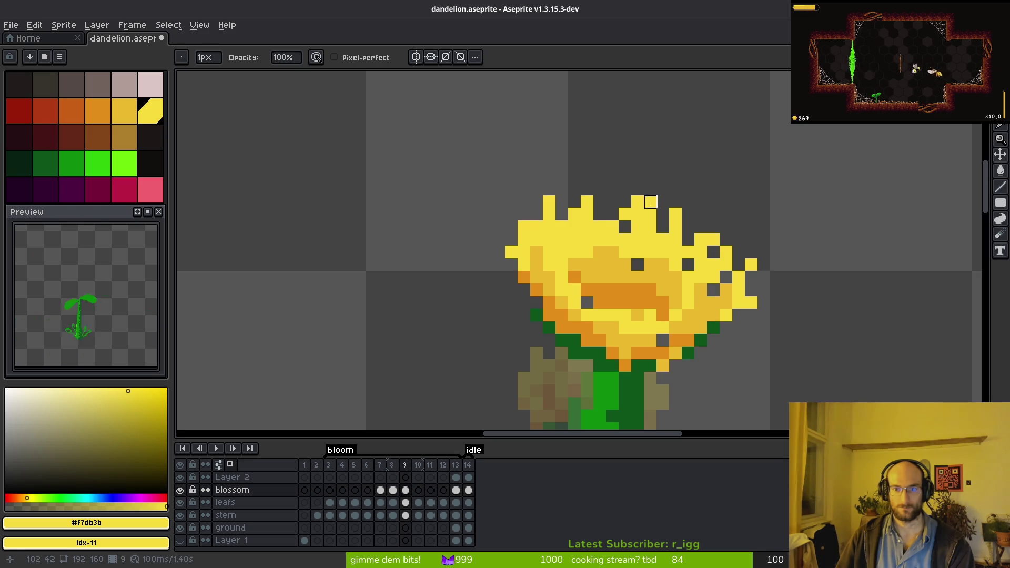
# - Repaint parts of the flower in darker yellow, then return to bright yellow and zoom out
pyautogui.press('b')
pyautogui.keyDown('alt'); pyautogui.click(602, 263); pyautogui.keyUp('alt')
pyautogui.moveTo(562, 223)
pyautogui.mouseDown()
pyautogui.moveTo(574, 265)
pyautogui.moveTo(562, 255)
pyautogui.mouseUp()
pyautogui.moveTo(625, 237); pyautogui.dragTo(687, 282)
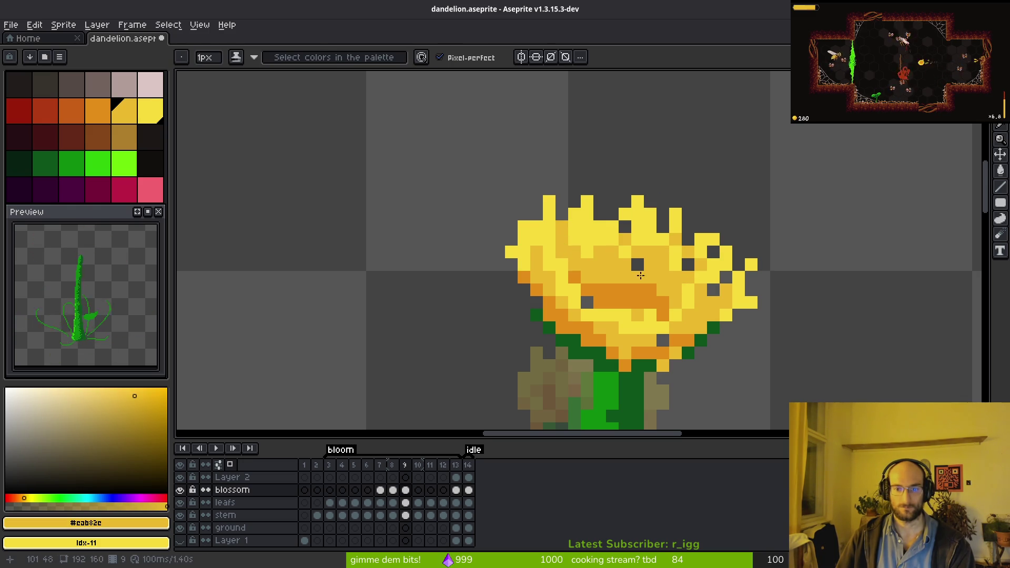
pyautogui.click(587, 301)
pyautogui.keyDown('alt'); pyautogui.click(584, 306); pyautogui.keyUp('alt')
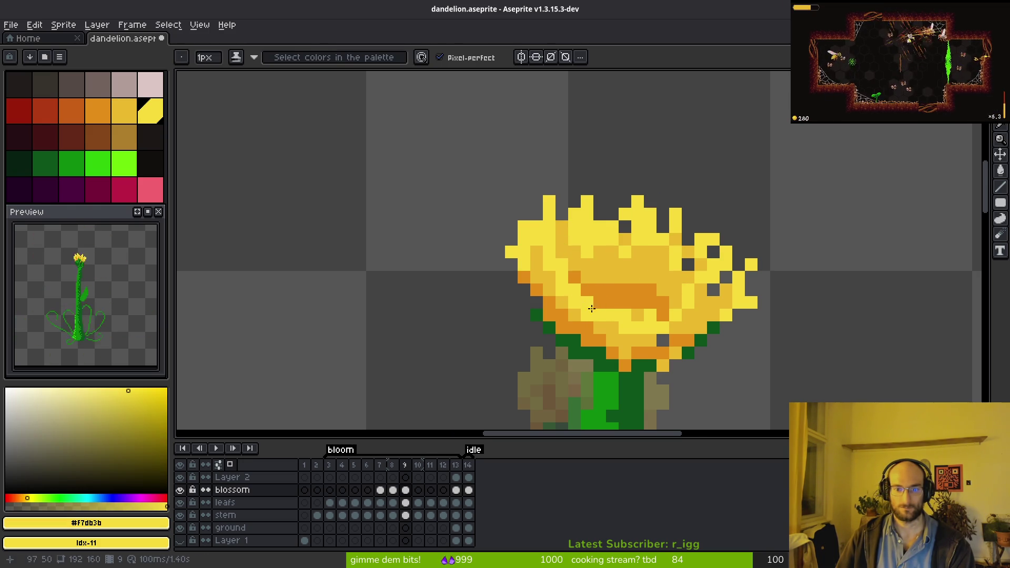
pyautogui.scroll(-10, 584, 306)
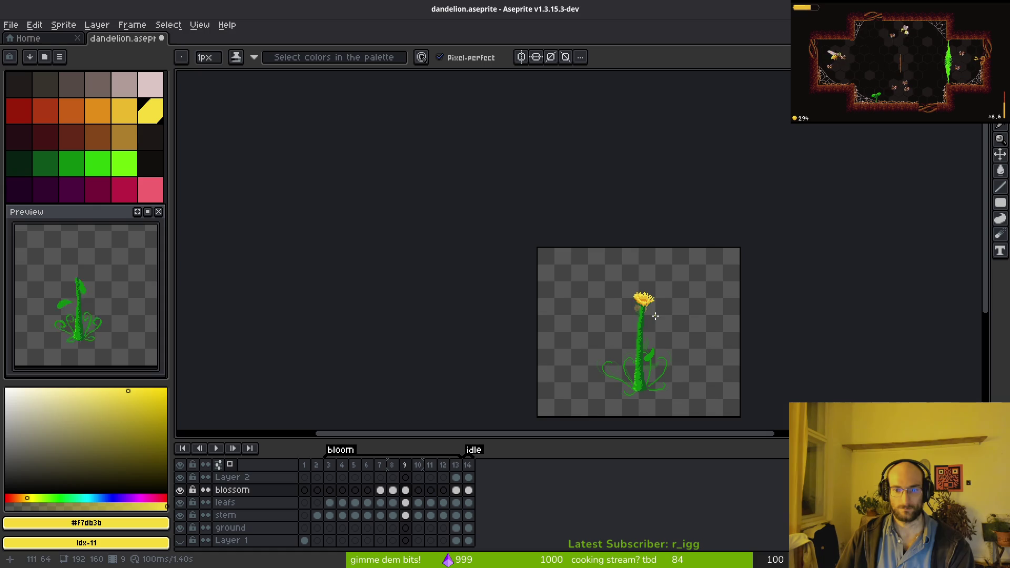
# - Flip between frames 8 and 9 to compare the two blooms
pyautogui.hscroll(1, 655, 316)
pyautogui.press('Left')
pyautogui.press('Right')
pyautogui.press('Left')
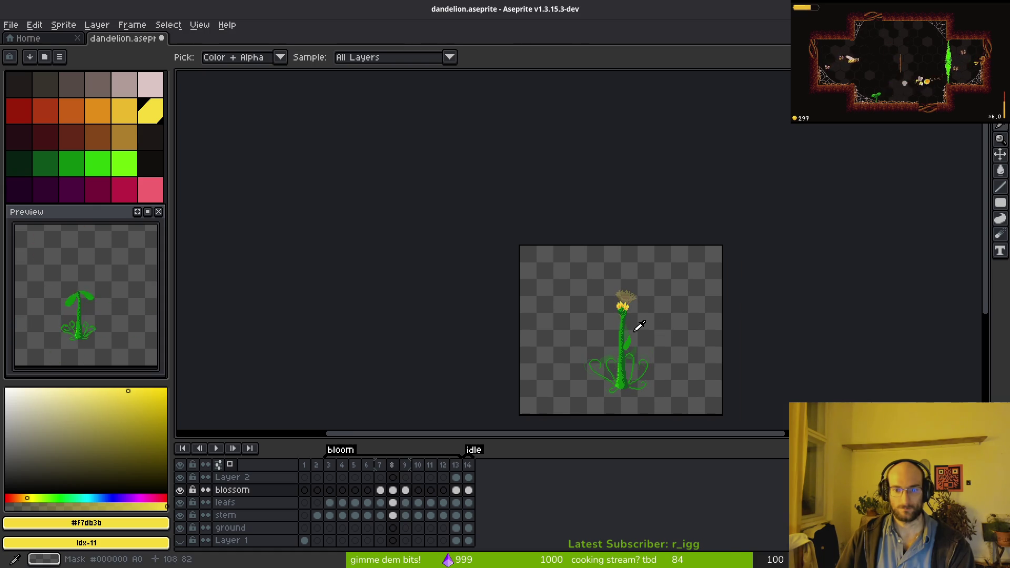
pyautogui.press('Right')
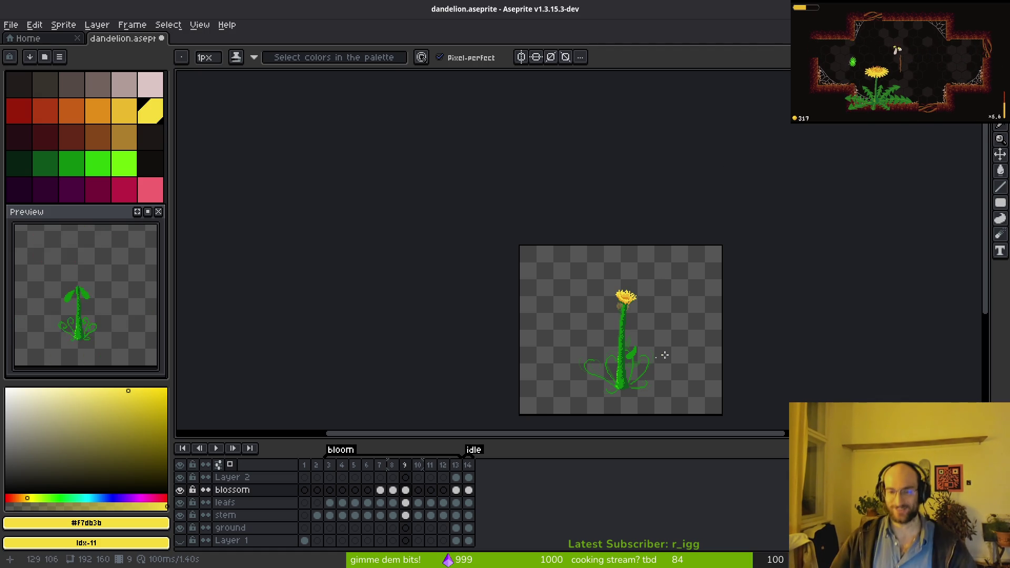
# - Touch up blossom pixels in yellow and darker gold, then pick the dark green swatch
pyautogui.scroll(3, 654, 342)
pyautogui.scroll(4, 567, 273)
pyautogui.click(577, 216)
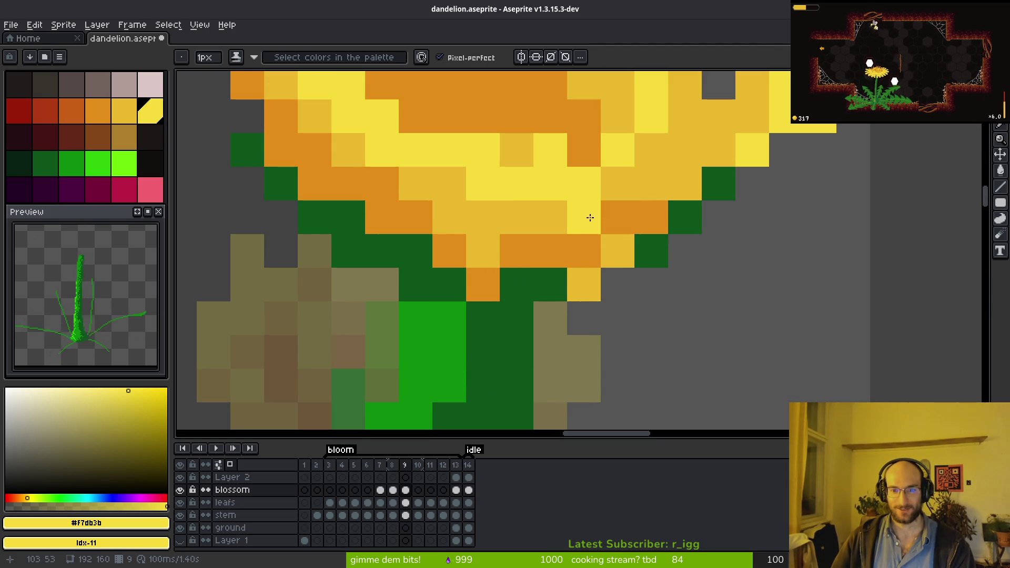
pyautogui.keyDown('alt'); pyautogui.click(637, 179); pyautogui.keyUp('alt')
pyautogui.click(573, 219)
pyautogui.scroll(-5, 688, 262)
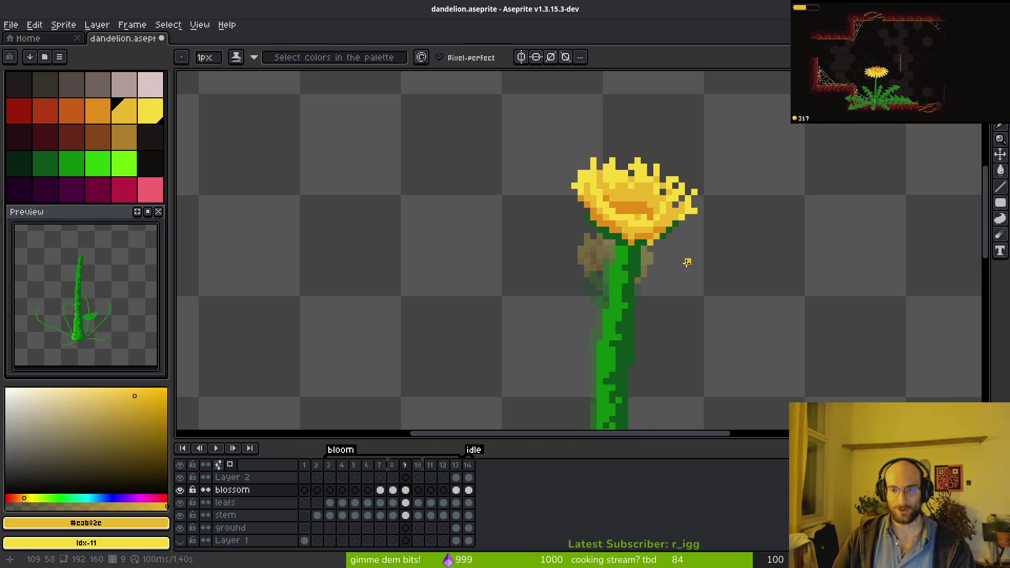
pyautogui.scroll(4, 666, 258)
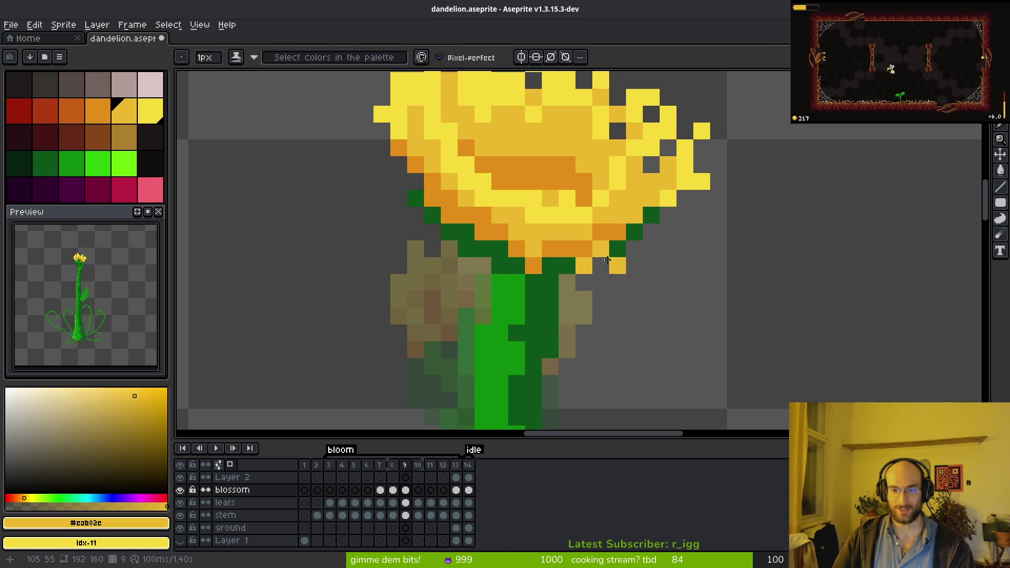
pyautogui.keyDown('alt'); pyautogui.click(618, 250); pyautogui.keyUp('alt')
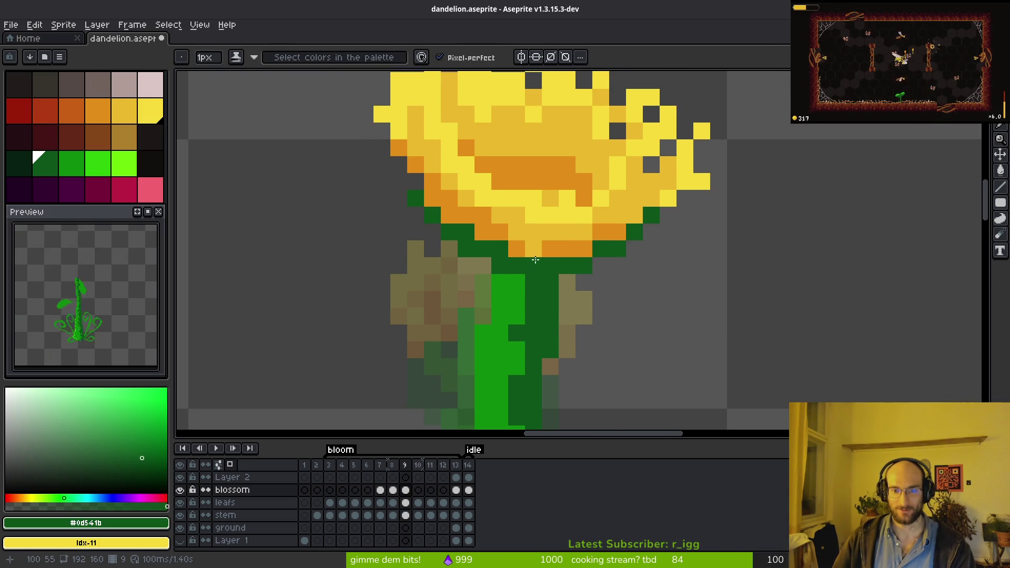
# - Add a dark green pixel beside the blossom edge and check the time-lapse reference
pyautogui.scroll(-4, 681, 300)
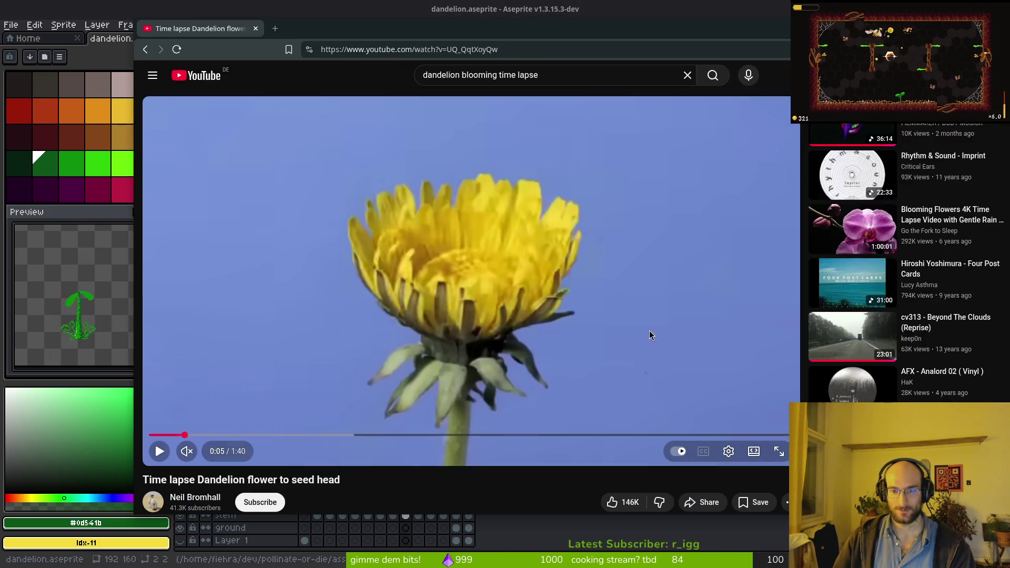
pyautogui.scroll(4, 638, 247)
pyautogui.scroll(1, 608, 248)
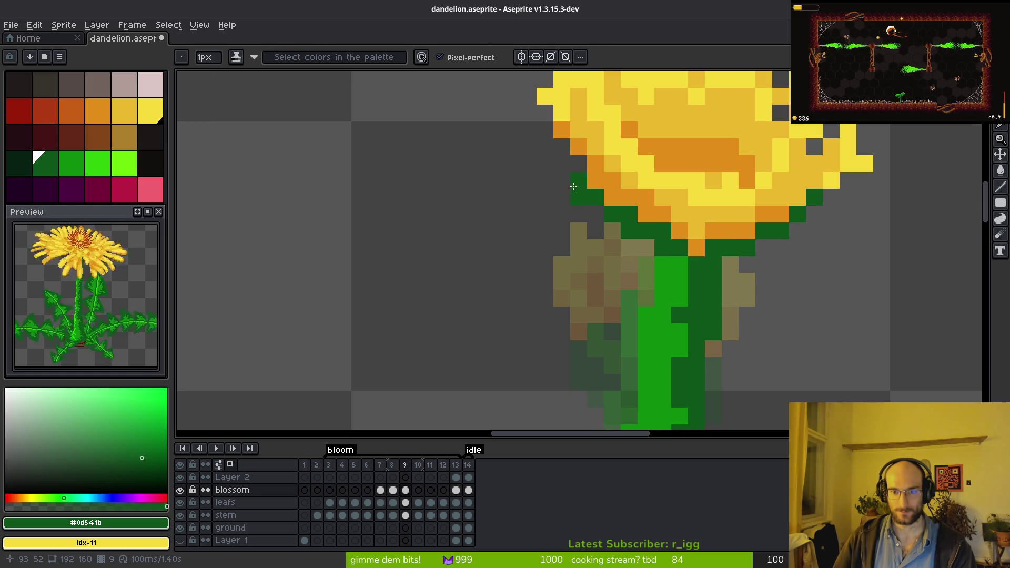
pyautogui.click(815, 197)
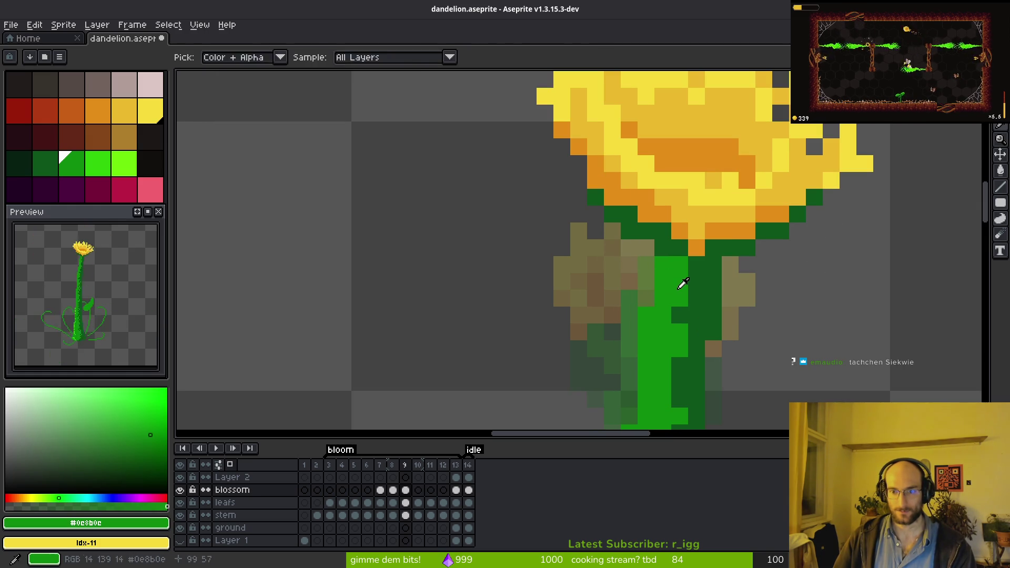
pyautogui.hotkey('alt', 'Tab')
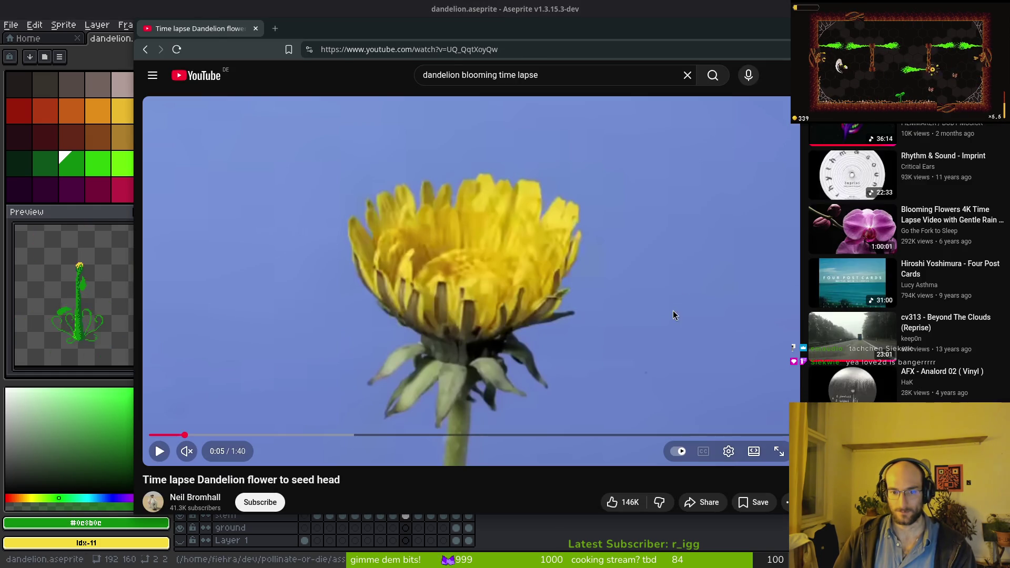
pyautogui.hotkey('alt', 'Tab')
# - Paint a bright green sepal reaching left under the bloom, then hide the timeline
pyautogui.moveTo(629, 257); pyautogui.dragTo(579, 332)
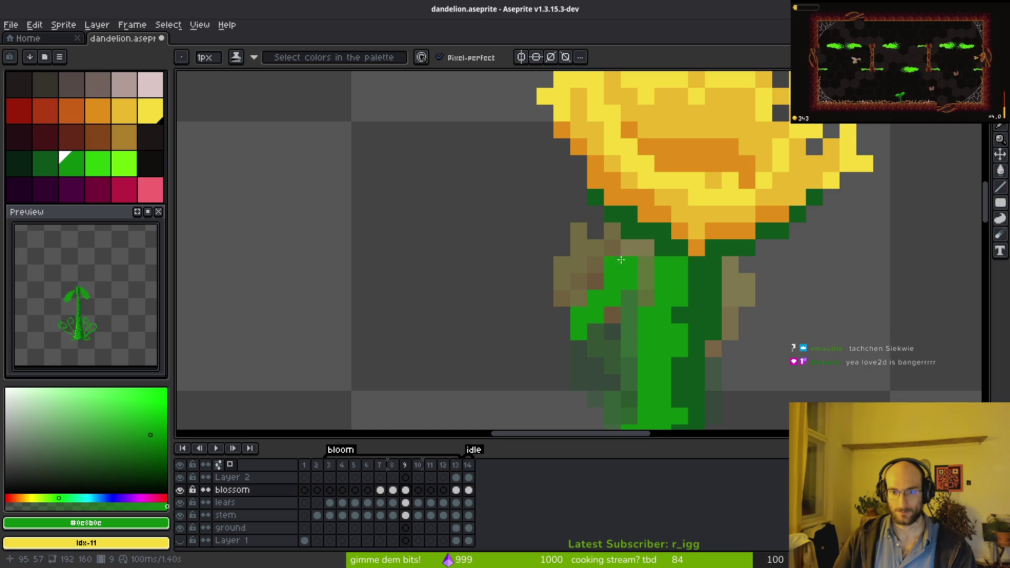
pyautogui.moveTo(612, 248)
pyautogui.mouseDown()
pyautogui.moveTo(628, 277)
pyautogui.moveTo(647, 249)
pyautogui.moveTo(643, 277)
pyautogui.mouseUp()
pyautogui.hotkey('ctrl', 'z')
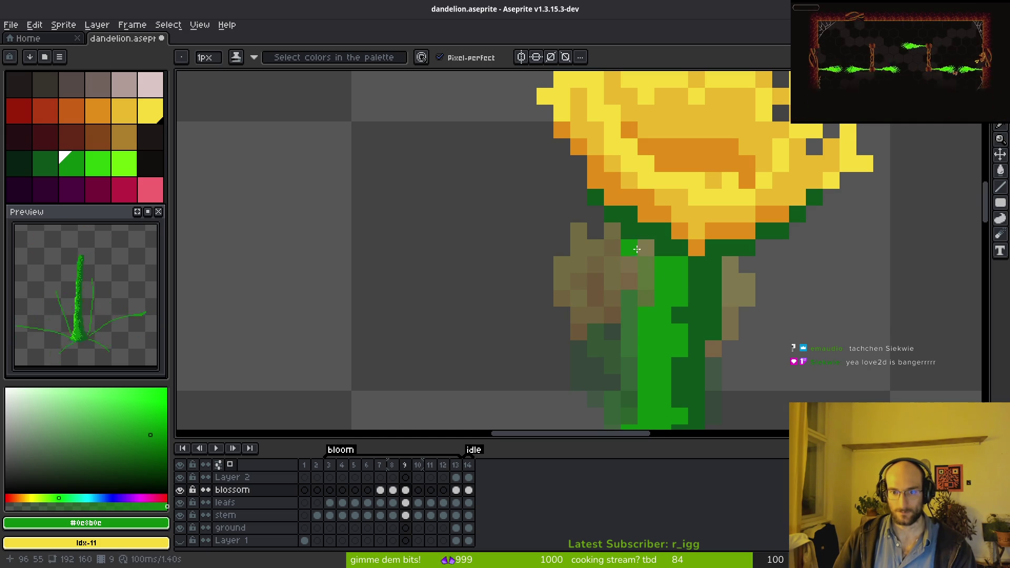
pyautogui.click(579, 230)
pyautogui.moveTo(599, 221); pyautogui.dragTo(565, 240)
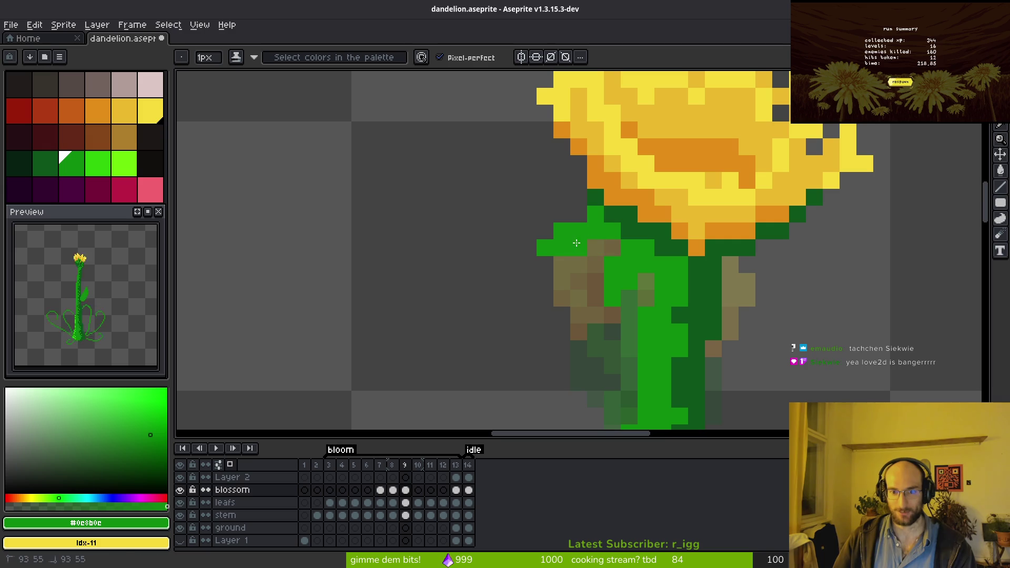
pyautogui.press('Tab')
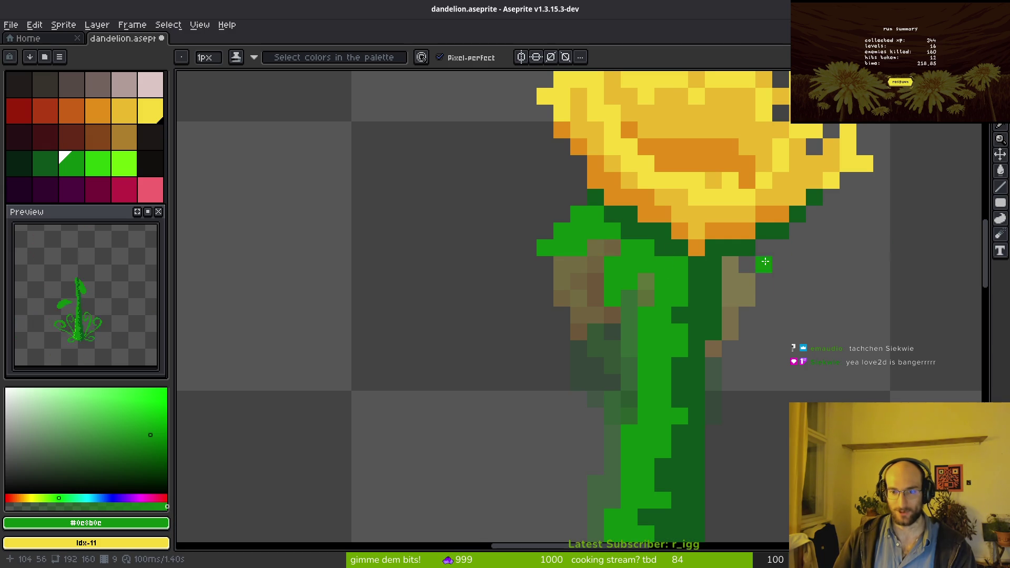
# - Paint bright green over the olive stem and extend a sepal out to the right
pyautogui.scroll(-2, 766, 262)
pyautogui.scroll(3, 748, 287)
pyautogui.scroll(1, 773, 326)
pyautogui.moveTo(781, 327); pyautogui.dragTo(774, 374)
pyautogui.moveTo(706, 290)
pyautogui.mouseDown()
pyautogui.moveTo(793, 343)
pyautogui.moveTo(736, 365)
pyautogui.mouseUp()
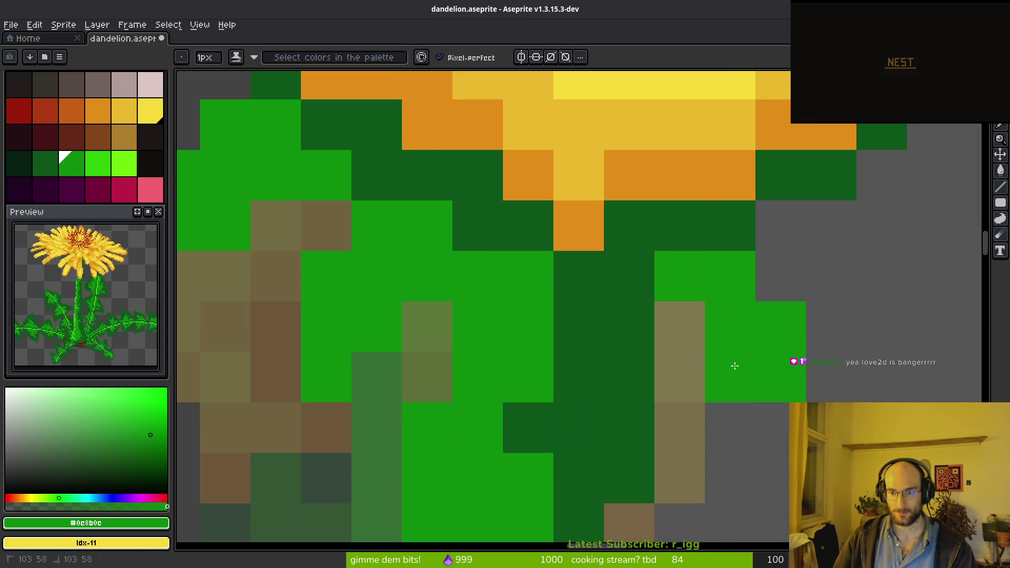
pyautogui.click(773, 426)
pyautogui.click(651, 243)
pyautogui.moveTo(698, 282)
pyautogui.mouseDown()
pyautogui.moveTo(751, 260)
pyautogui.moveTo(783, 311)
pyautogui.moveTo(765, 318)
pyautogui.moveTo(787, 337)
pyautogui.mouseUp()
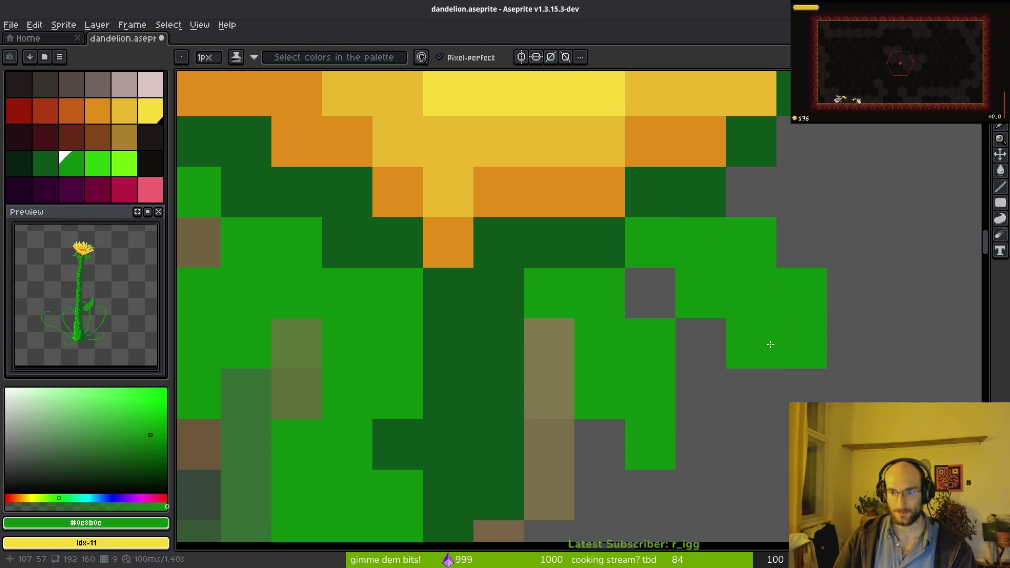
# - Remove a stray pixel below the right sepal and add more green along it
pyautogui.scroll(-3, 798, 345)
pyautogui.scroll(3, 799, 345)
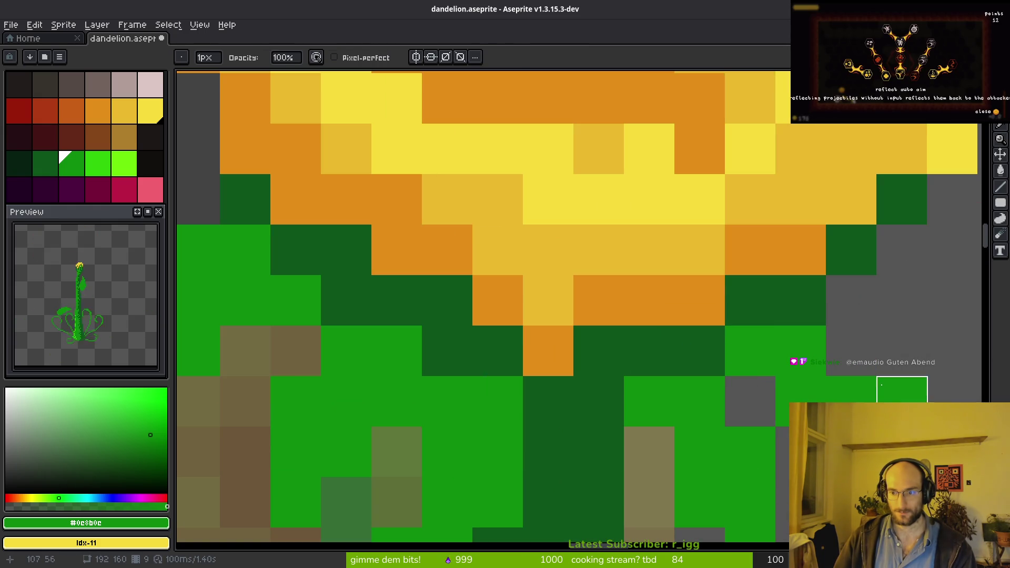
pyautogui.scroll(-3, 688, 331)
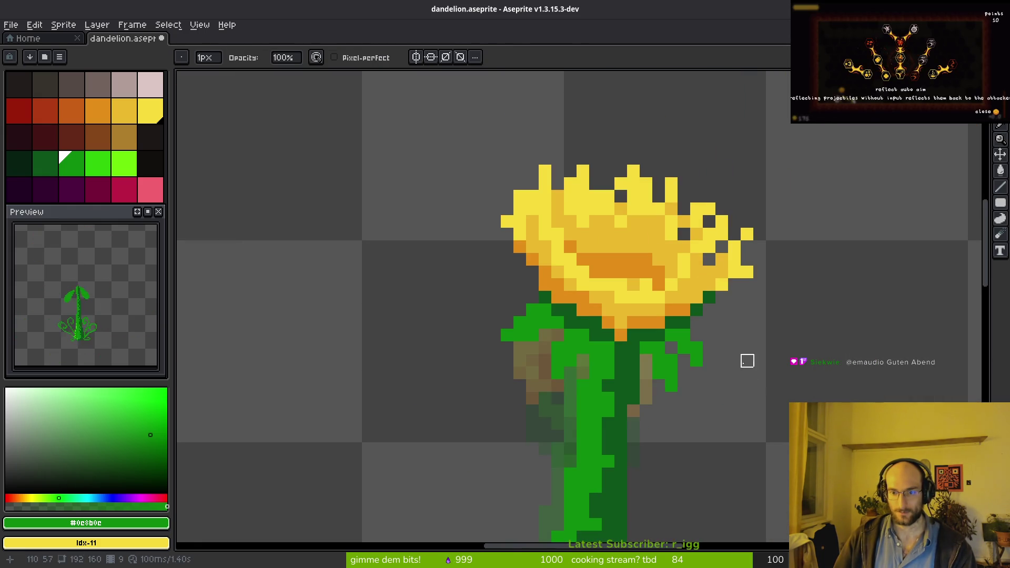
pyautogui.scroll(3, 748, 373)
pyautogui.rightClick(648, 381)
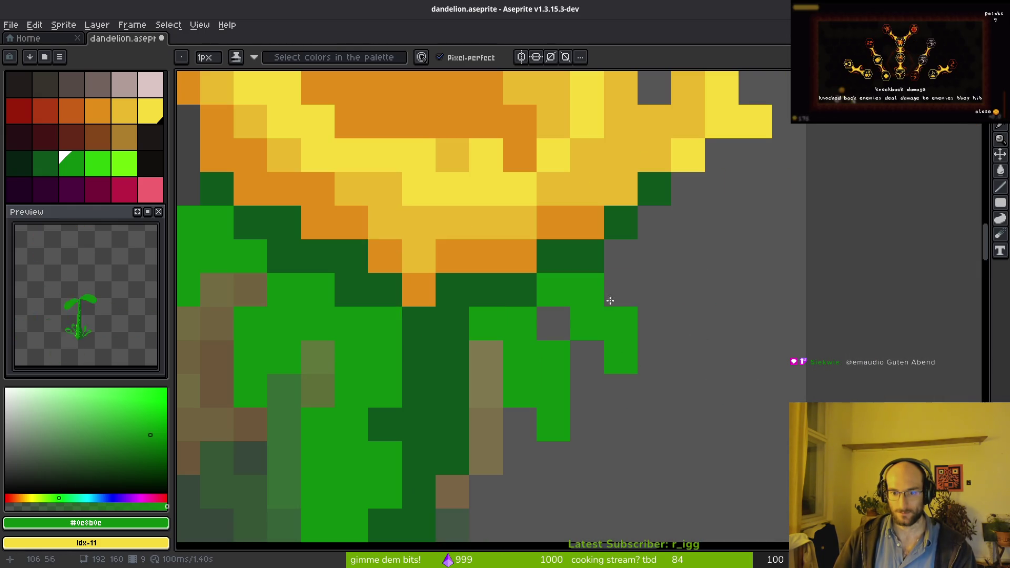
pyautogui.click(611, 289)
pyautogui.moveTo(653, 322); pyautogui.dragTo(652, 354)
# - Erase three misplaced green pixels and redraw two on the right sepal
pyautogui.press('e')
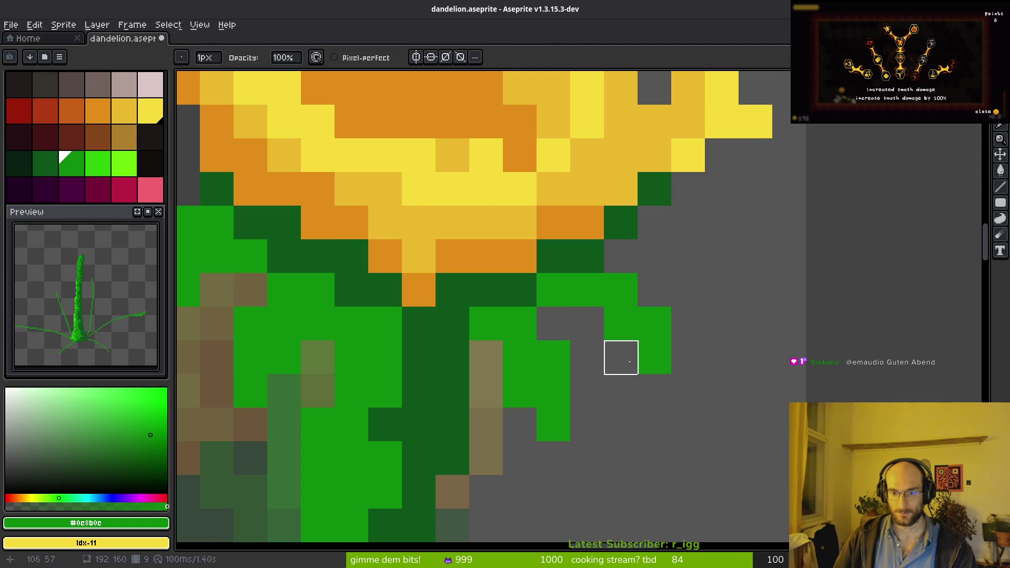
pyautogui.click(618, 292)
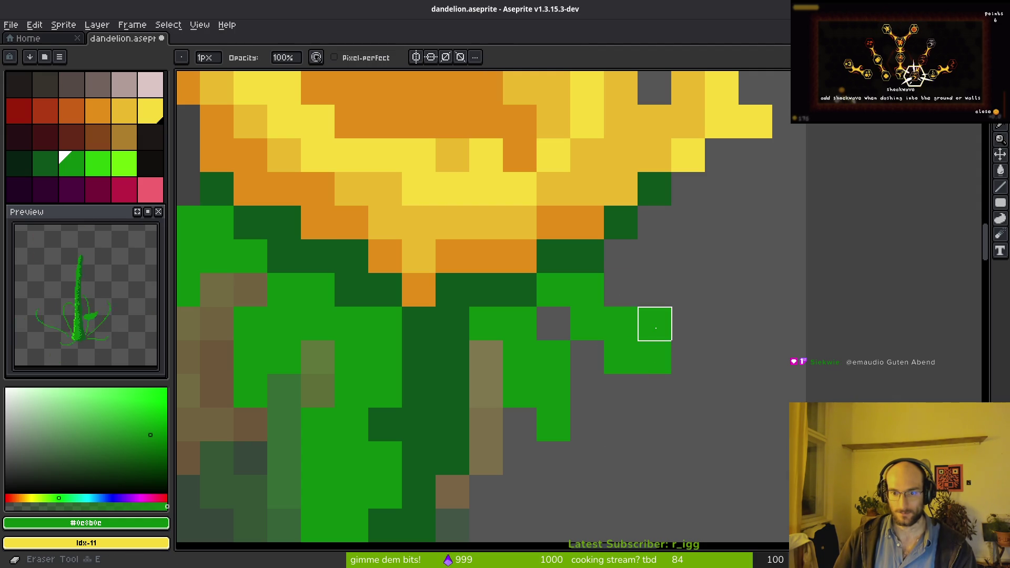
pyautogui.click(654, 323)
pyautogui.click(654, 357)
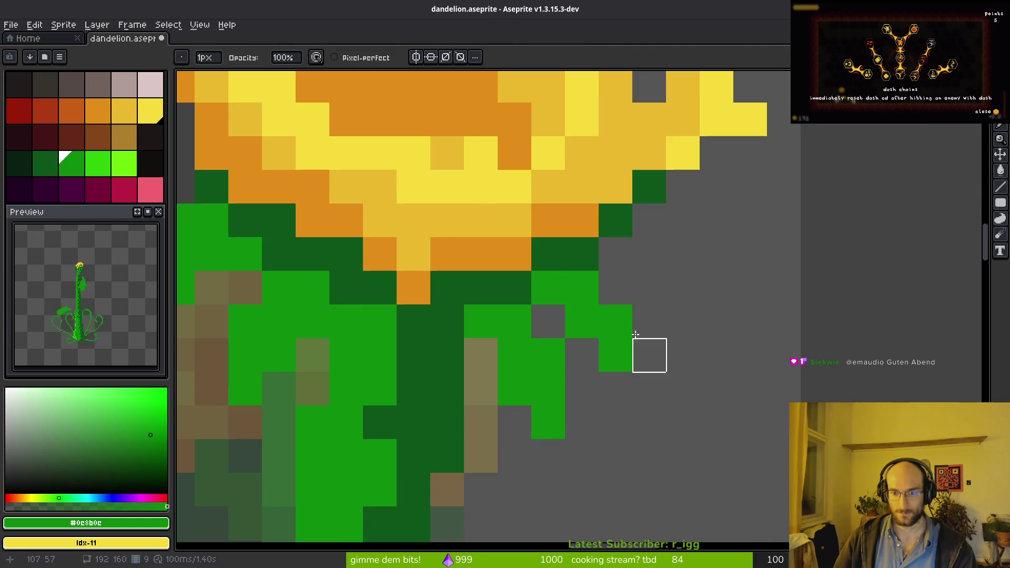
pyautogui.press('b')
pyautogui.click(644, 358)
pyautogui.click(646, 381)
# - Draw a horizontal row of green pixels extending the right sepal
pyautogui.scroll(-4, 700, 366)
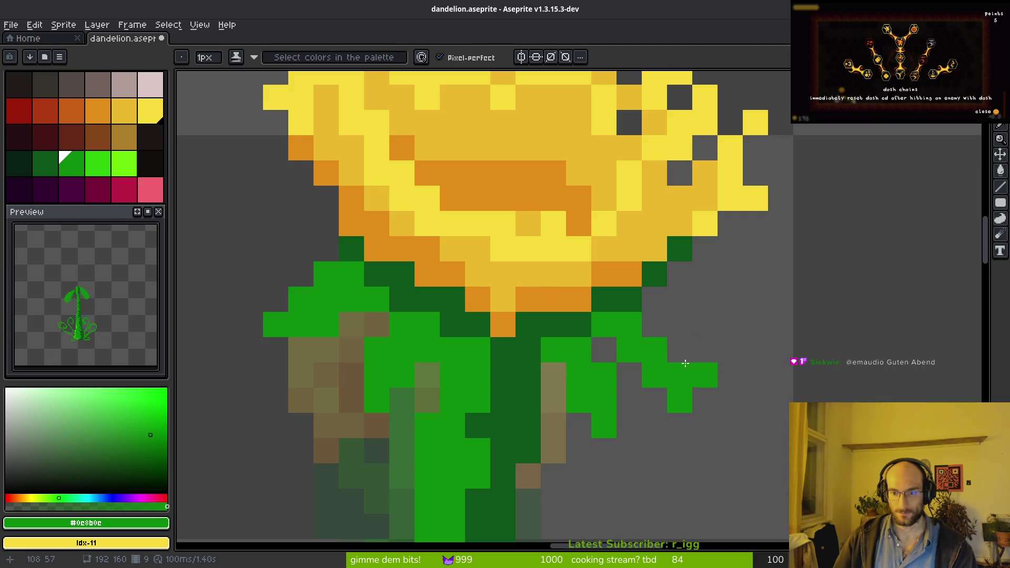
pyautogui.scroll(-4, 737, 384)
pyautogui.scroll(3, 763, 395)
pyautogui.moveTo(652, 314); pyautogui.dragTo(728, 314)
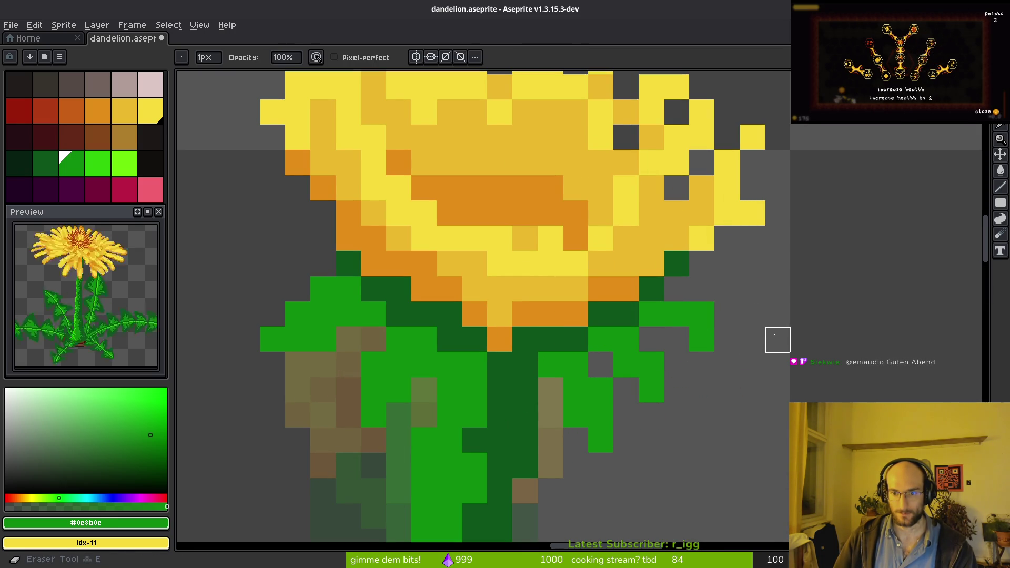
pyautogui.scroll(-4, 789, 368)
pyautogui.press('f')
pyautogui.scroll(3, 679, 326)
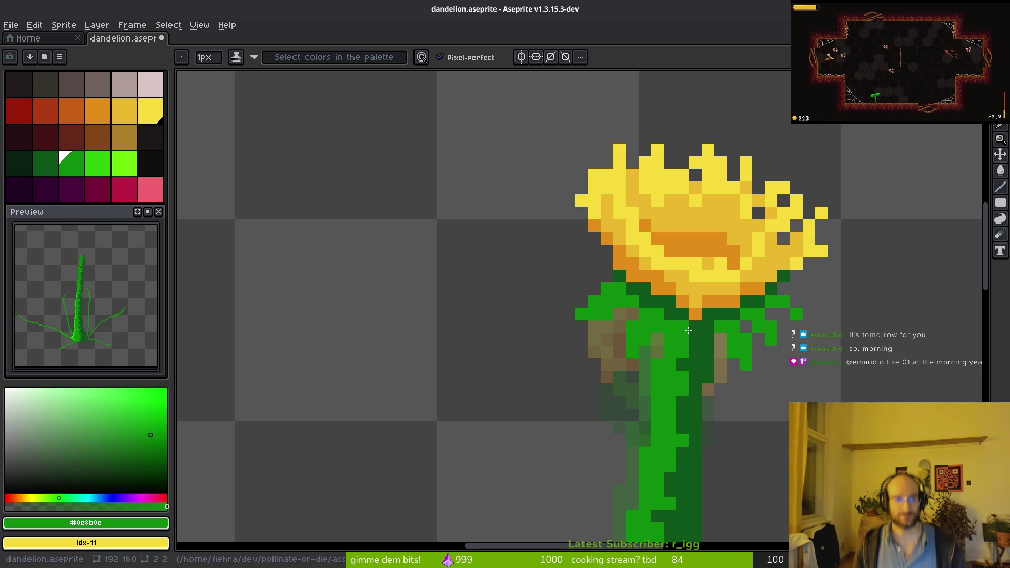
# - Compare the yellow bloom frame with the next frame and settle on the seed-head frame
pyautogui.scroll(-5, 688, 330)
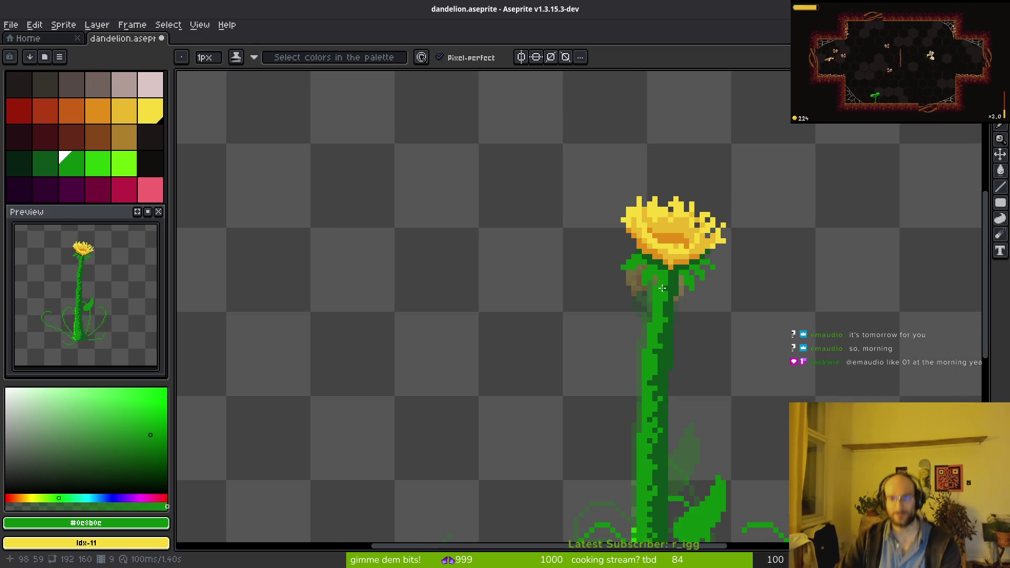
pyautogui.scroll(2, 633, 312)
pyautogui.scroll(-2, 633, 313)
pyautogui.press(',')
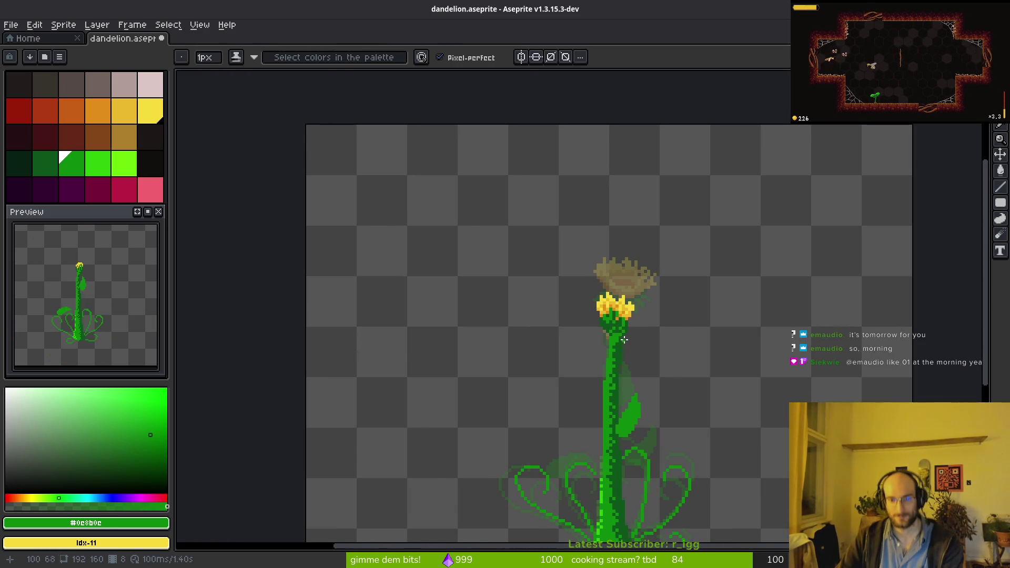
pyautogui.press('.')
pyautogui.press('.')
pyautogui.scroll(2, 599, 296)
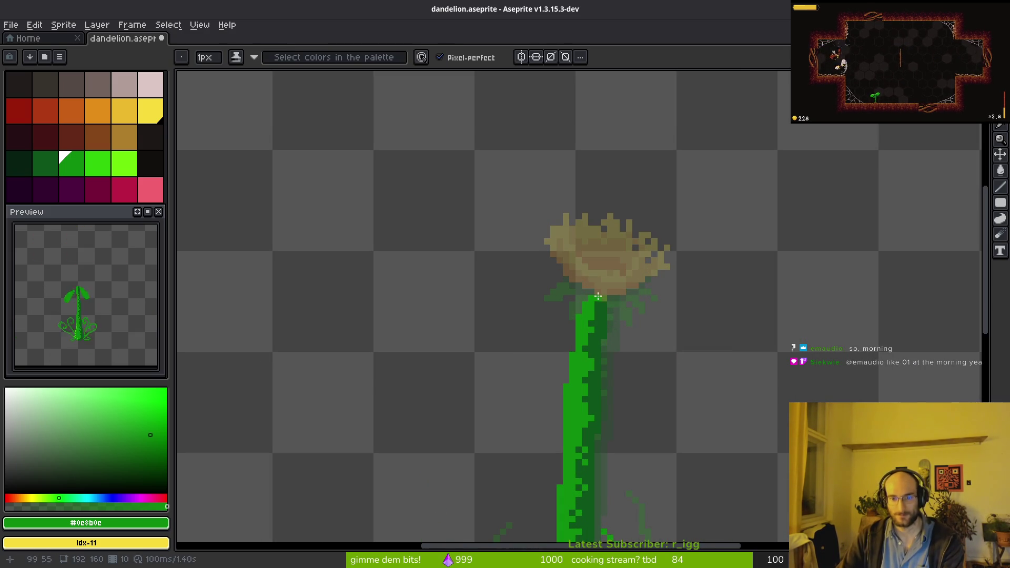
pyautogui.press(',')
pyautogui.press('.')
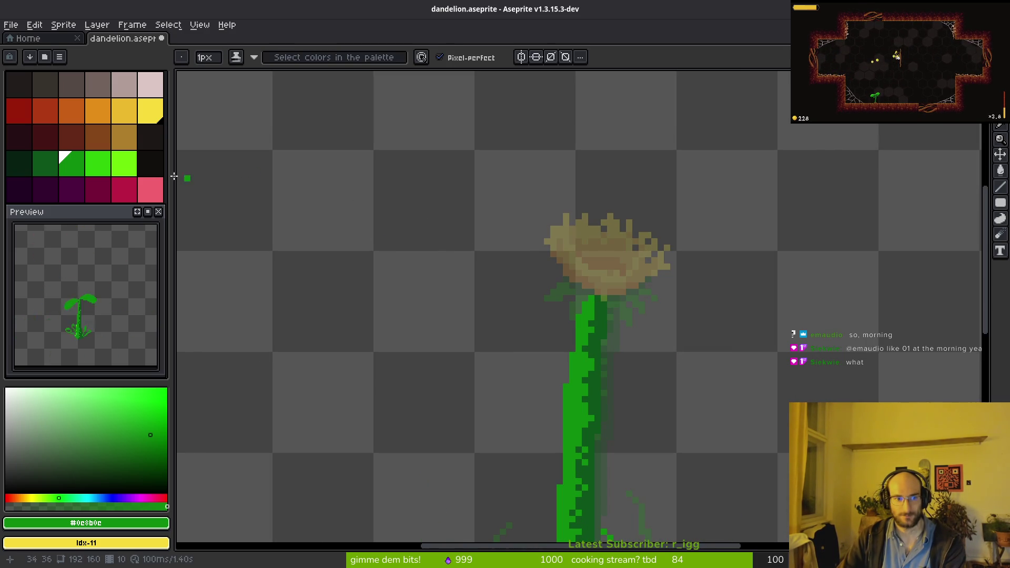
# - Set dark green as foreground and bright green as background colour, then switch to the video
pyautogui.click(53, 165)
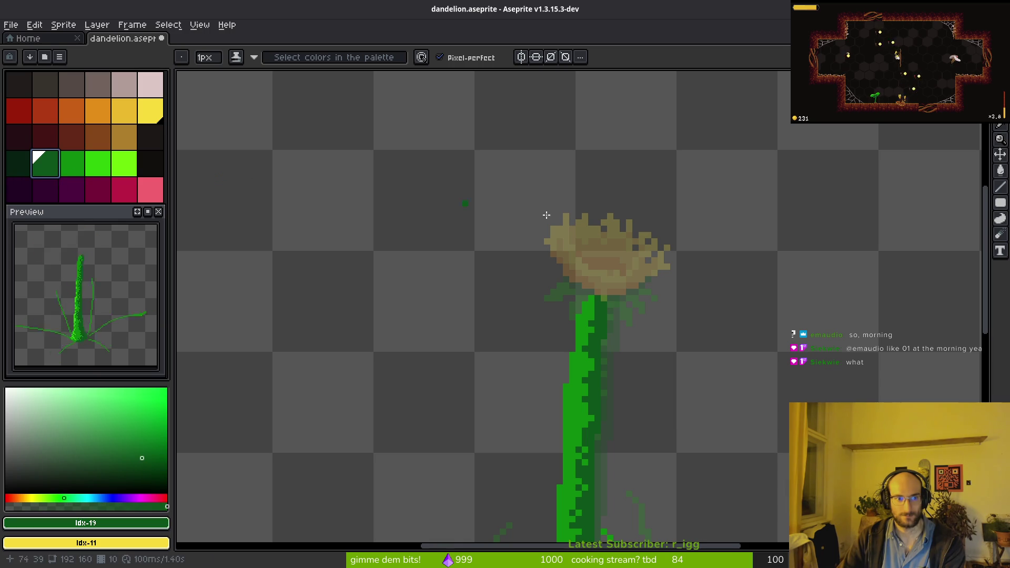
pyautogui.rightClick(71, 164)
pyautogui.hotkey('alt', 'Tab')
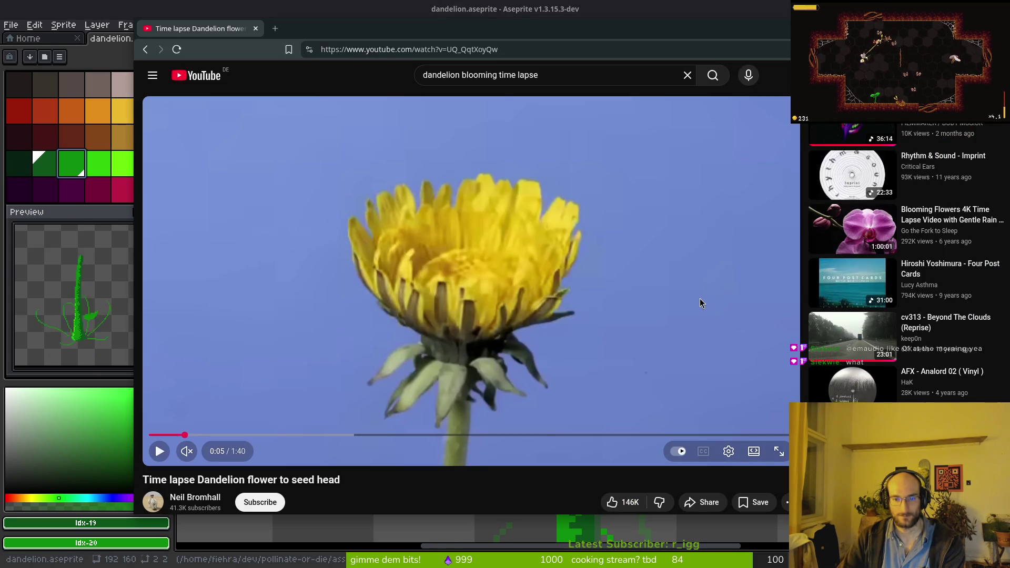
# - Play the time-lapse, skip to around 0:35 and pause on the closing bud
pyautogui.click(435, 337)
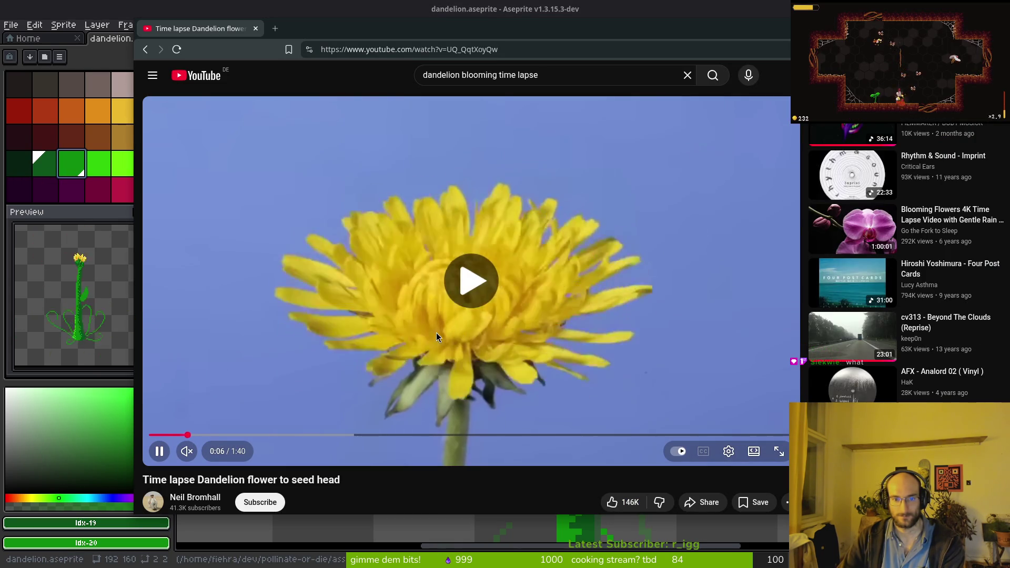
pyautogui.moveTo(217, 435); pyautogui.dragTo(238, 435)
pyautogui.click(287, 320)
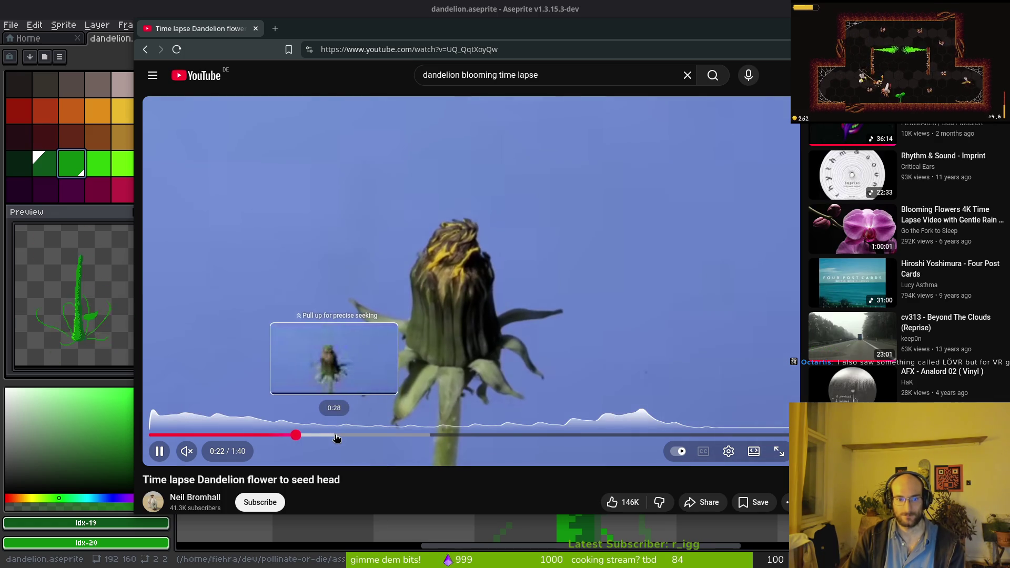
pyautogui.click(335, 436)
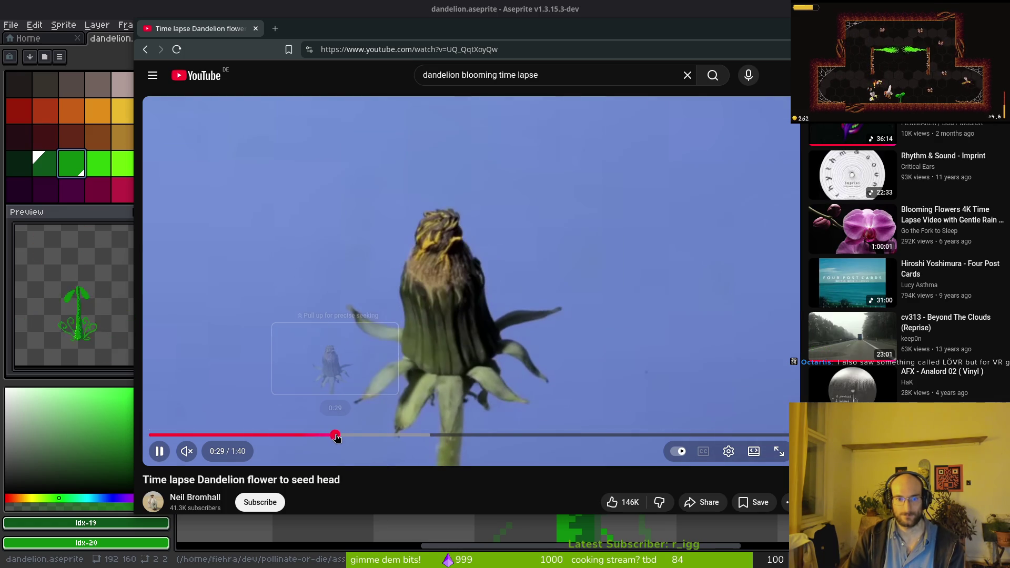
pyautogui.moveTo(356, 437); pyautogui.dragTo(427, 435)
pyautogui.press('space')
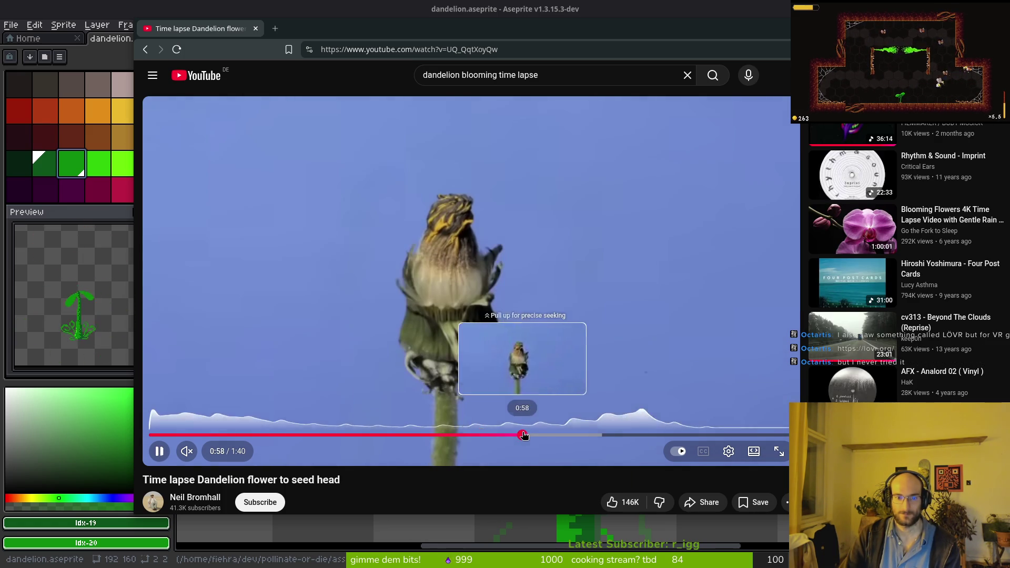
# - Jump ahead through 0:59, 1:14 and 1:24 to the fluffy seed head near 1:31
pyautogui.click(525, 434)
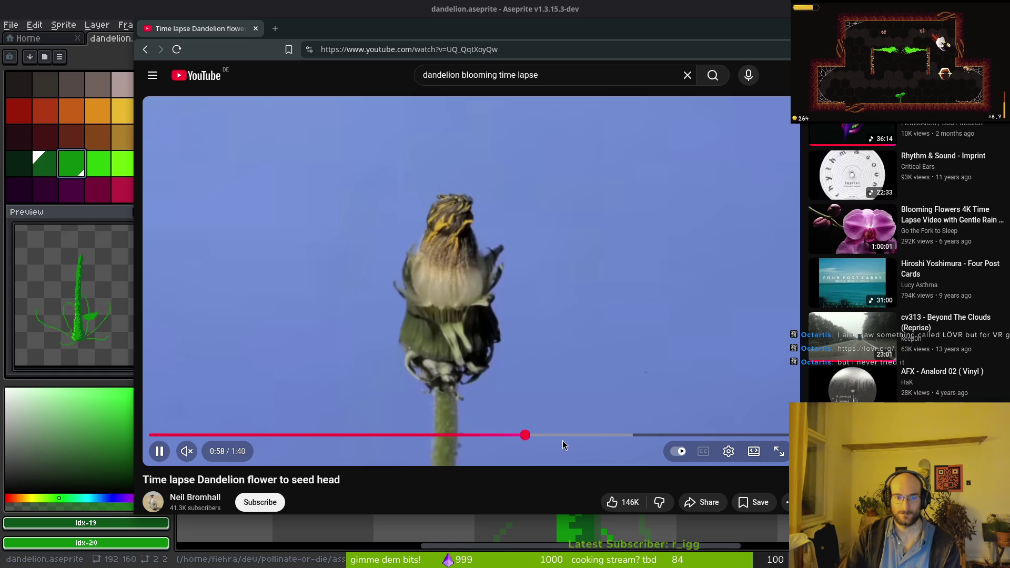
pyautogui.click(594, 435)
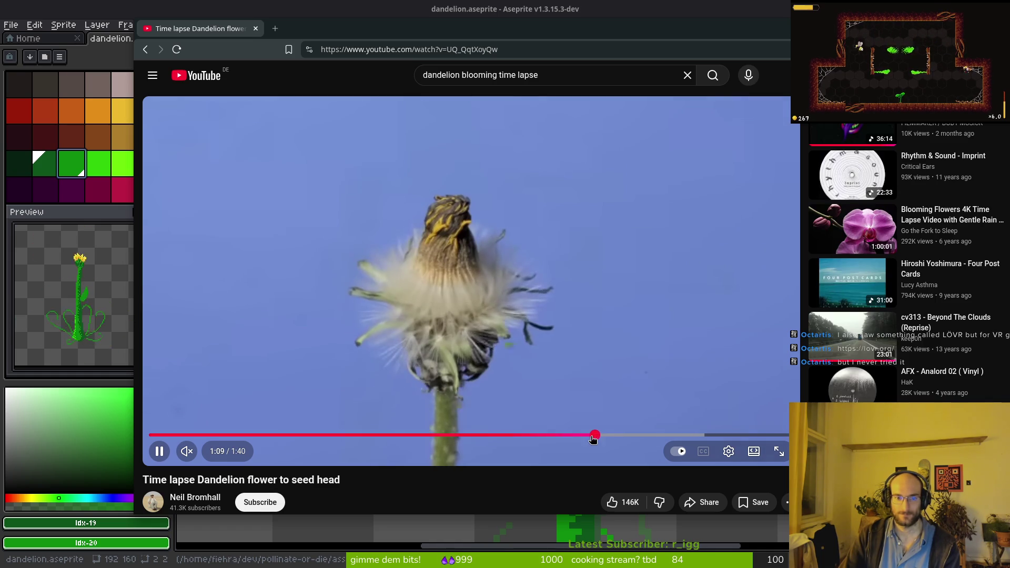
pyautogui.click(625, 434)
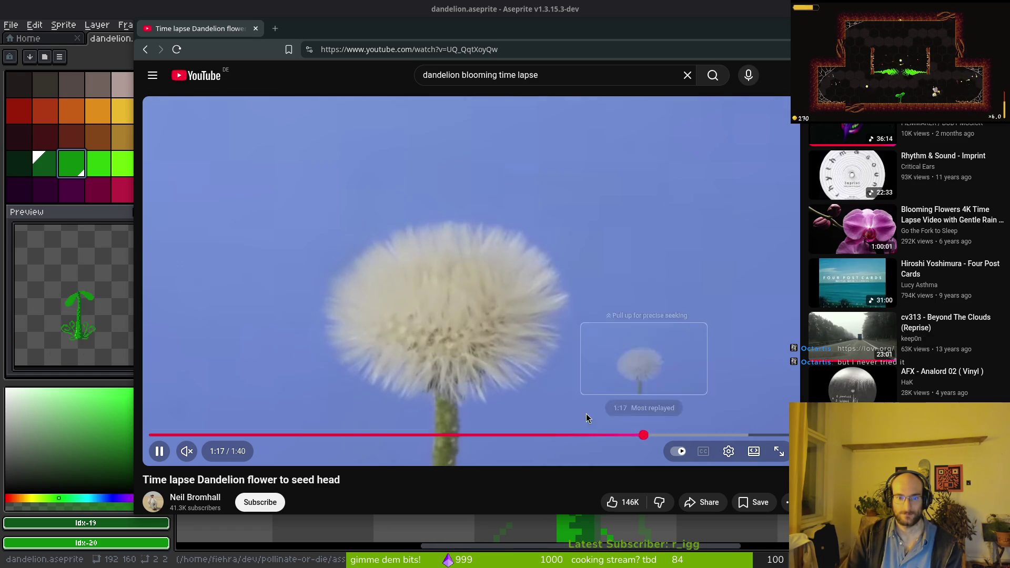
pyautogui.click(695, 434)
pyautogui.click(732, 434)
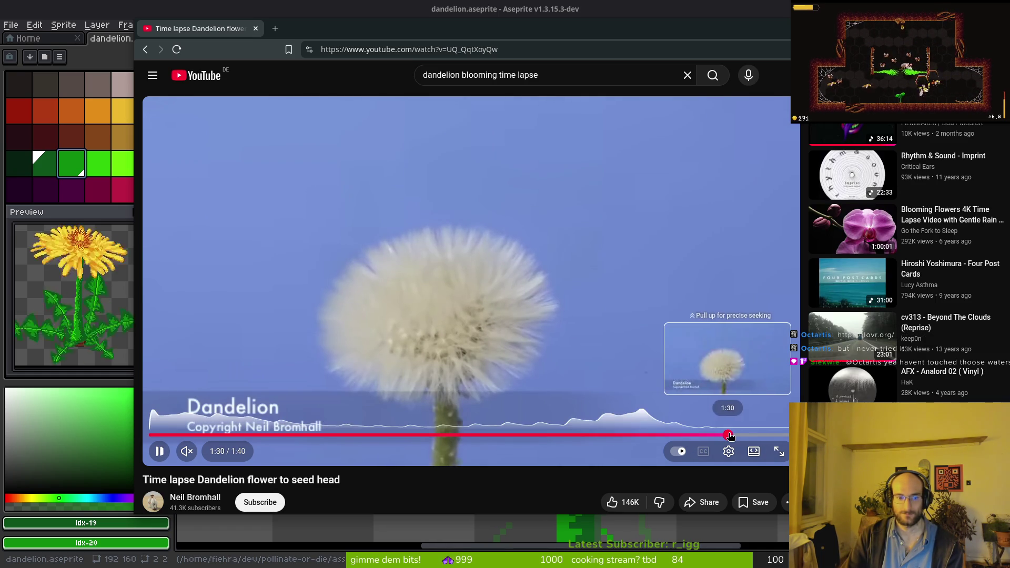